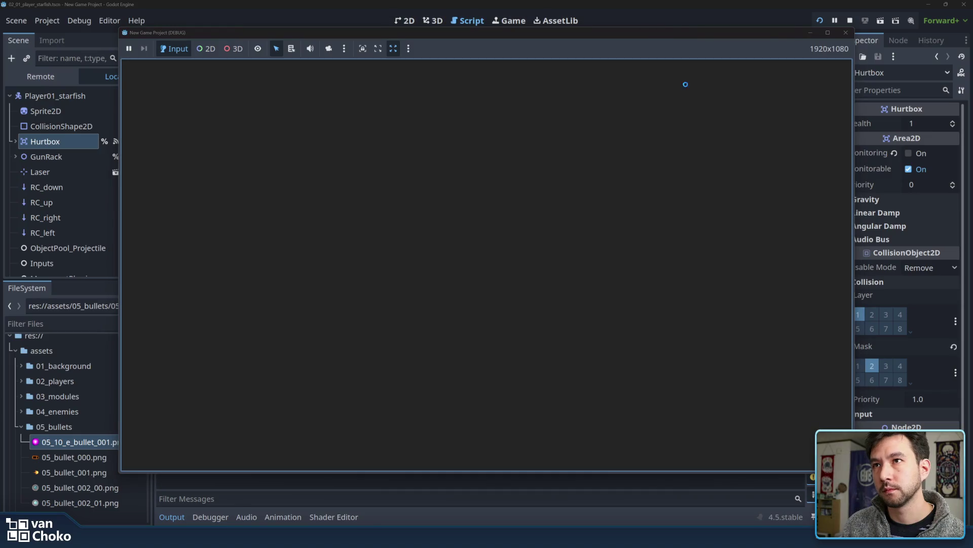
Step: Start Stage 1, steer the ship with the arrow keys while fish fire magenta bullets, then stop
key(Return)
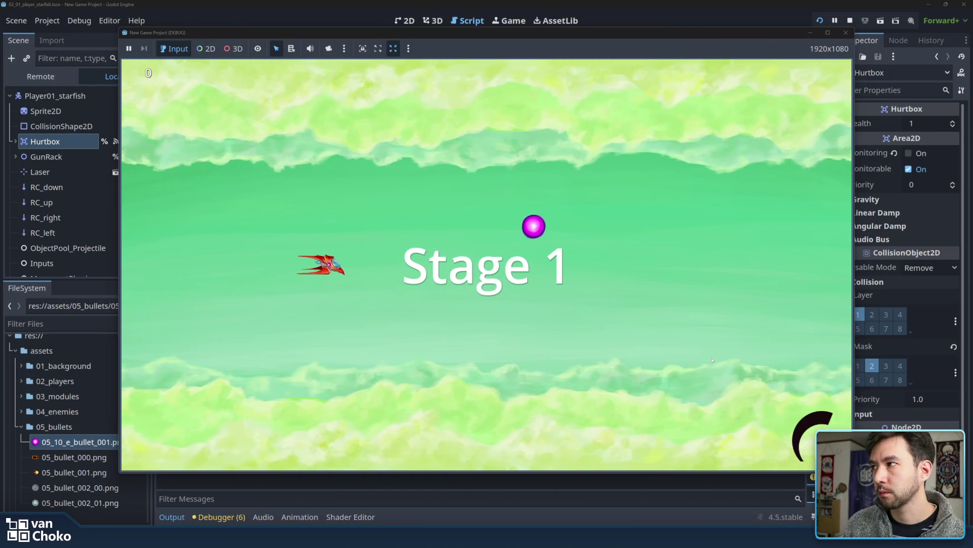
key(Up)
key(Right)
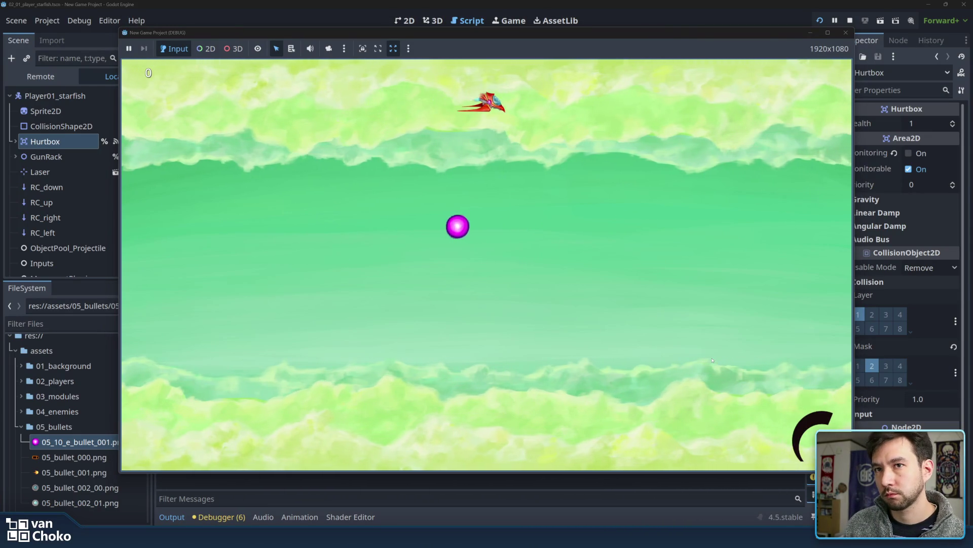
key(Left)
key(Left)
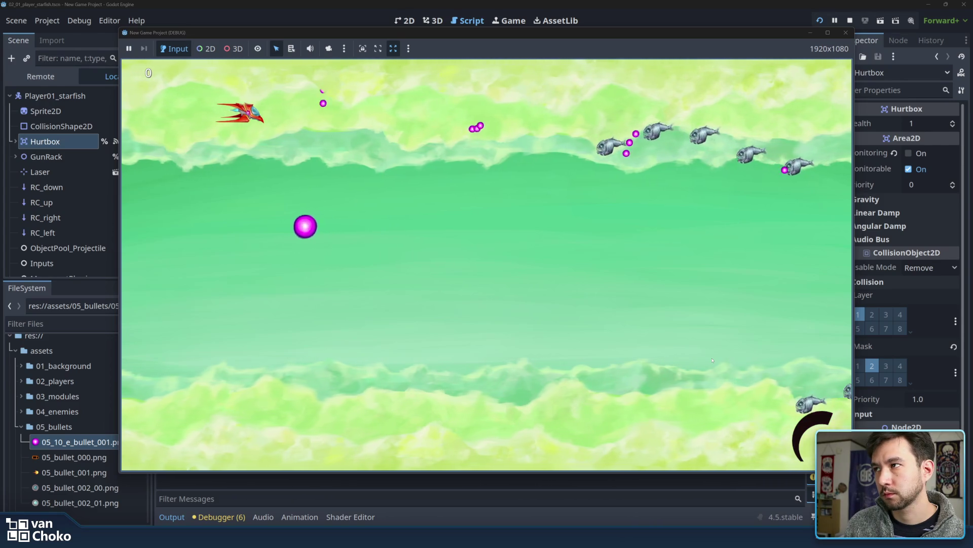
key(Down)
key(Up)
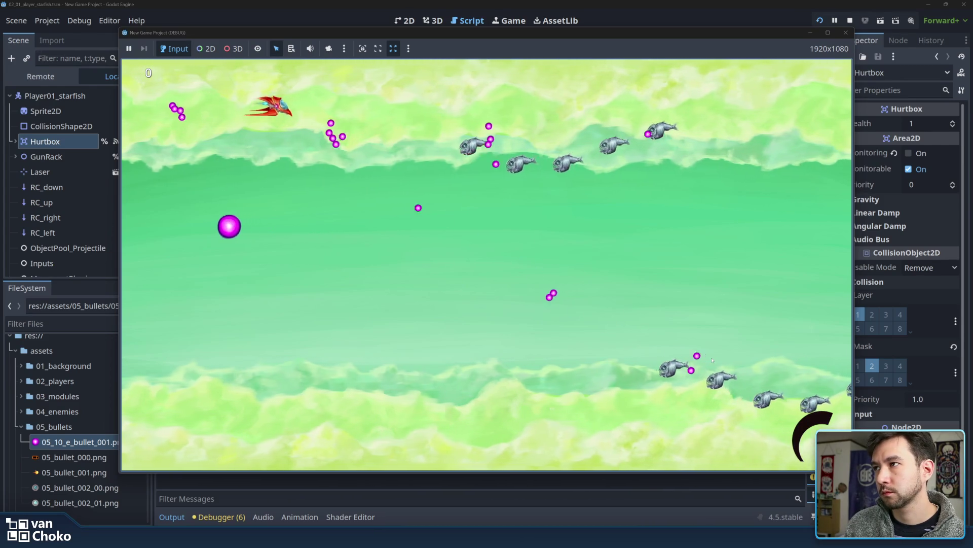
key(Down)
key(Right)
key(Down)
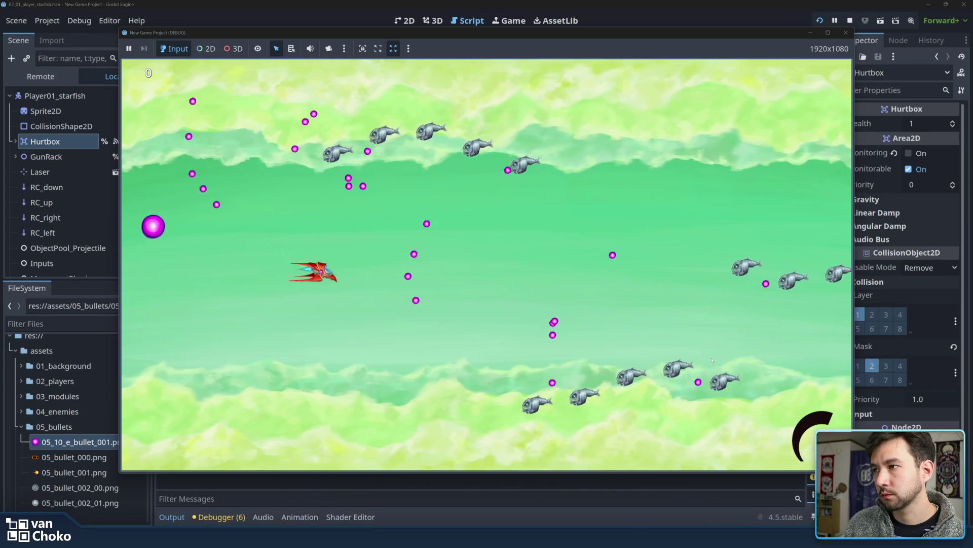
key(Right)
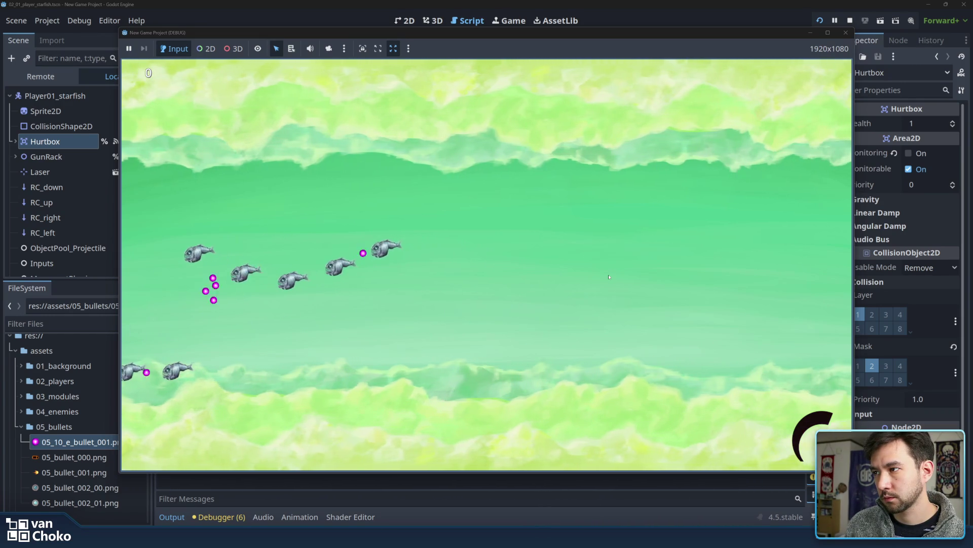
click(846, 32)
Step: Switch to the 05_00_01_e_fishy scene tab and select the Enemy01_Fishy node
click(588, 251)
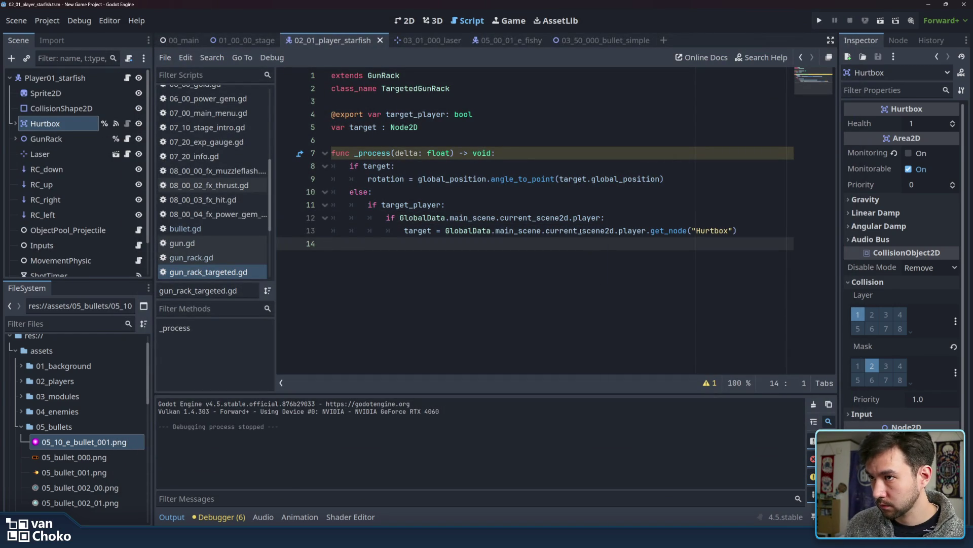
click(581, 231)
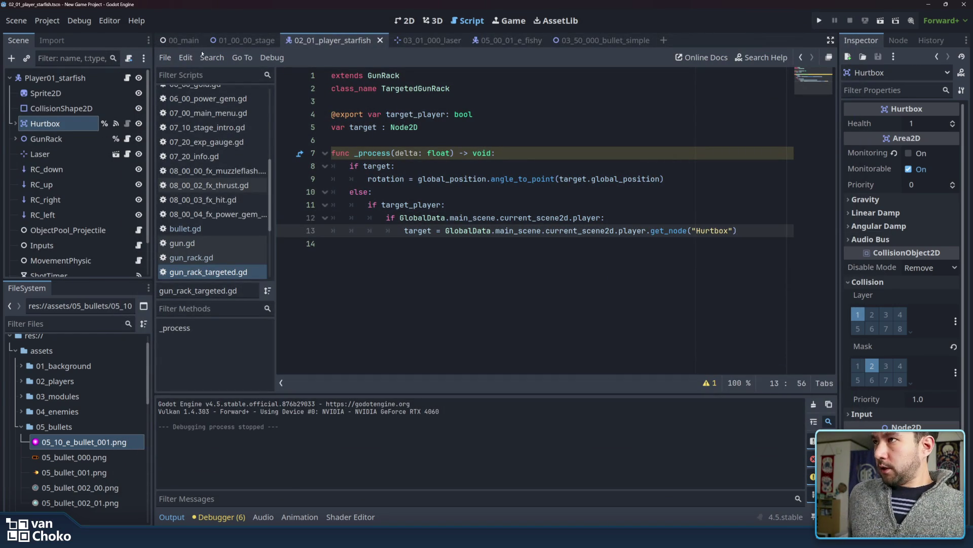
click(507, 40)
click(102, 78)
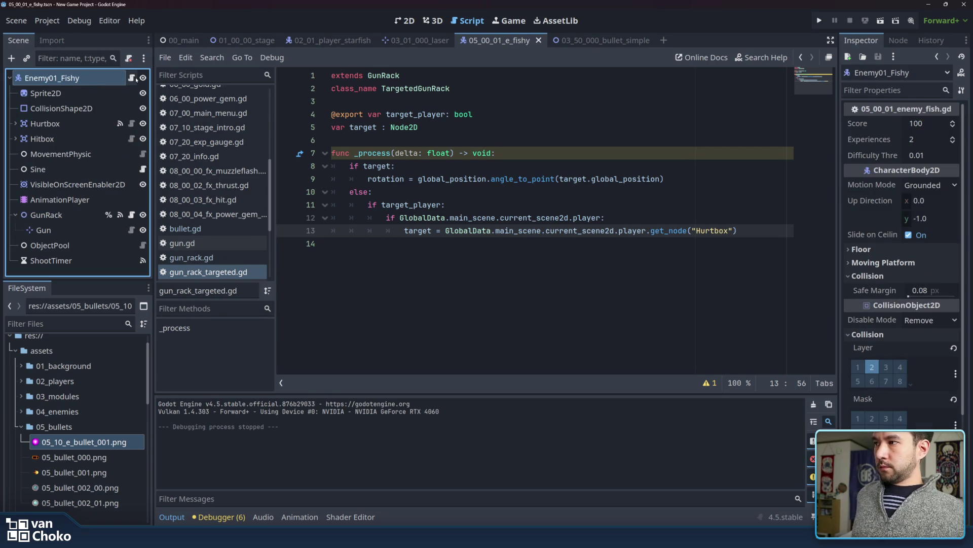
Step: Open 05_00_01_enemy_fish.gd, inspect the GunRack activate call in _on_shoot_timer_timeout, and return to the top
click(134, 78)
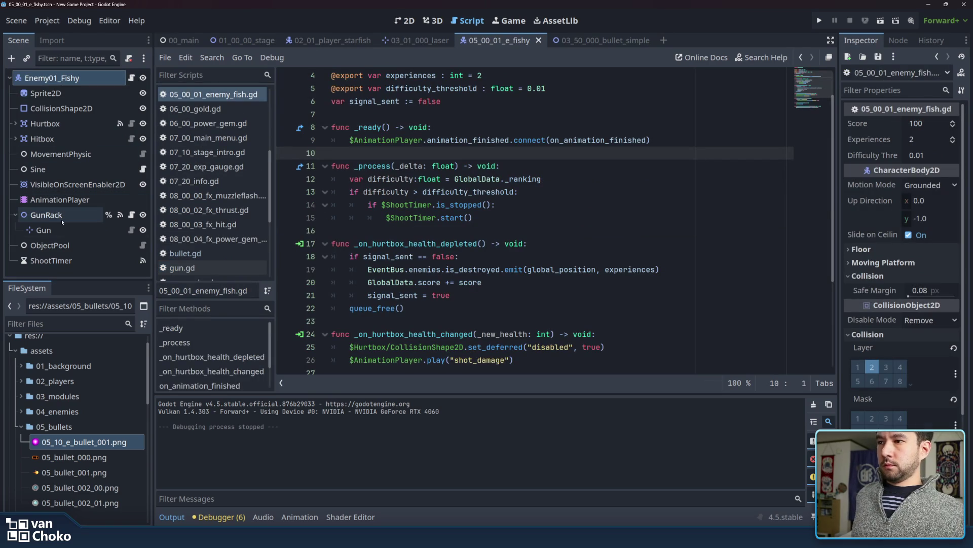
scroll(558, 223, down, 4)
click(443, 307)
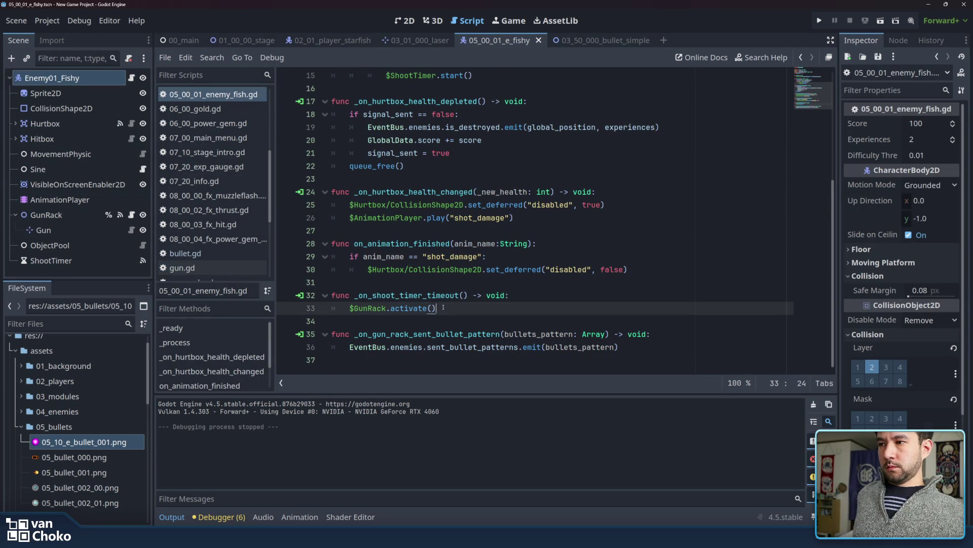
click(352, 312)
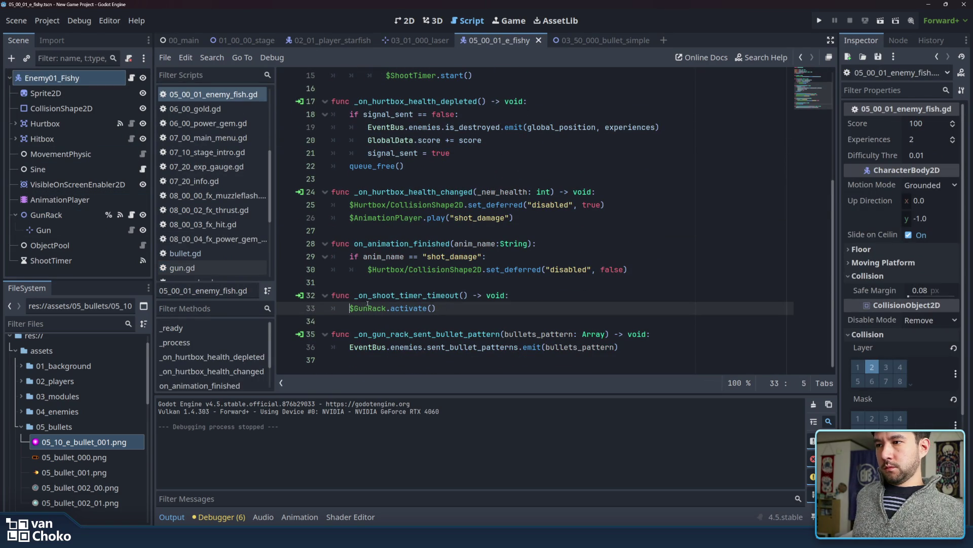
click(524, 300)
scroll(523, 297, up, 5)
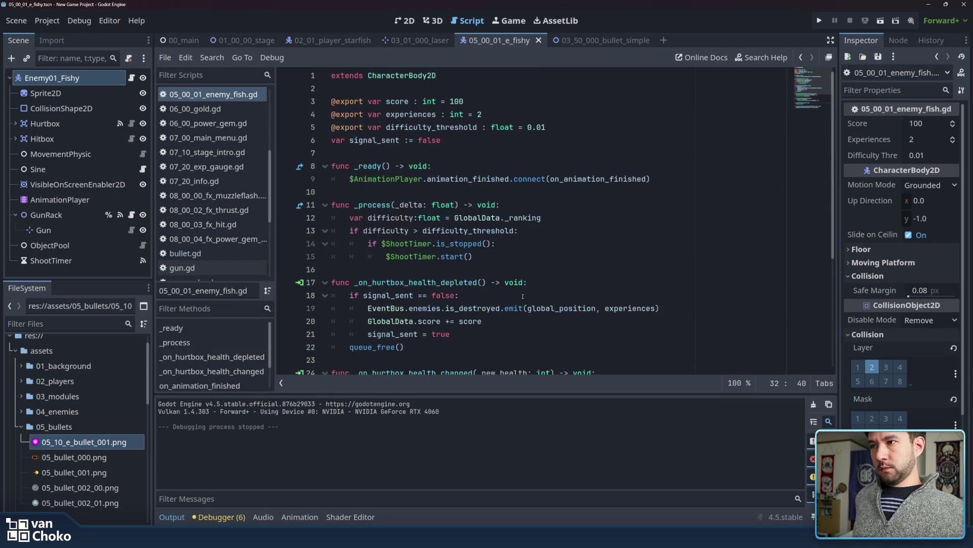
click(477, 141)
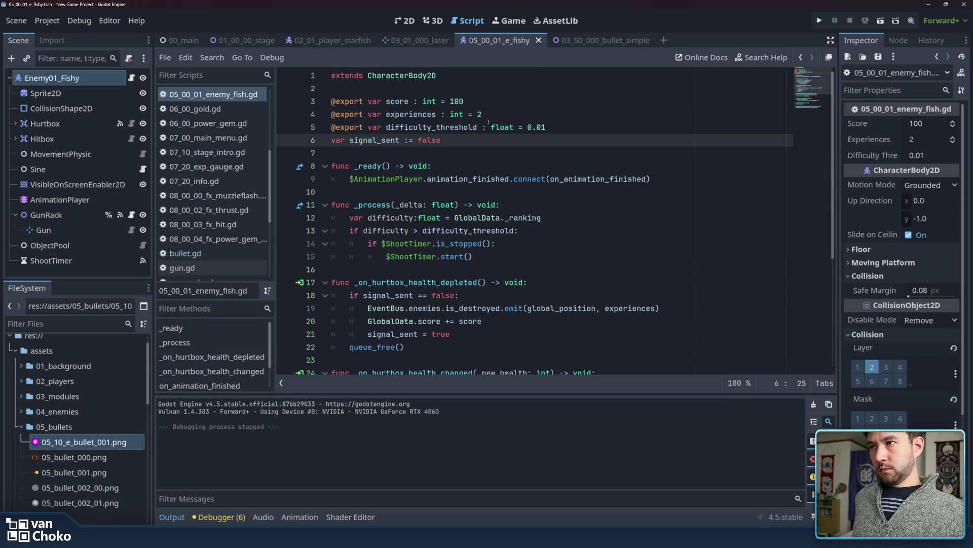
click(586, 126)
key(Return)
text(@export)
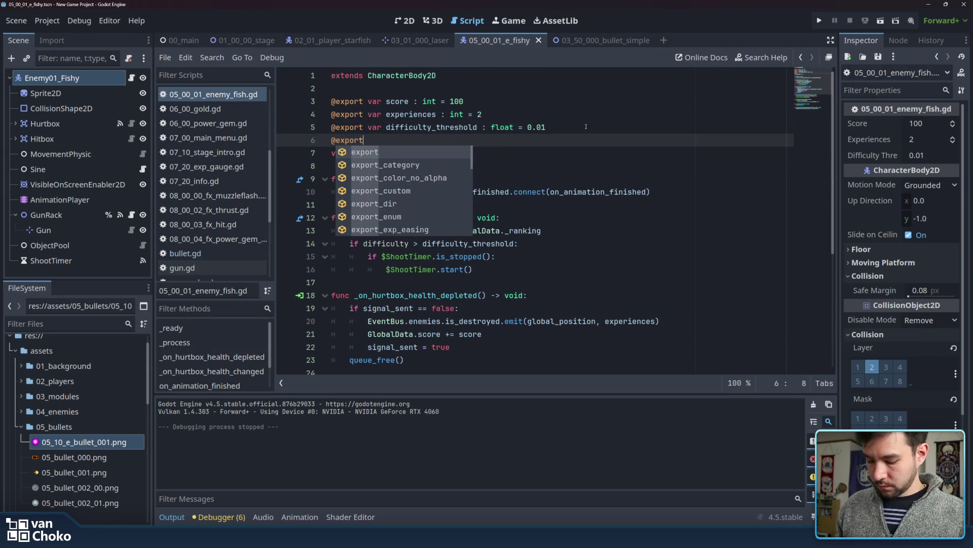
text( var shoo)
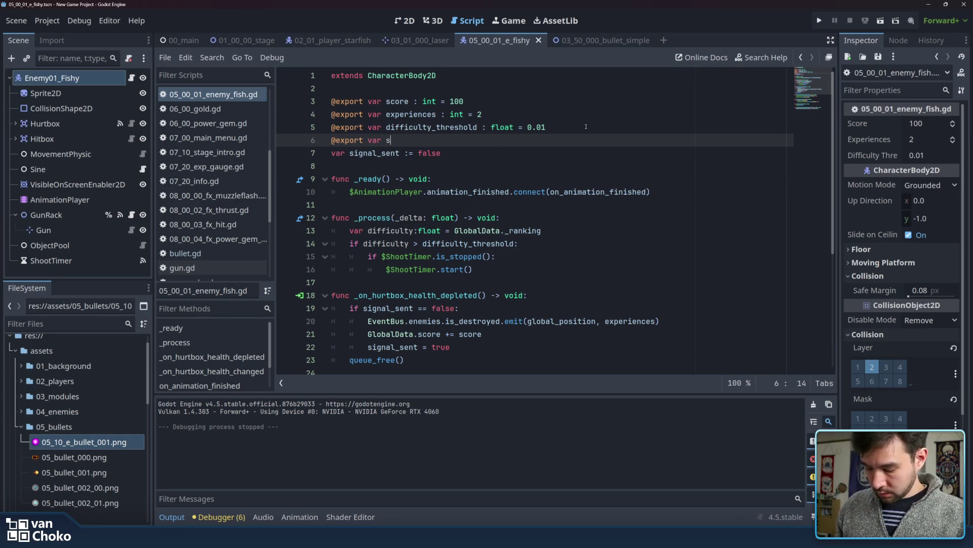
text(ting)
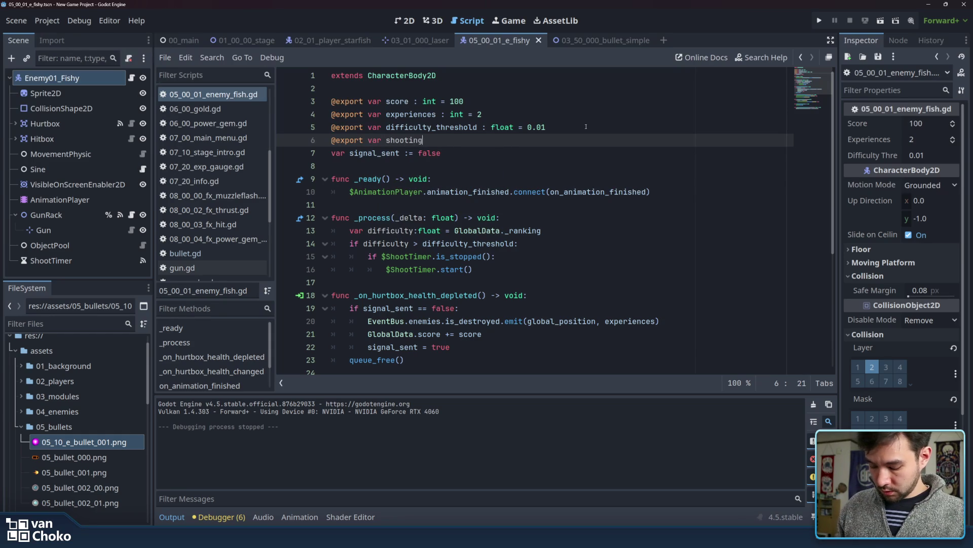
text(_)
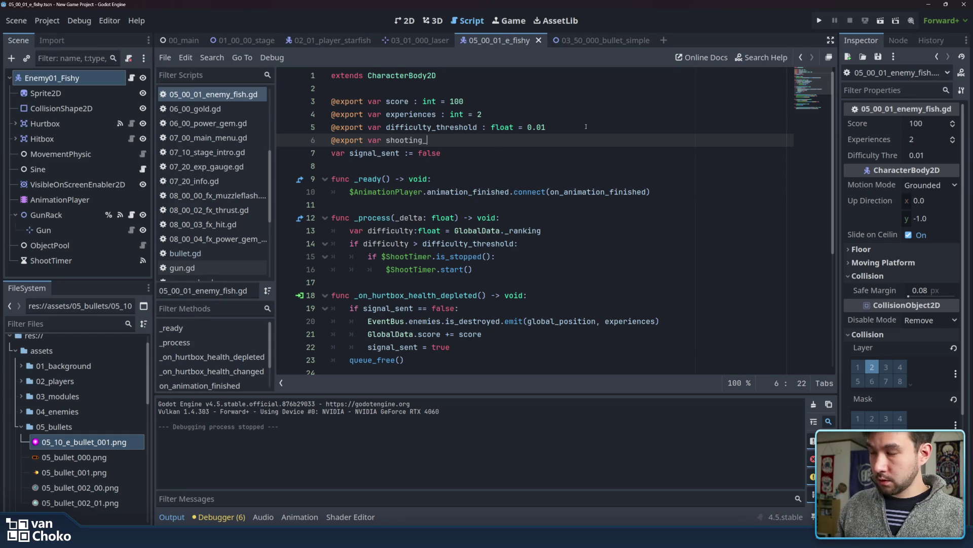
text(proba : )
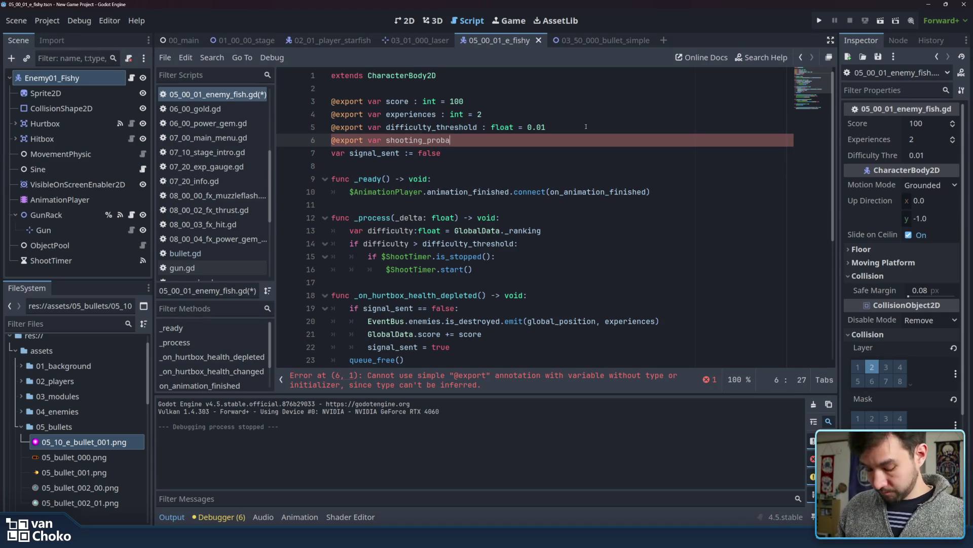
text(float)
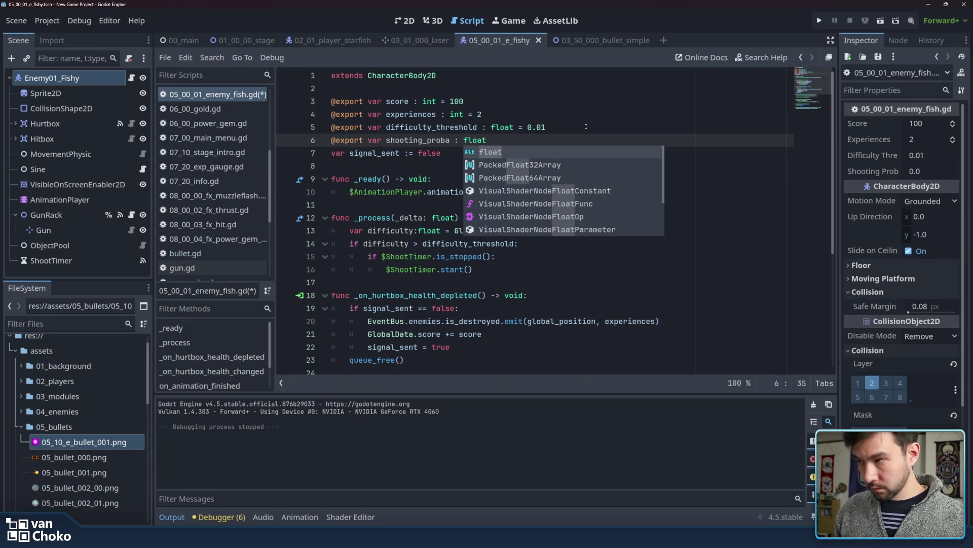
drag(369, 141, 331, 140)
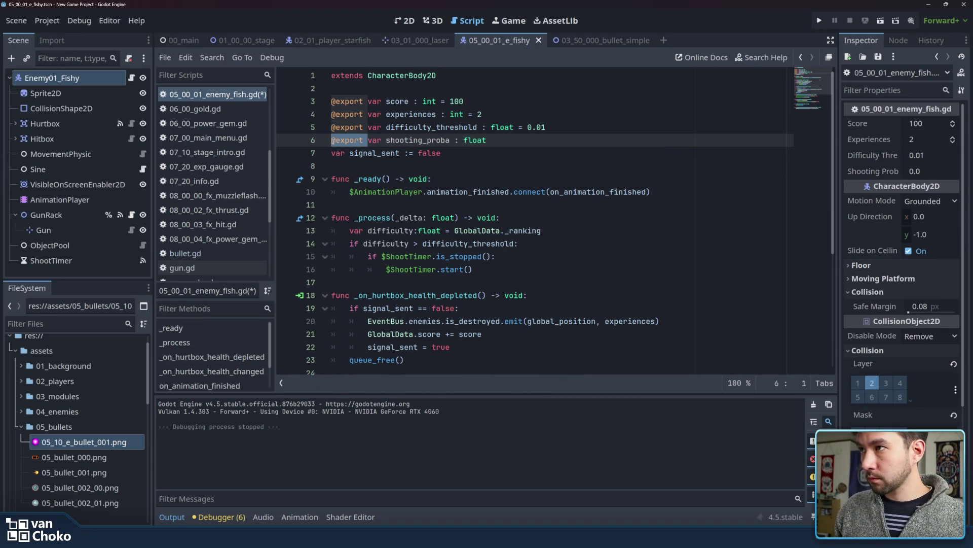
key(BackSpace)
Step: Give shooting_proba a default of 0.2 and add a blank line above it
click(522, 143)
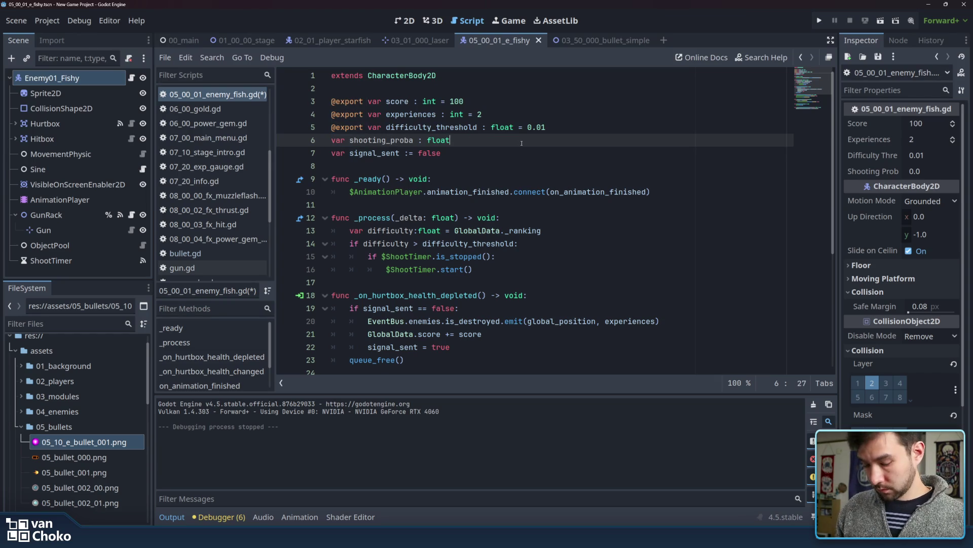
text(=0.2)
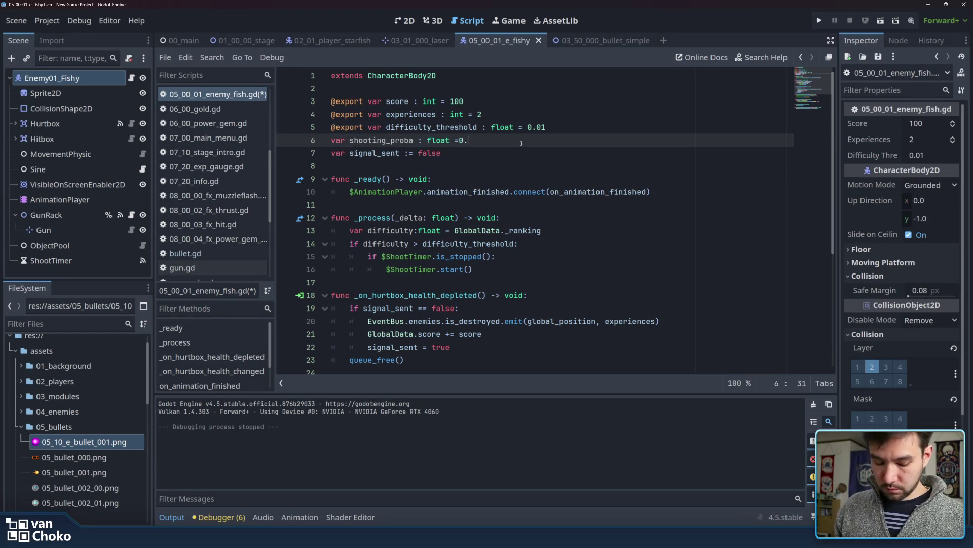
click(460, 140)
click(512, 141)
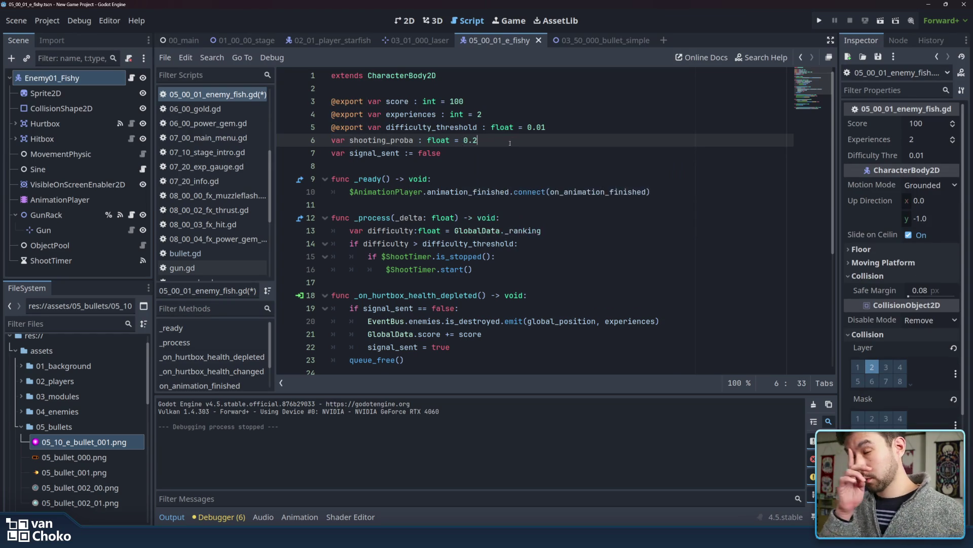
click(332, 139)
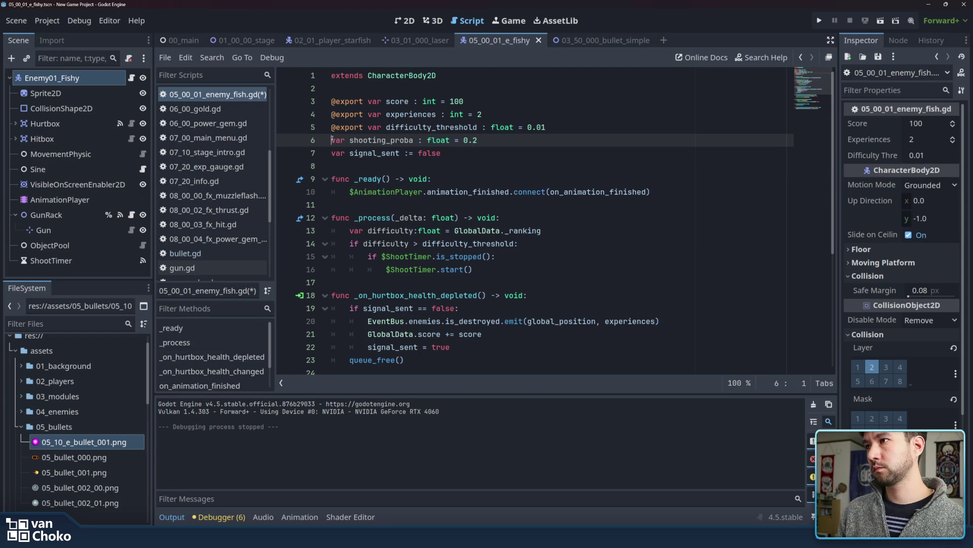
click(579, 127)
key(Return)
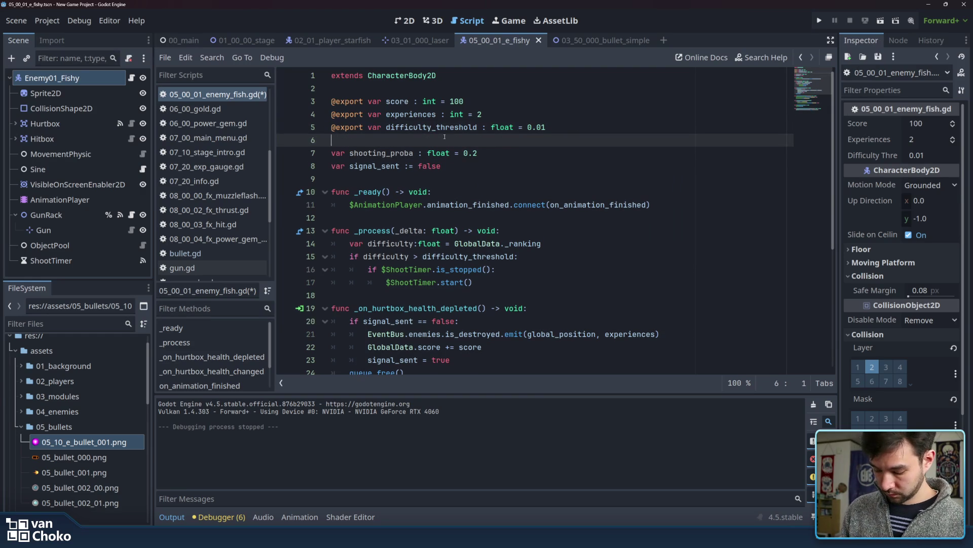
text(@export)
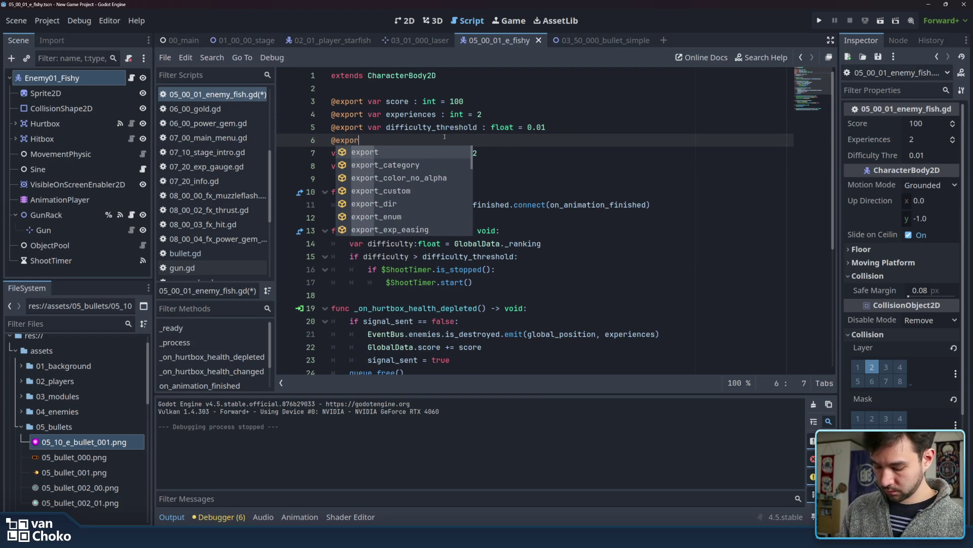
text( var )
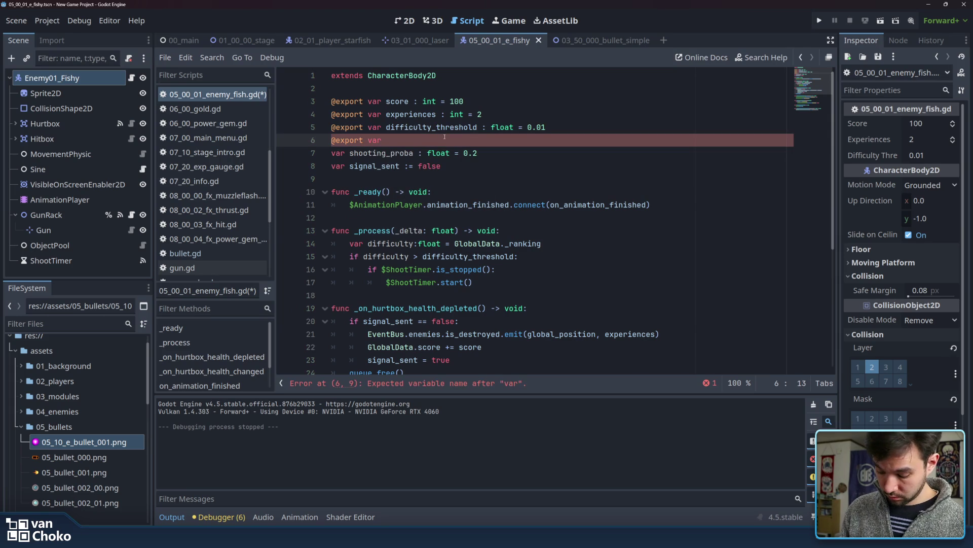
text(shot)
key(BackSpace)
key(BackSpace)
key(BackSpace)
text(sho)
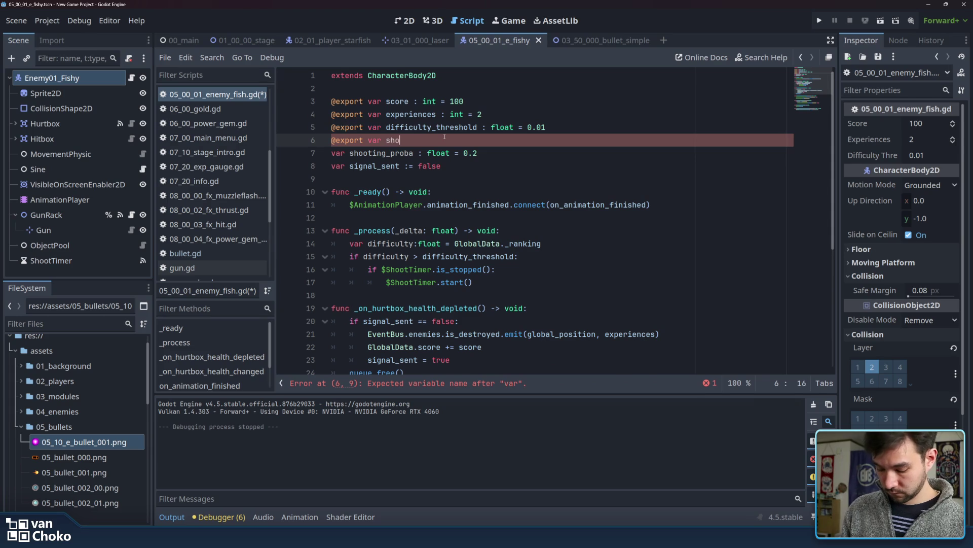
key(BackSpace)
key(BackSpace)
key(BackSpace)
text(shot_proba)
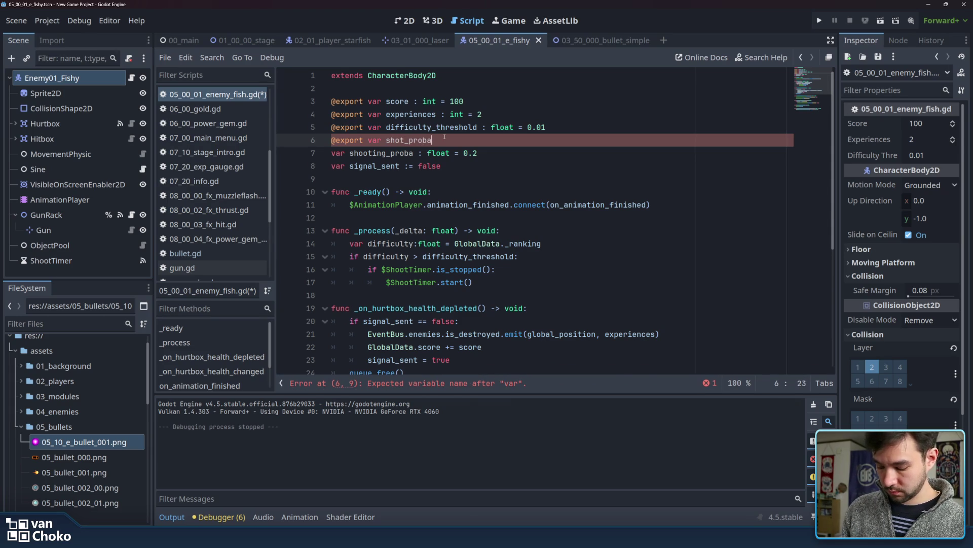
text(_)
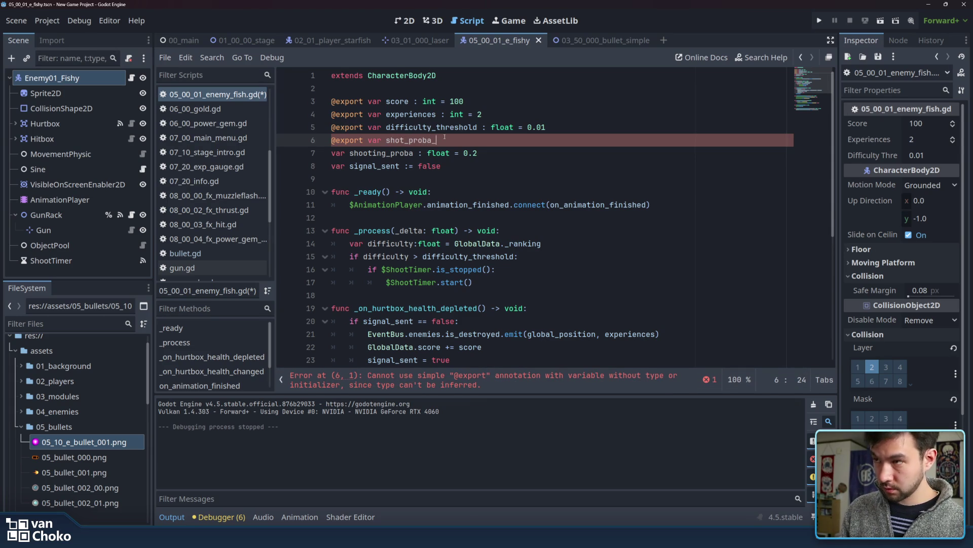
key(BackSpace)
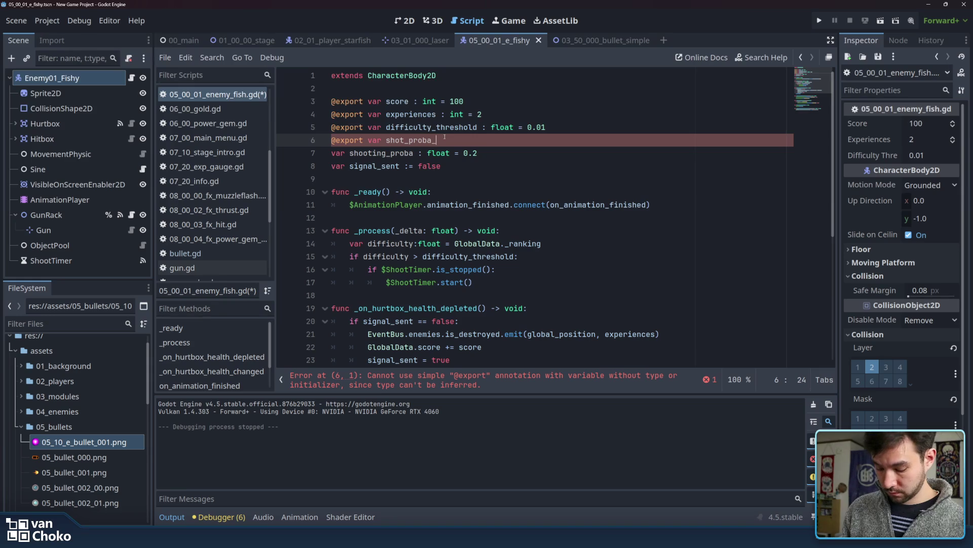
text(er_r)
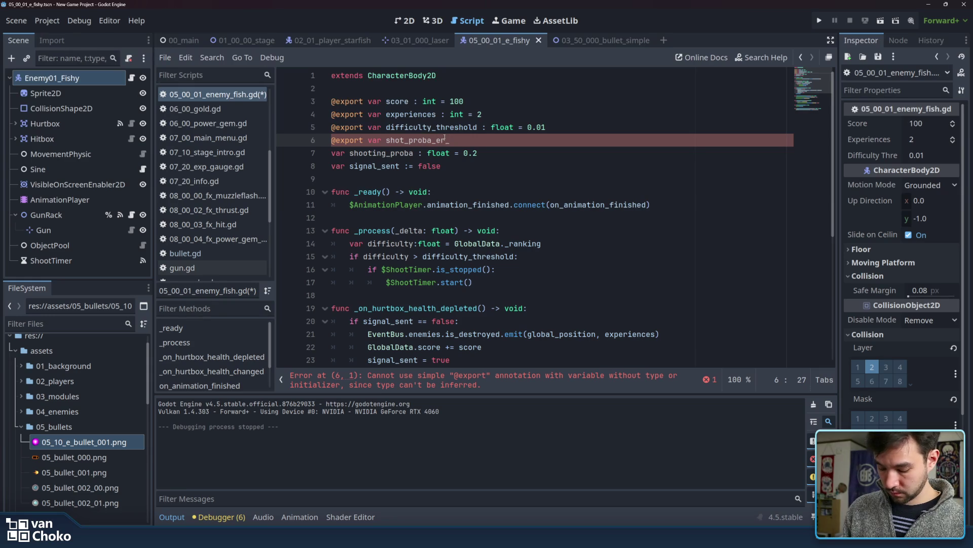
text(ank)
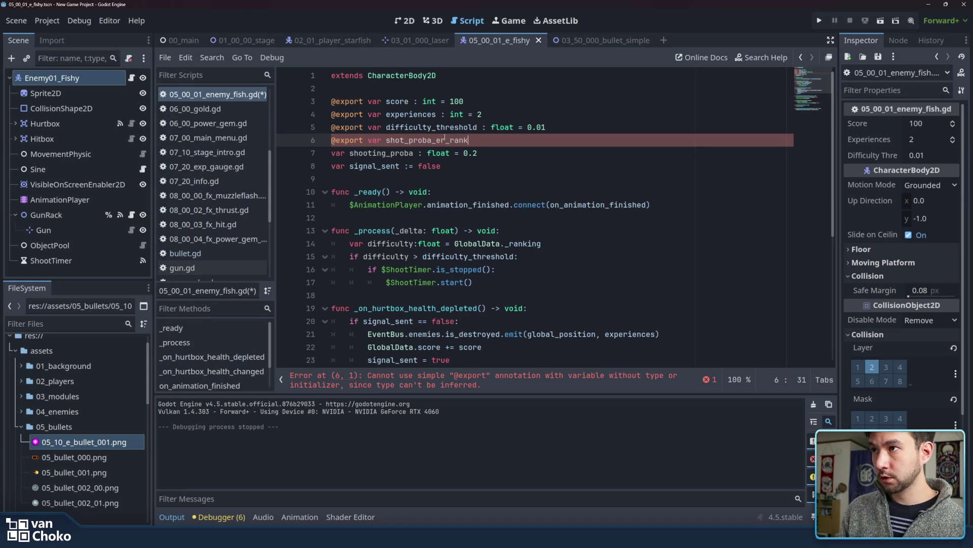
click(436, 140)
text(p)
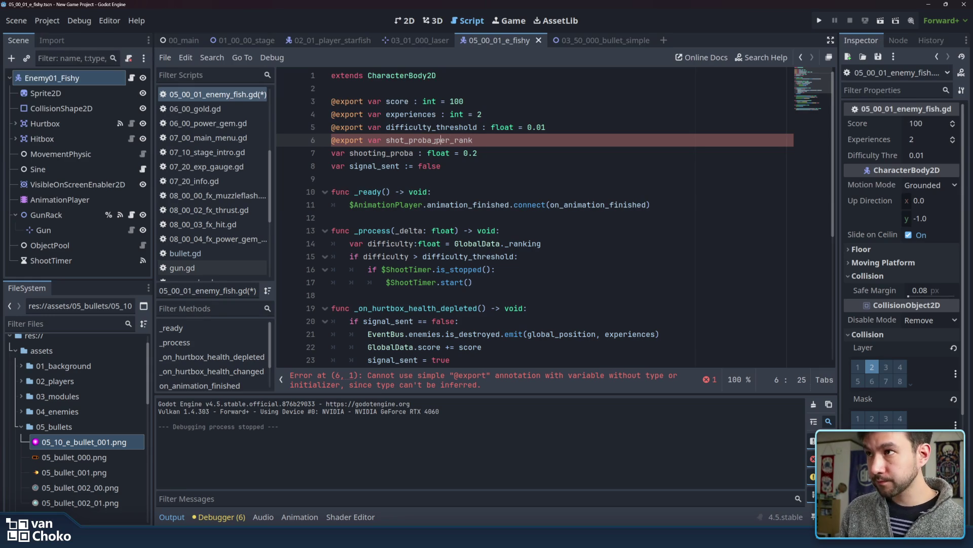
Step: Type shot_proba_per_rank as Array[] and widen the Inspector panel
key(End)
text(: )
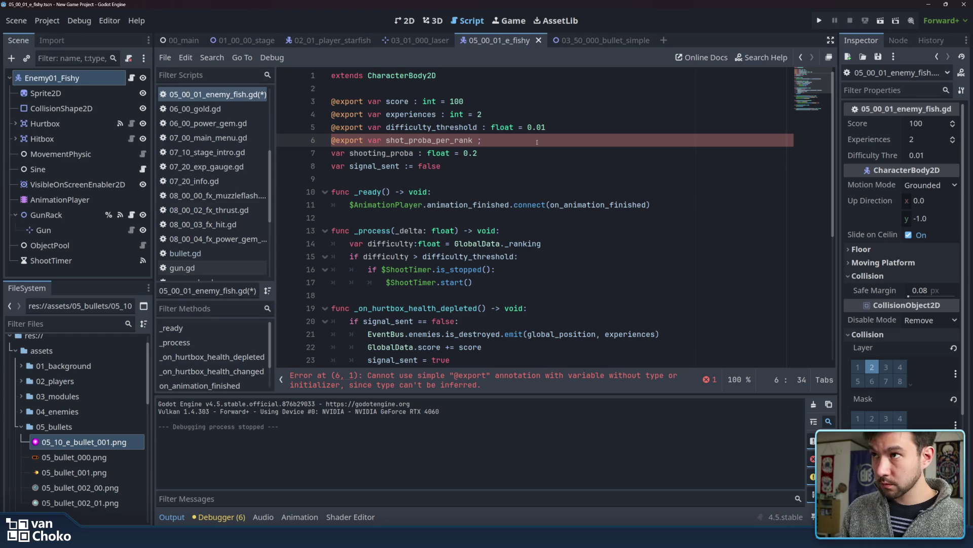
text(Array)
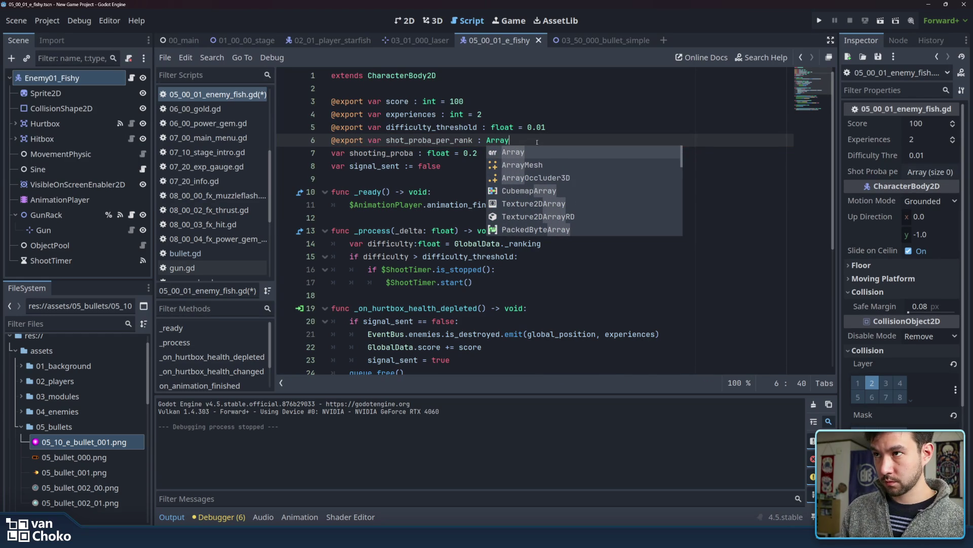
text({})
key(BackSpace)
key(BackSpace)
text([])
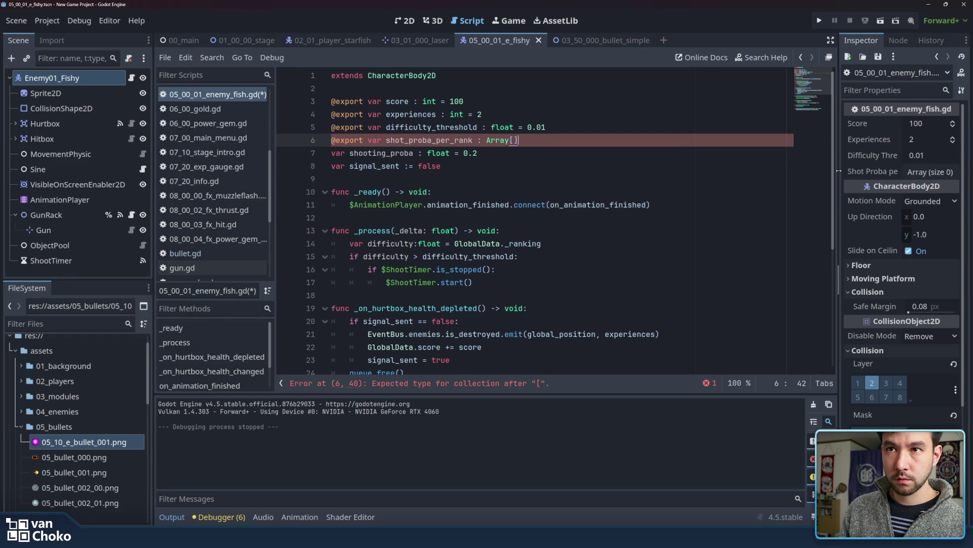
drag(839, 169, 702, 170)
Step: Expand Shot Proba per Rank, add an element, then revert the array to empty
click(886, 173)
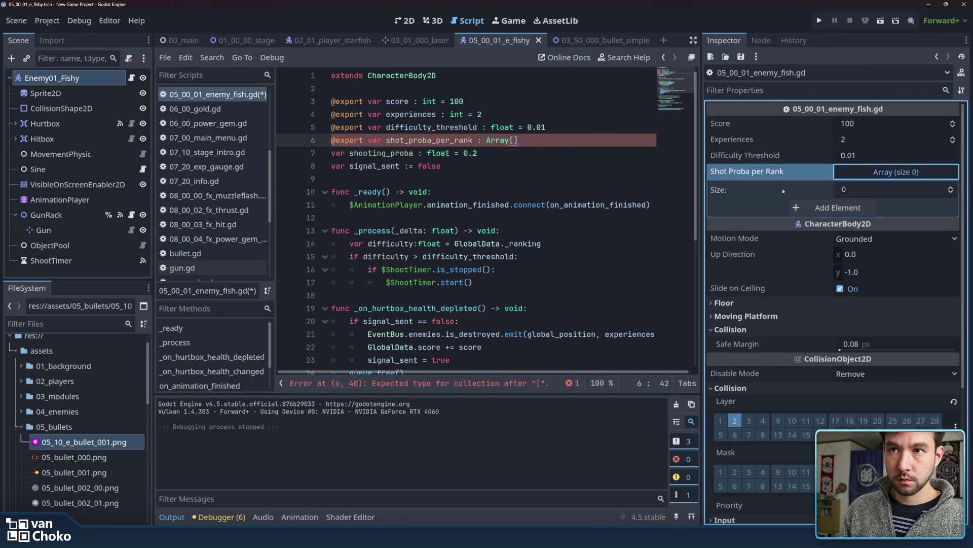
click(836, 207)
click(880, 189)
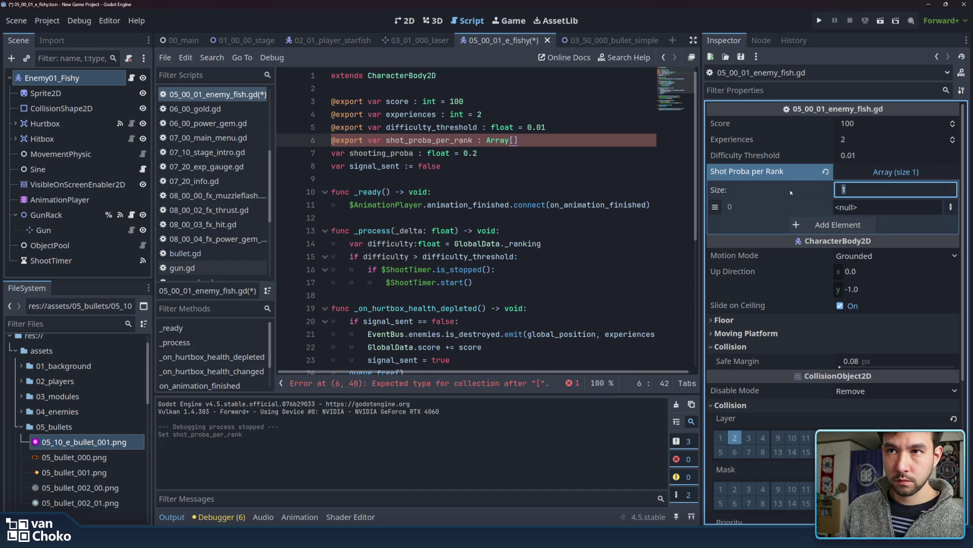
click(825, 171)
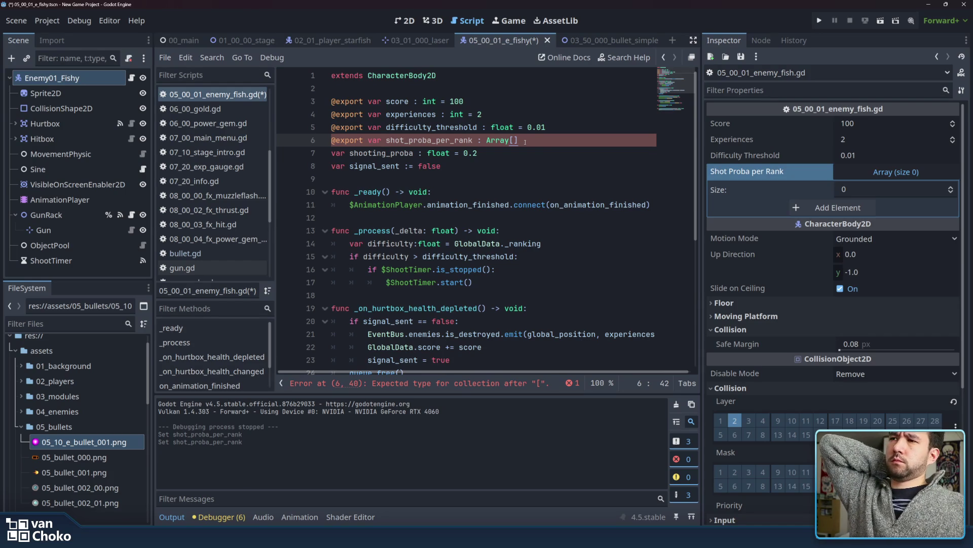
click(510, 141)
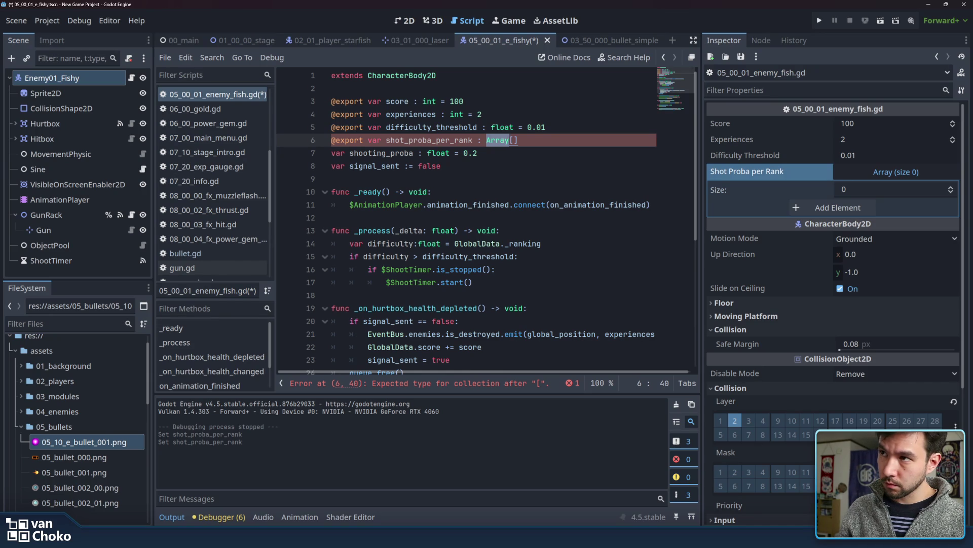
Step: Change shot_proba_per_rank's type from Array[] to Dictionary via autocomplete
text(Diction)
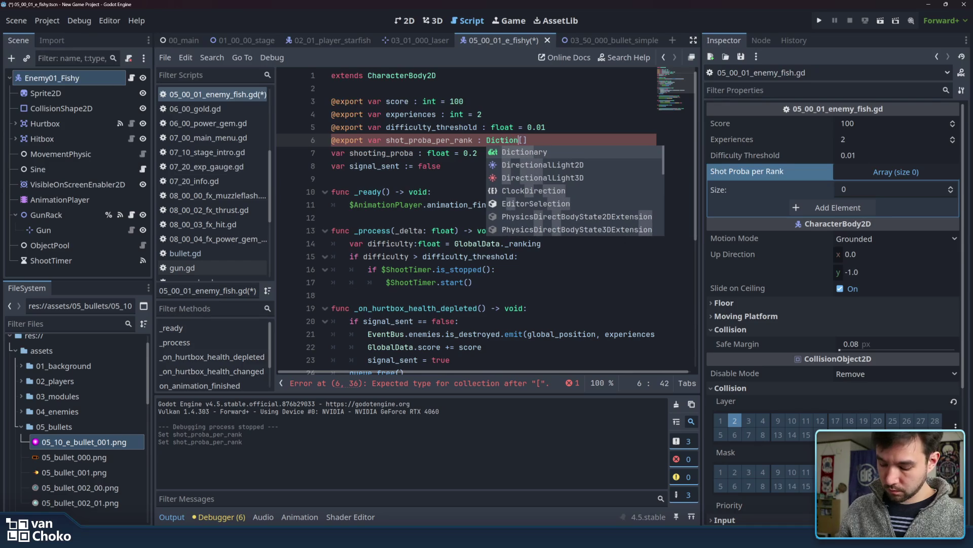
key(Return)
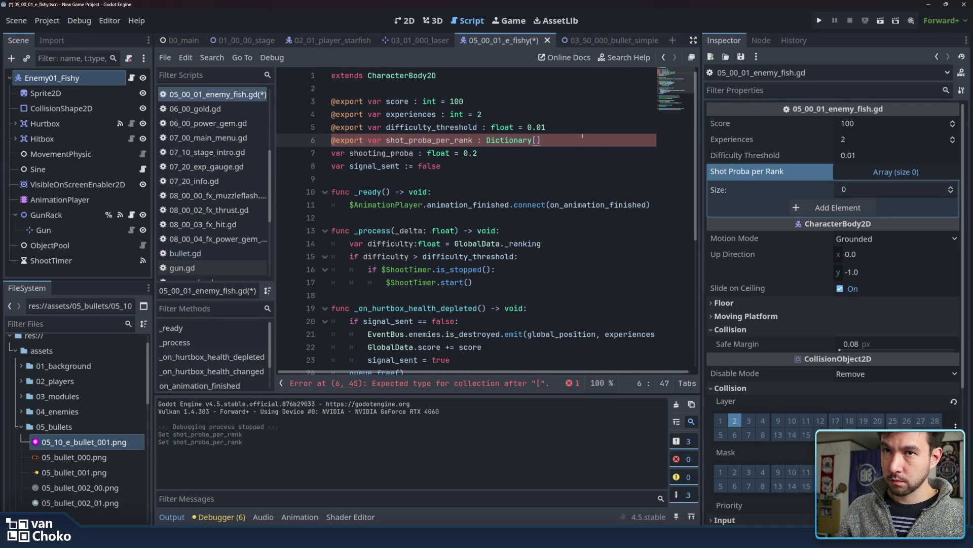
key(BackSpace)
key(BackSpace)
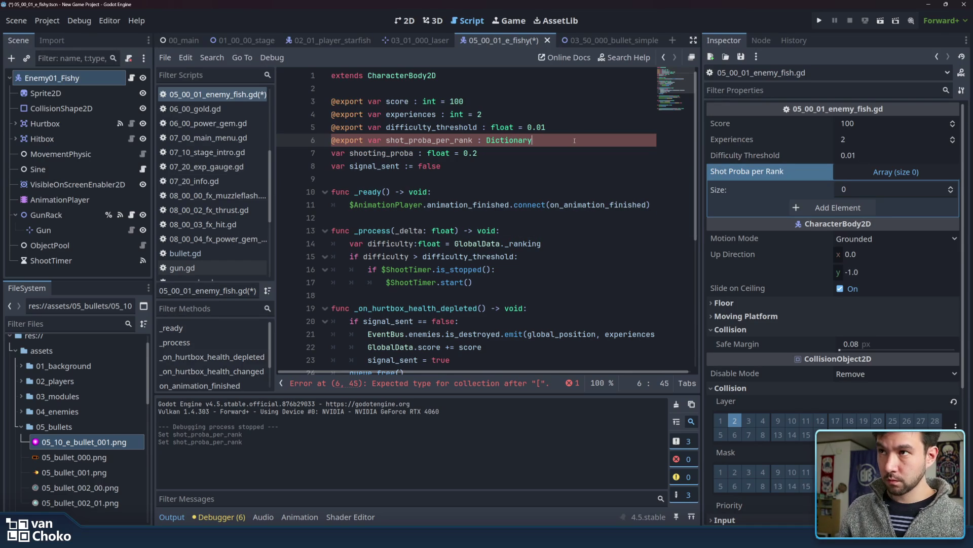
click(562, 154)
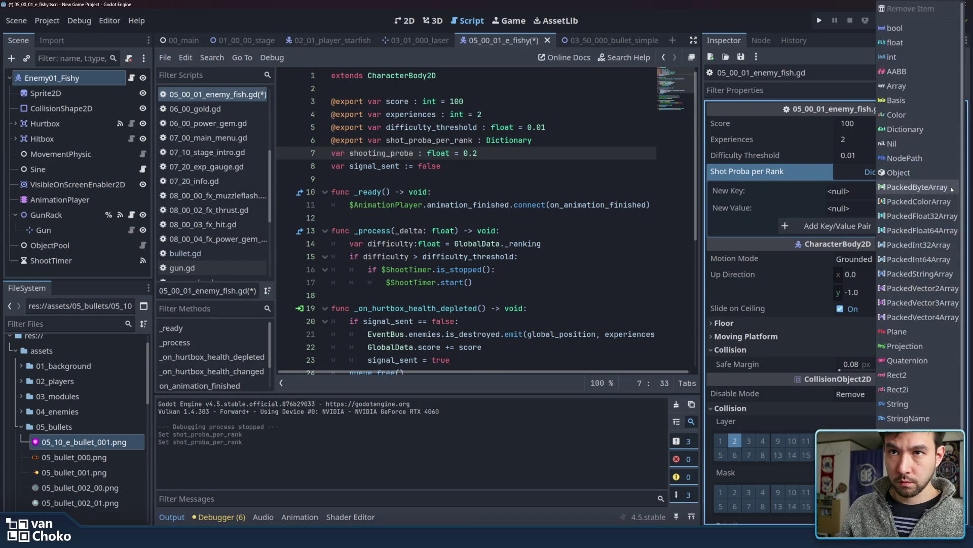
Step: Add float,float element types in square brackets after Dictionary and save with Ctrl+S
click(562, 144)
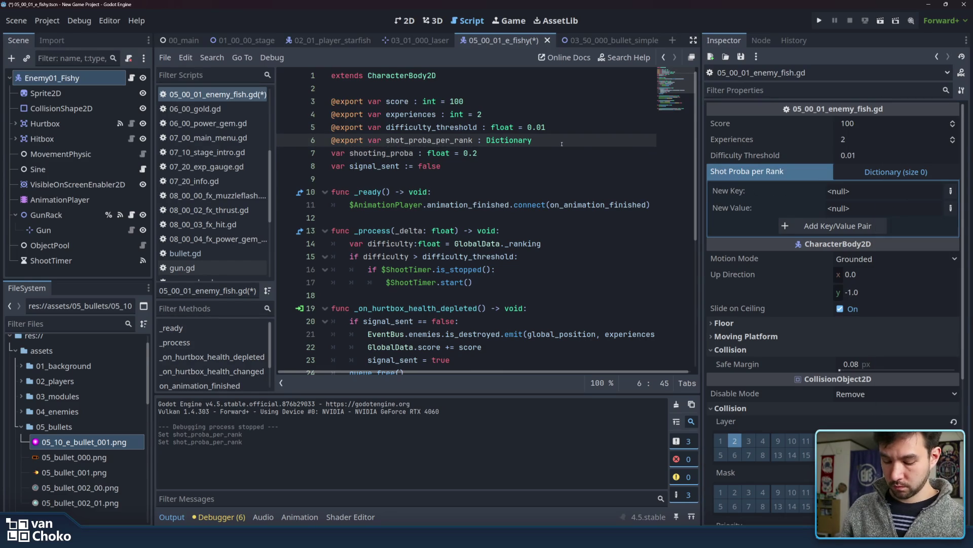
text(()
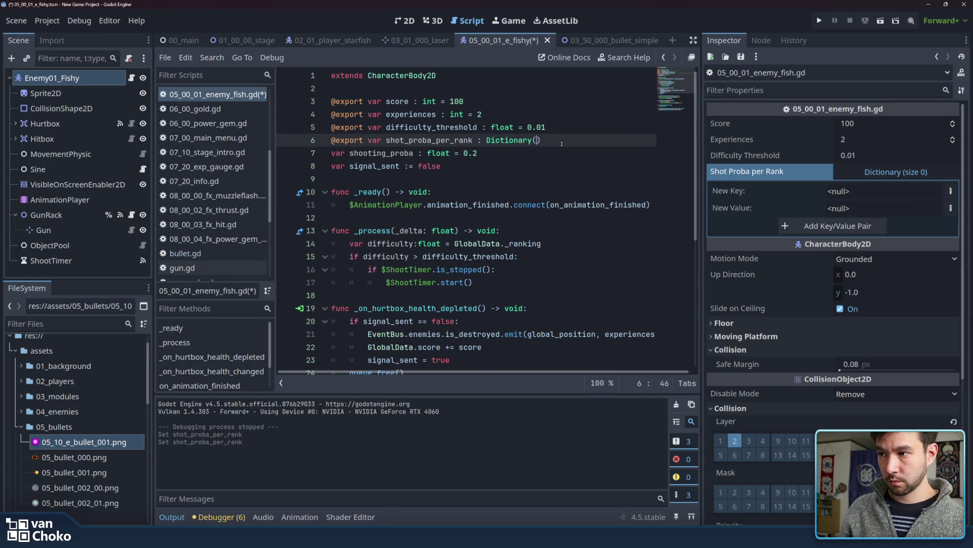
text(float)
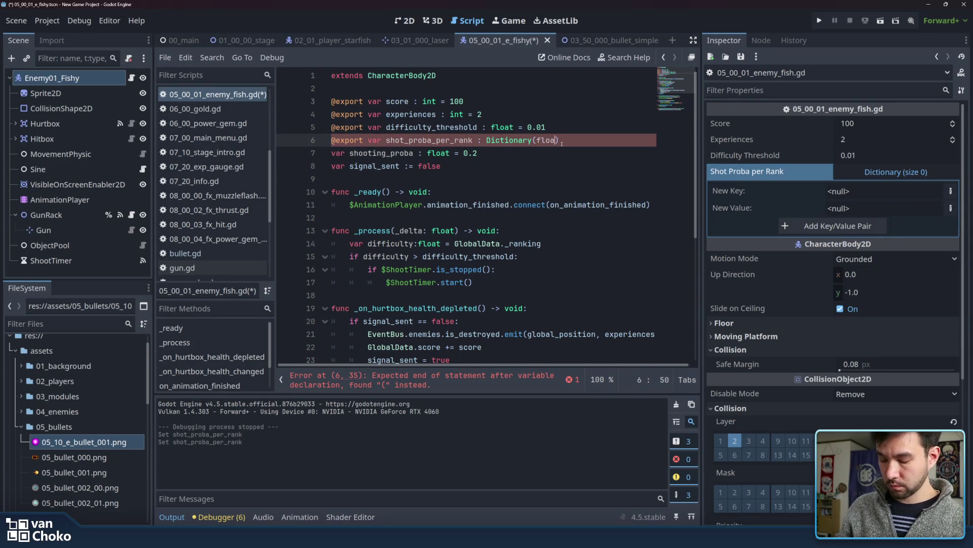
text(,float)
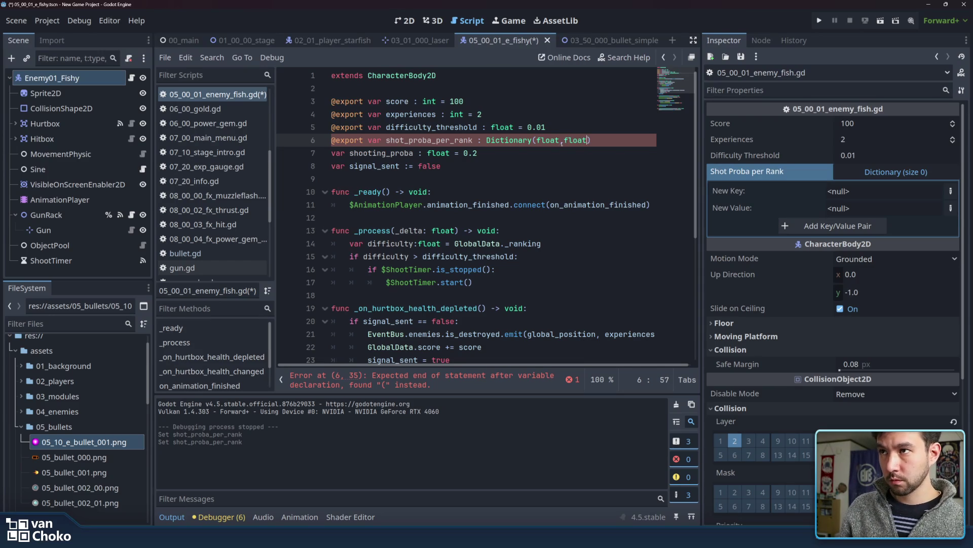
click(562, 162)
click(537, 140)
key(BackSpace)
text([)
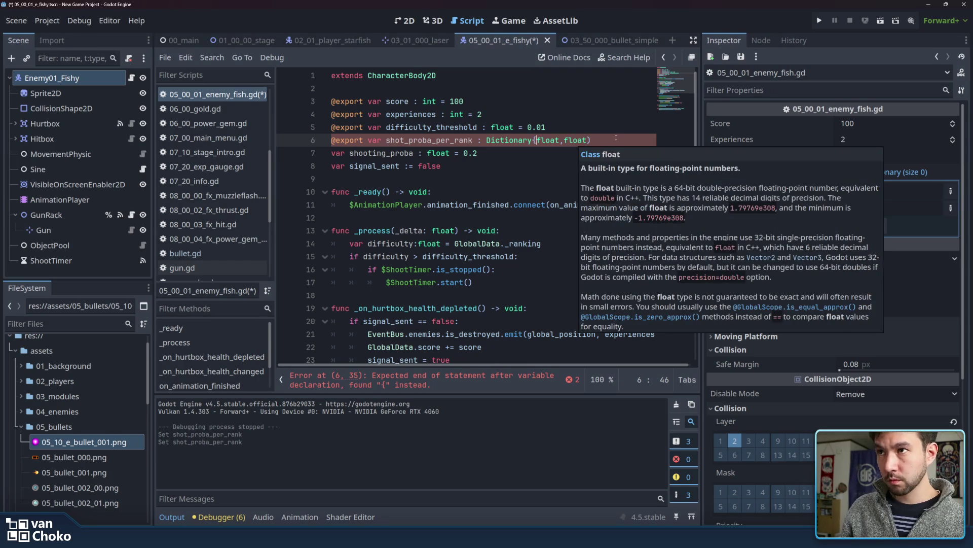
key(End)
key(BackSpace)
text(])
key(ctrl+s)
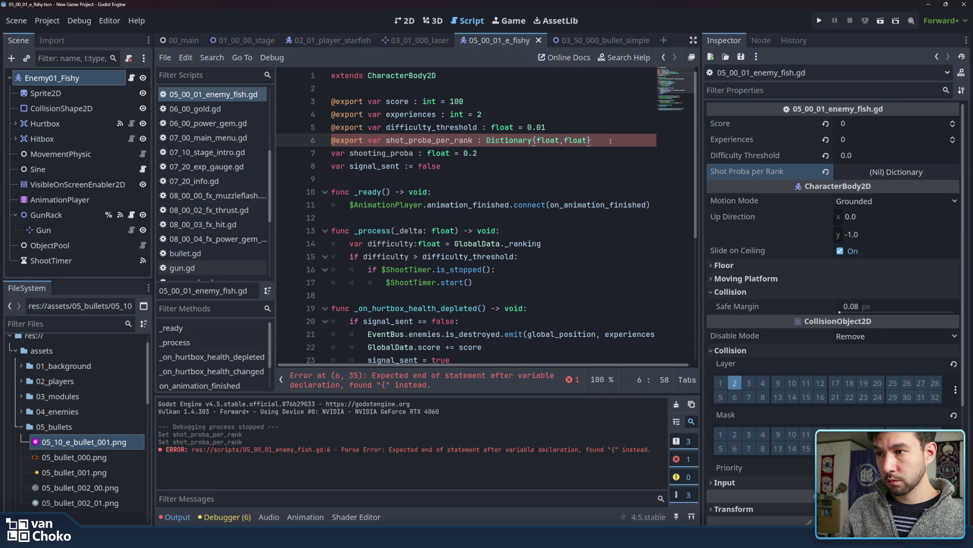
Step: Fix the leftover wrong brace after Dictionary so the Inspector shows the empty dictionary
click(536, 140)
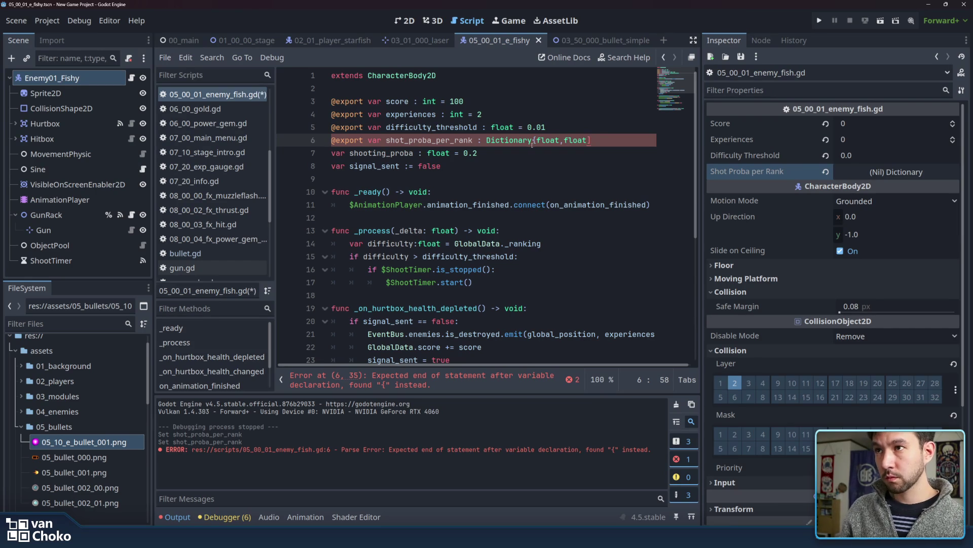
key(BackSpace)
text([)
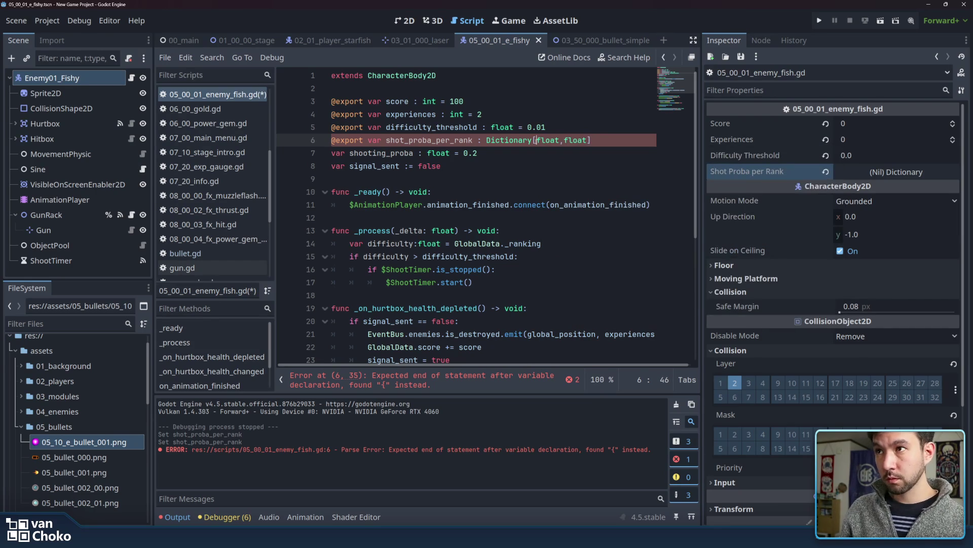
click(547, 153)
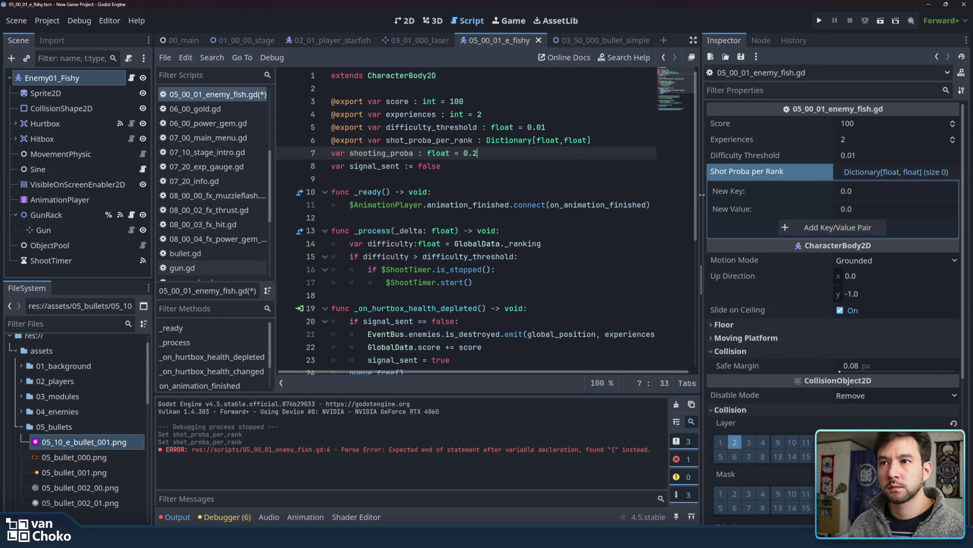
click(872, 190)
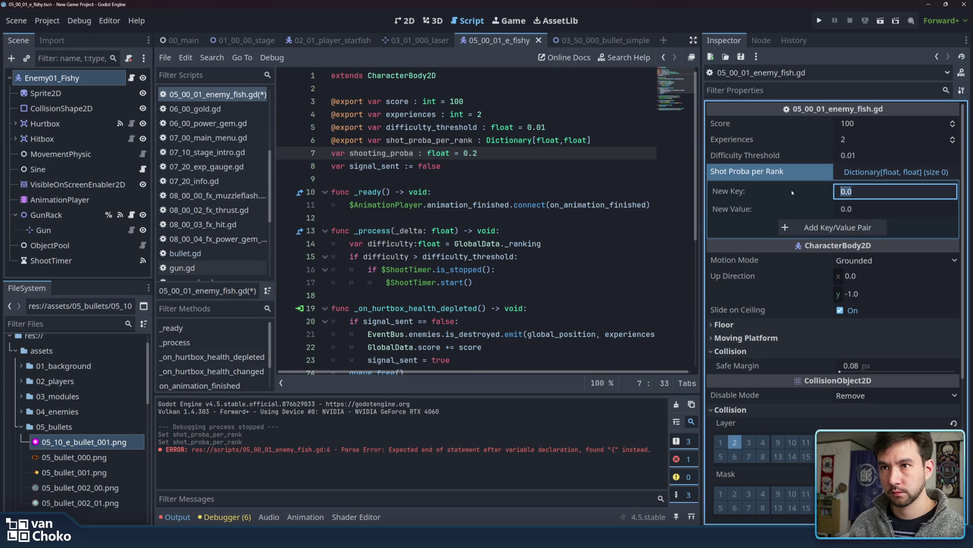
Step: Replace shooting_proba's 0.2 default value with 0
click(550, 140)
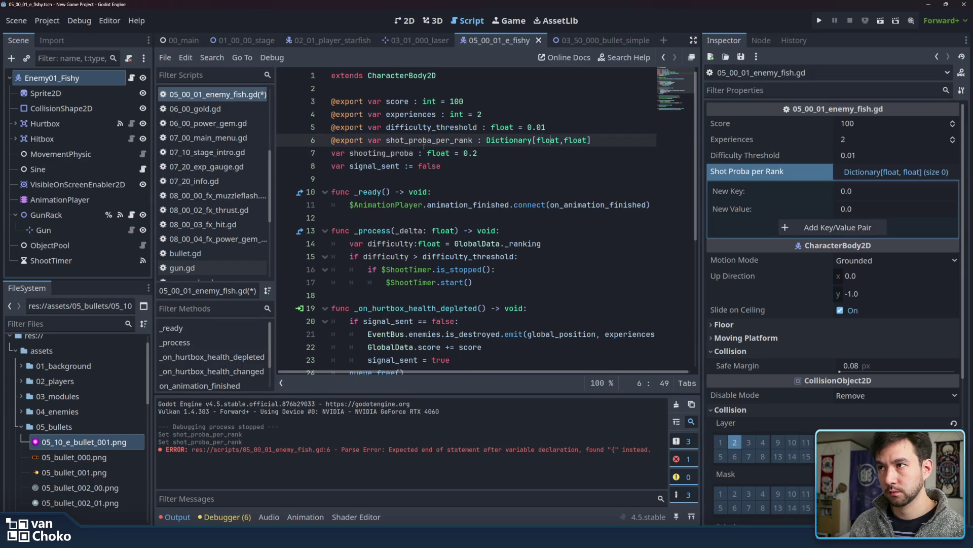
key(Down)
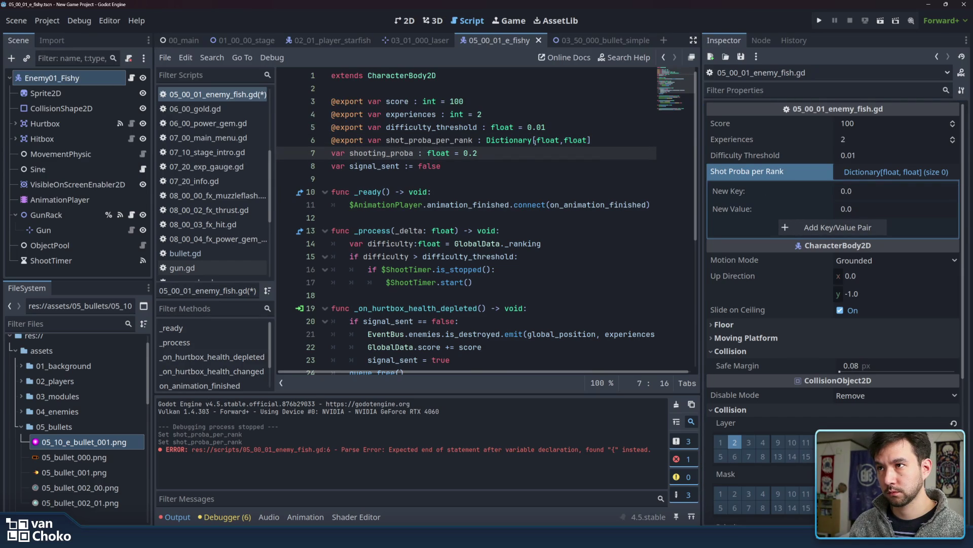
key(Up)
key(Left)
key(Left)
key(Left)
double_click(385, 155)
click(378, 166)
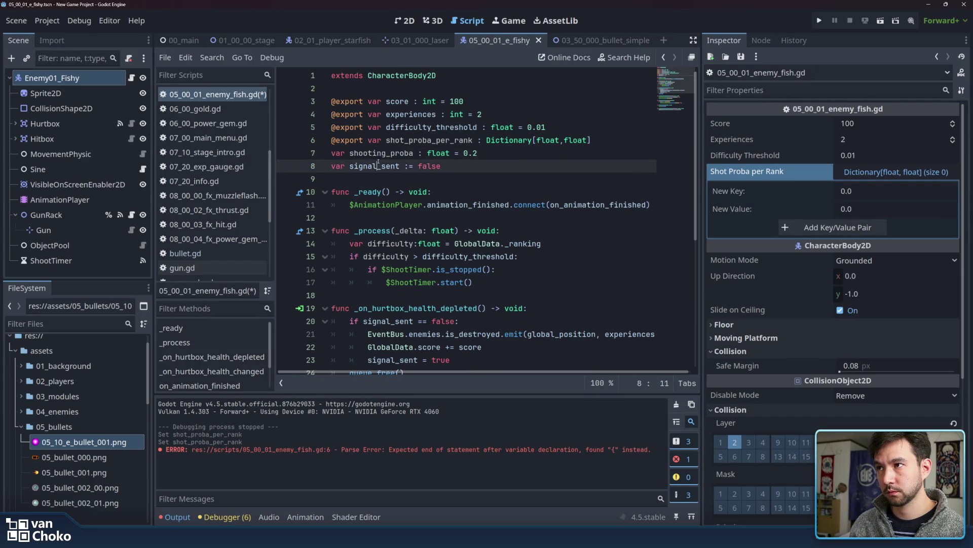
click(518, 149)
key(ctrl+shift+Left)
key(shift+Right)
key(shift+Right)
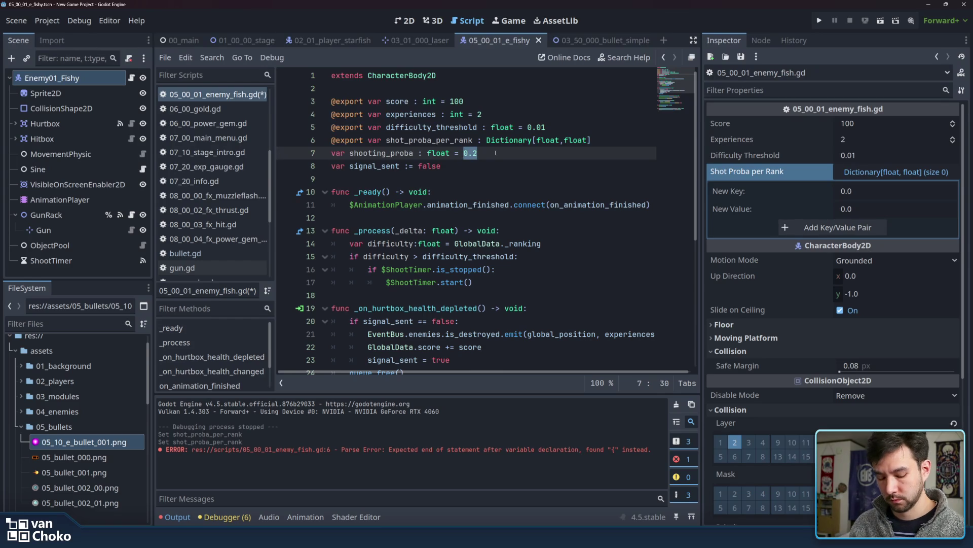
text(0)
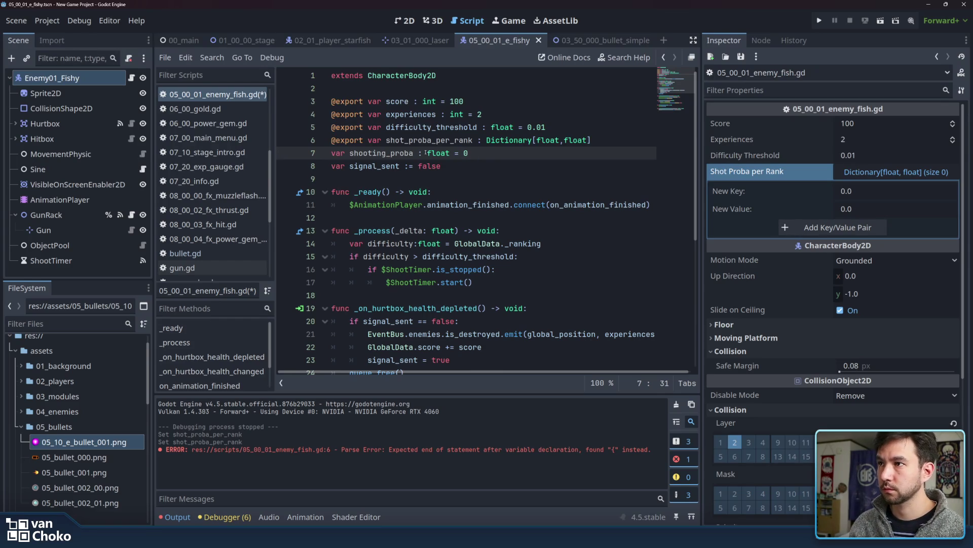
double_click(381, 153)
click(440, 141)
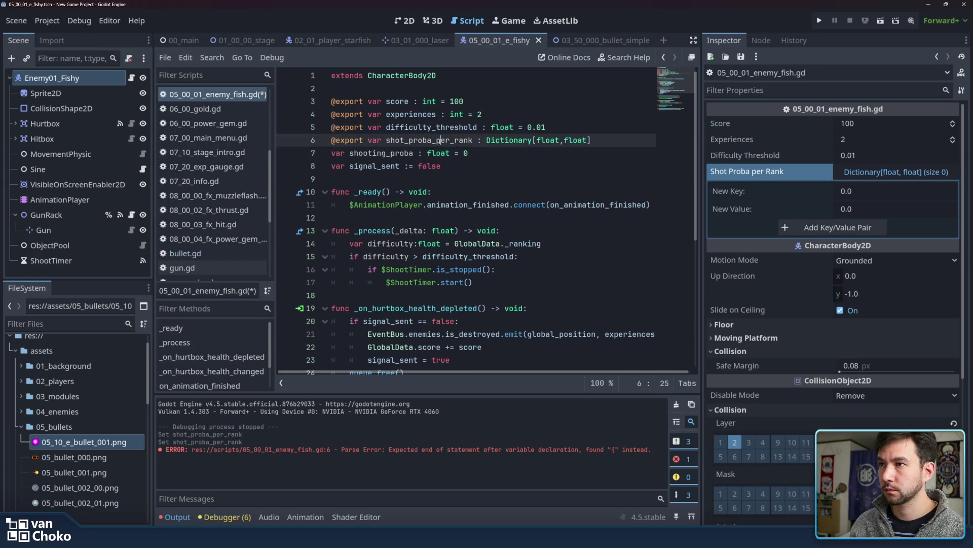
scroll(440, 140, down, 2)
Step: Write a new 'func handle_rank():' declaration below _process, fixing the handdle typo
drag(473, 204, 345, 169)
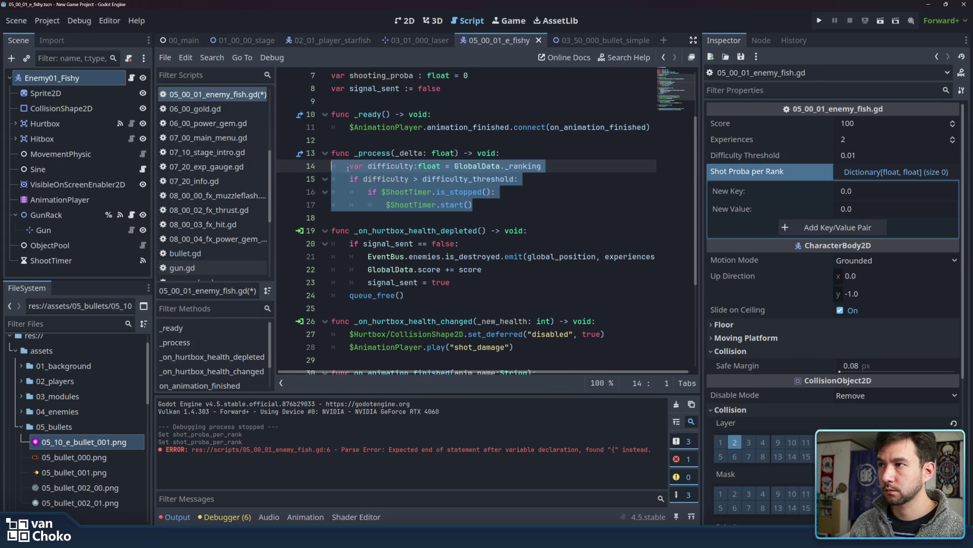
click(357, 222)
key(Return)
key(Return)
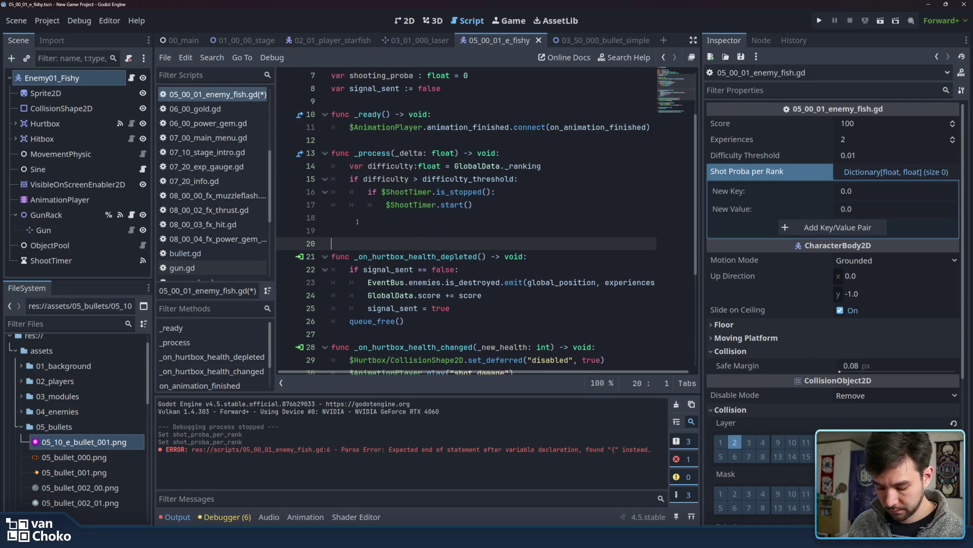
key(Up)
text(func set)
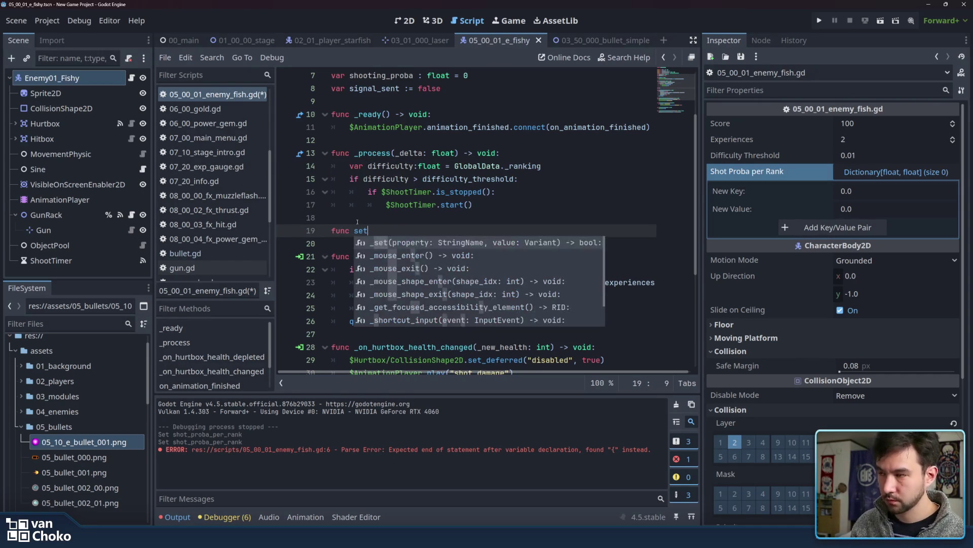
key(BackSpace)
key(BackSpace)
key(BackSpace)
text(set)
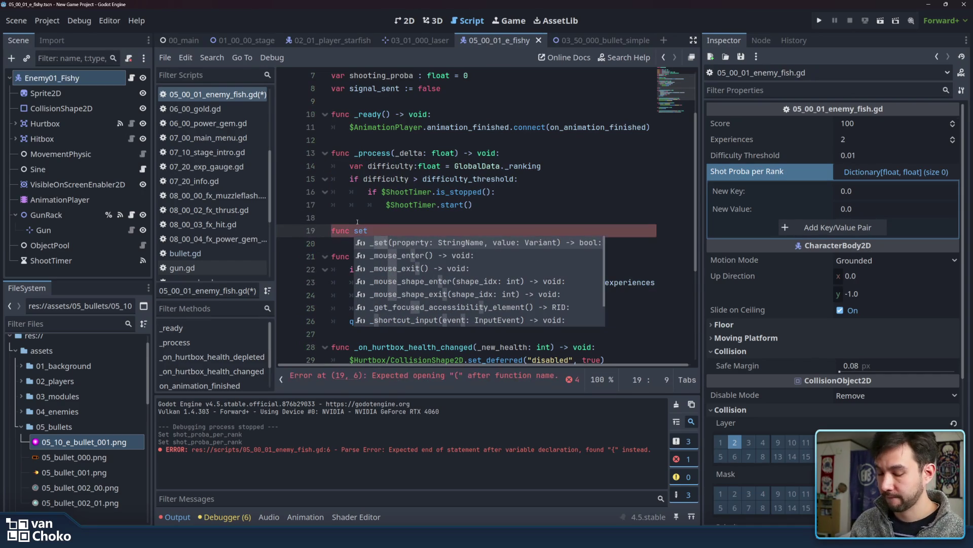
key(BackSpace)
key(BackSpace)
key(BackSpace)
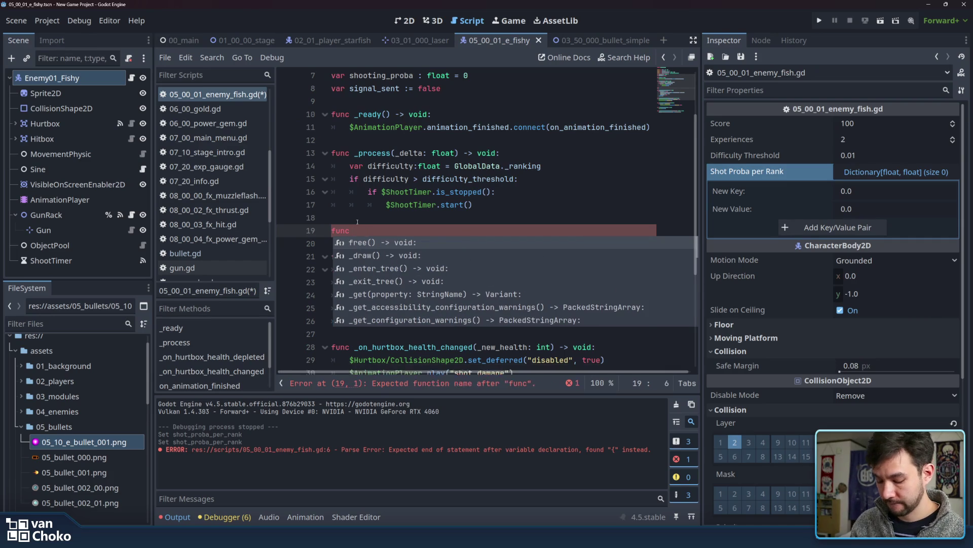
text(handdle_rank)
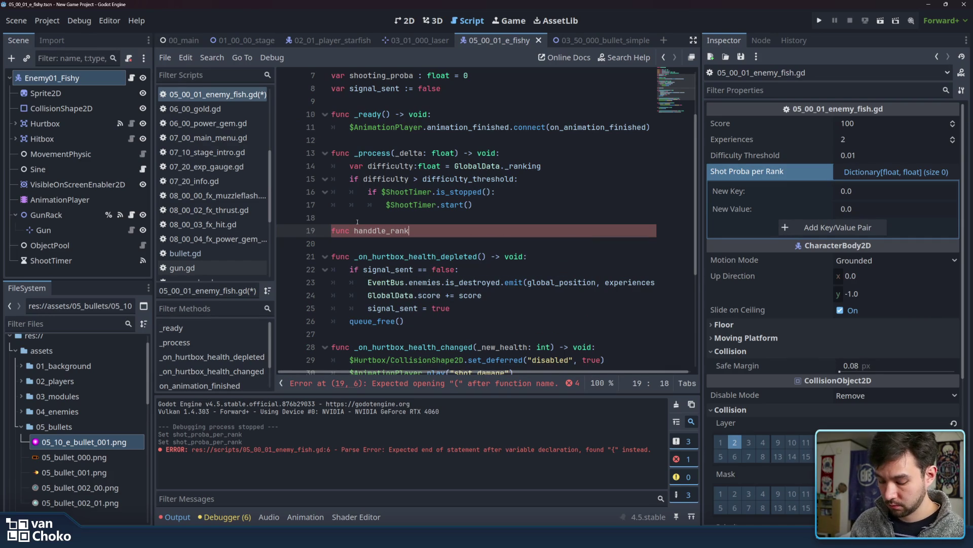
text(())
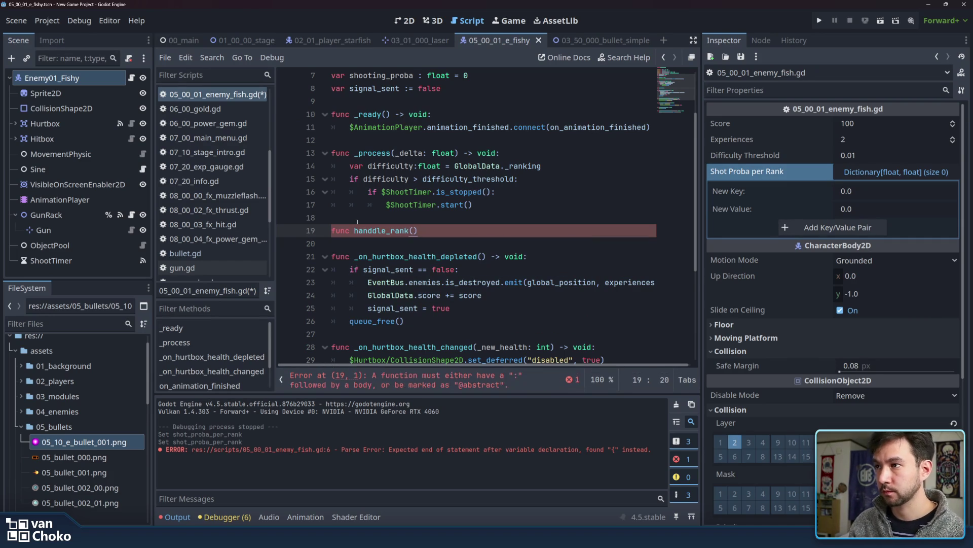
click(374, 230)
key(BackSpace)
click(453, 236)
text(:)
key(Return)
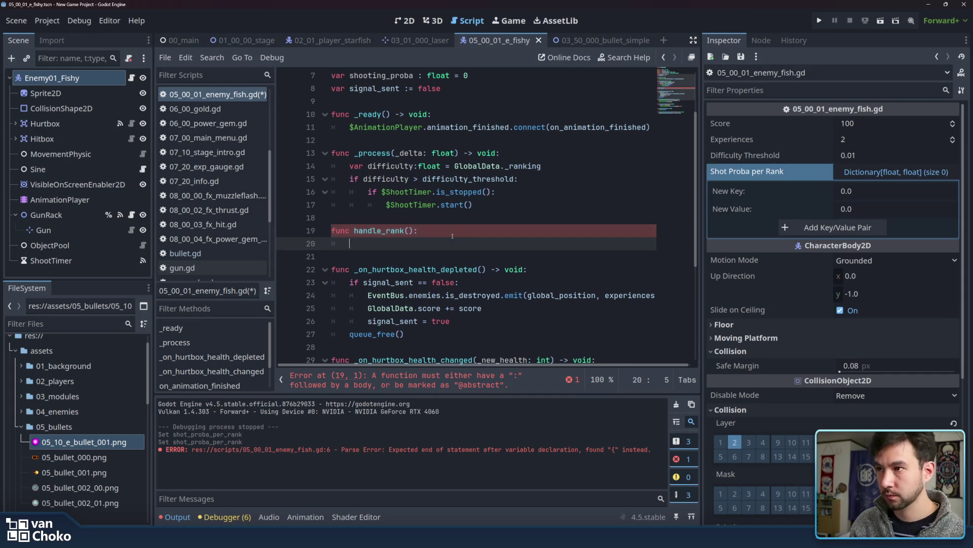
Step: Move the four-line _process body into handle_rank and call handle_rank() from _process
mouse_move(474, 205)
mouse_down()
mouse_move(385, 202)
mouse_move(349, 167)
mouse_up()
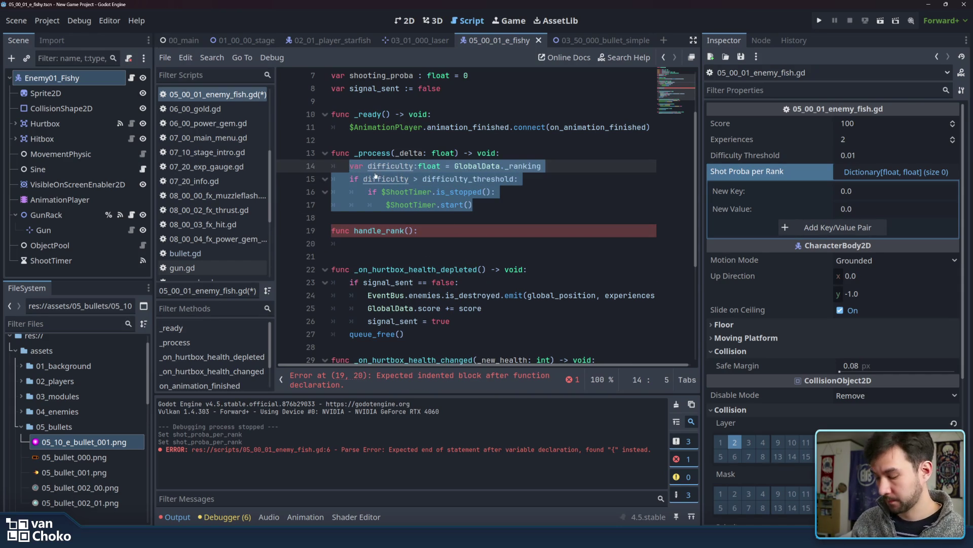
key(ctrl+x)
click(382, 203)
key(ctrl+v)
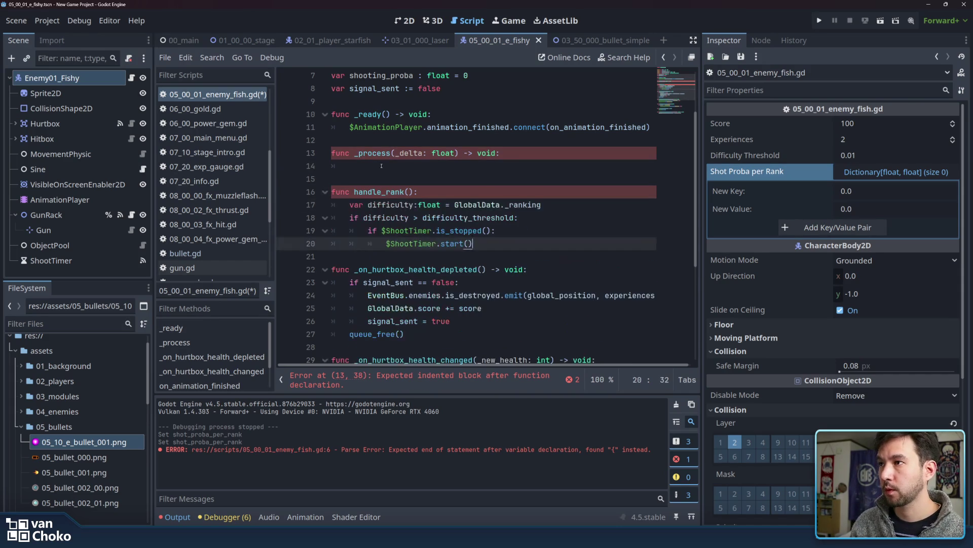
drag(354, 192, 415, 193)
key(ctrl+c)
click(386, 165)
key(ctrl+v)
click(520, 256)
click(521, 242)
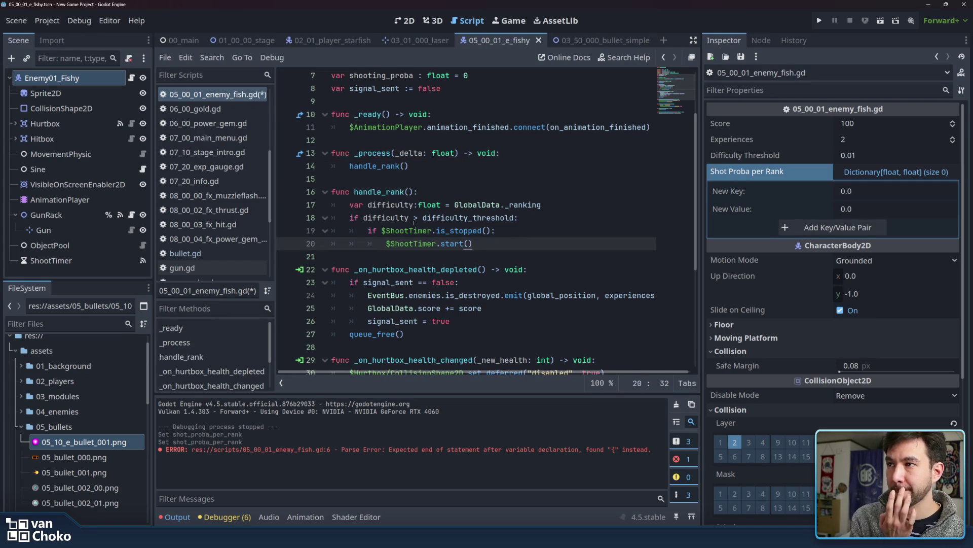
Step: Open a new line after the timer start in handle_rank and begin a for loop
click(388, 218)
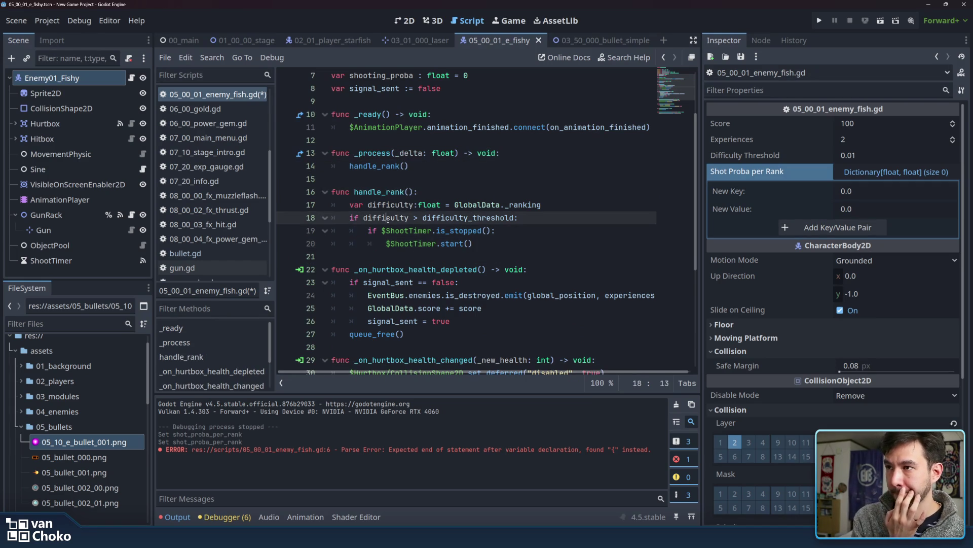
click(508, 246)
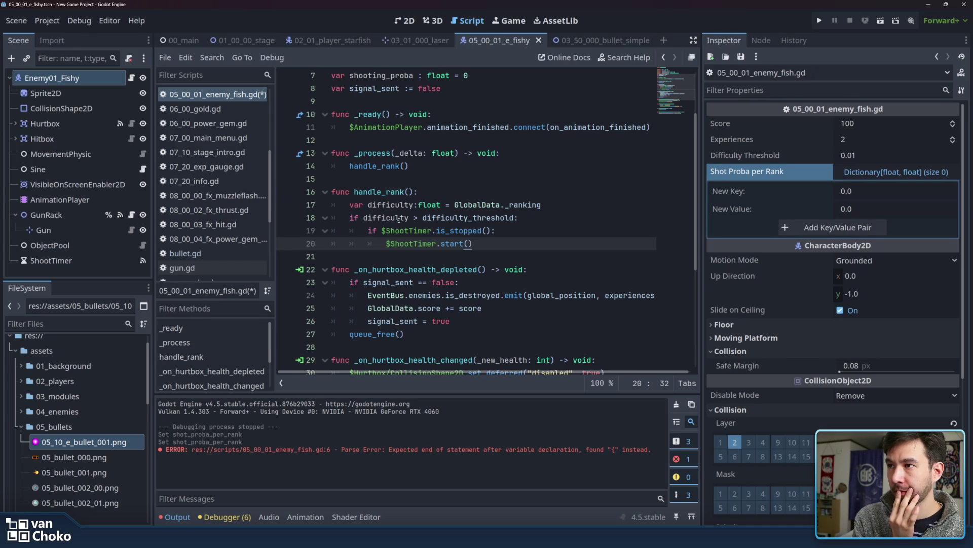
click(400, 219)
click(509, 244)
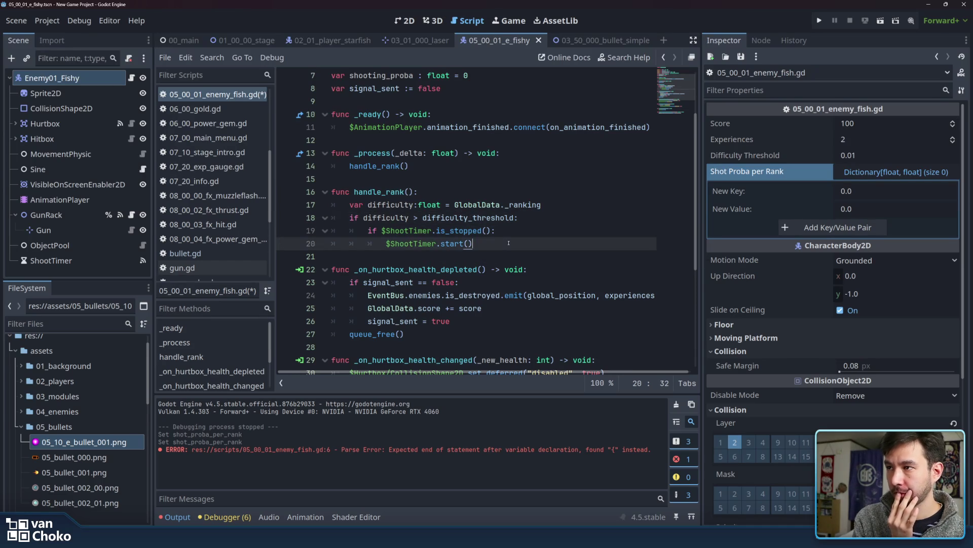
key(Return)
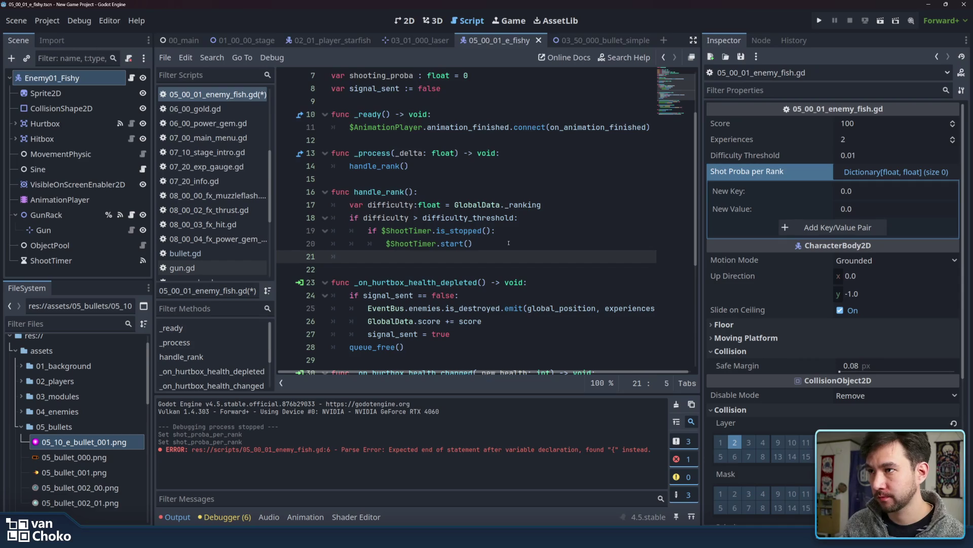
key(BackSpace)
key(BackSpace)
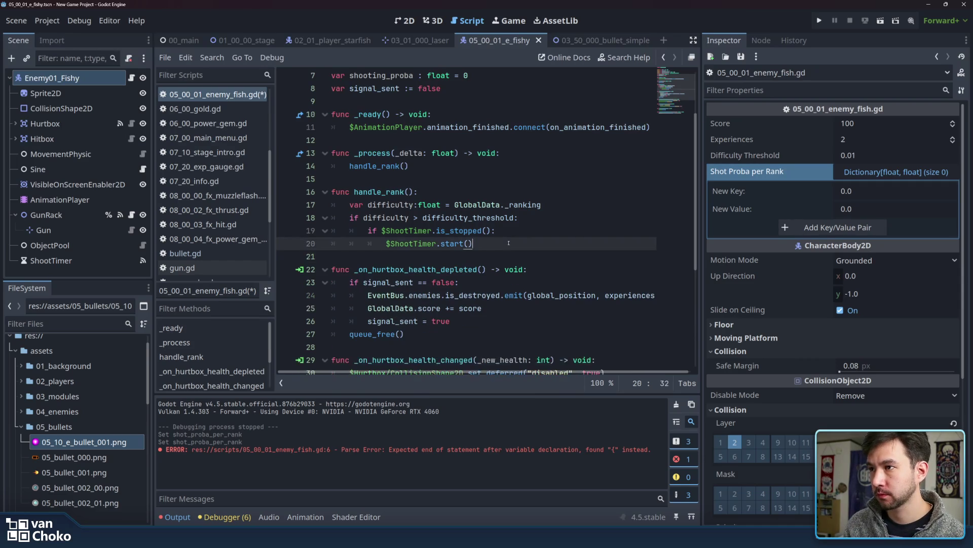
key(Return)
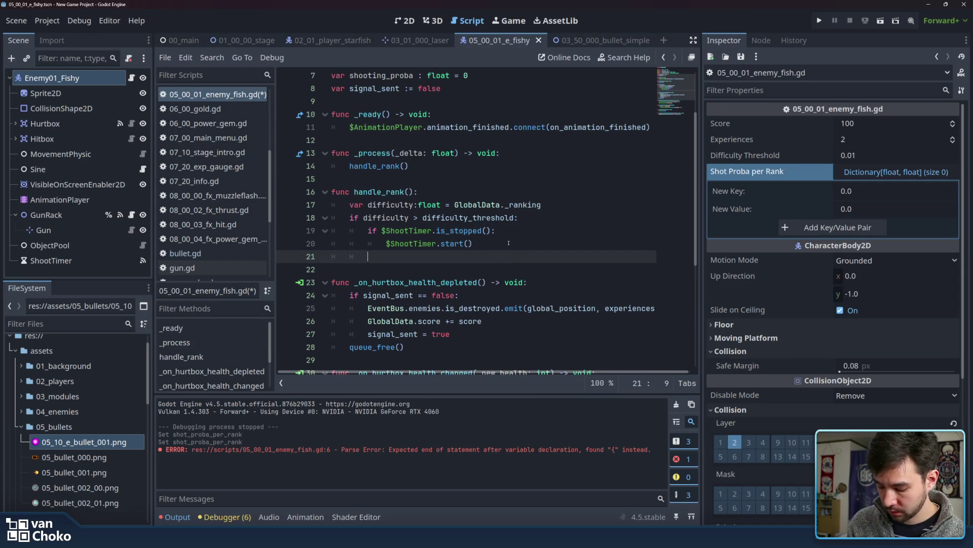
text(for)
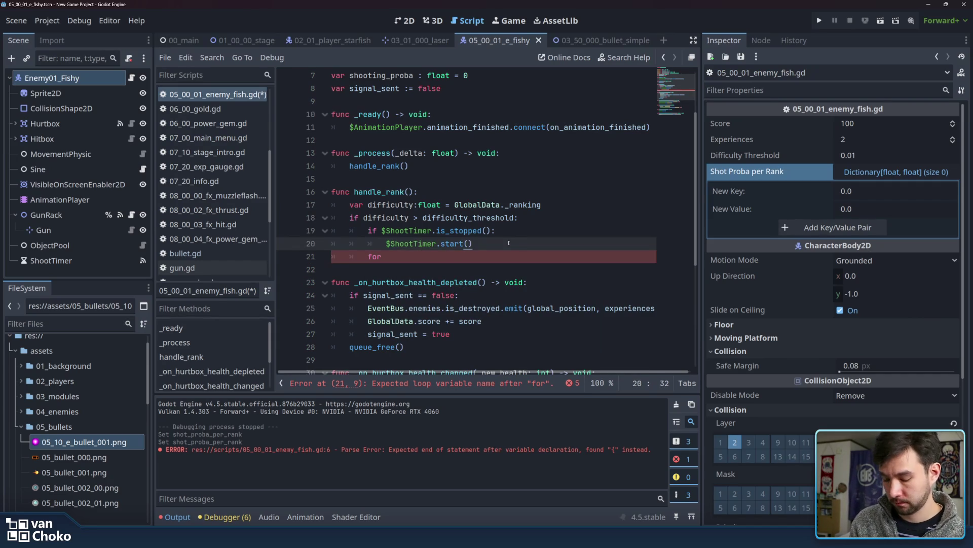
Step: Remove a stray shooting_proba line and continue the loop header as 'for i in'
key(ctrl+shift+Return)
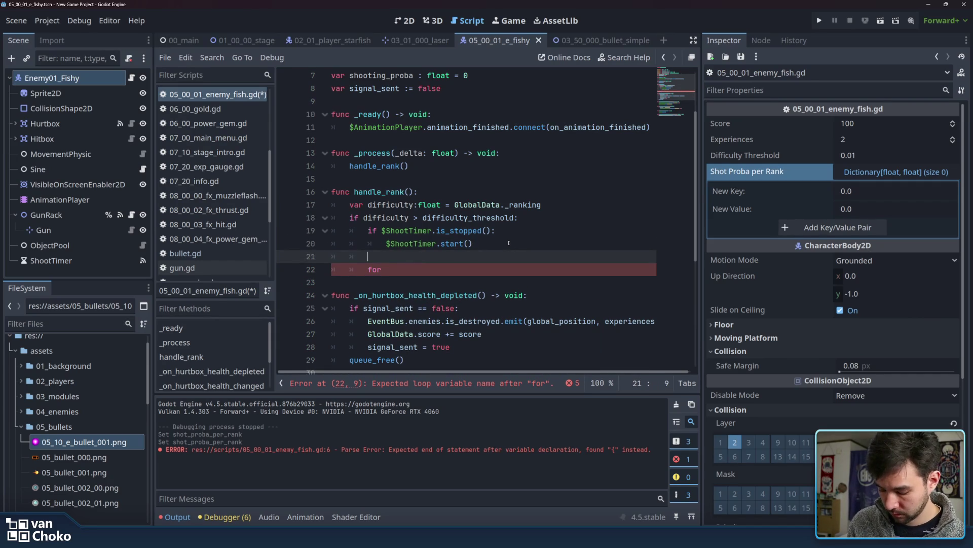
text(shooting_proba)
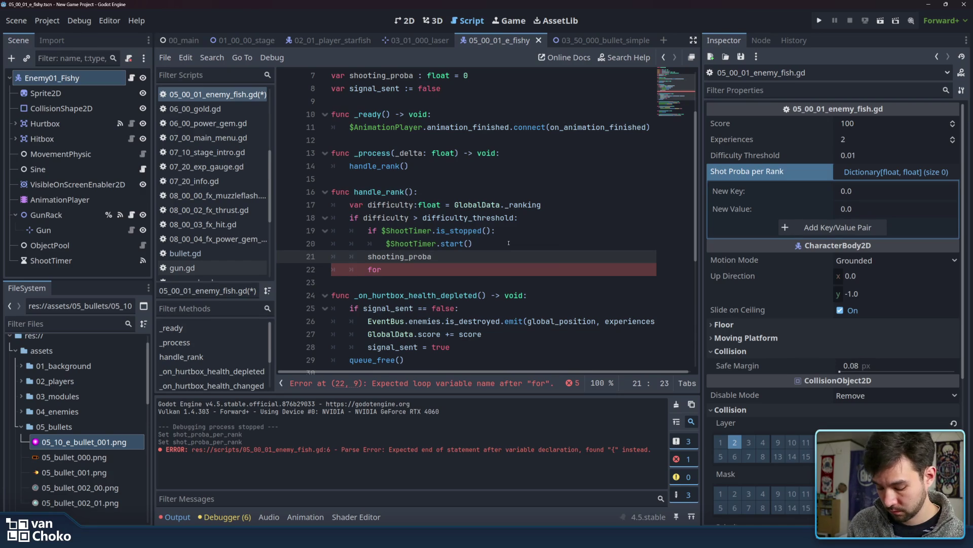
double_click(431, 254)
key(BackSpace)
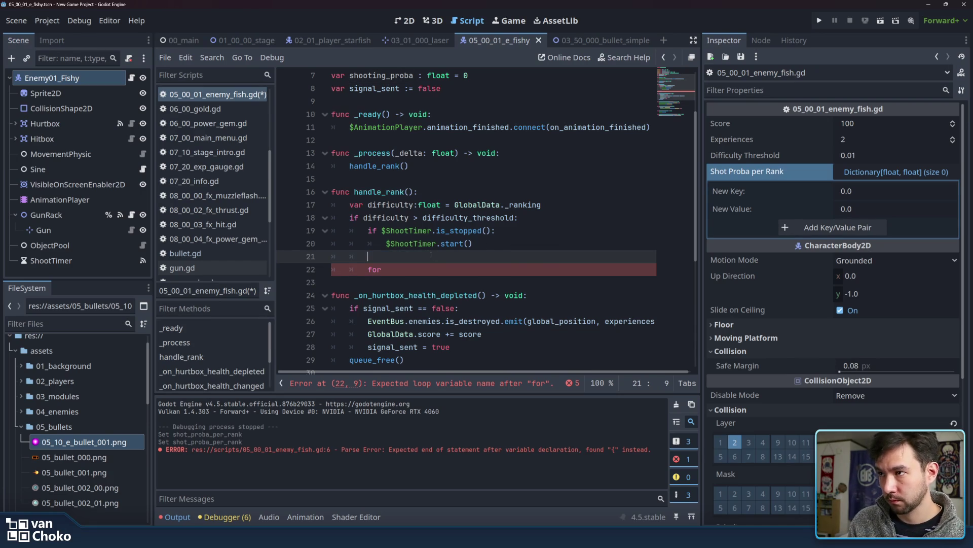
key(ctrl+z)
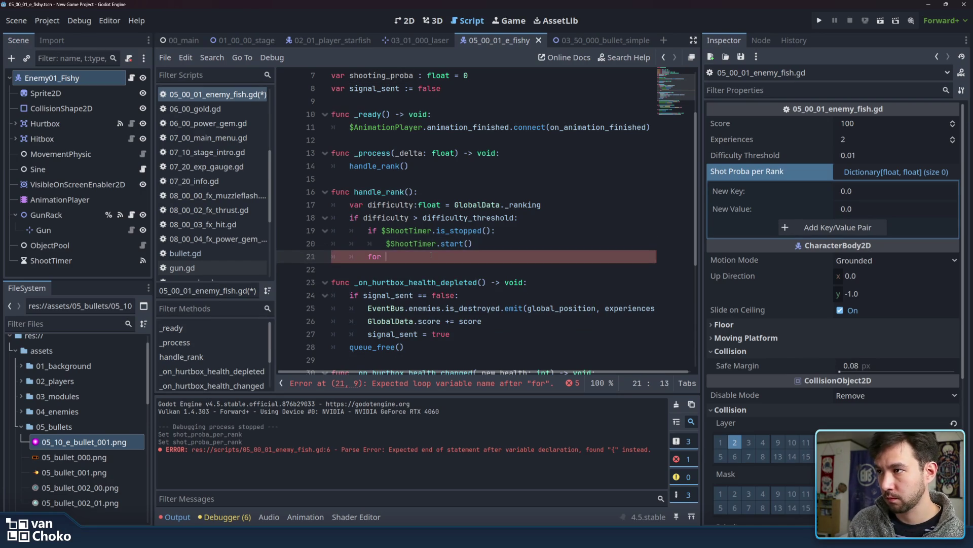
text(i in)
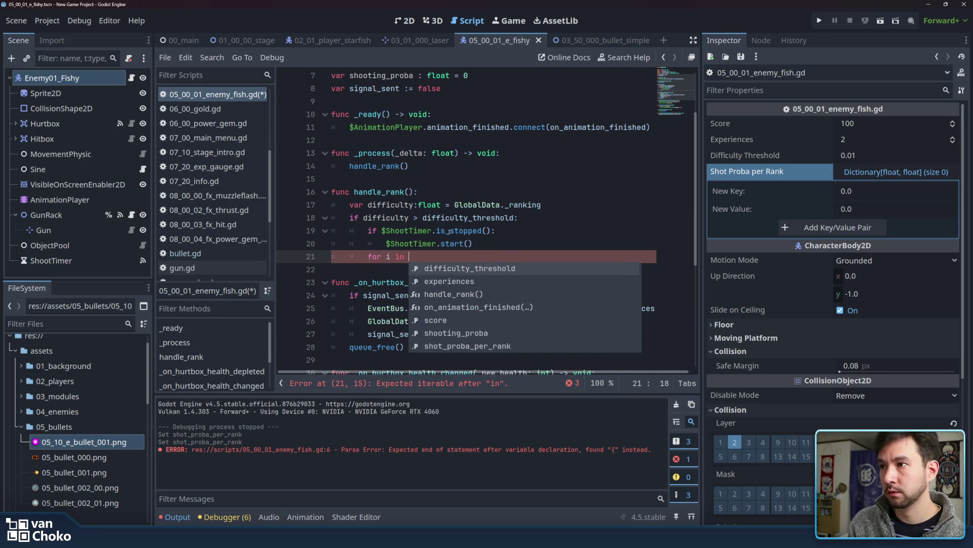
Step: Copy shot_proba_per_rank from line 6 and paste it as the loop's iterable
scroll(450, 230, up, 2)
double_click(429, 140)
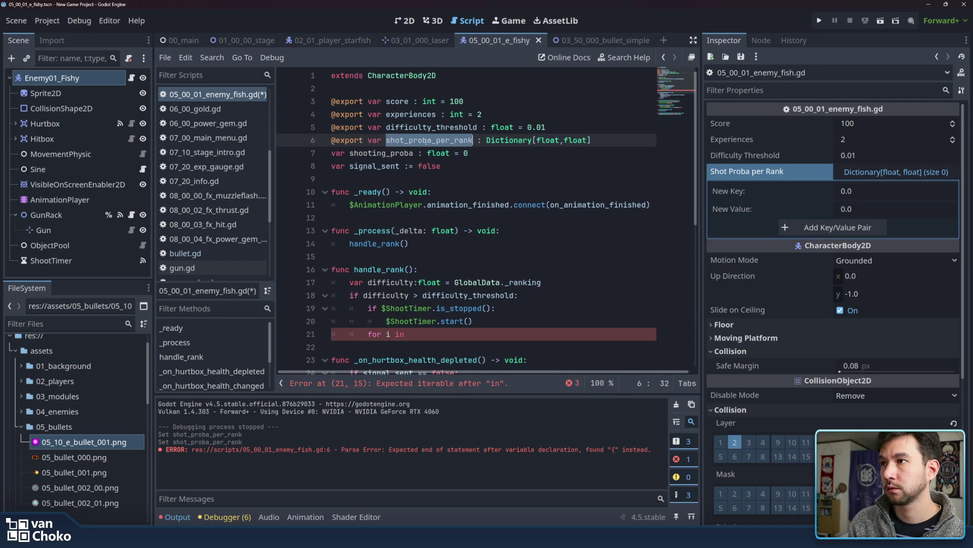
key(ctrl+c)
scroll(507, 203, down, 4)
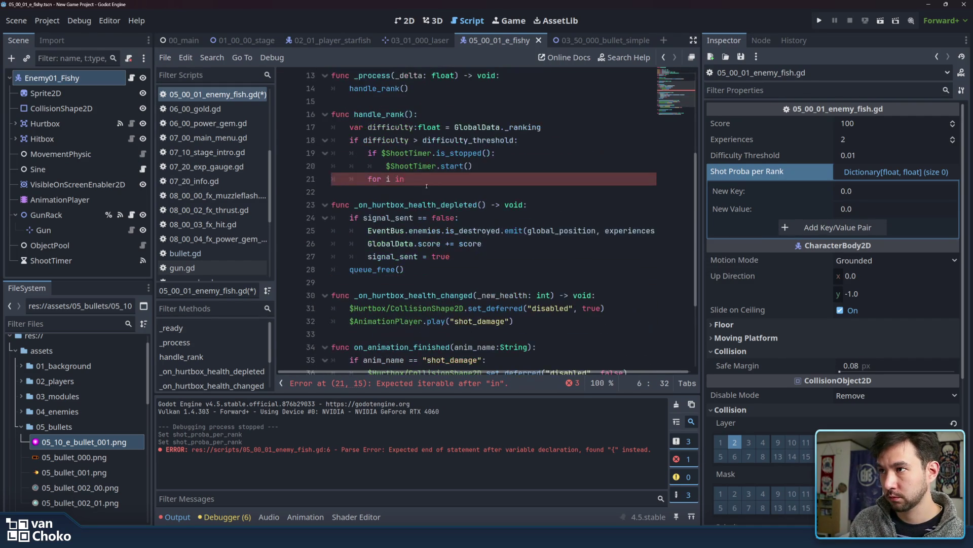
click(548, 179)
key(ctrl+v)
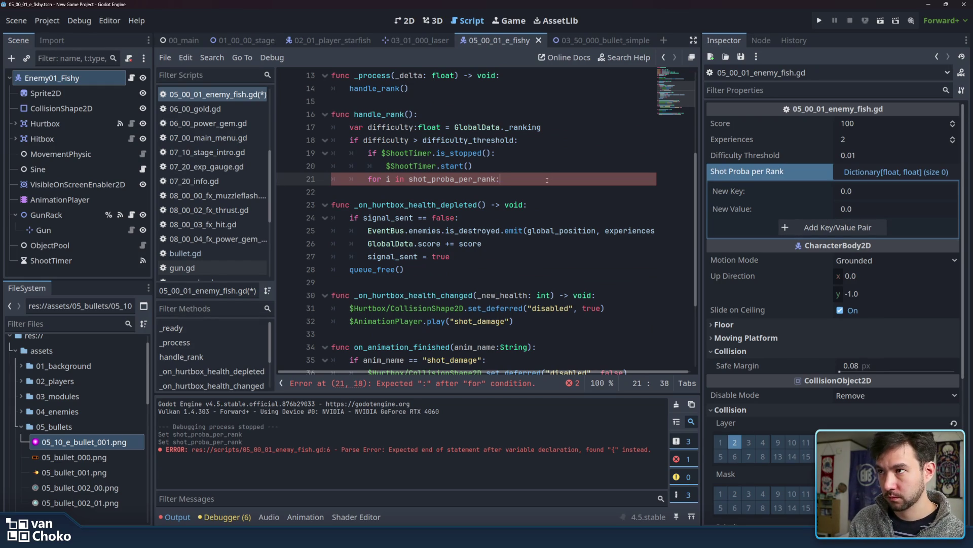
Step: Give the loop a placeholder pass body and add a 0.0/0.0 entry to Shot Proba per Rank
key(Return)
text(pass)
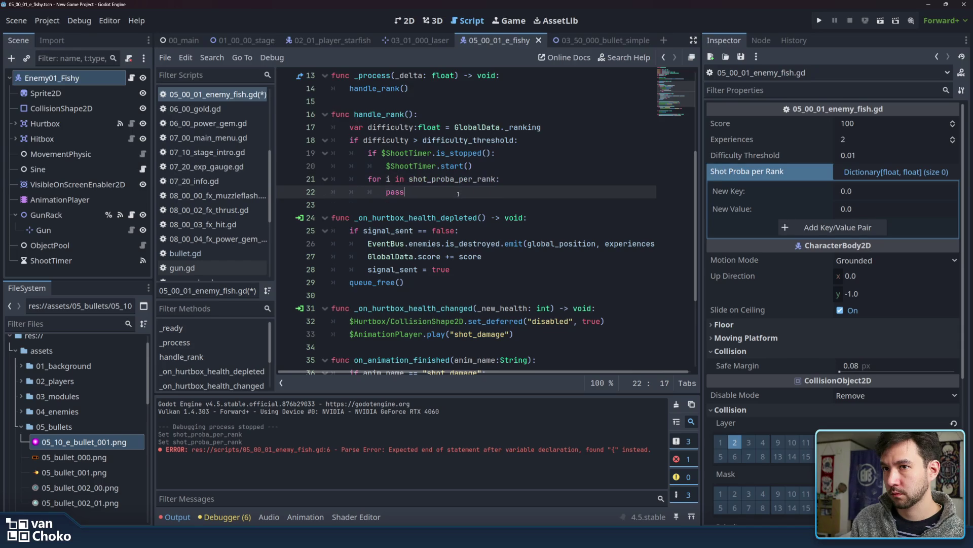
key(ctrl+d)
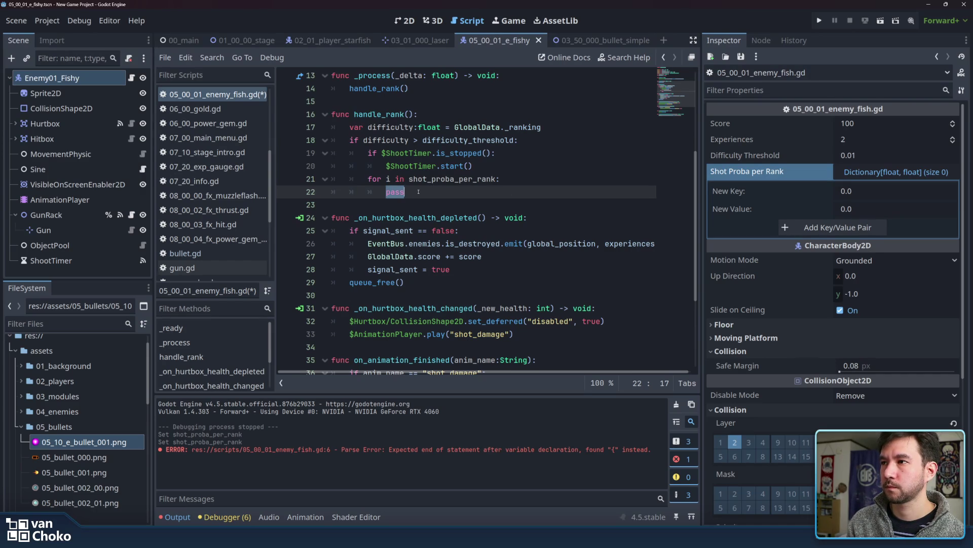
click(830, 229)
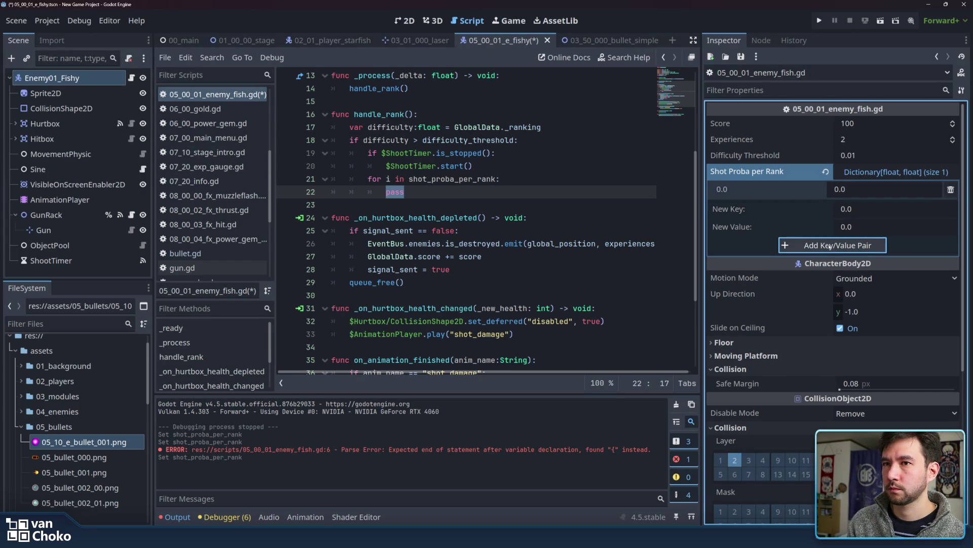
Step: Replace the 0.0 : 0.0 Shot Proba per Rank entry with a single 0.5 : 0.0 pair
click(749, 191)
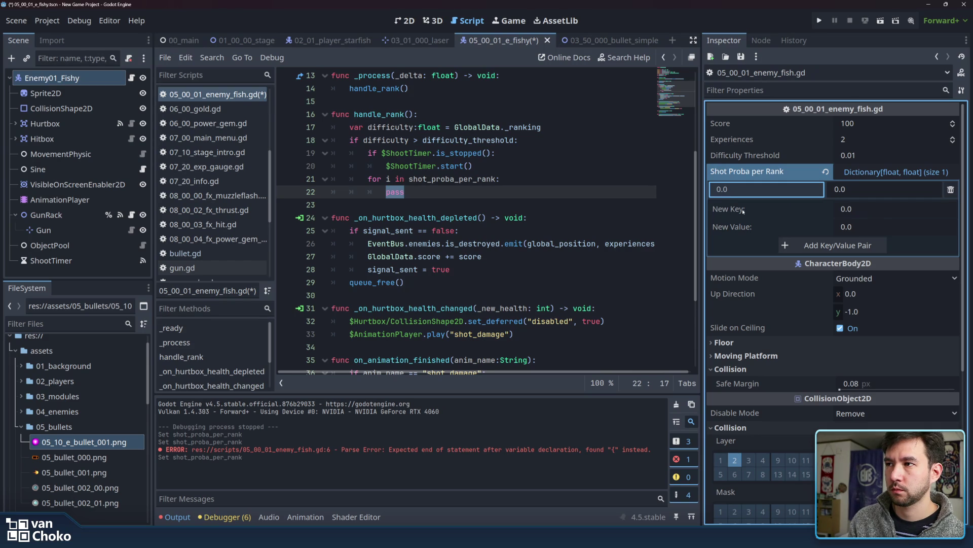
click(545, 192)
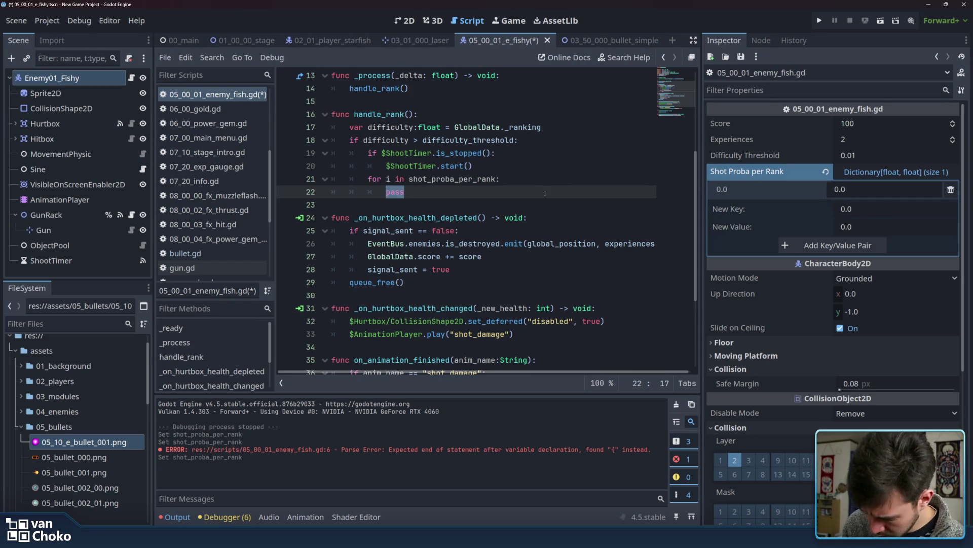
text(i)
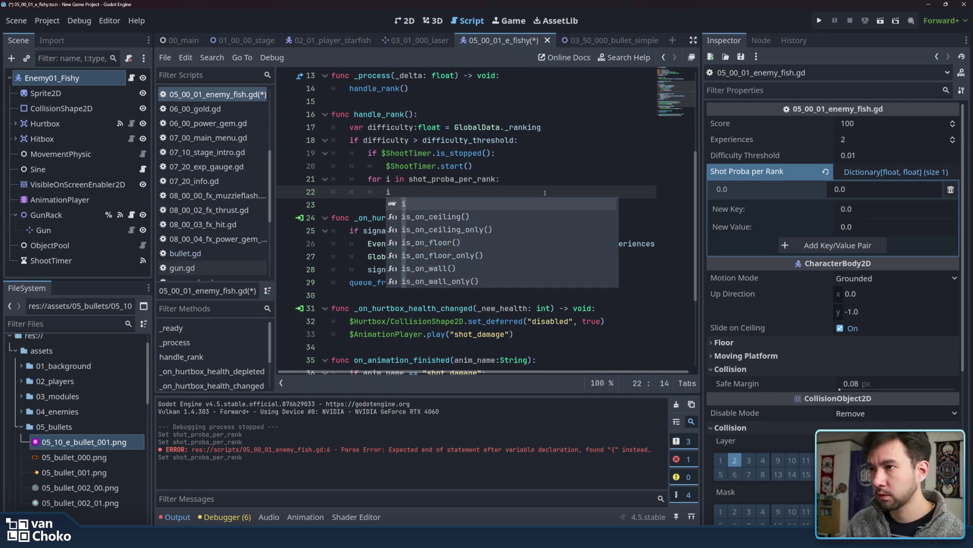
key(BackSpace)
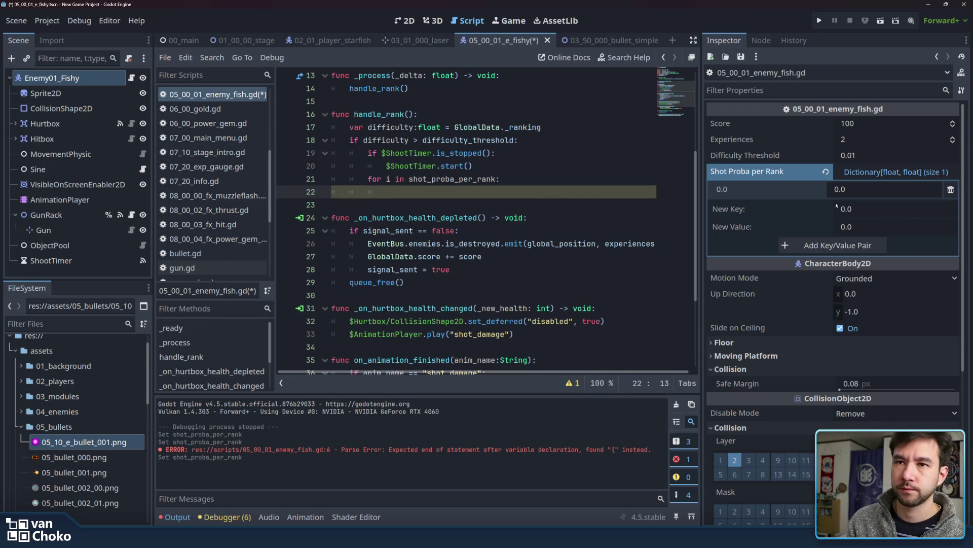
click(950, 189)
click(902, 191)
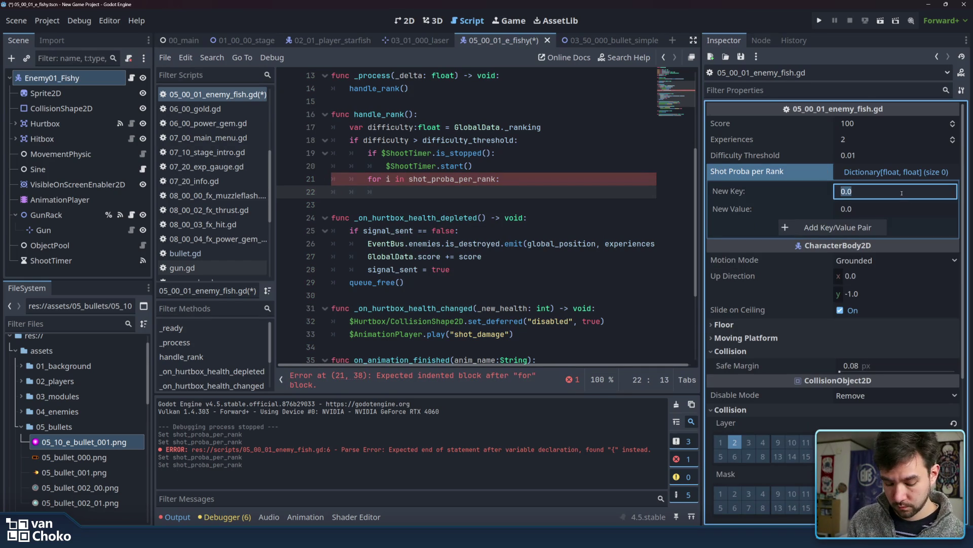
text(0.5)
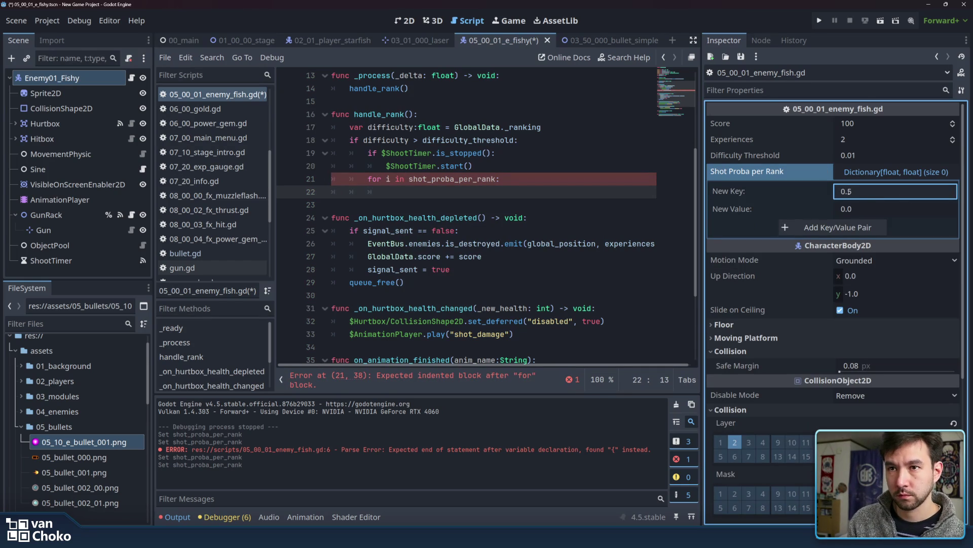
click(855, 223)
click(754, 190)
Step: Make the loop body on line 22 print(i), then save the scene with Ctrl+S
click(438, 188)
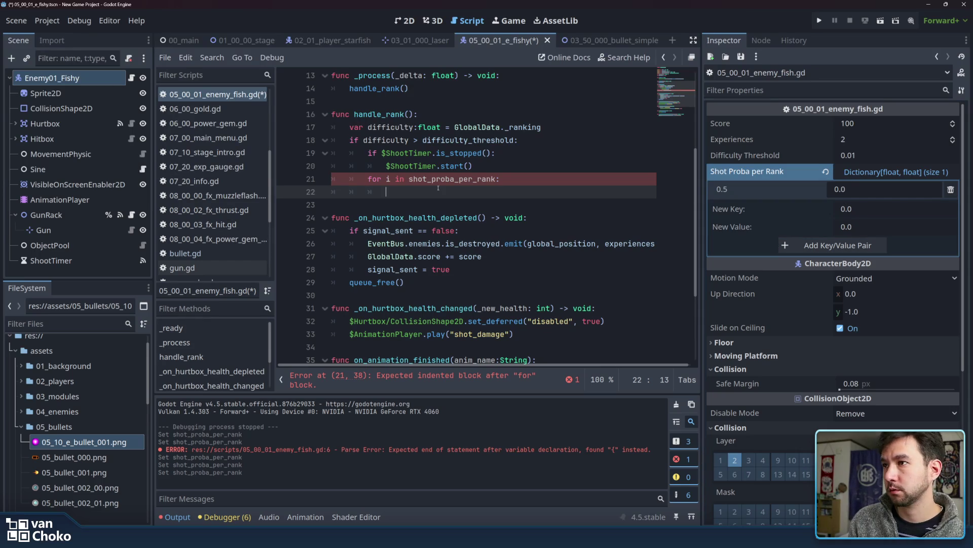
text(print(i))
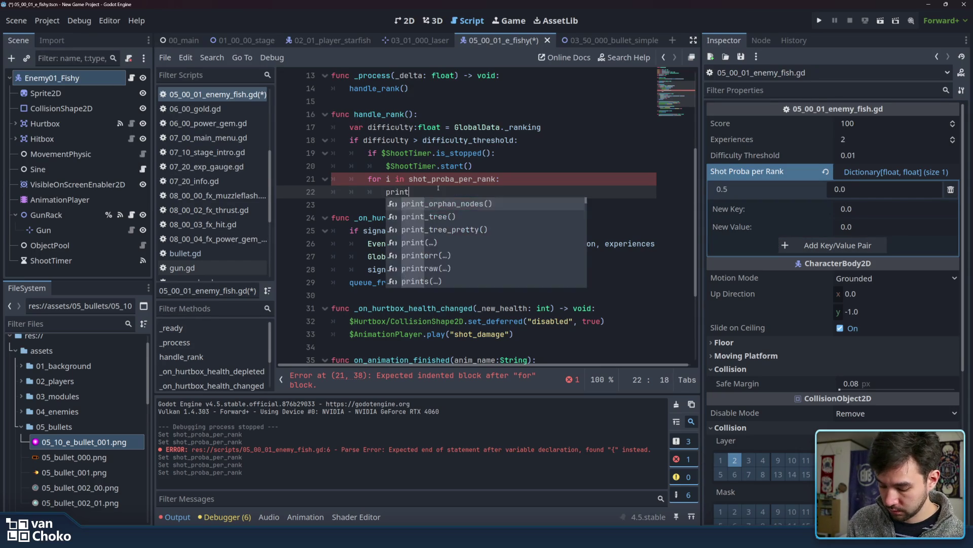
click(440, 178)
key(ctrl+s)
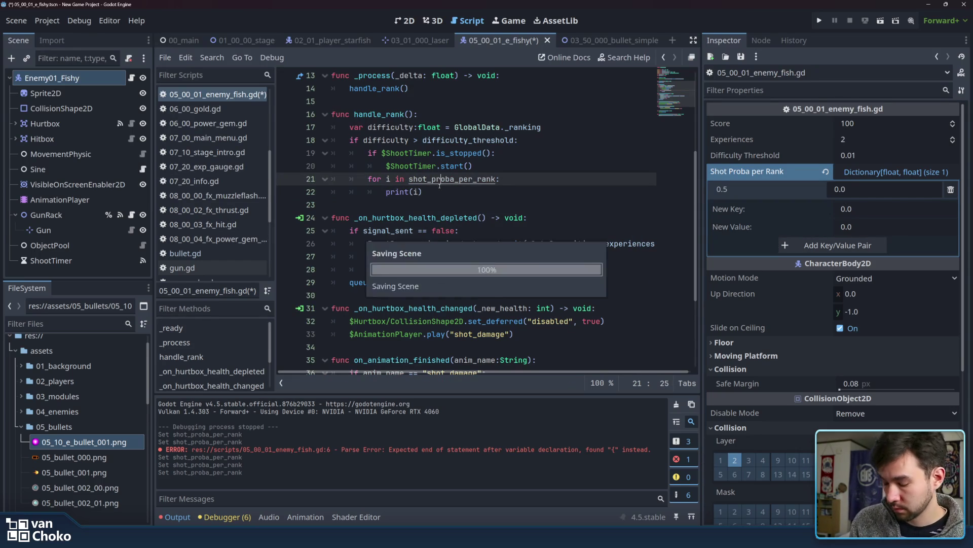
Step: Run the project, start a game, watch the output print 0.5, then close the game
click(820, 20)
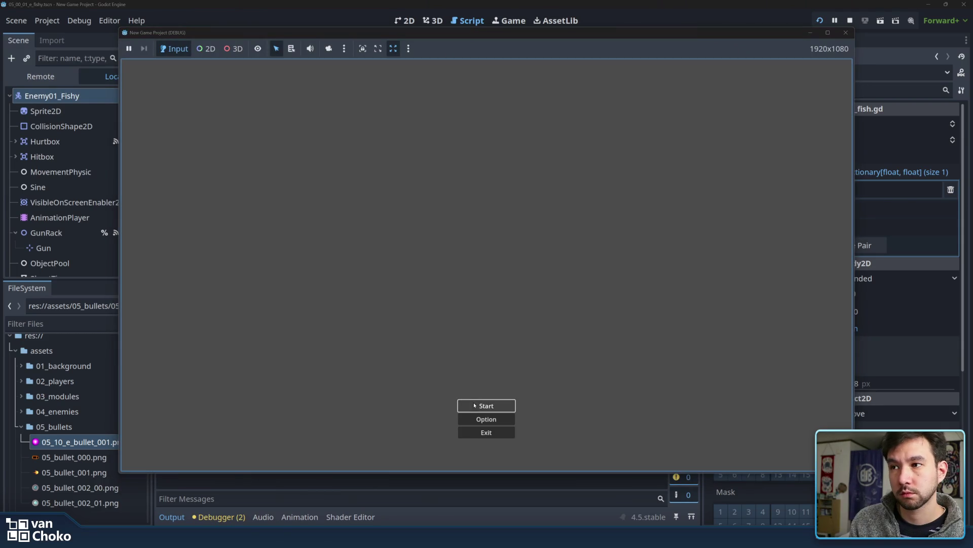
click(475, 405)
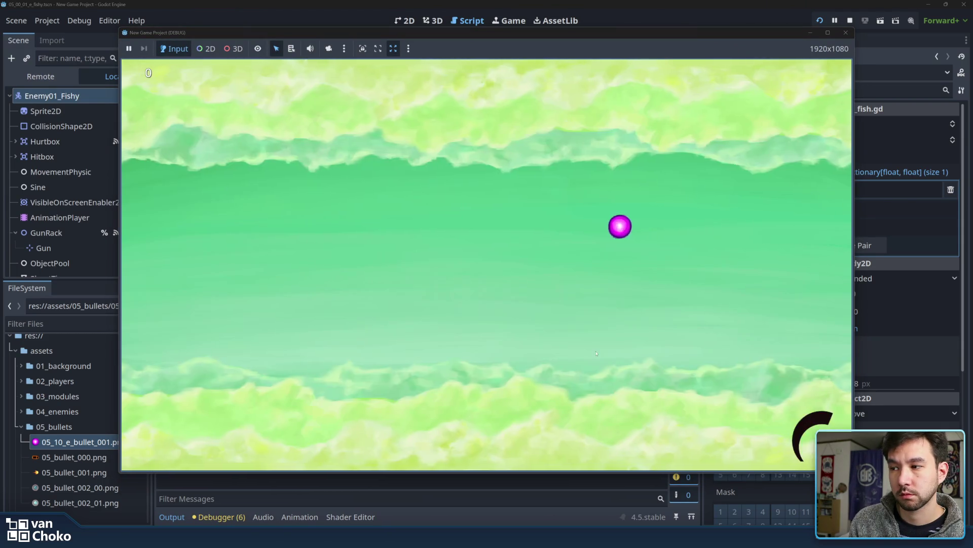
mouse_move(314, 33)
mouse_down()
mouse_move(505, 41)
mouse_move(456, 45)
mouse_up()
drag(645, 45, 592, 47)
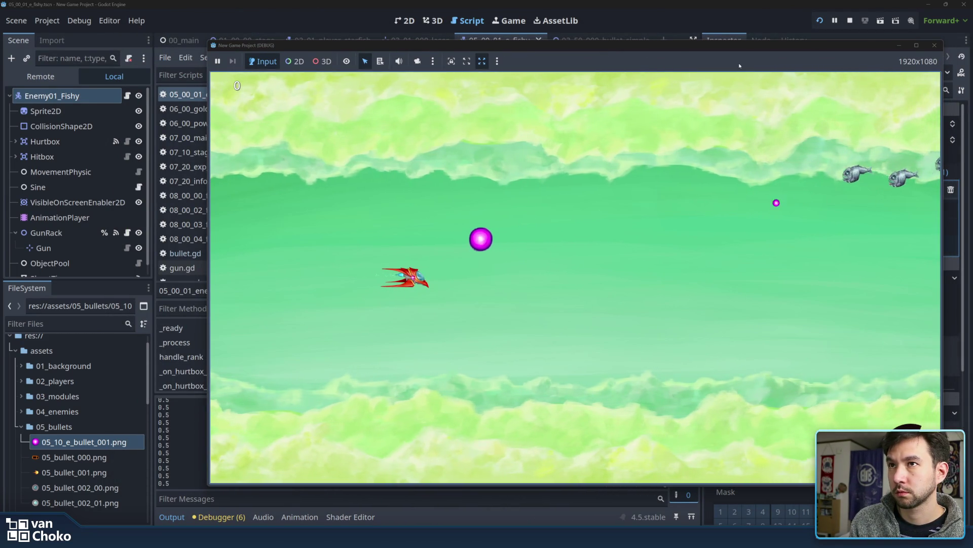
click(936, 45)
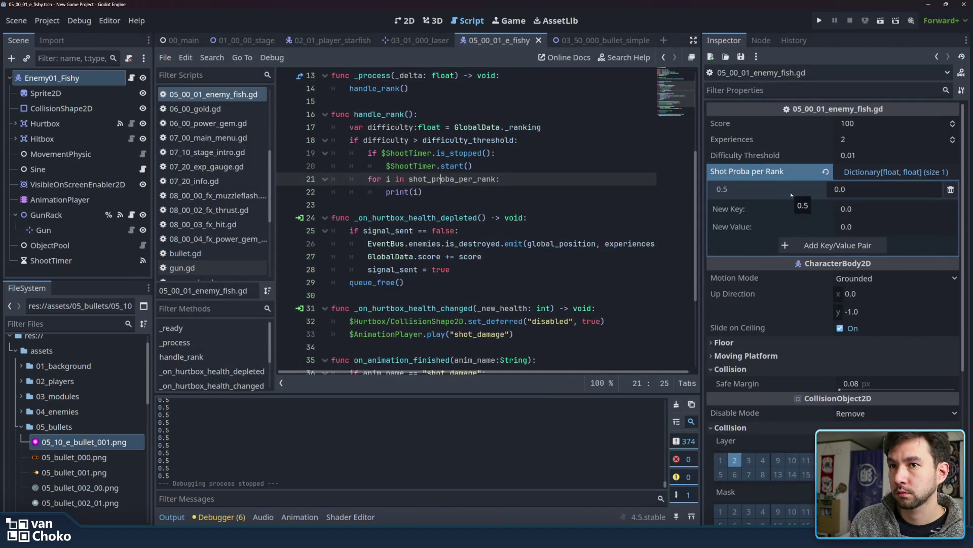
Step: Compare the 0.5 dictionary key while trying edits to the print(i) argument on line 22
click(791, 195)
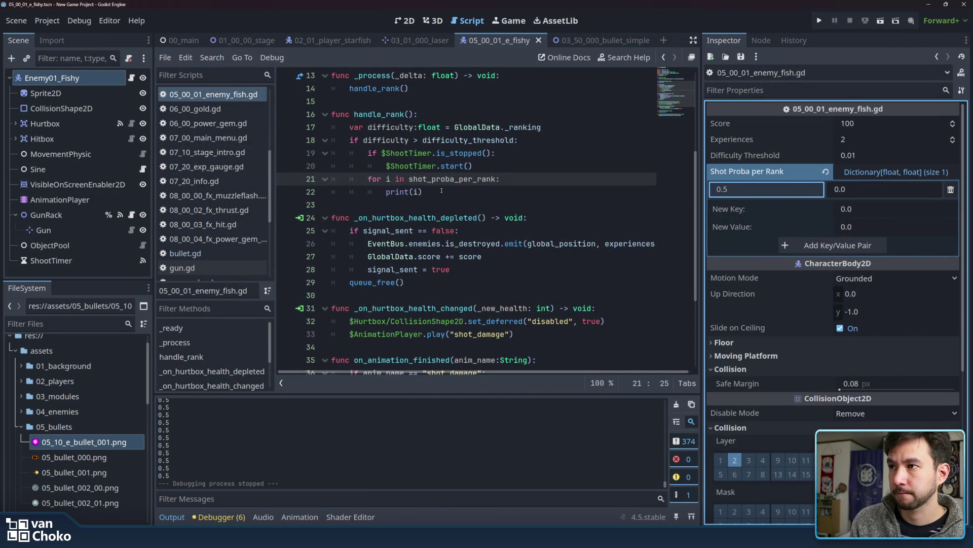
click(420, 192)
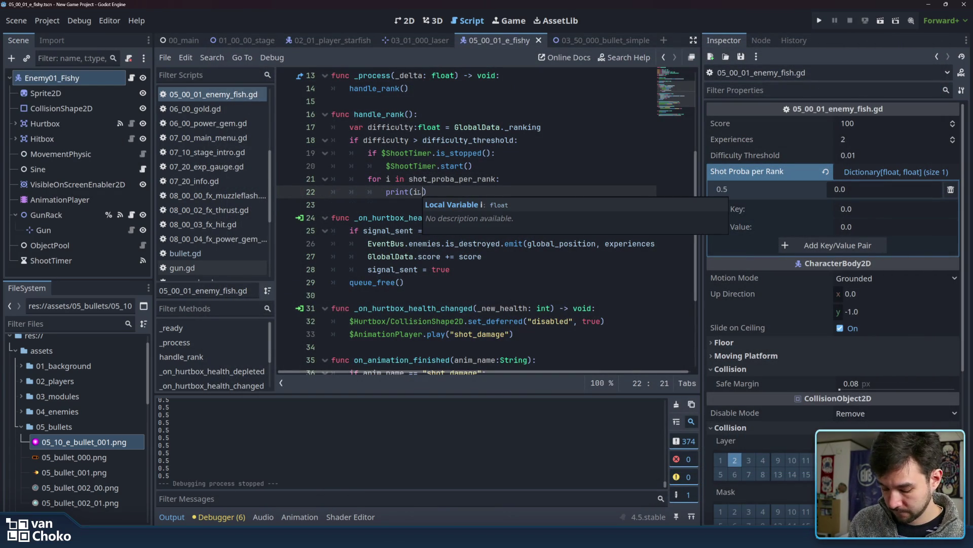
text(,)
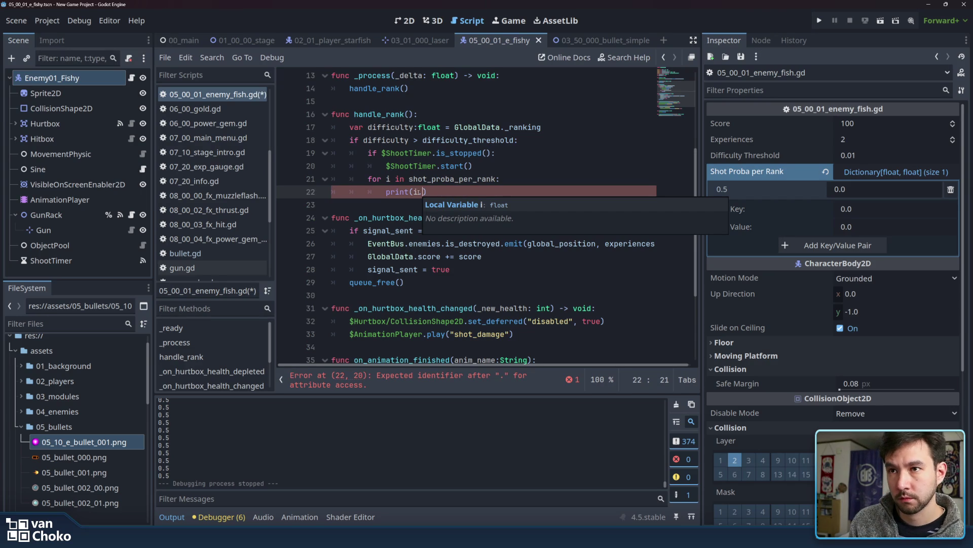
click(748, 188)
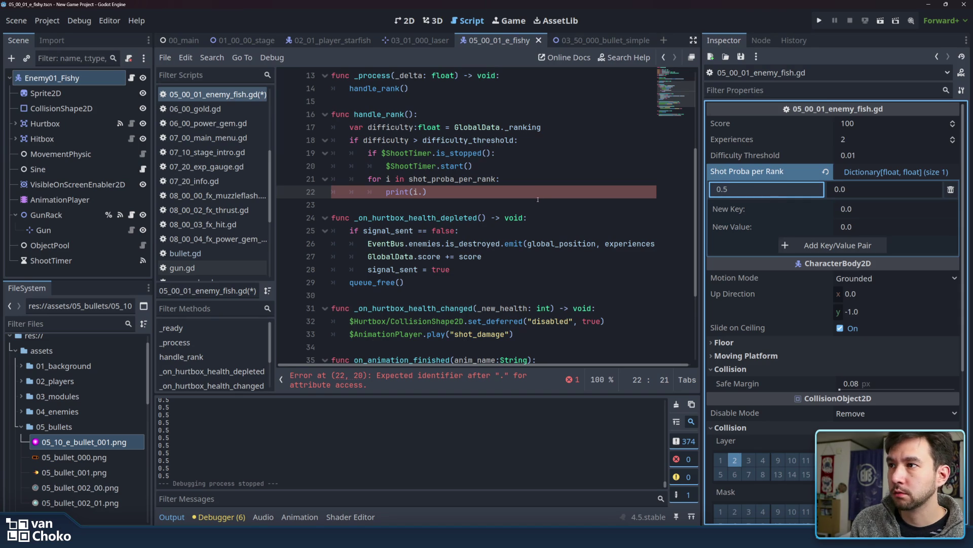
click(425, 192)
key(BackSpace)
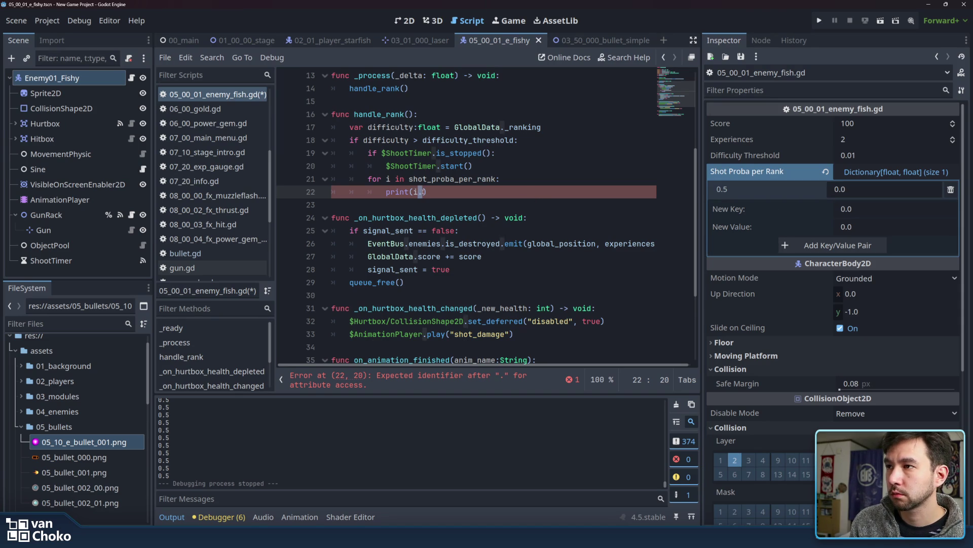
text(.)
key(BackSpace)
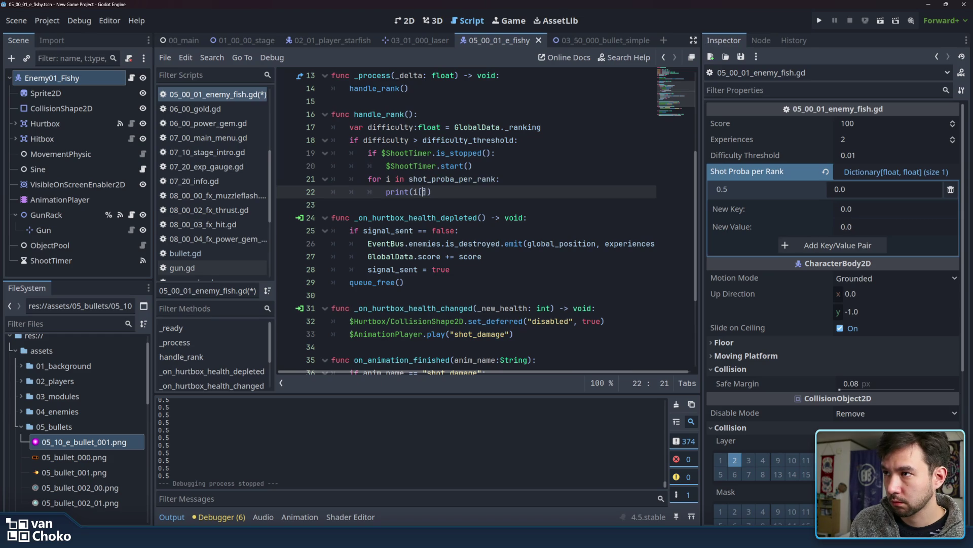
Step: Change the statement to print(shot_proba_per_rank[i]) and launch the game with F5
text([0)
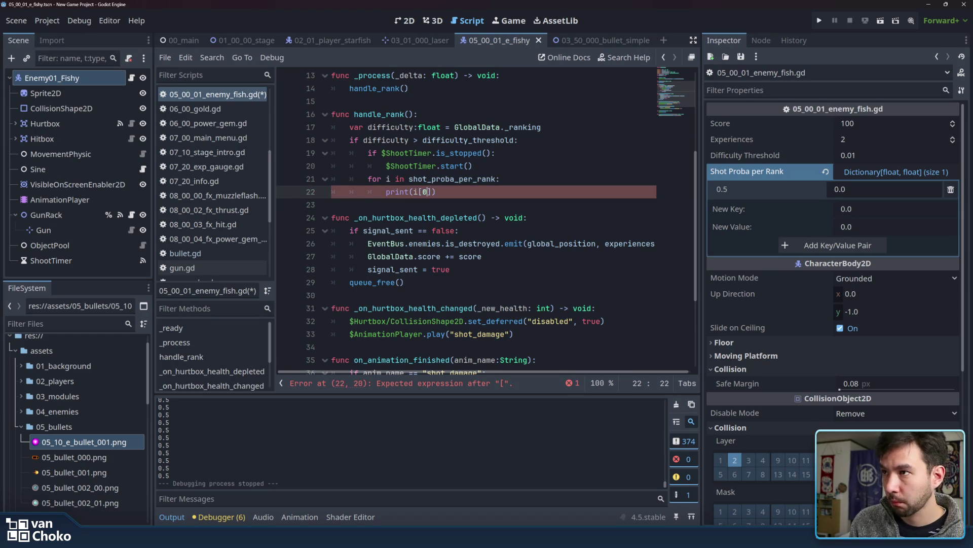
key(BackSpace)
key(BackSpace)
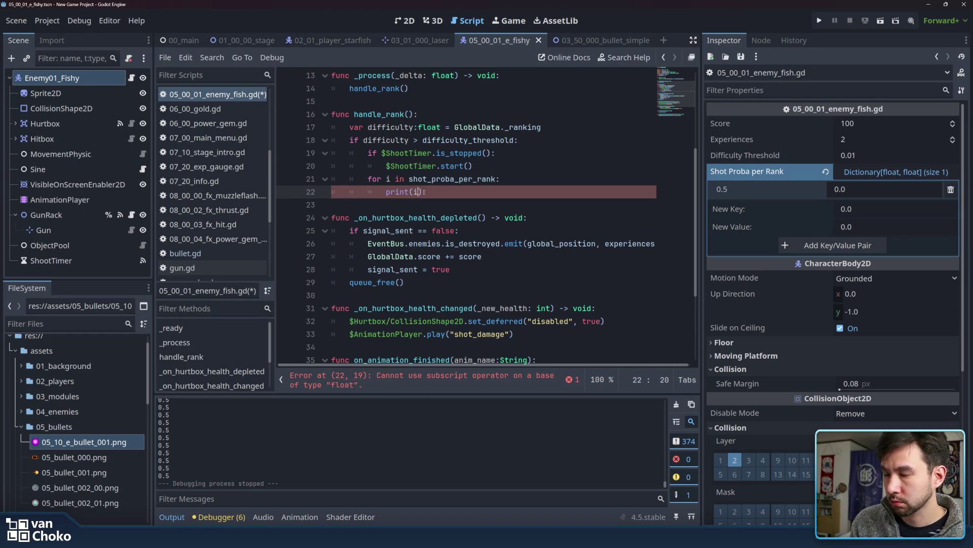
text(.v)
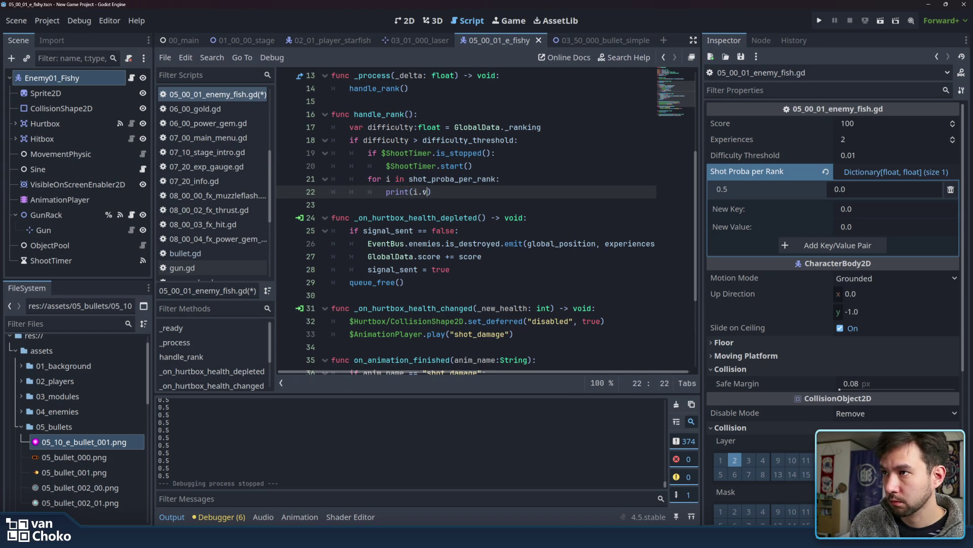
key(BackSpace)
key(BackSpace)
key(BackSpace)
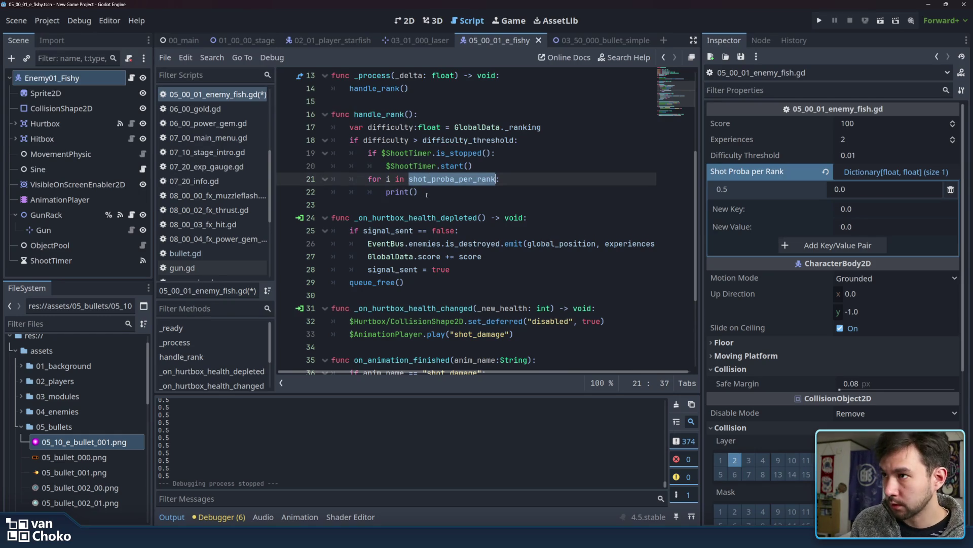
text(shot_proba_per_rank[i)
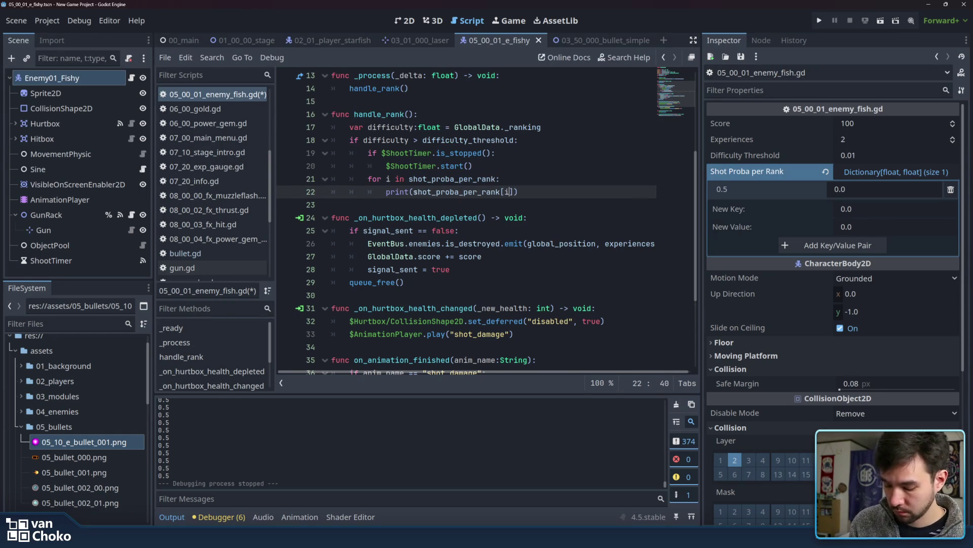
click(485, 171)
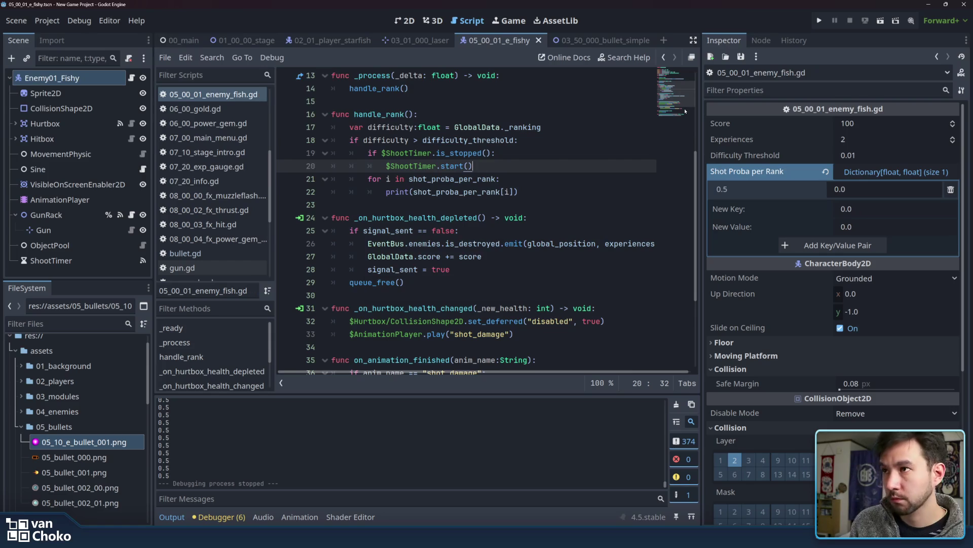
key(F5)
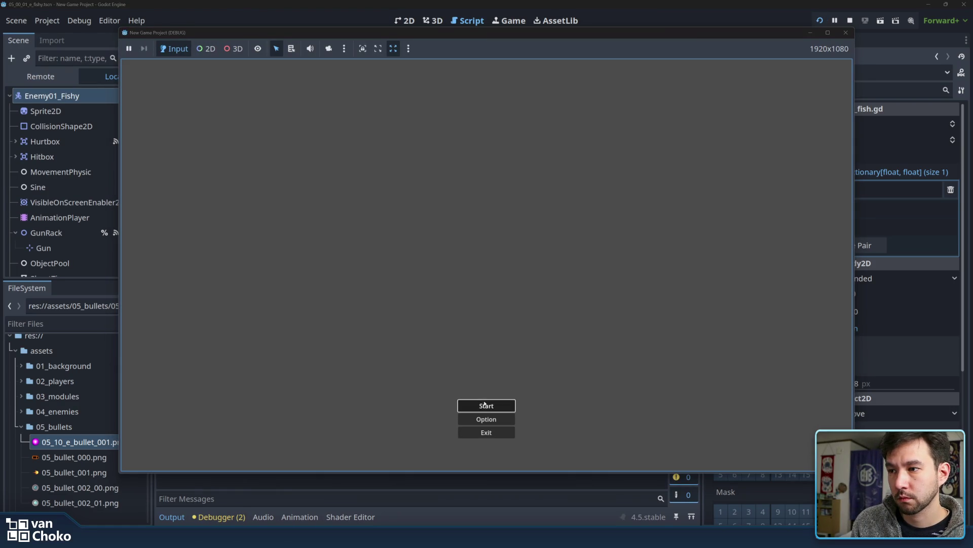
Step: Start Stage 1 from the game menu, watch the 0.0 output, then stop the run with F8
click(485, 404)
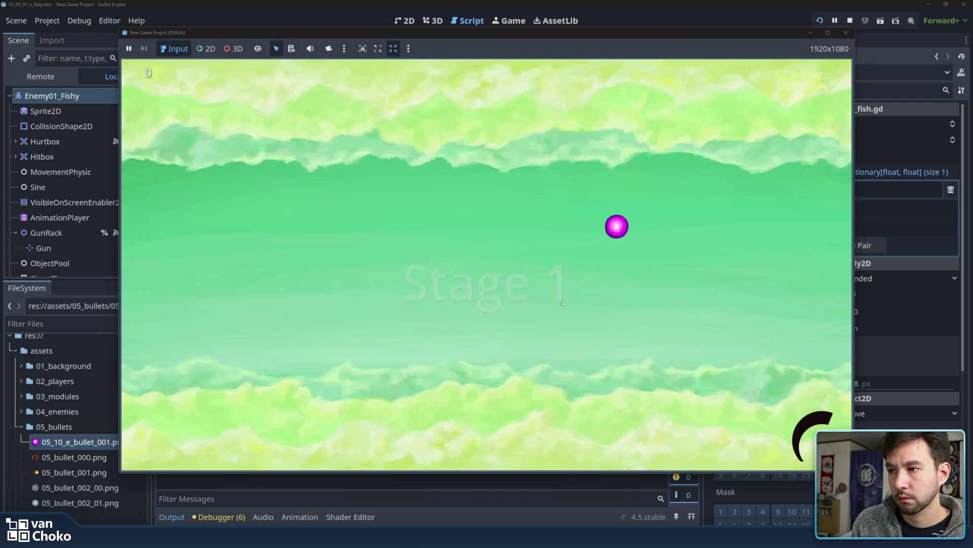
drag(469, 37, 603, 32)
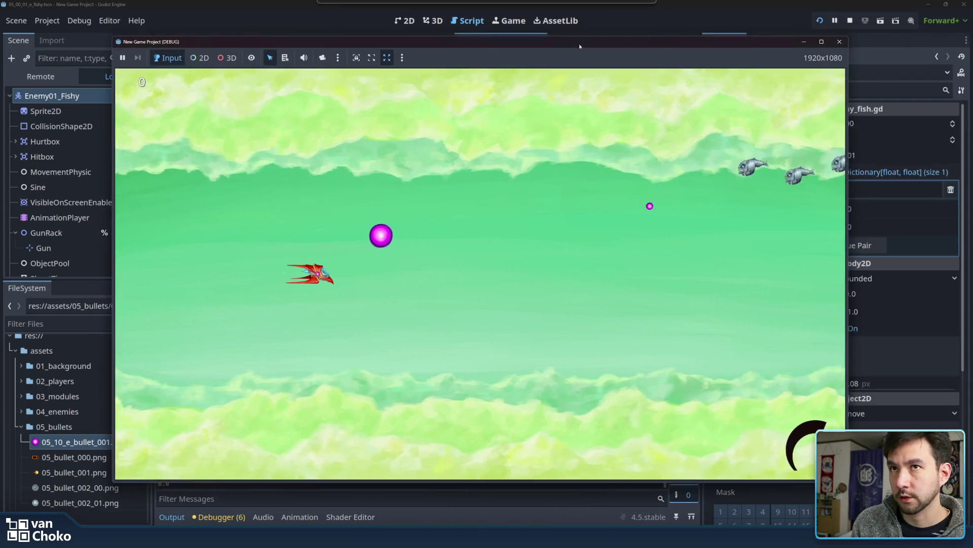
key(F8)
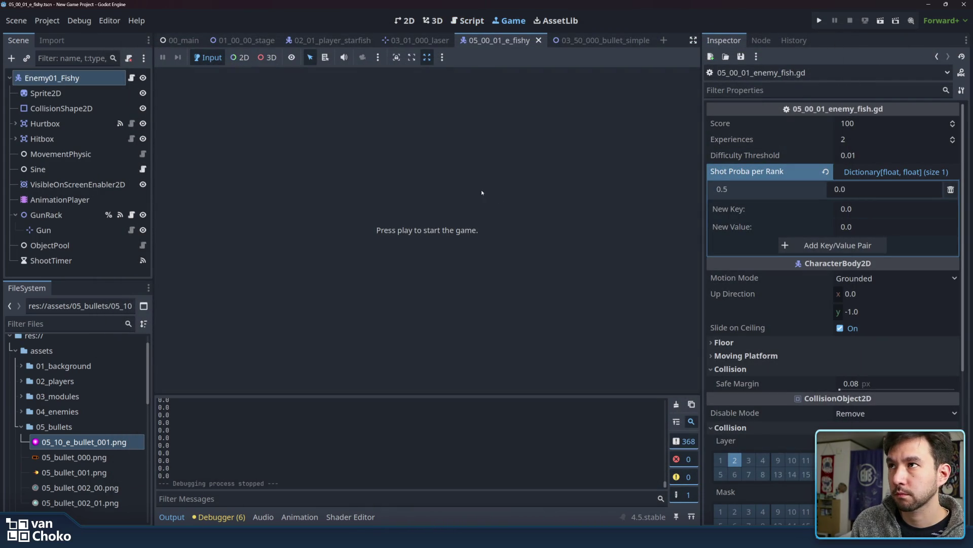
click(467, 20)
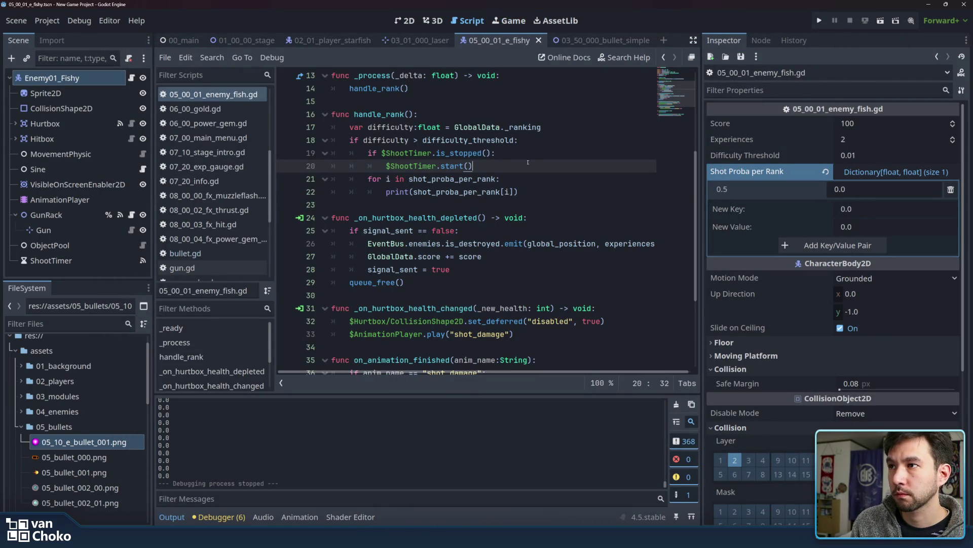
Step: Delete print(shot_proba_per_rank[i]) from line 22, leaving the loop body empty
click(378, 153)
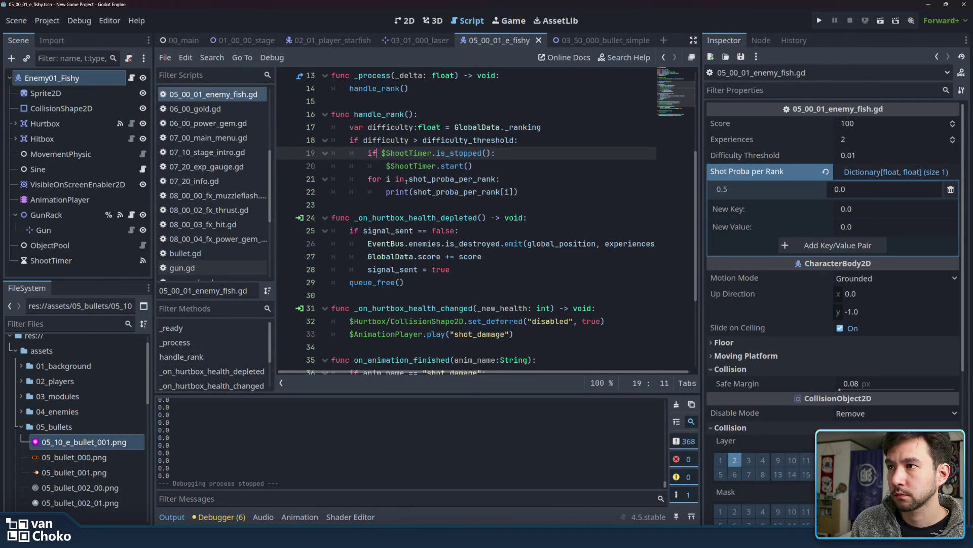
click(366, 179)
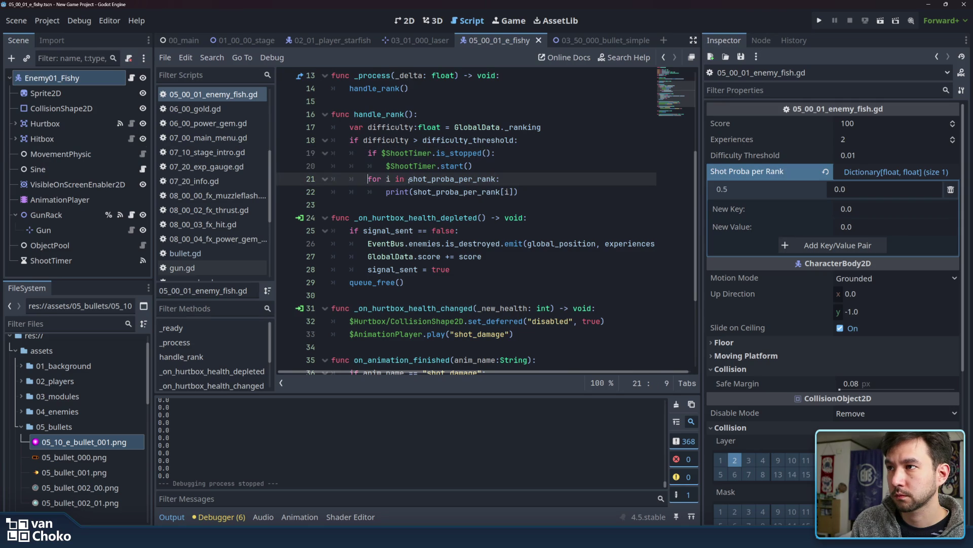
drag(518, 192, 386, 192)
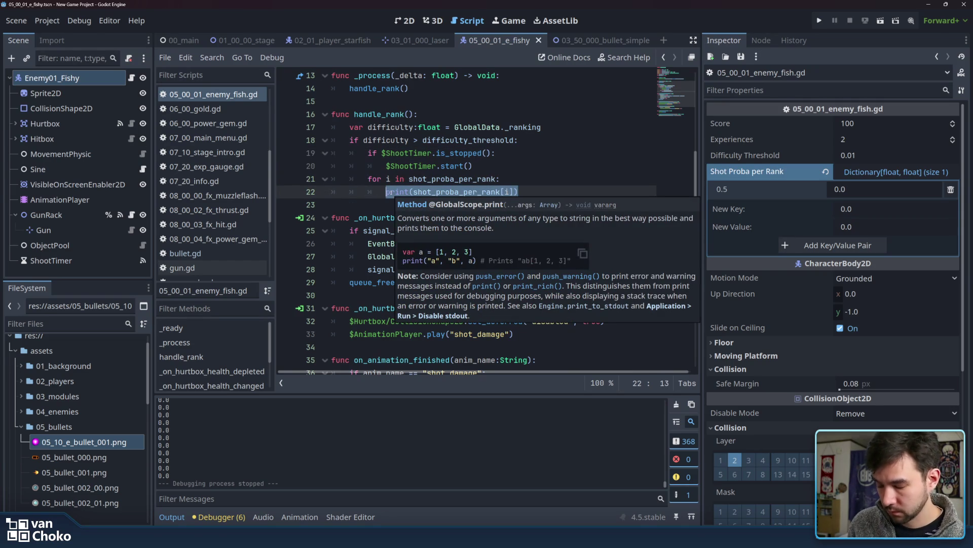
key(BackSpace)
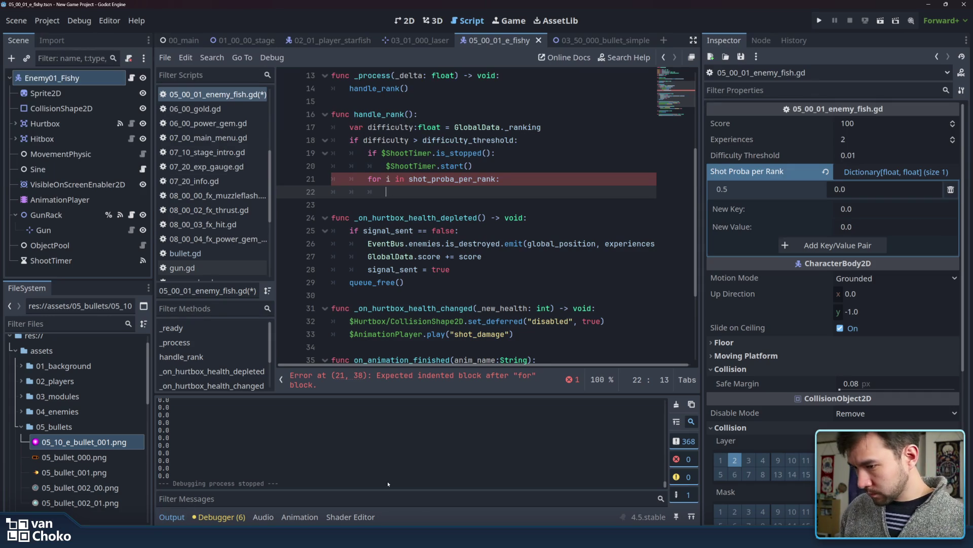
mouse_move(540, 537)
click(500, 499)
click(456, 50)
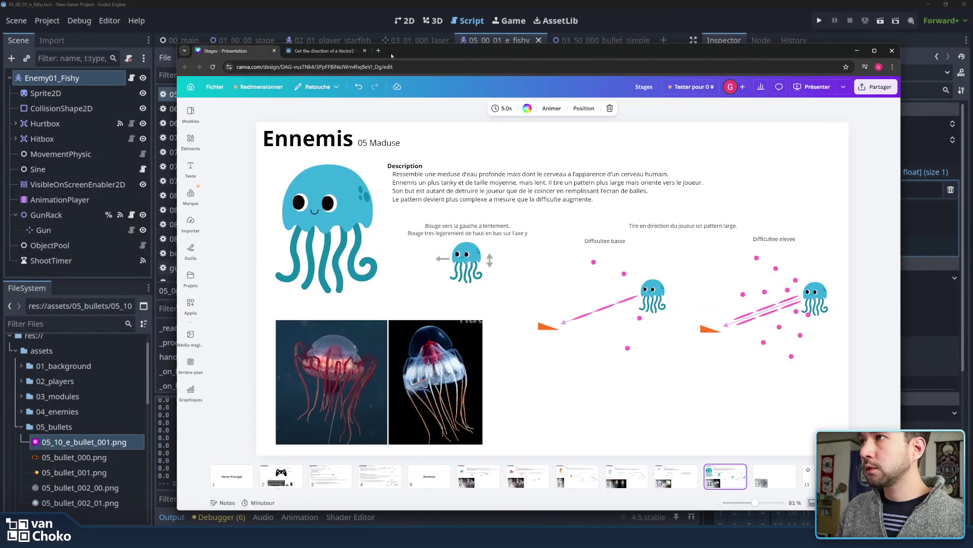
click(378, 51)
click(377, 64)
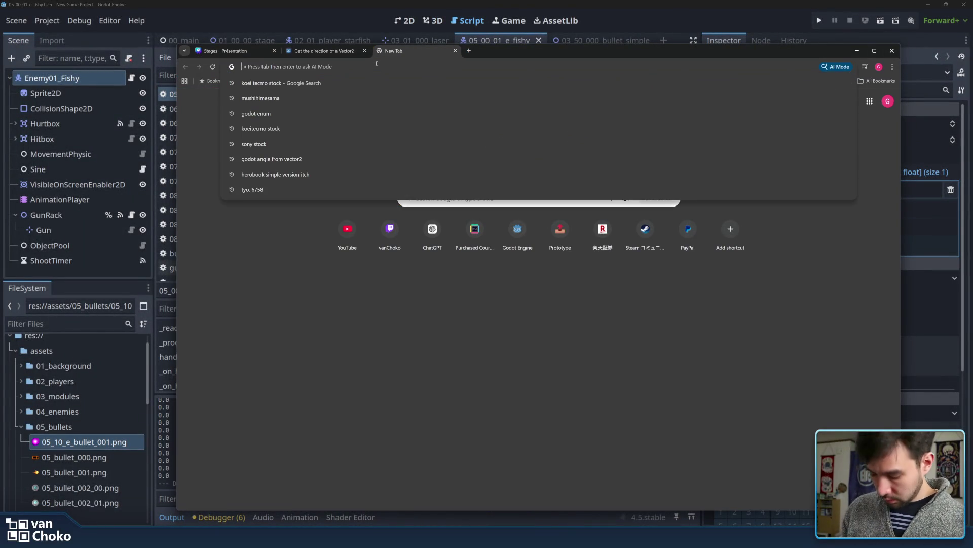
text(godot)
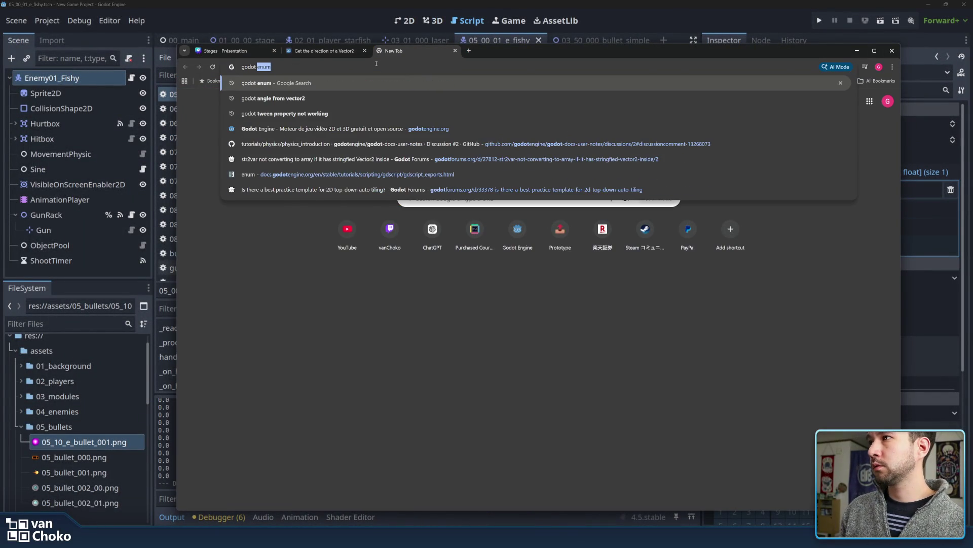
key(BackSpace)
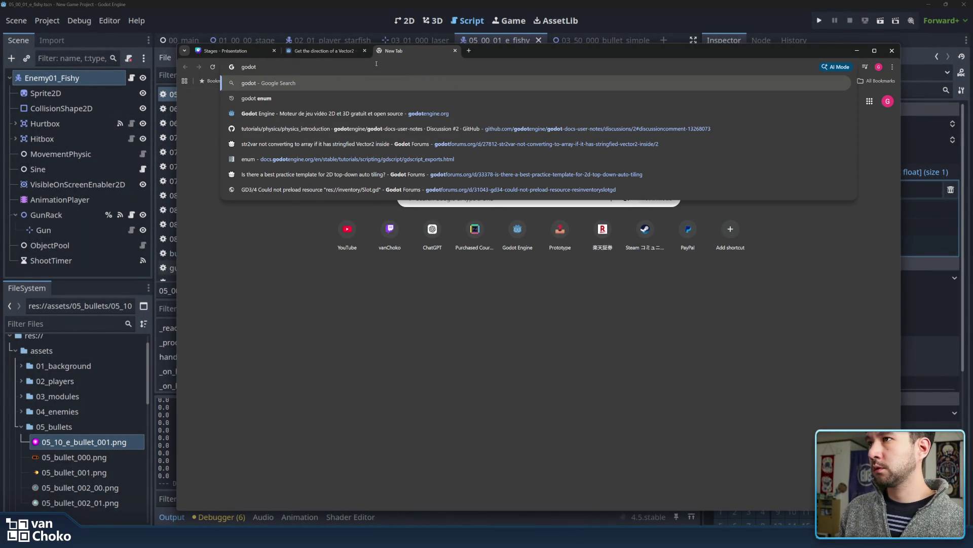
key(alt+Tab)
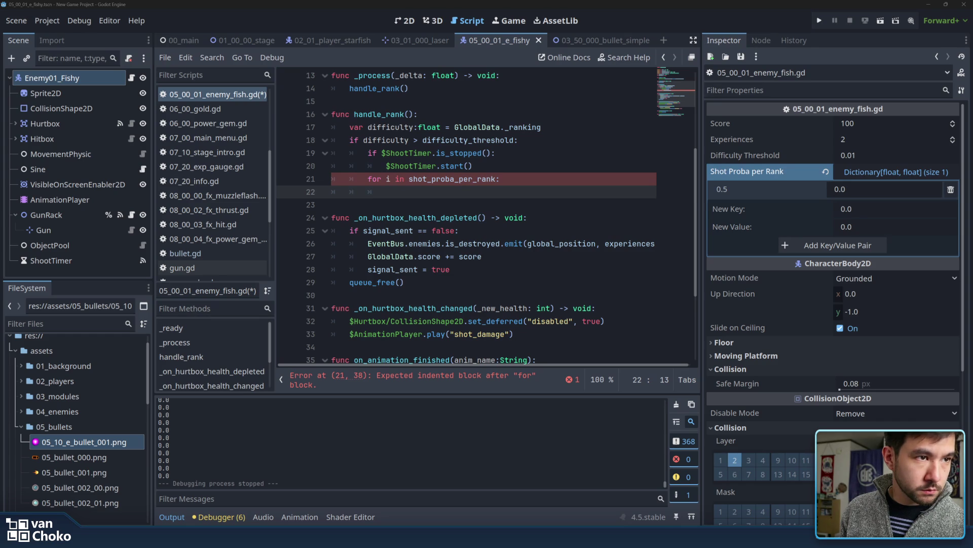
drag(538, 393, 539, 2)
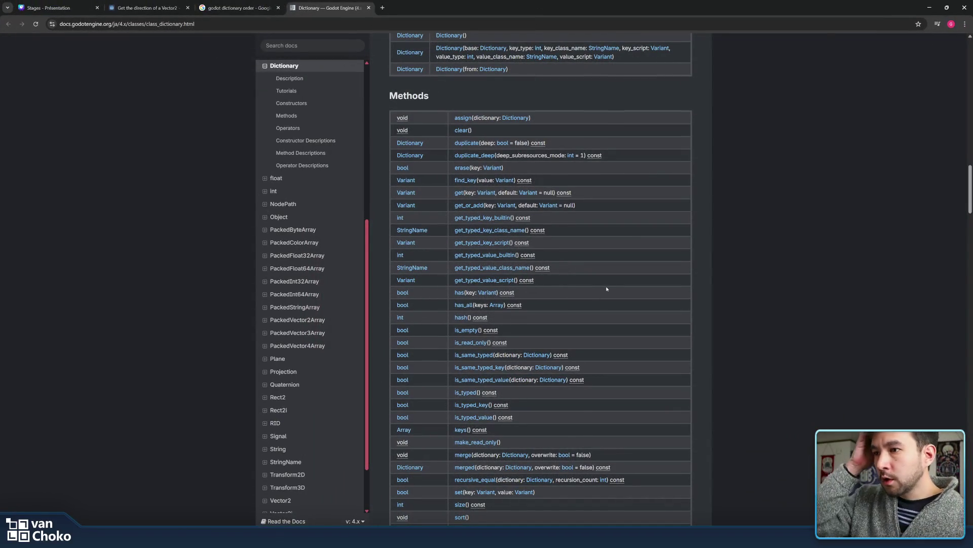
Step: Find sort() in the Dictionary methods table and jump to its description
scroll(607, 288, down, 6)
scroll(547, 285, up, 3)
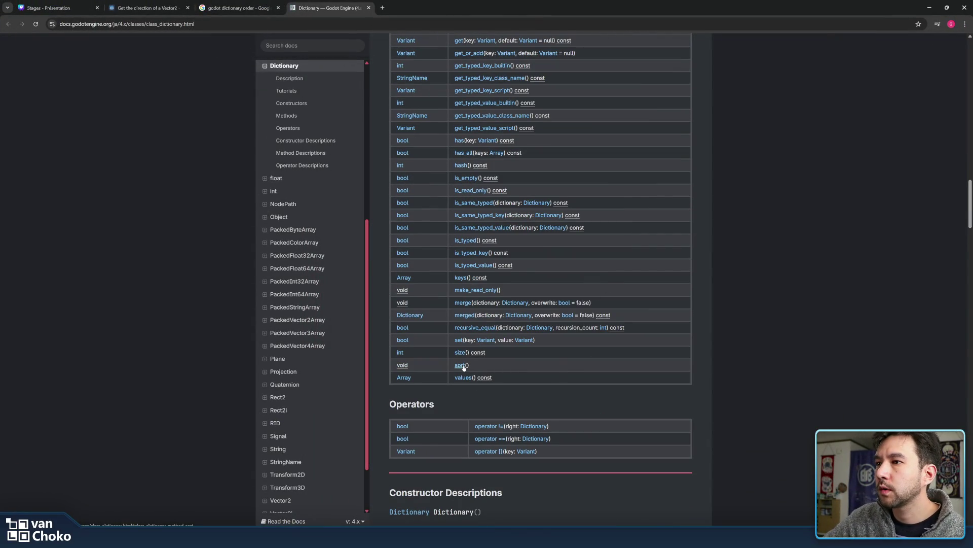
drag(467, 365, 438, 365)
scroll(438, 365, up, 1)
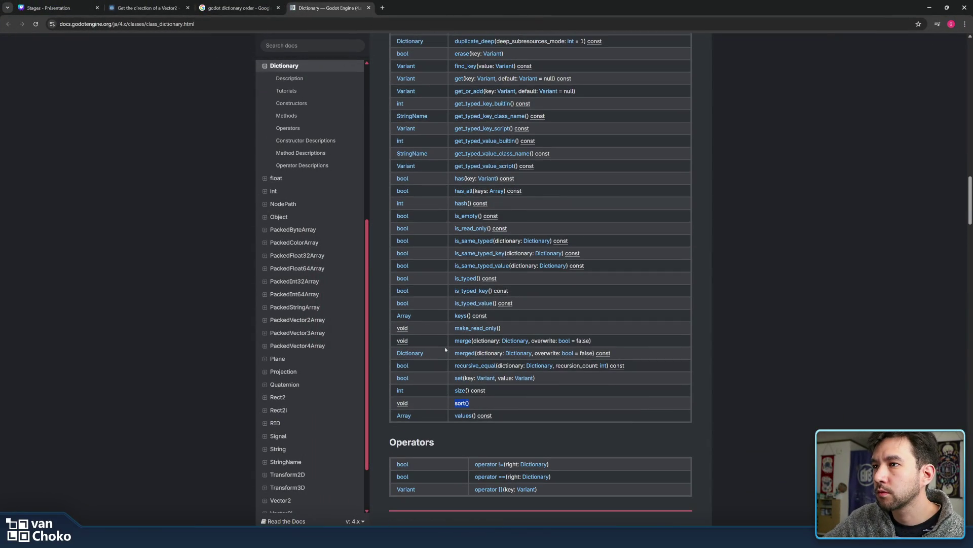
click(462, 401)
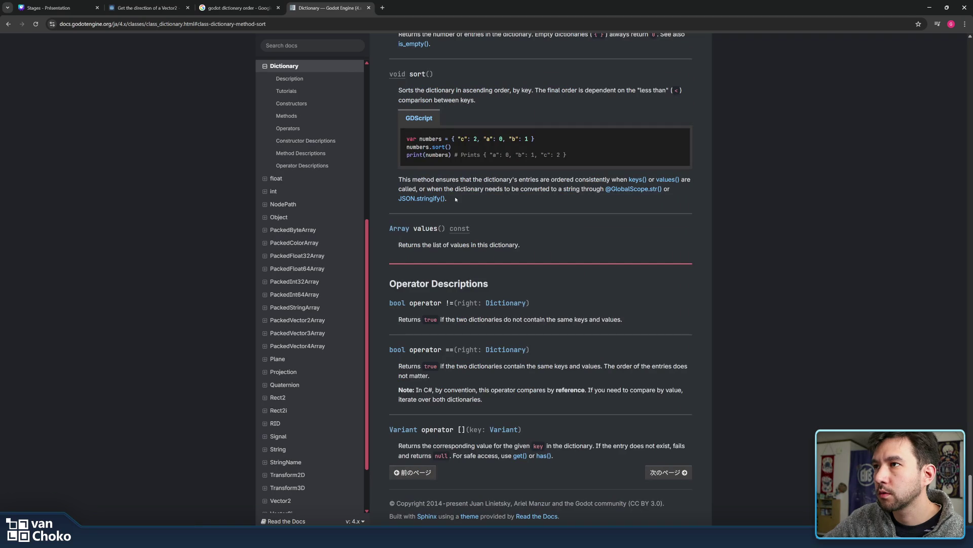
Step: Read how sort() orders entries by key, then close the docs and return to Godot
double_click(406, 92)
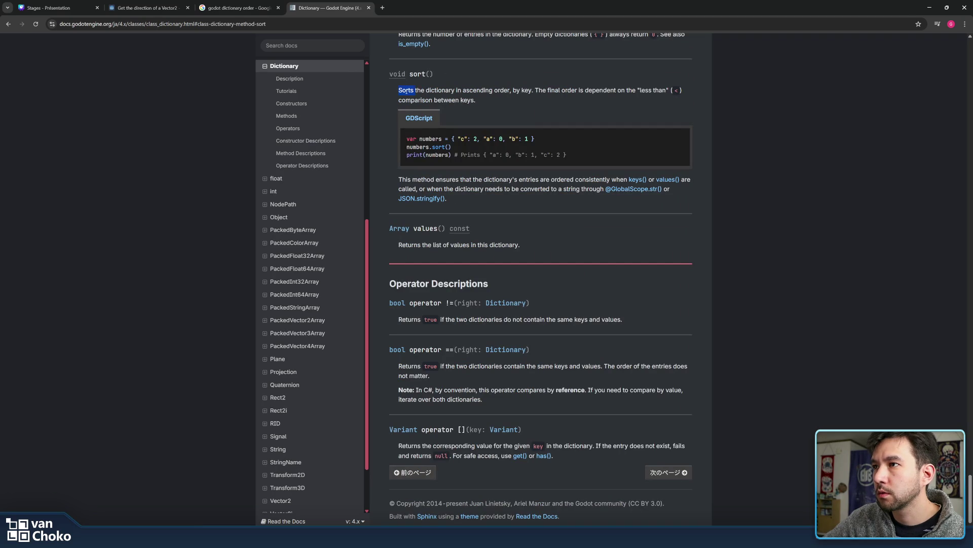
mouse_move(406, 92)
mouse_down()
mouse_move(432, 101)
mouse_move(431, 119)
mouse_move(432, 102)
mouse_move(399, 91)
mouse_move(474, 101)
mouse_move(675, 93)
mouse_up()
click(680, 105)
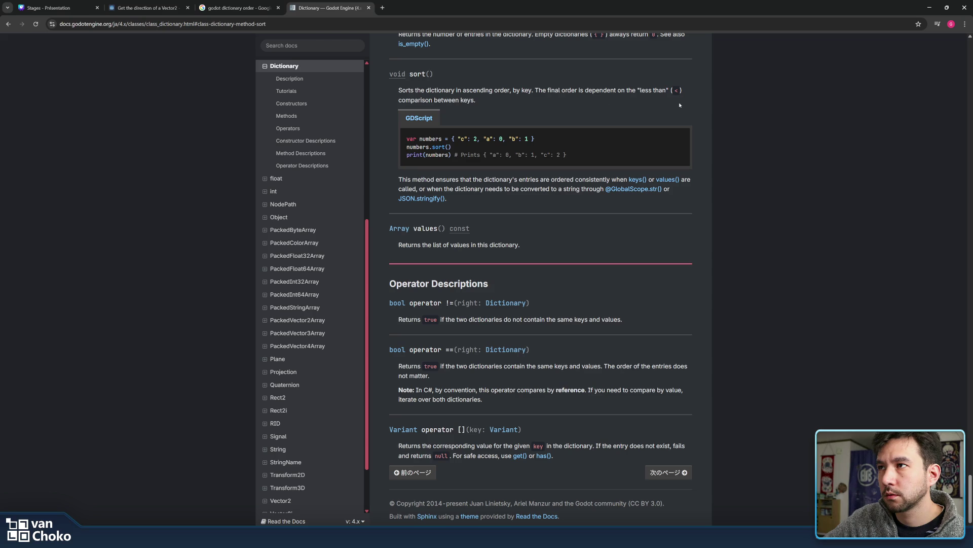
drag(434, 100, 480, 103)
click(487, 103)
mouse_move(400, 179)
mouse_down()
mouse_move(417, 189)
mouse_move(676, 181)
mouse_move(697, 195)
mouse_move(659, 102)
mouse_move(695, 193)
mouse_move(426, 189)
mouse_move(599, 189)
mouse_up()
click(403, 178)
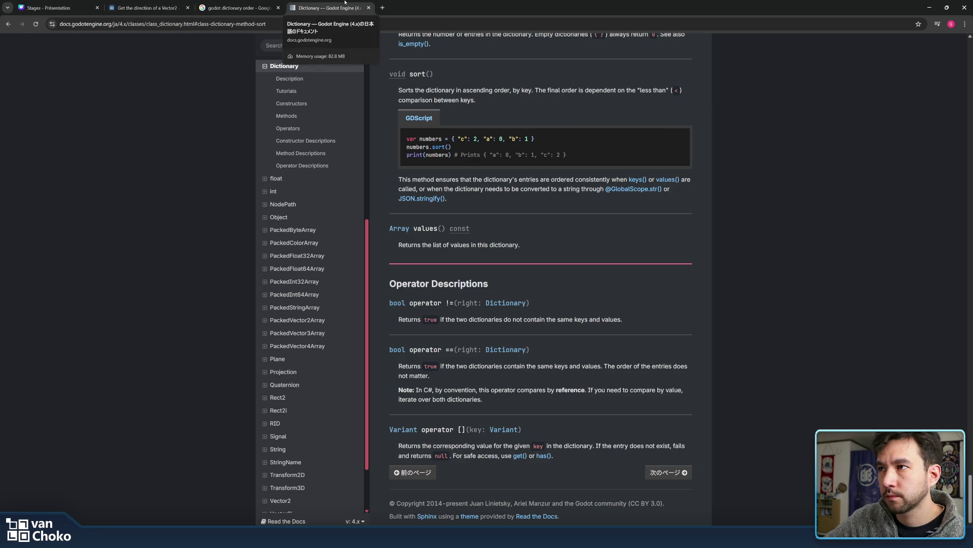
click(369, 8)
click(929, 7)
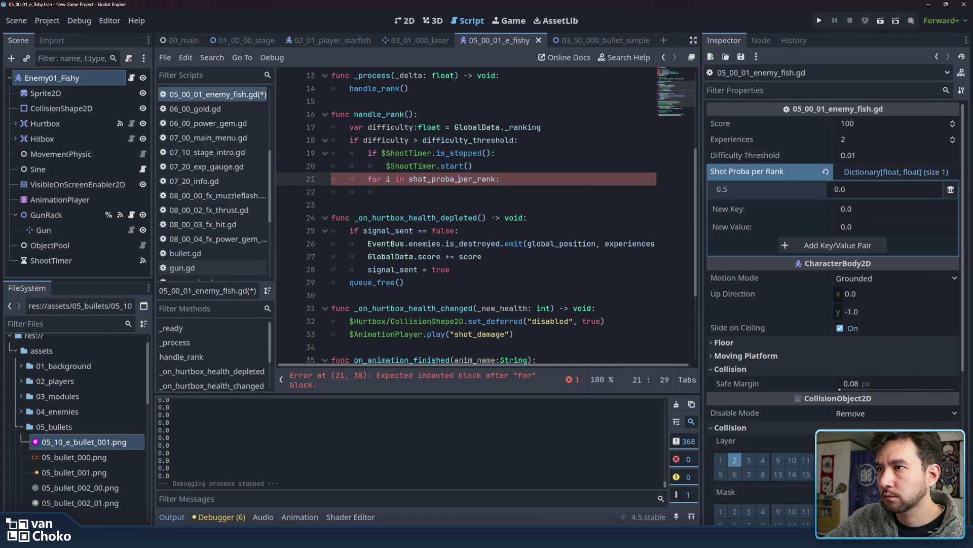
Step: Copy shot_proba_per_rank and start a 'shot_proba_per_rank.' line above the for loop
double_click(459, 179)
right_click(459, 179)
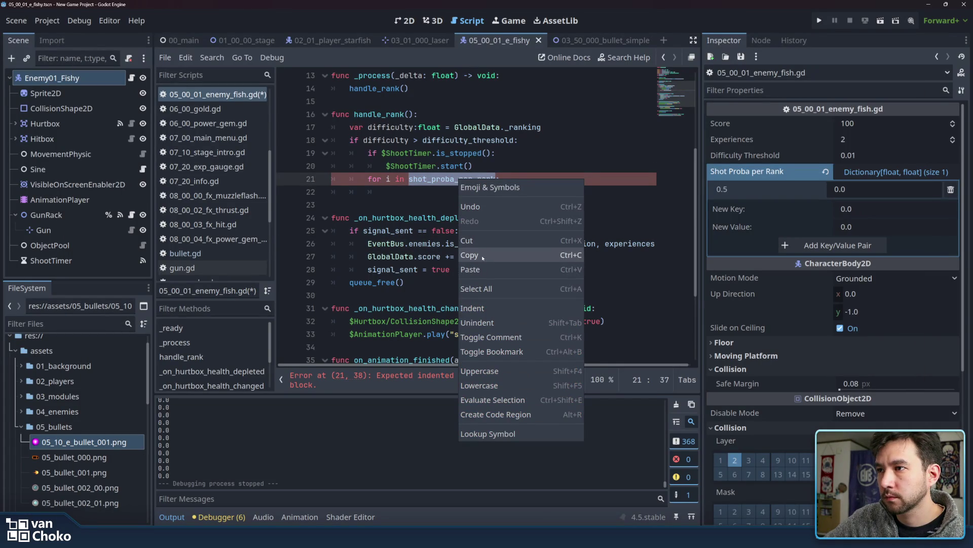
click(482, 255)
key(Home)
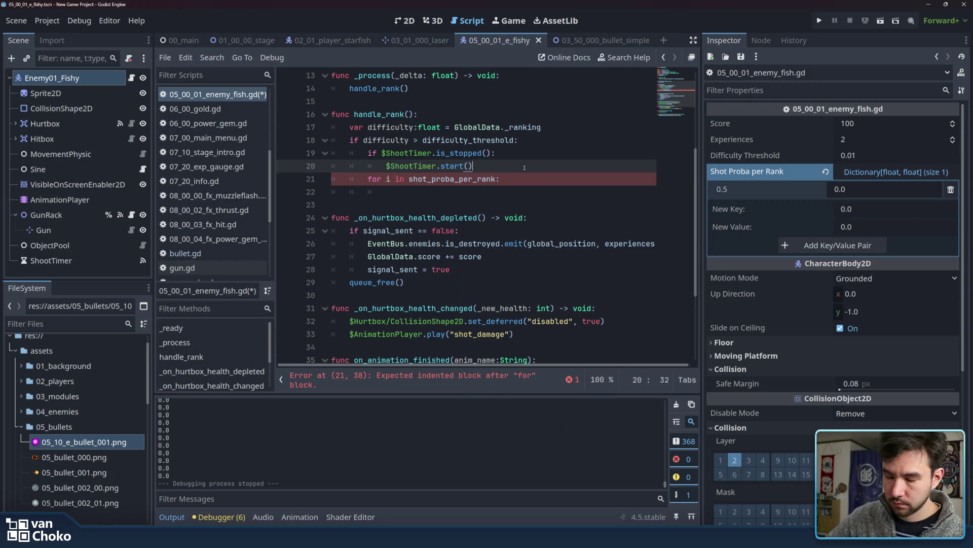
key(ctrl+shift+Return)
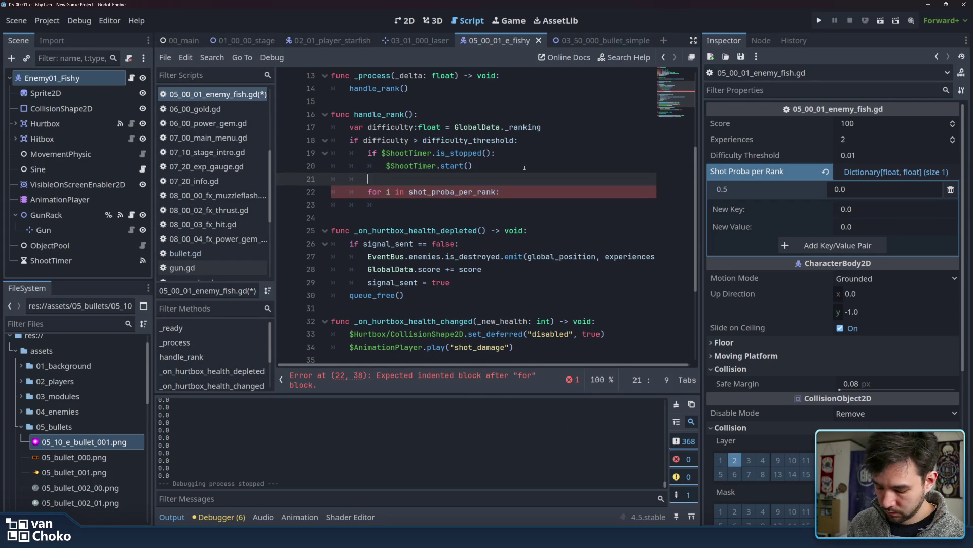
key(ctrl+v)
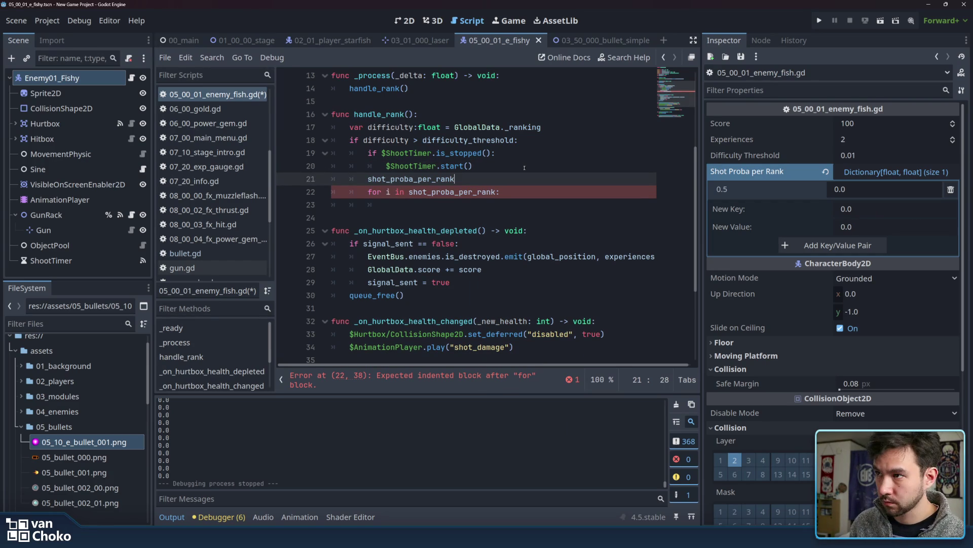
text(.)
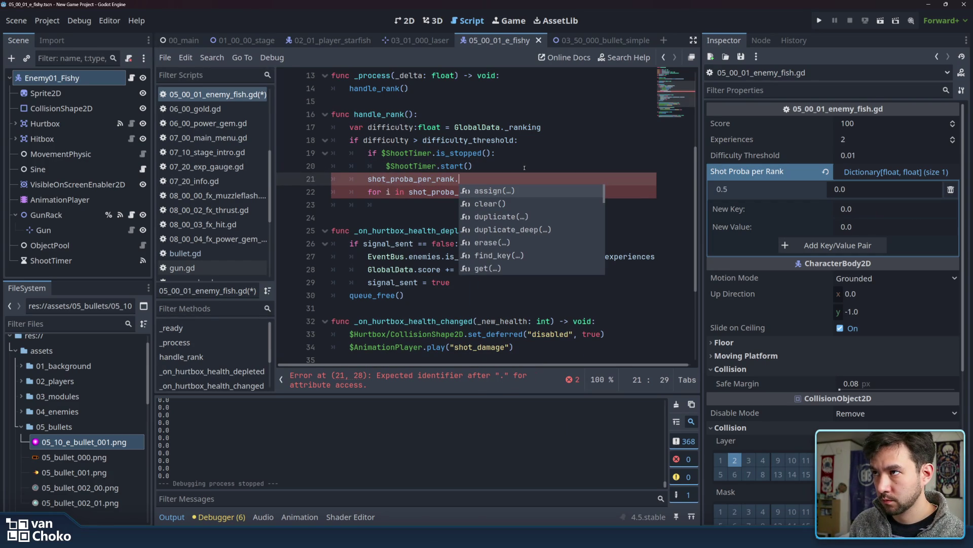
Step: Move the unfinished 'shot_proba_per_rank.' fragment out of handle_rank into _ready
scroll(525, 171, up, 2)
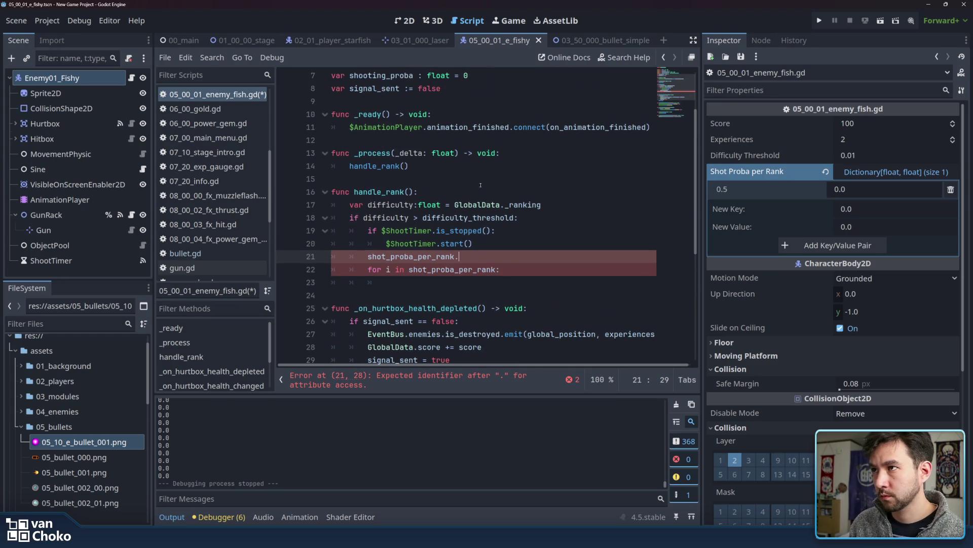
drag(483, 255, 368, 256)
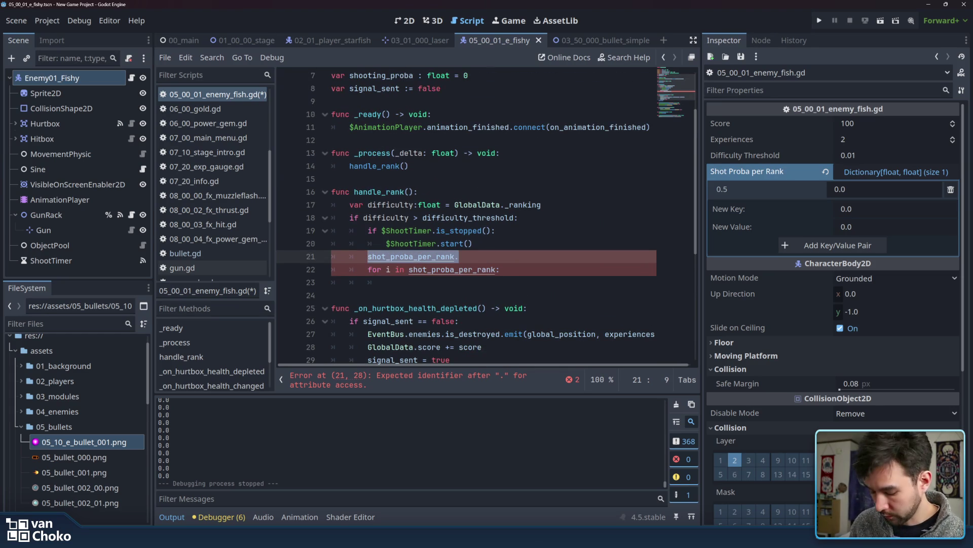
key(BackSpace)
click(404, 139)
key(Tab)
key(ctrl+v)
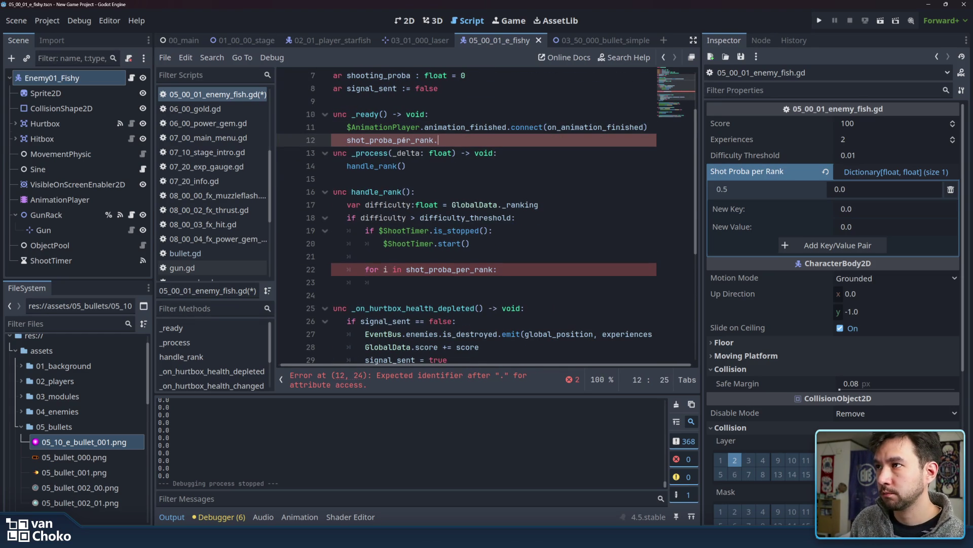
key(Return)
Step: Complete the _ready line as shot_proba_per_rank.sort()
click(478, 143)
text(ort)
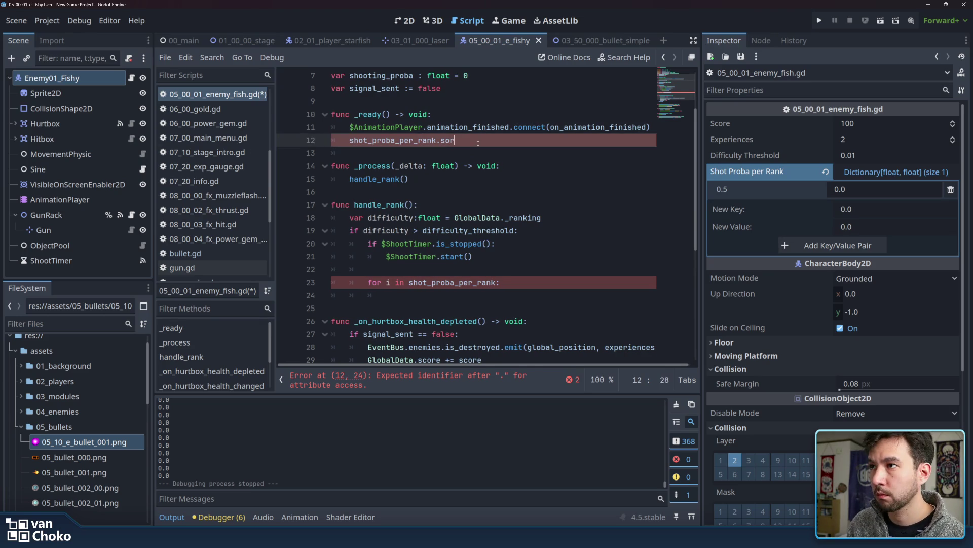
key(Return)
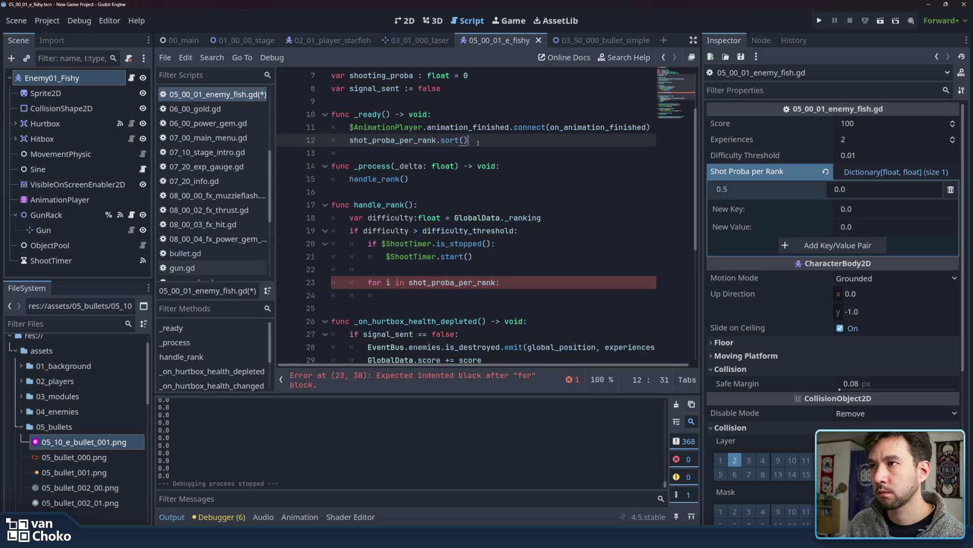
click(474, 140)
key(Left)
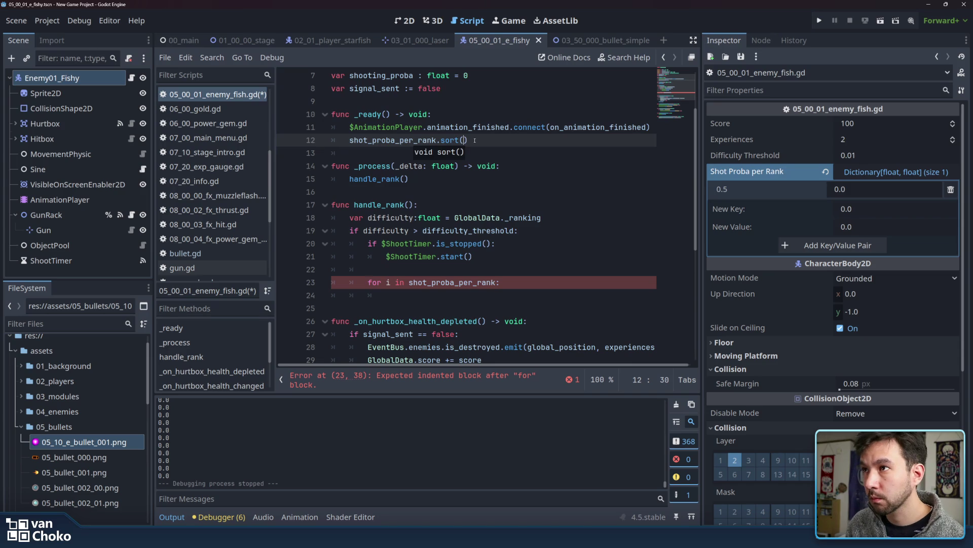
key(Right)
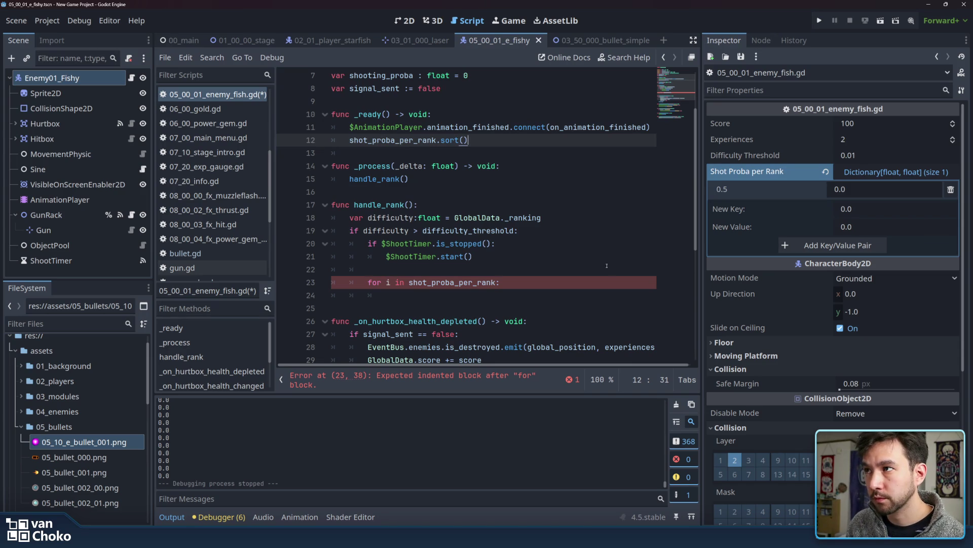
click(481, 282)
key(Down)
scroll(481, 282, down, 2)
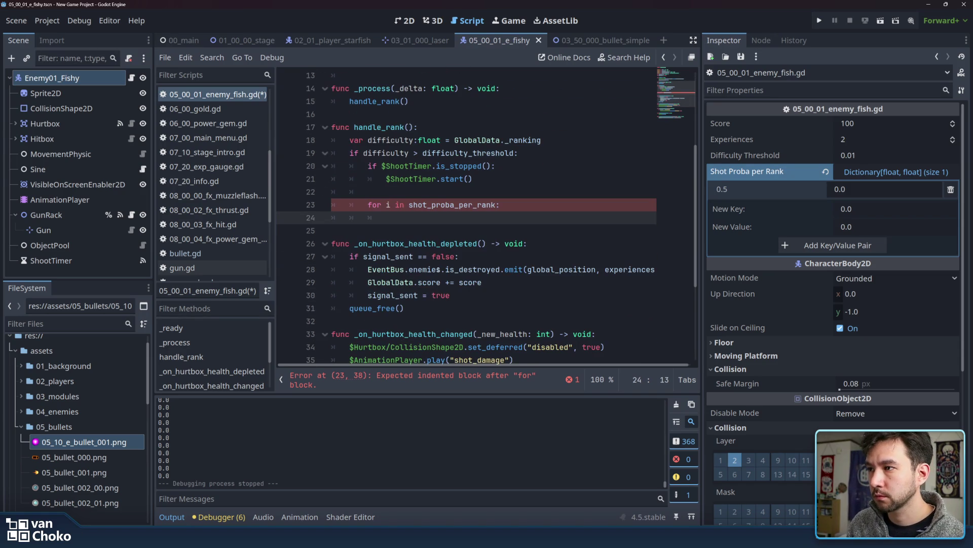
Step: Add an 'if i < difficulty:' check inside the for loop
text(if)
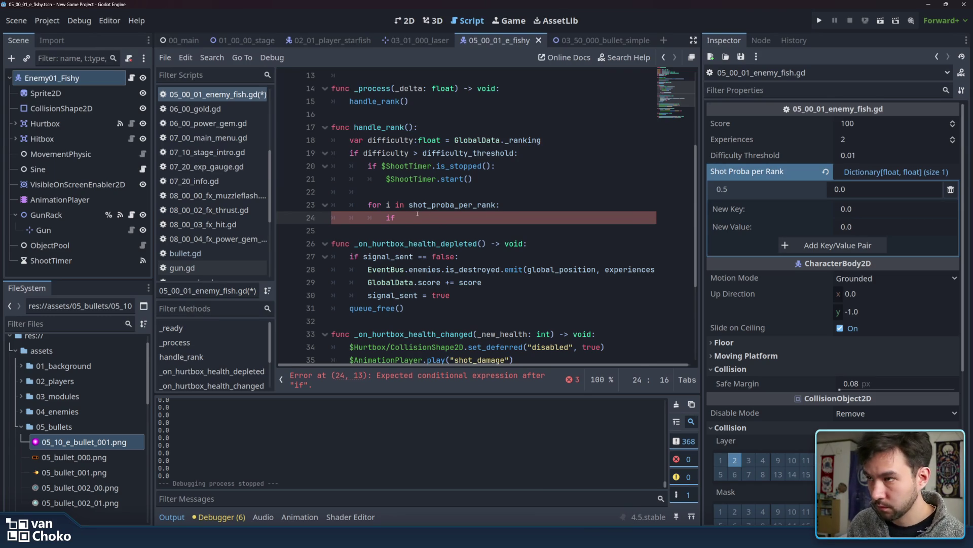
text(i >)
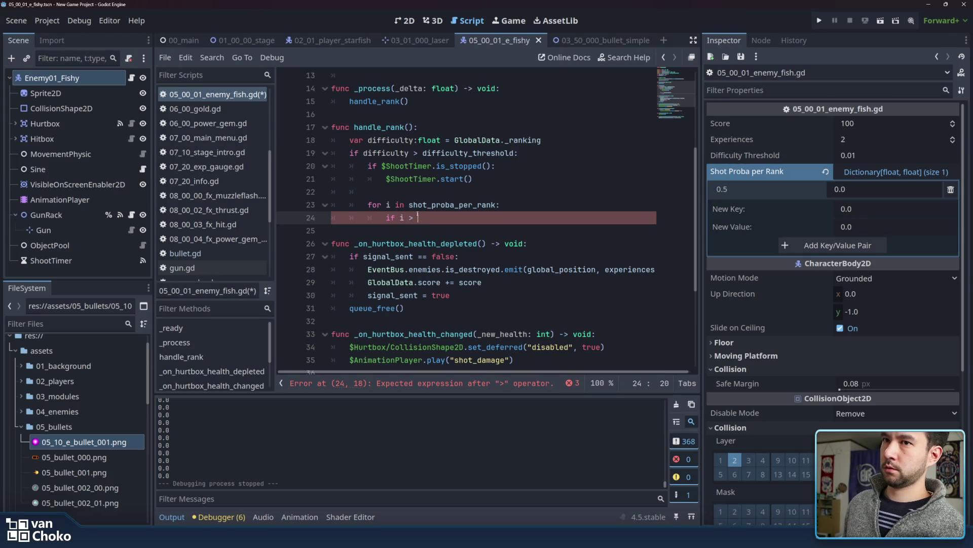
key(BackSpace)
key(BackSpace)
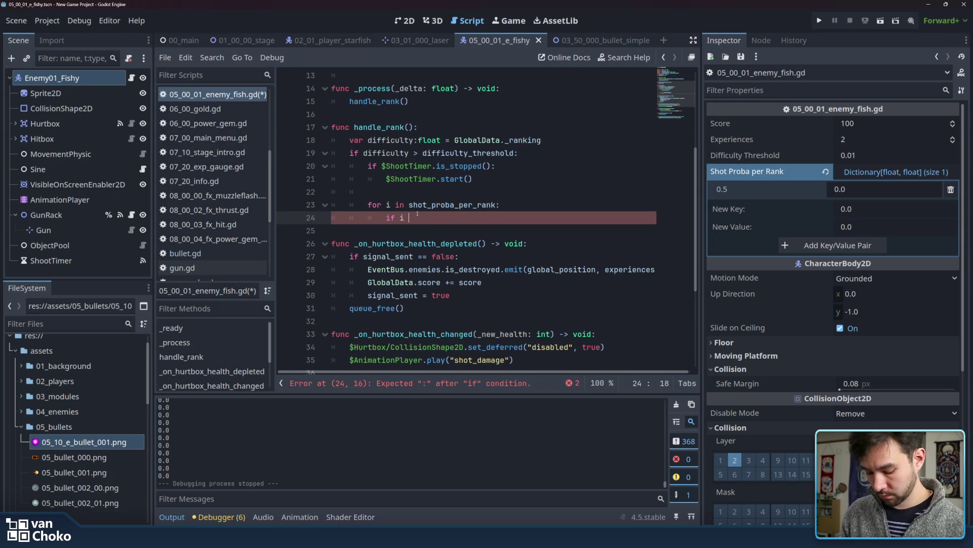
text(di)
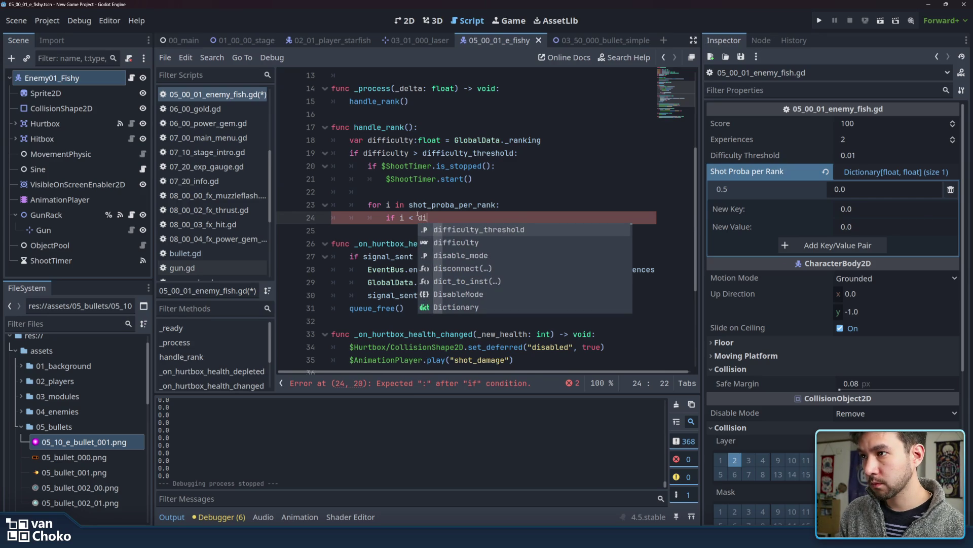
key(Down)
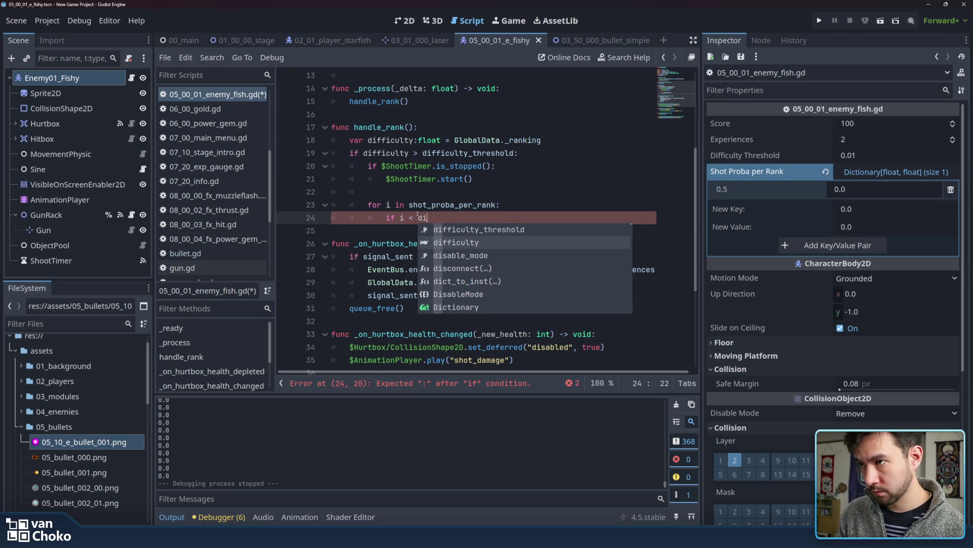
key(Return)
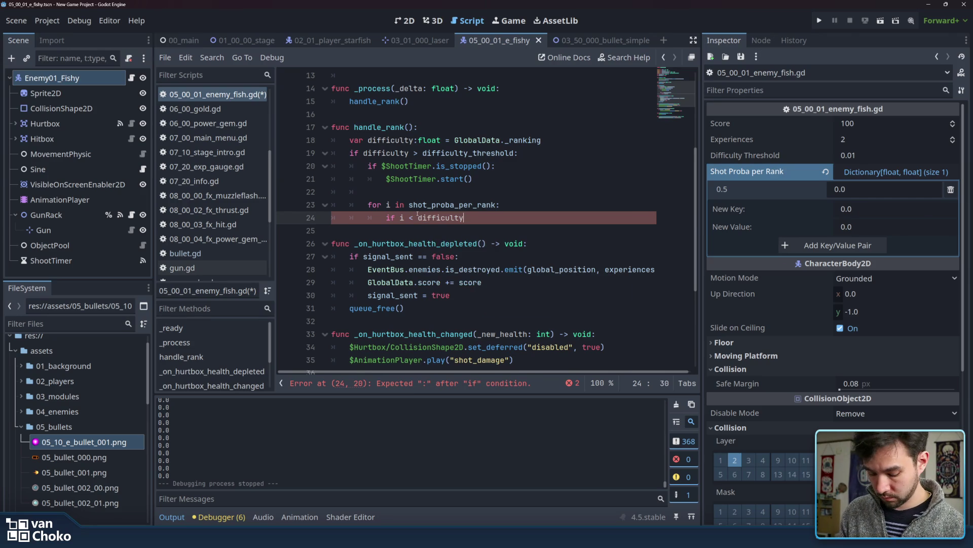
key(Return)
Step: Set shooting_proba = shot_proba_per_rank[i] inside the if block and save the script
text(shooting_proba )
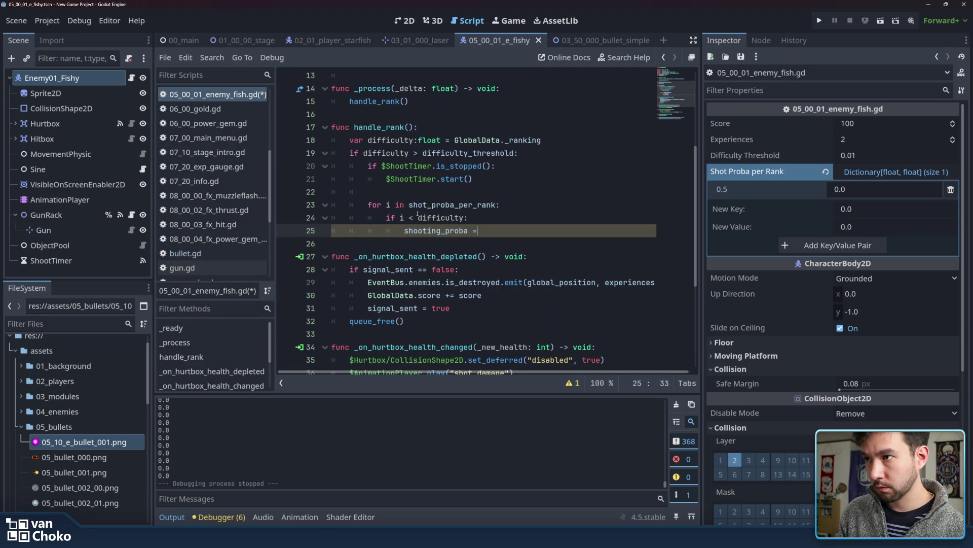
text(=)
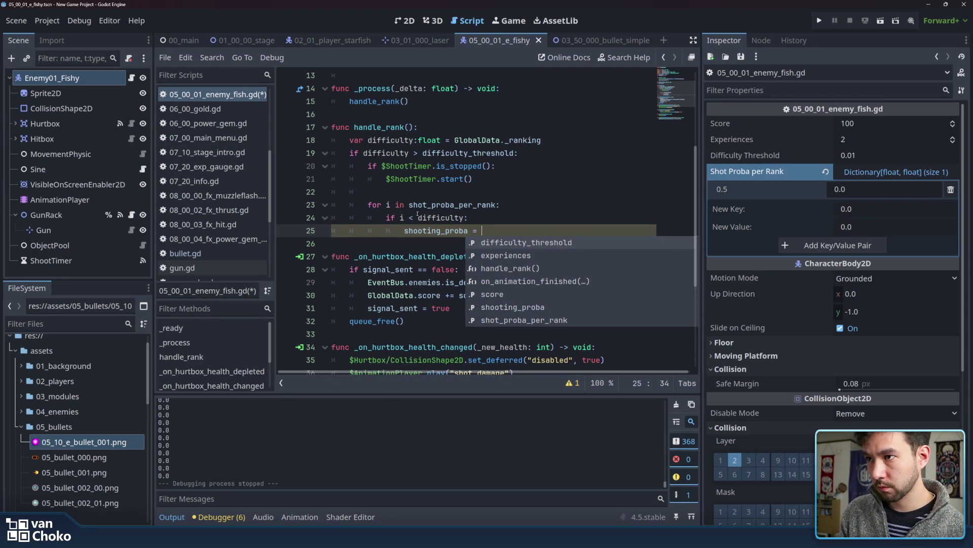
double_click(461, 205)
key(ctrl+c)
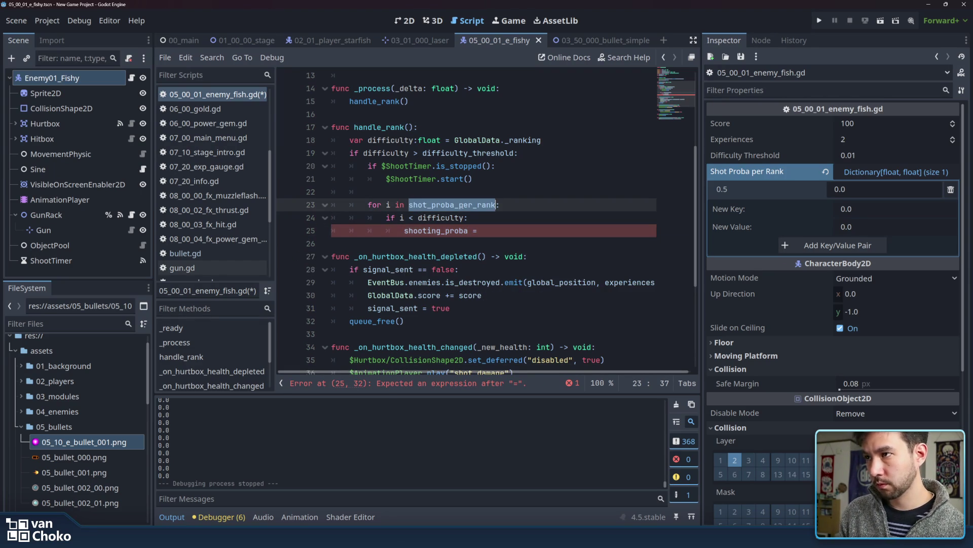
click(509, 234)
key(ctrl+v)
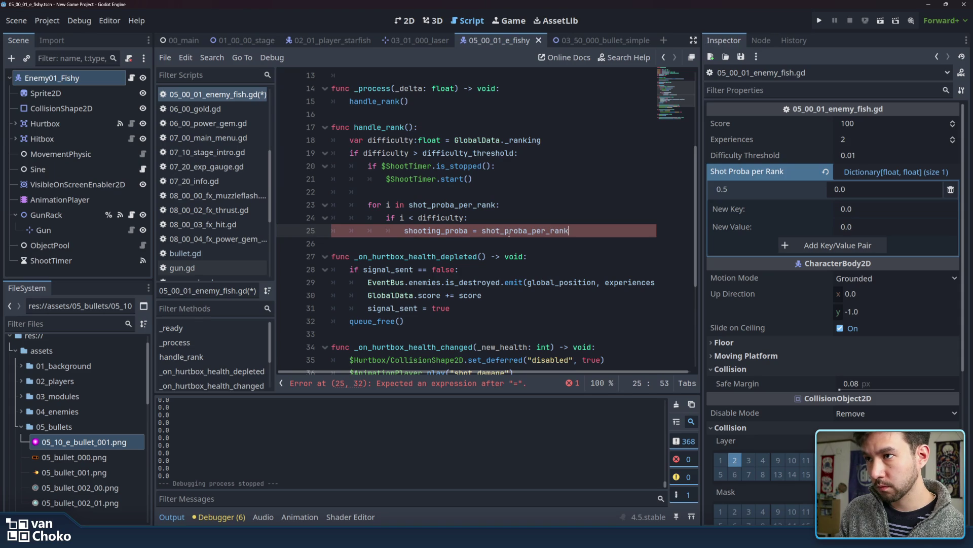
text([i])
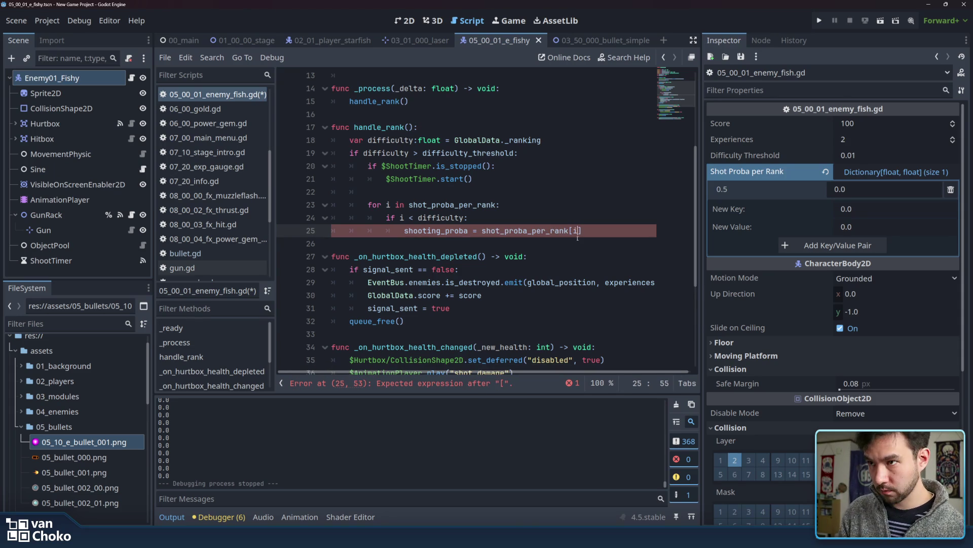
key(ctrl+s)
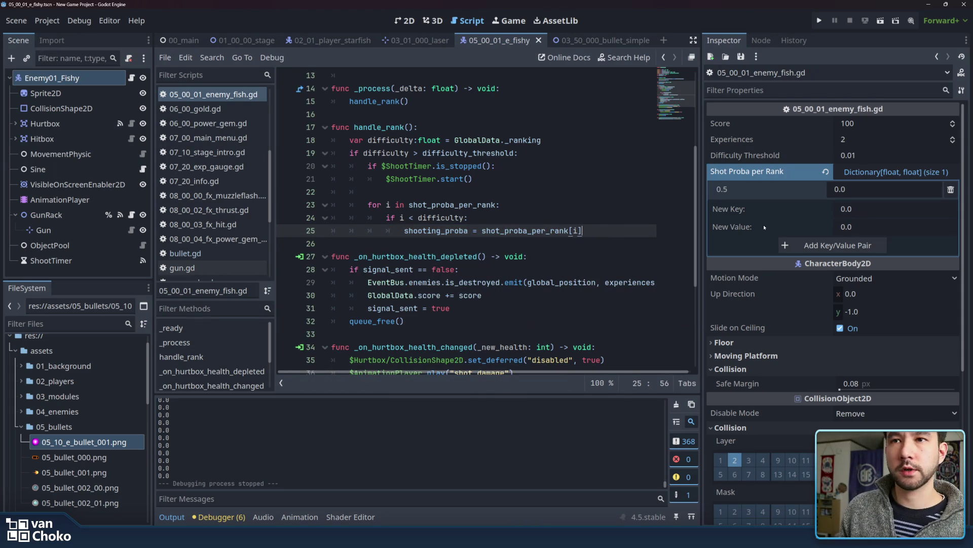
Step: Replace the 0.5 entry in Shot Proba per Rank with a 0.01 → 0.2 pair
click(952, 190)
click(871, 192)
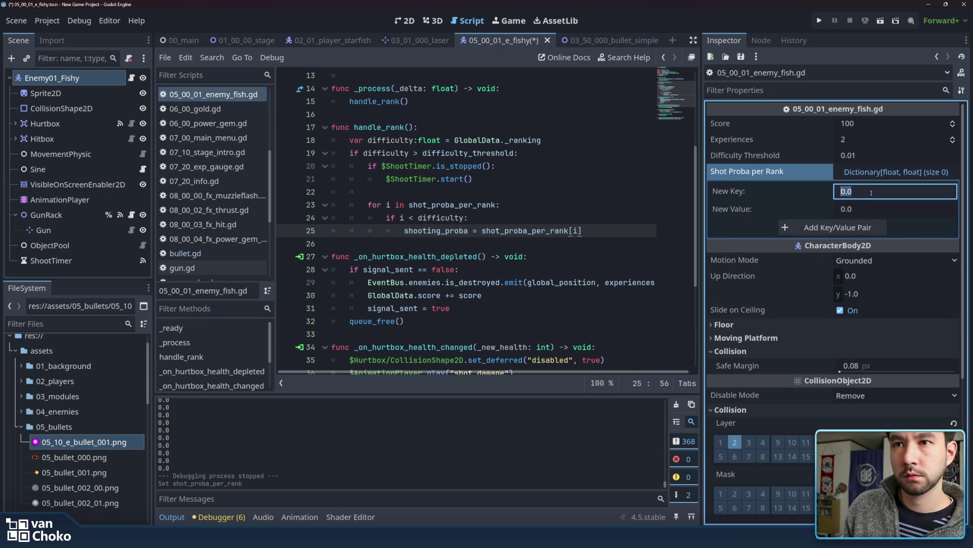
text(0.0)
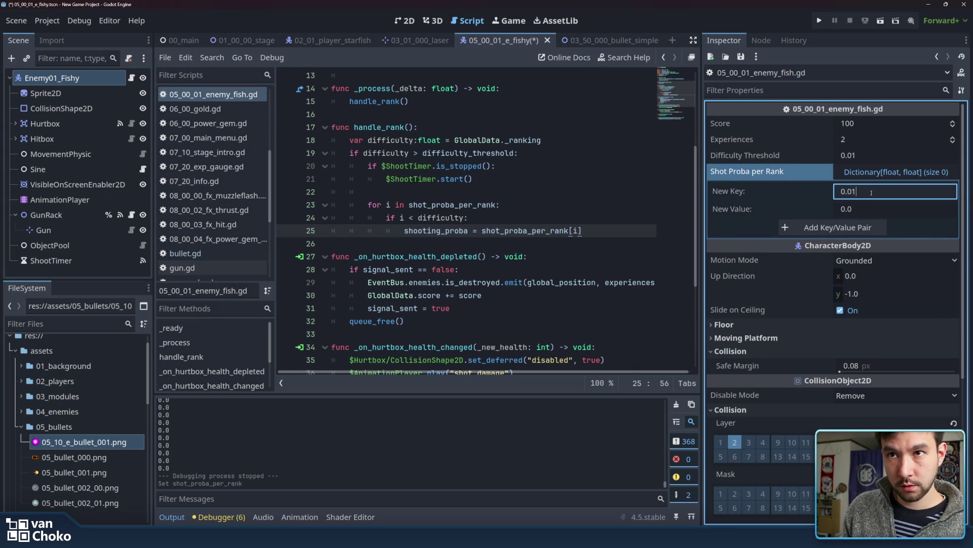
scroll(530, 192, up, 4)
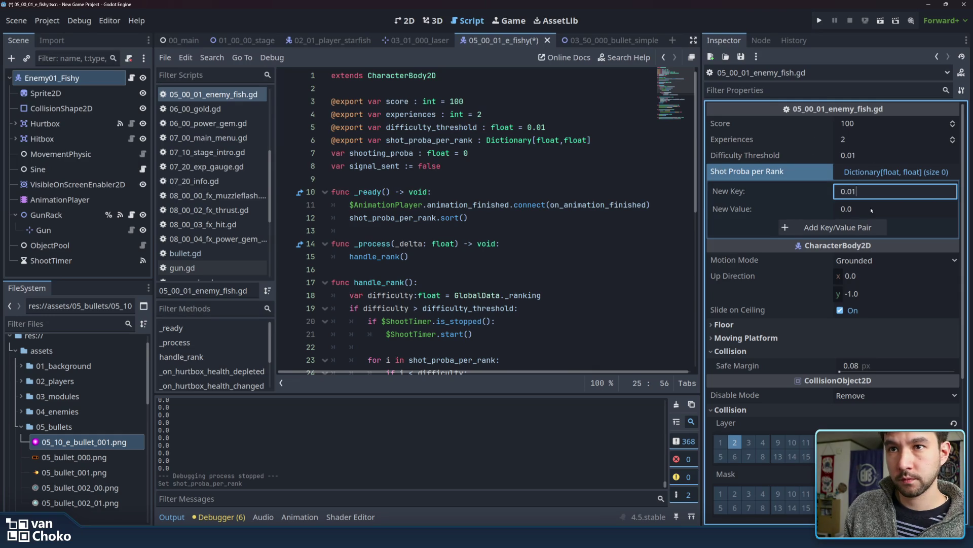
click(871, 209)
text(0.)
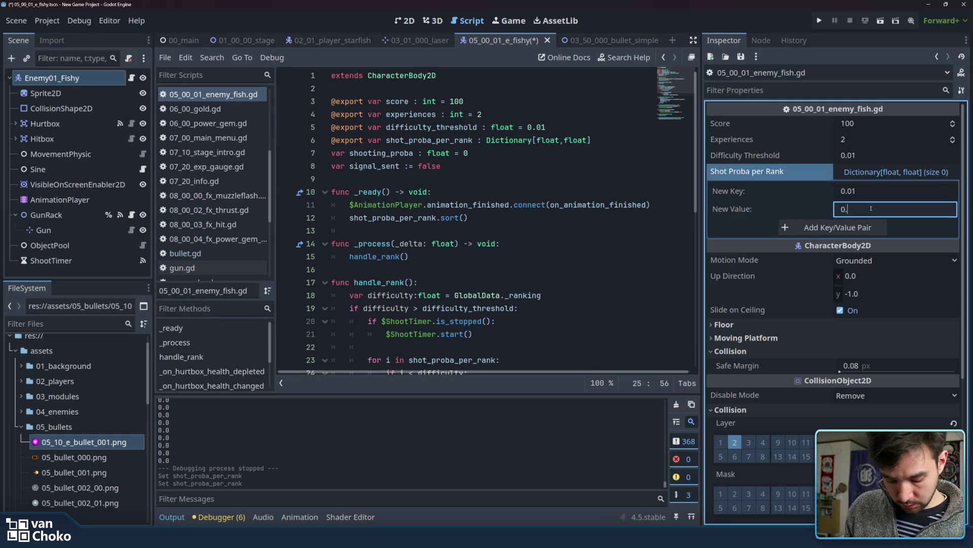
text(2)
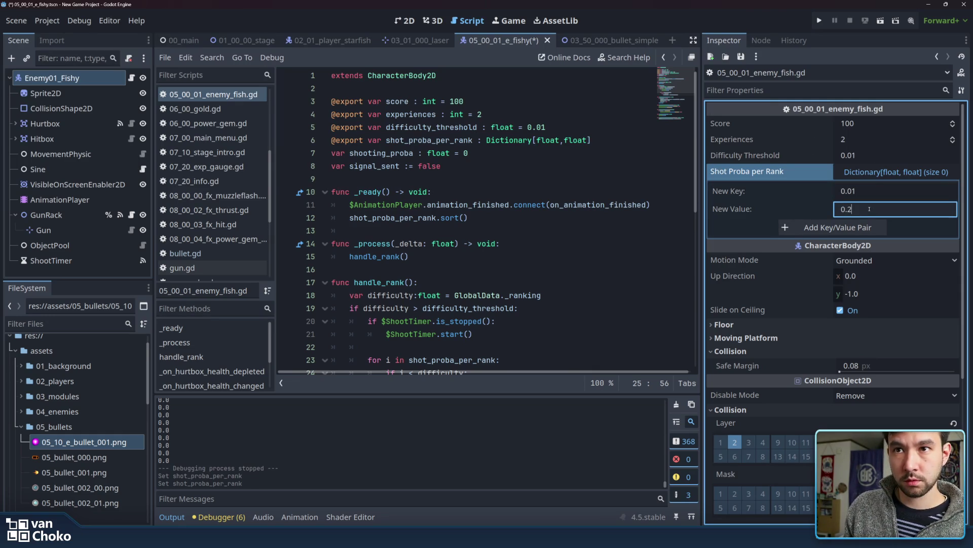
click(840, 229)
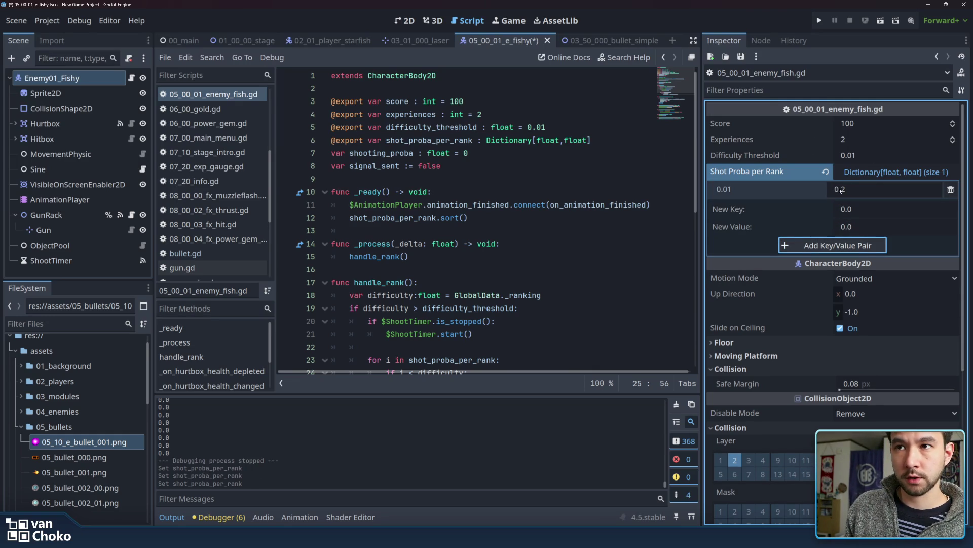
Step: Add a 0.1 key to the dictionary and give it the value 0.4
click(861, 210)
text(0.)
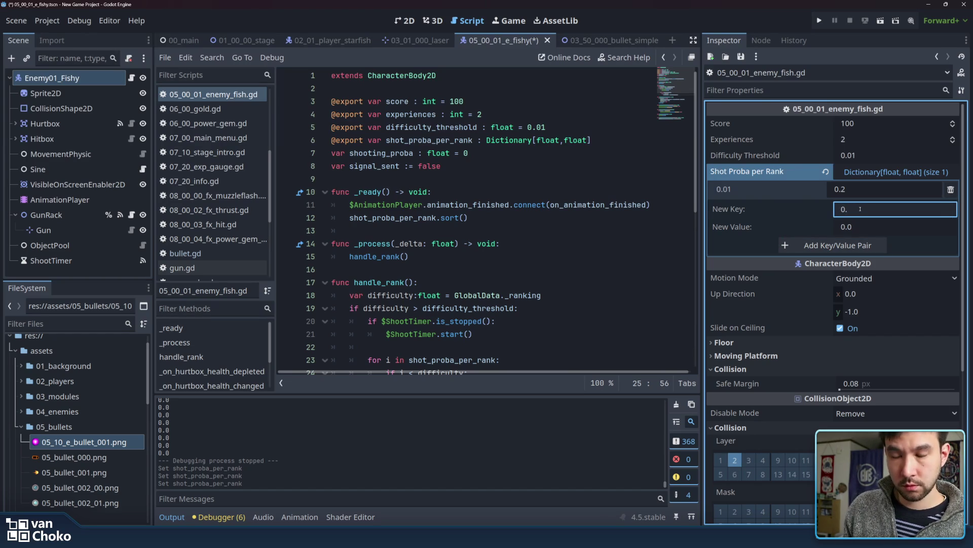
text(0)
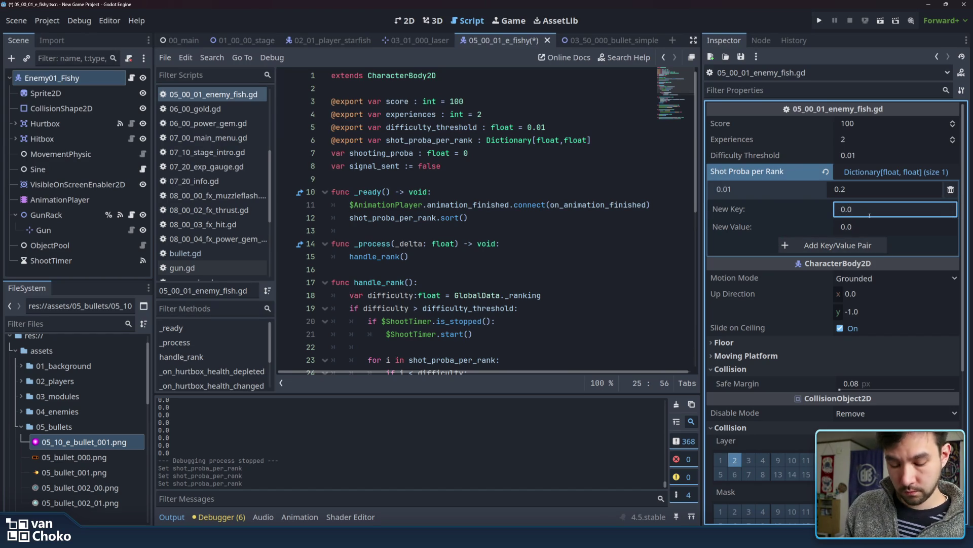
key(BackSpace)
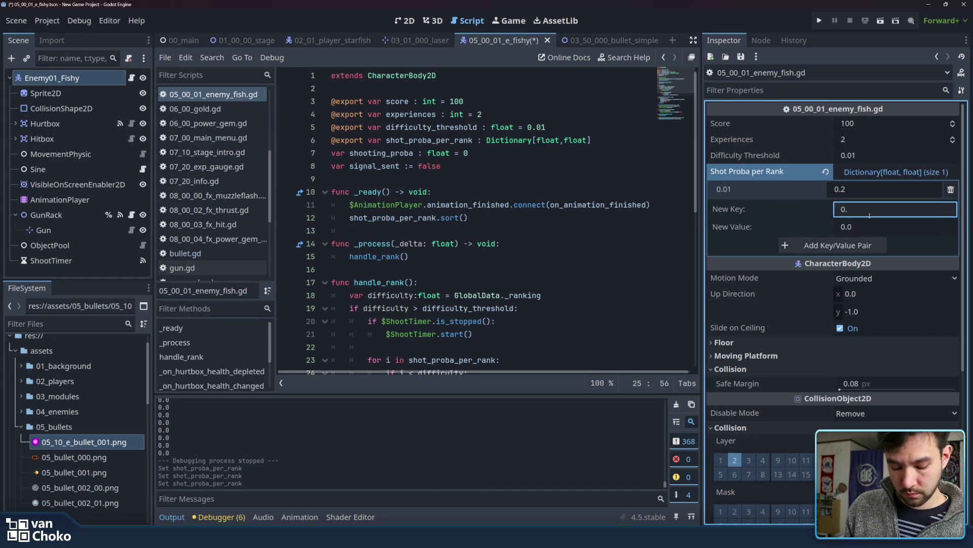
text(1)
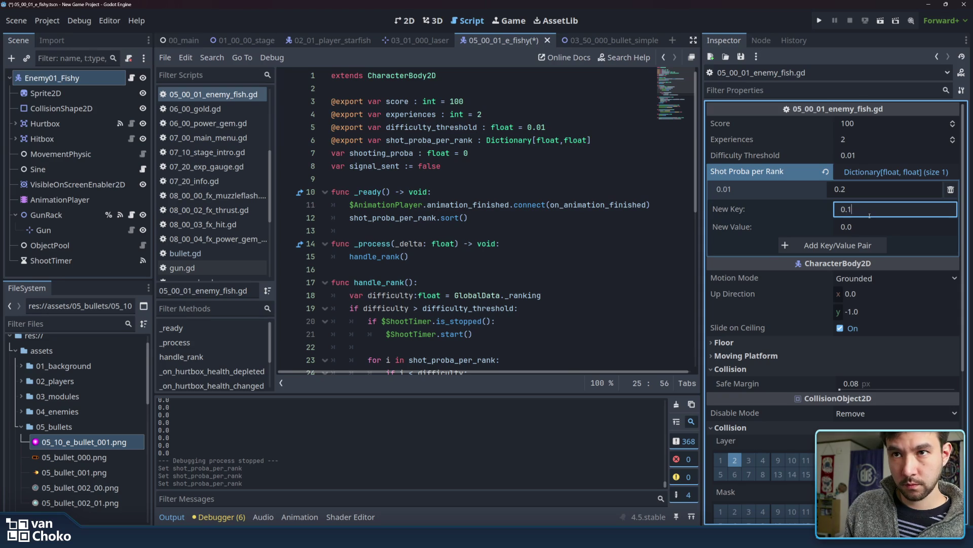
click(860, 228)
text(0.)
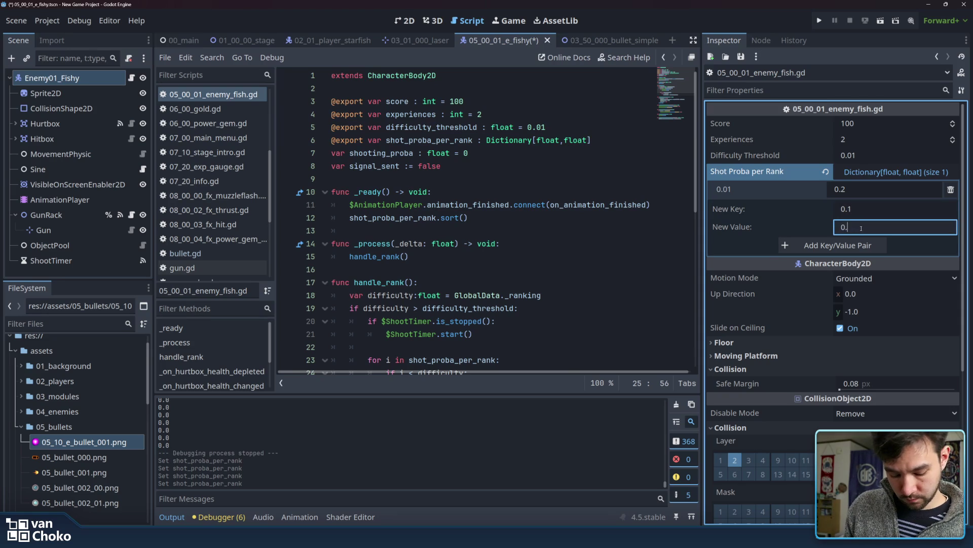
text(3)
click(857, 248)
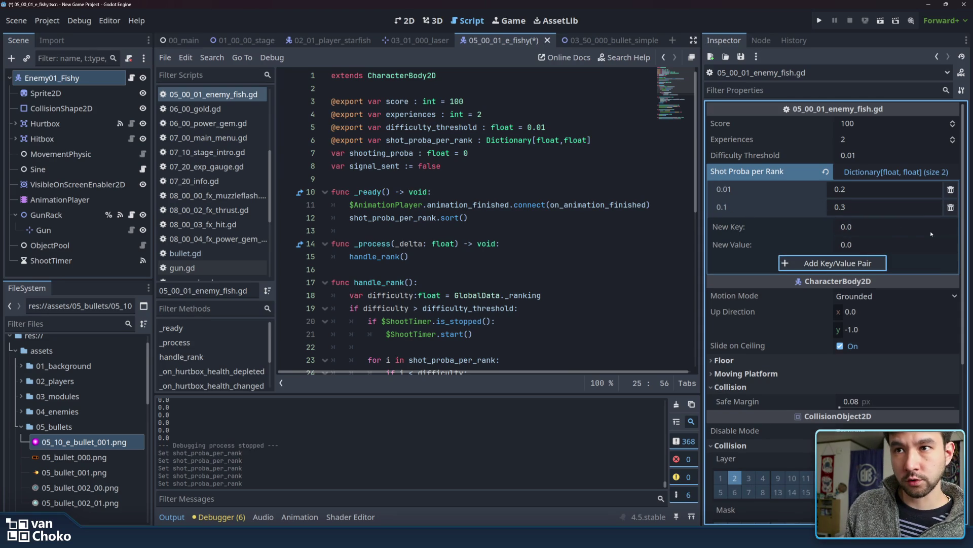
click(836, 205)
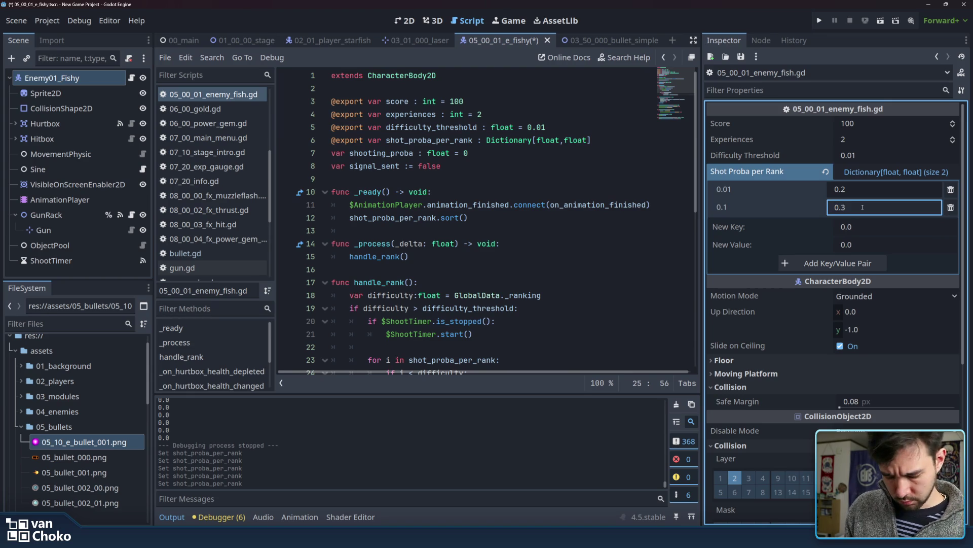
click(869, 246)
Step: Add a 0.4 → 0.5 pair to the Shot Proba per Rank dictionary
text(0.)
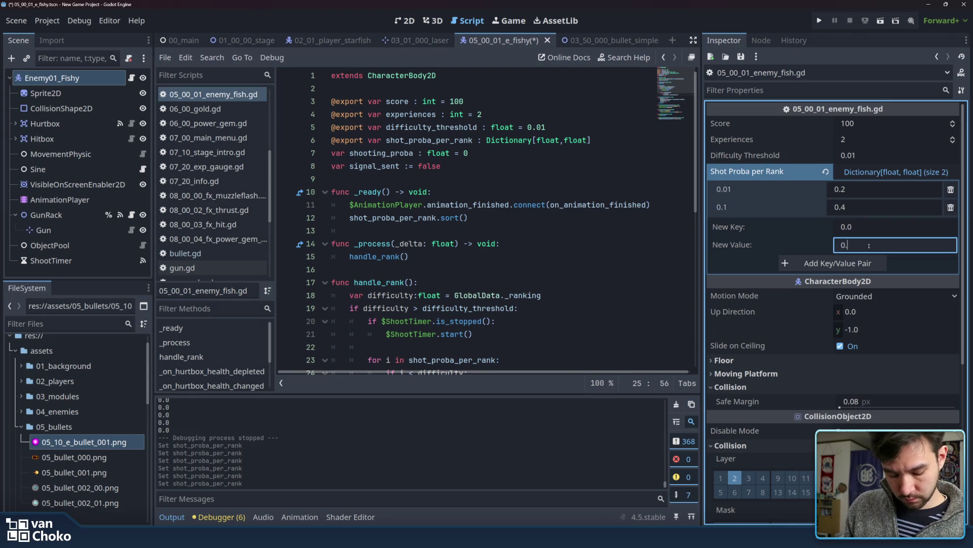
text(2)
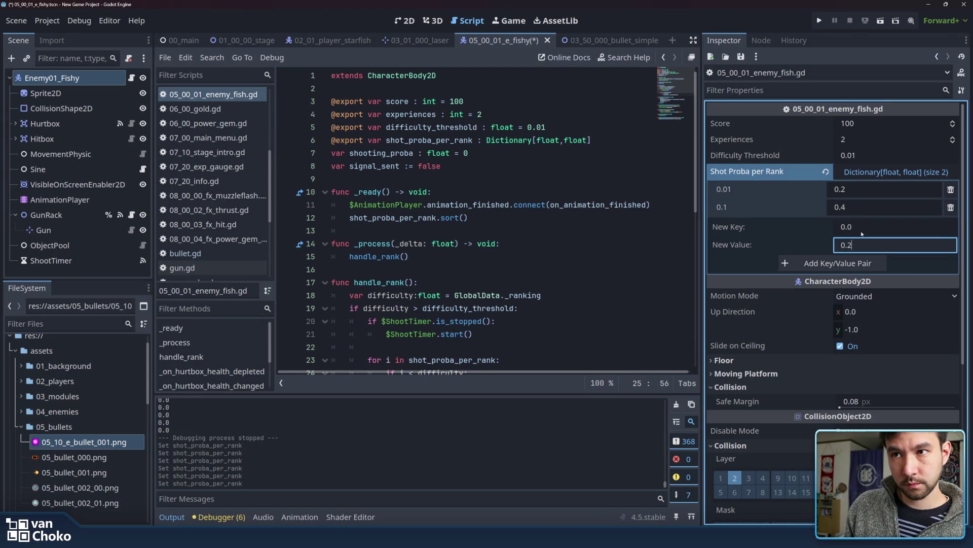
key(BackSpace)
text(5)
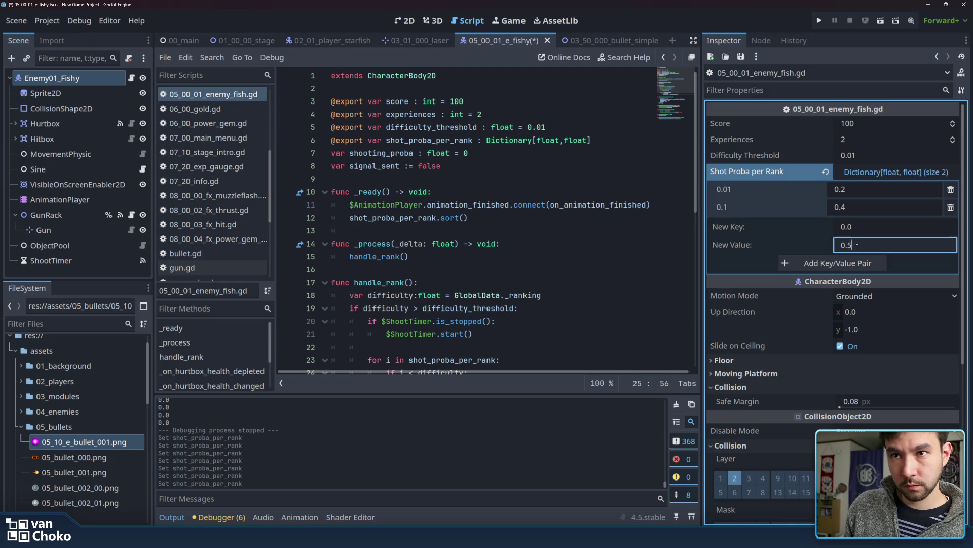
click(863, 225)
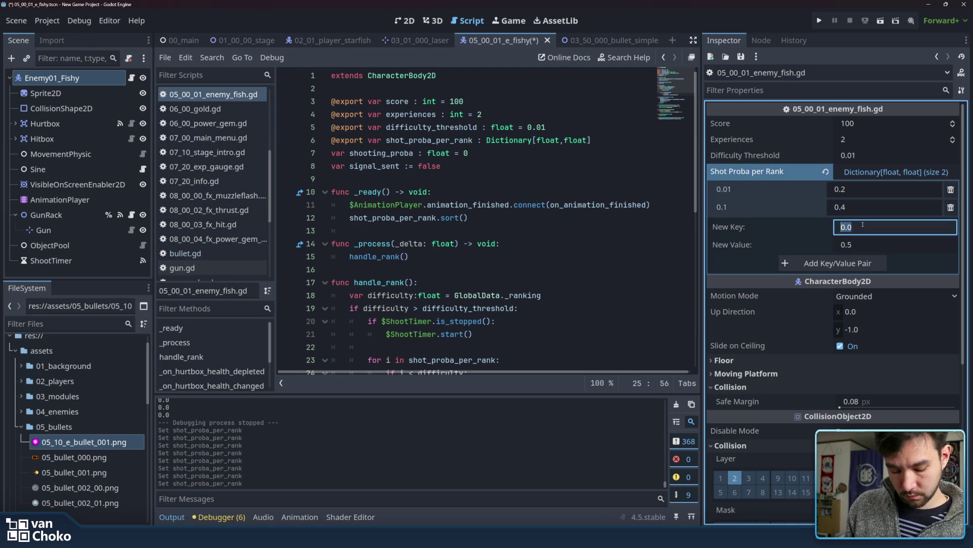
text(0.)
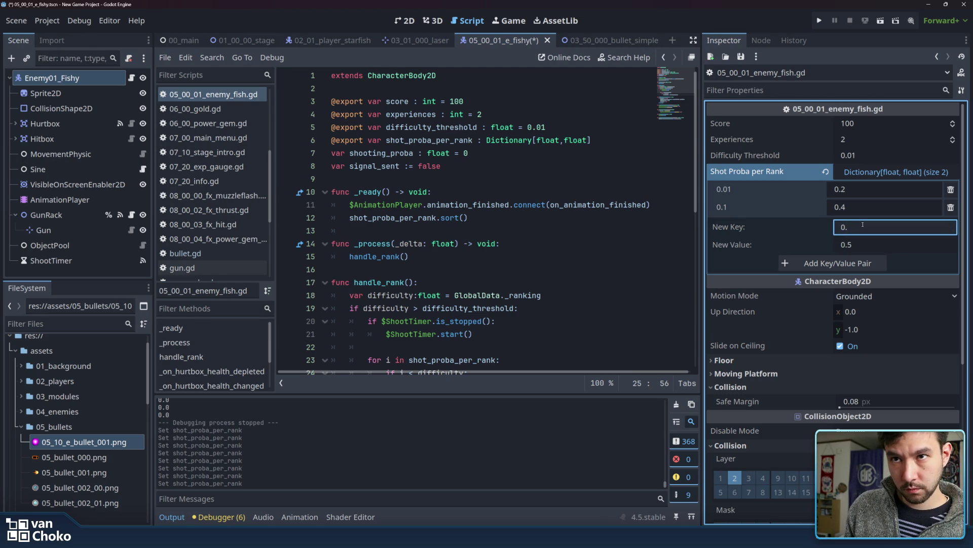
text(49)
key(BackSpace)
key(BackSpace)
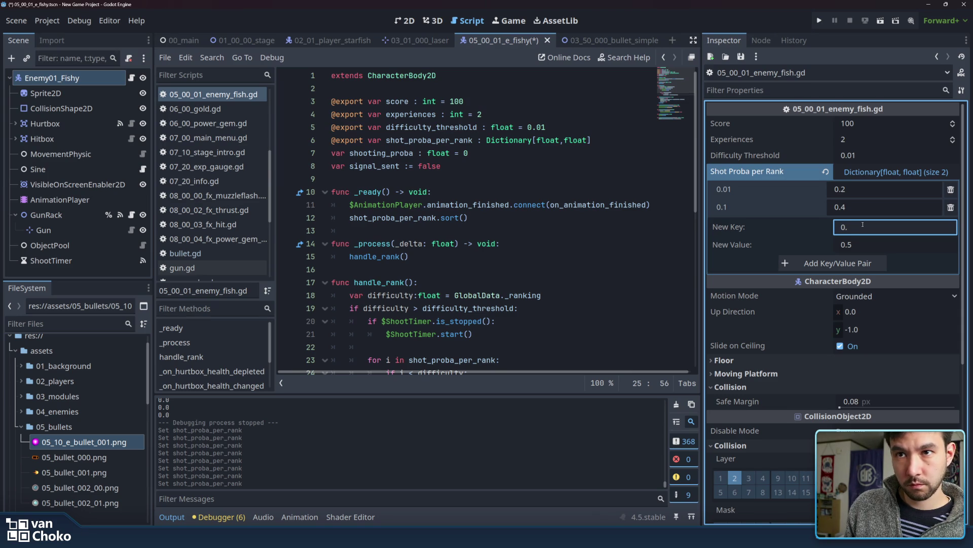
text(4)
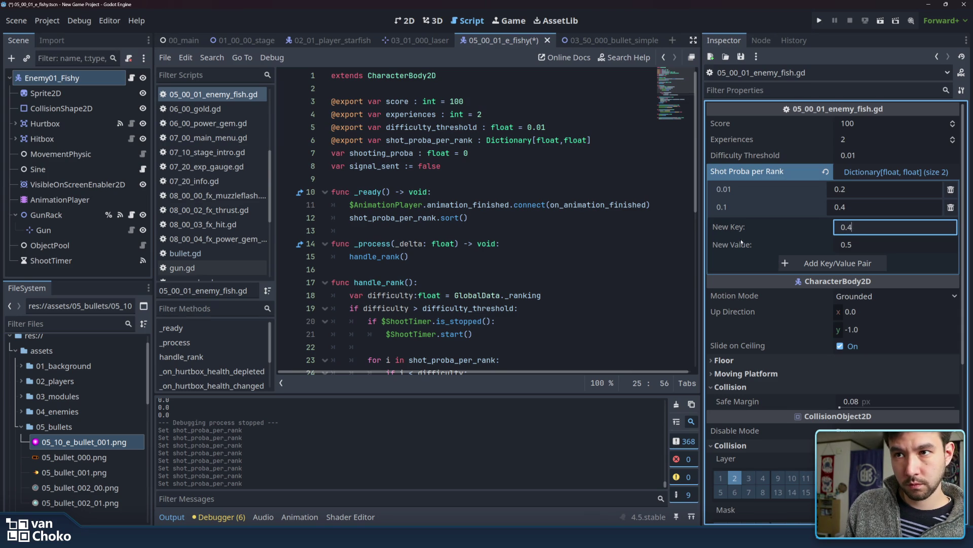
key(Tab)
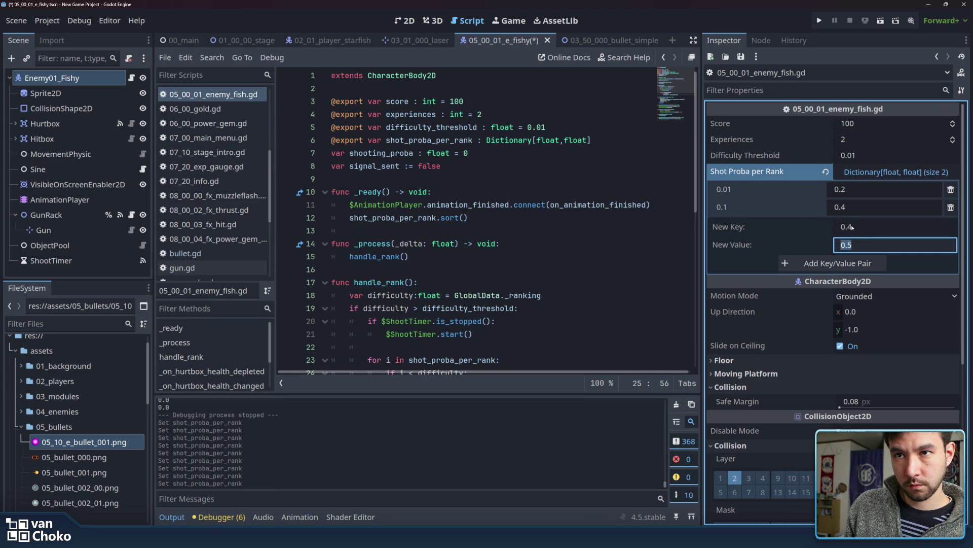
click(811, 265)
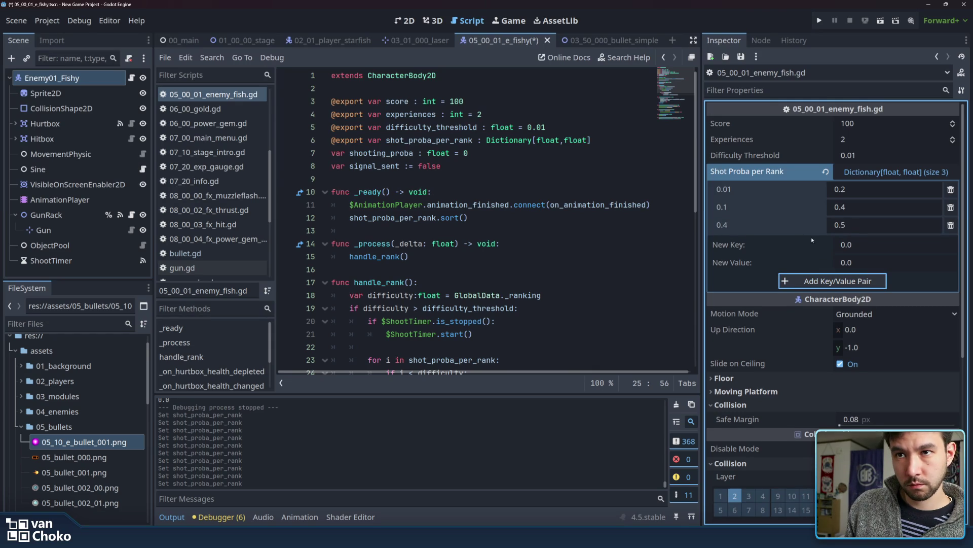
click(557, 321)
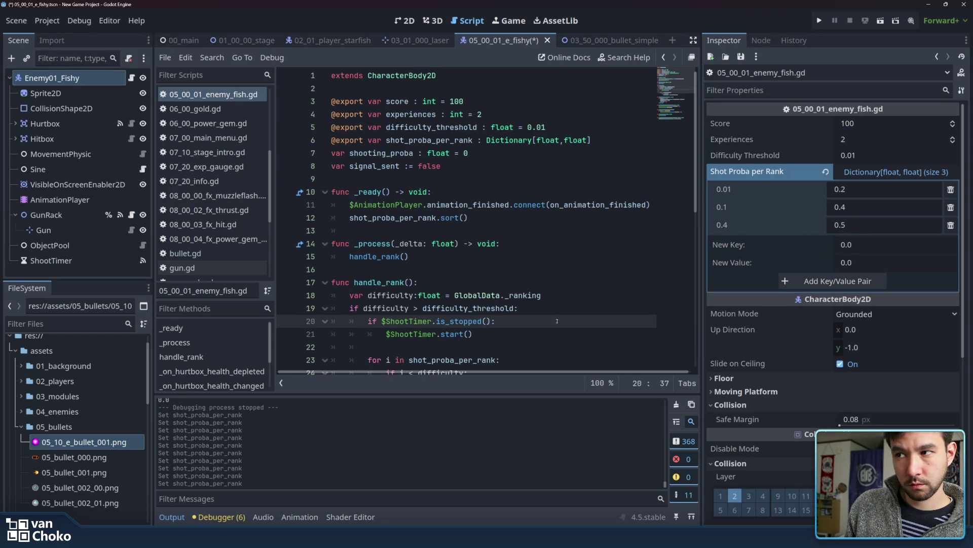
Step: Add print(i) at the top of the shot_proba_per_rank loop, save, and run the game
scroll(556, 310, down, 3)
click(543, 196)
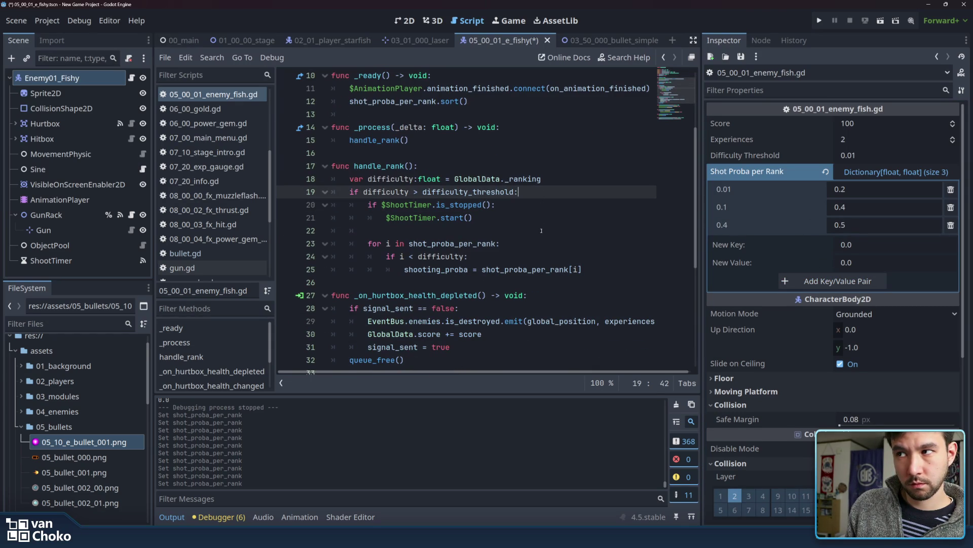
click(543, 247)
key(Return)
text(print()
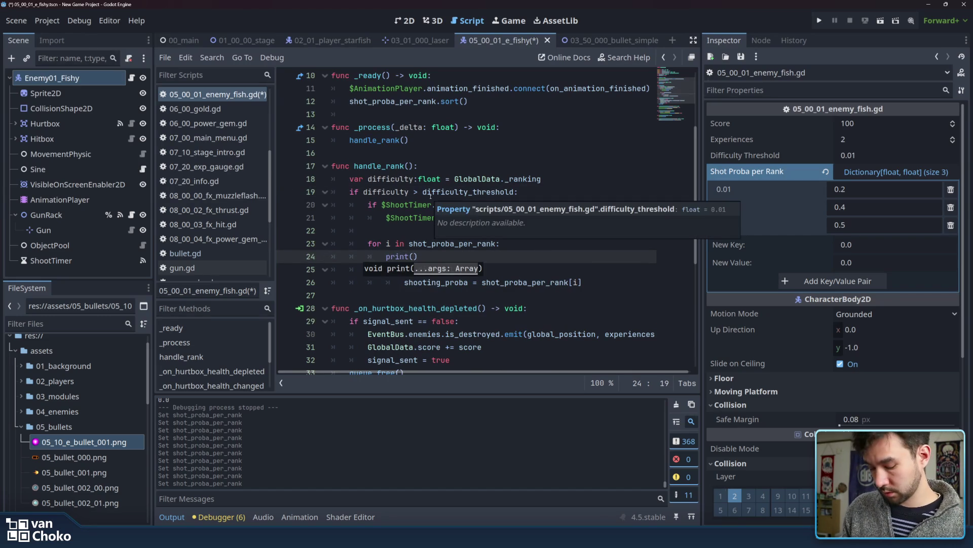
text(i)
click(583, 178)
key(ctrl+s)
click(826, 21)
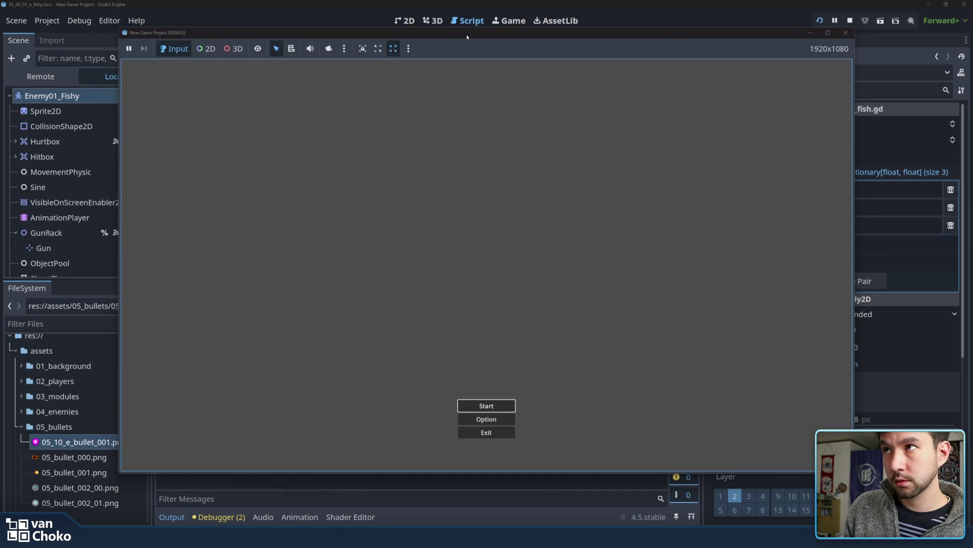
Step: Start the stage and steer the ship past the fish bullets, then stop the running game with F8
drag(466, 35, 603, 38)
click(635, 407)
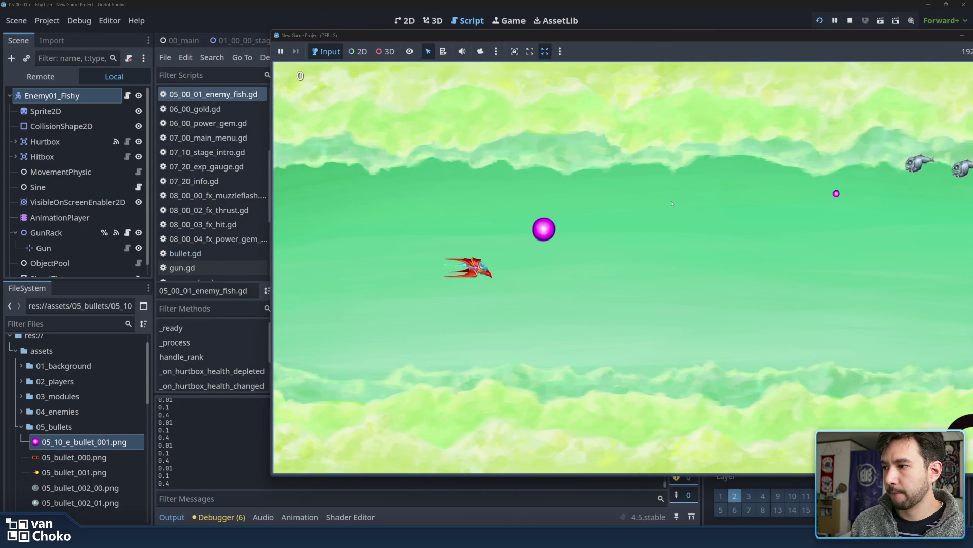
key(Right)
key(Right)
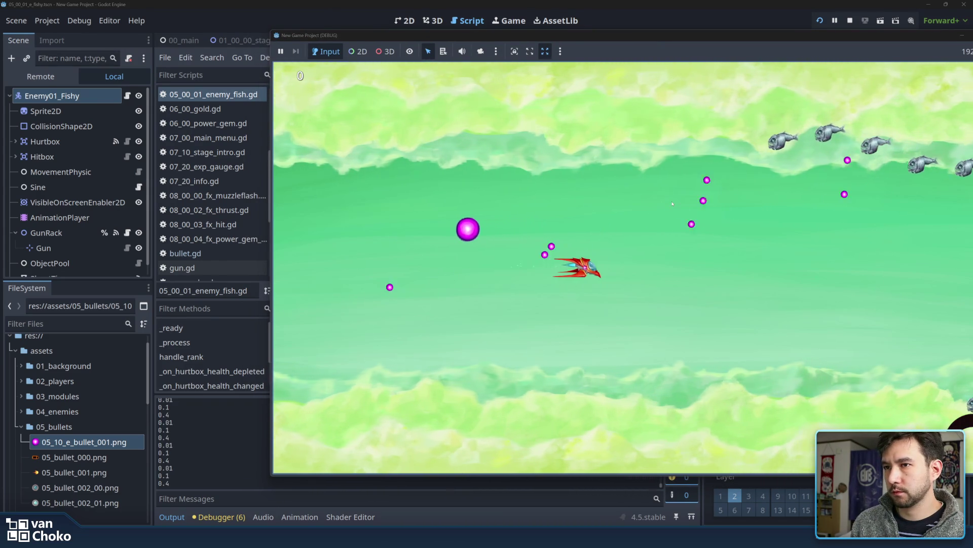
key(Down)
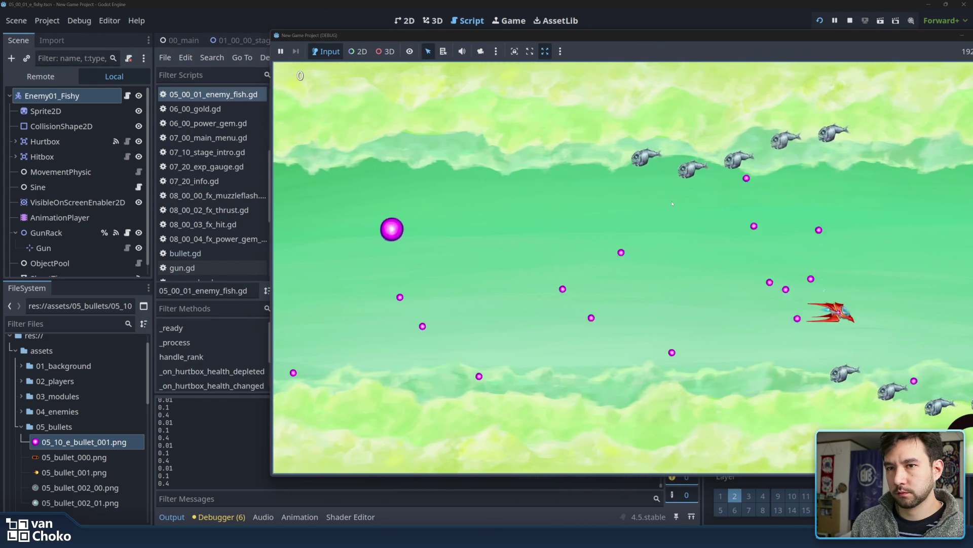
key(Left)
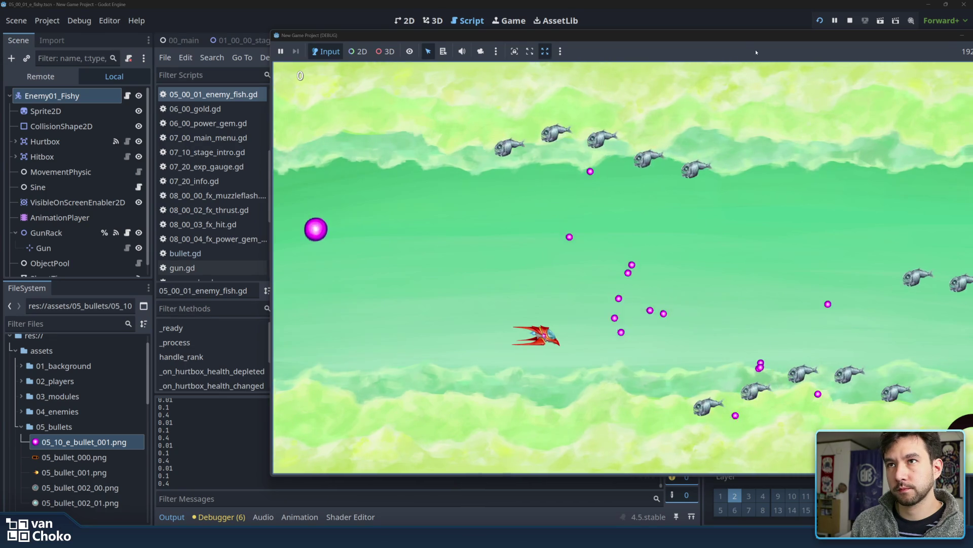
drag(756, 33, 624, 46)
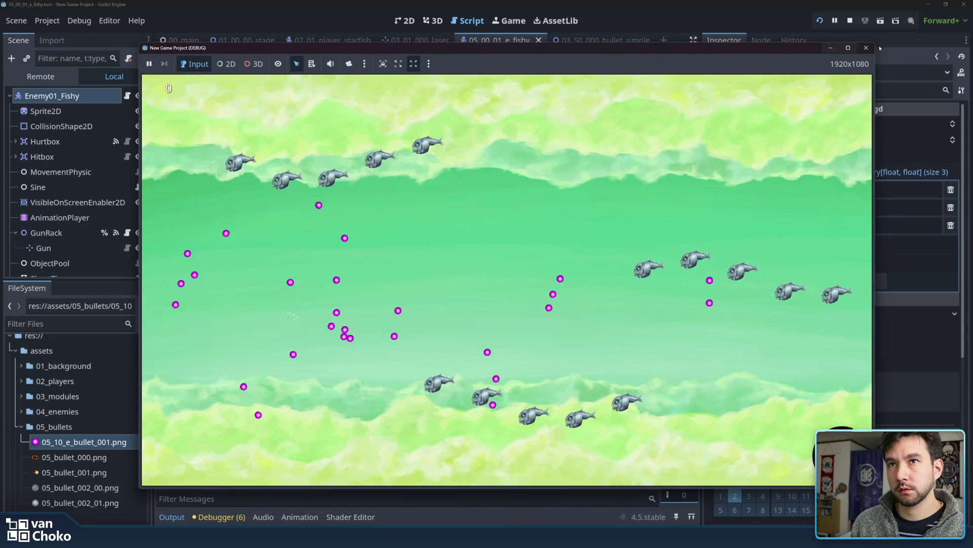
key(F8)
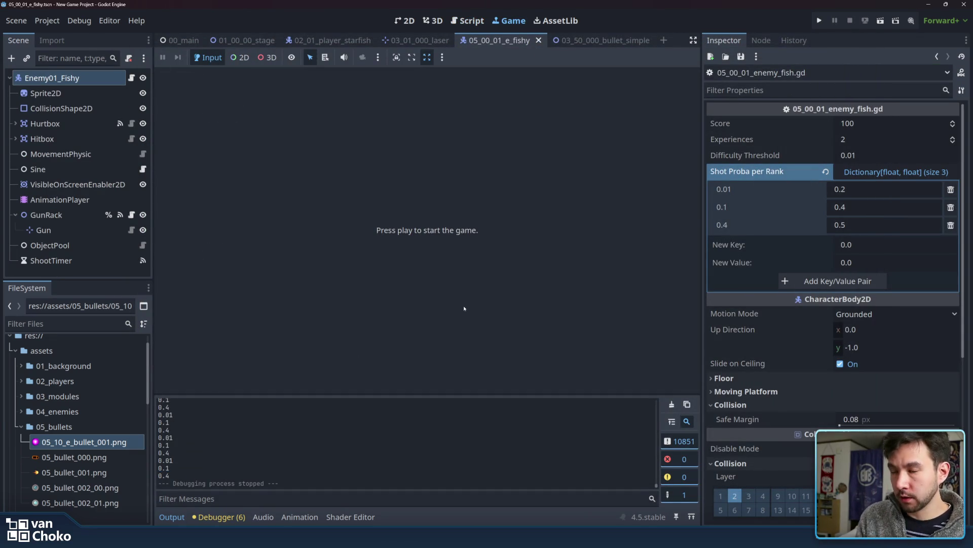
Step: Swap the operands of the line 25 rank comparison so it reads difficulty < i
click(410, 22)
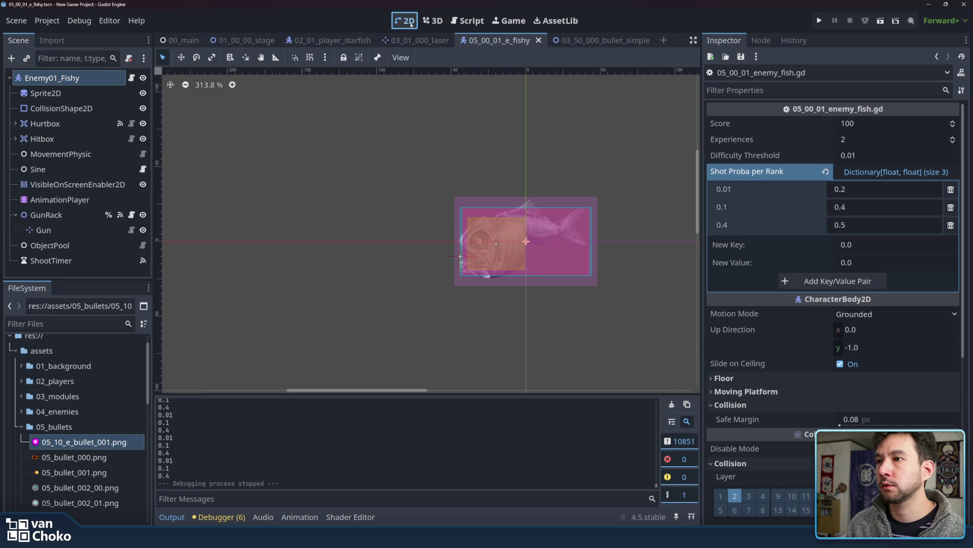
click(468, 21)
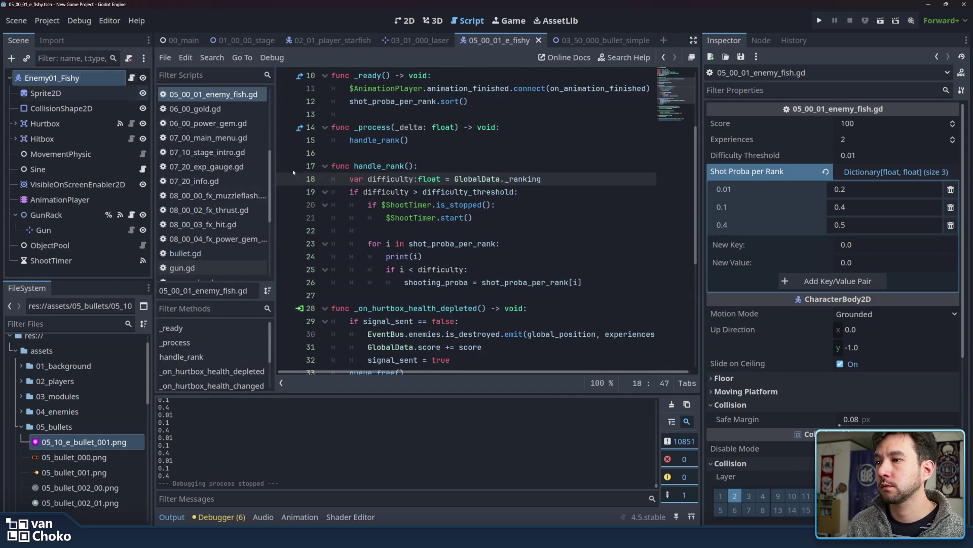
click(514, 267)
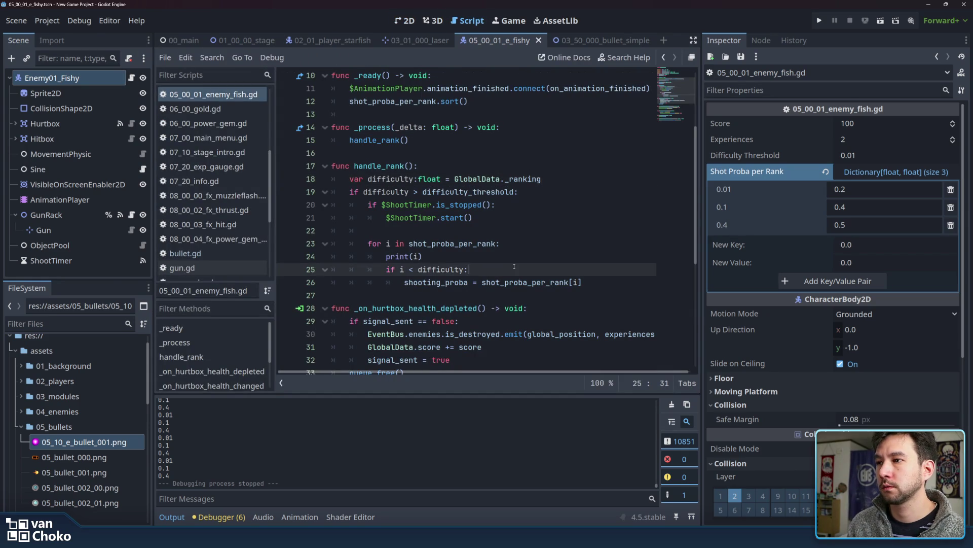
double_click(402, 270)
double_click(441, 270)
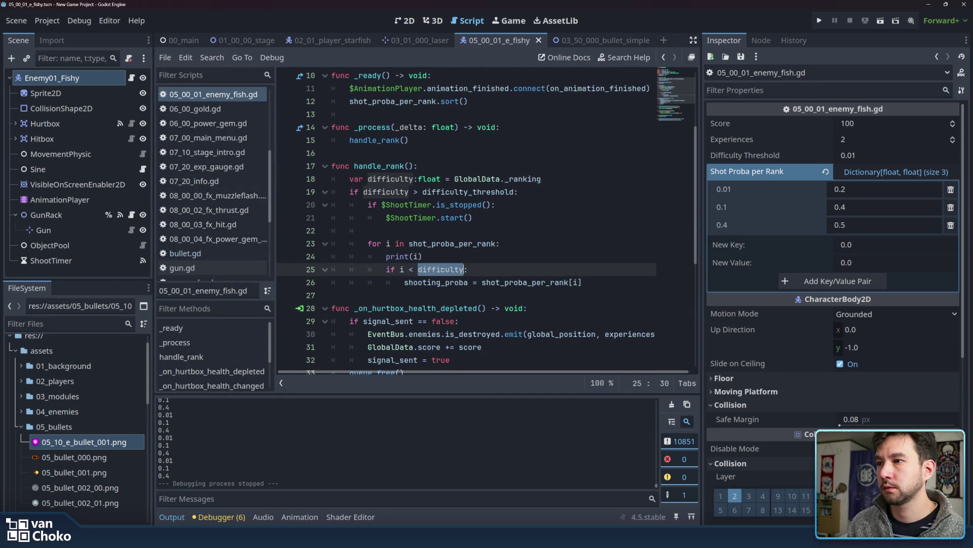
mouse_move(440, 269)
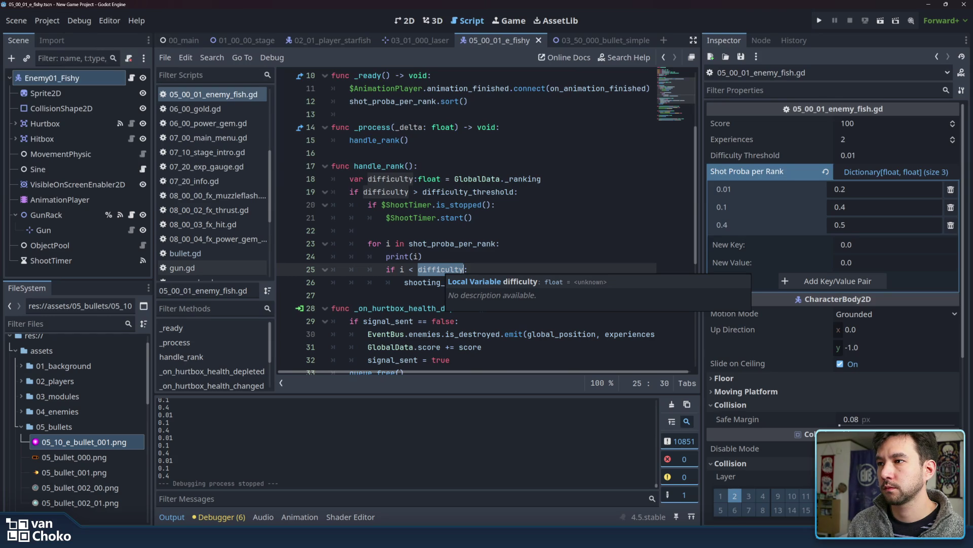
key(ctrl+c)
double_click(401, 269)
key(ctrl+v)
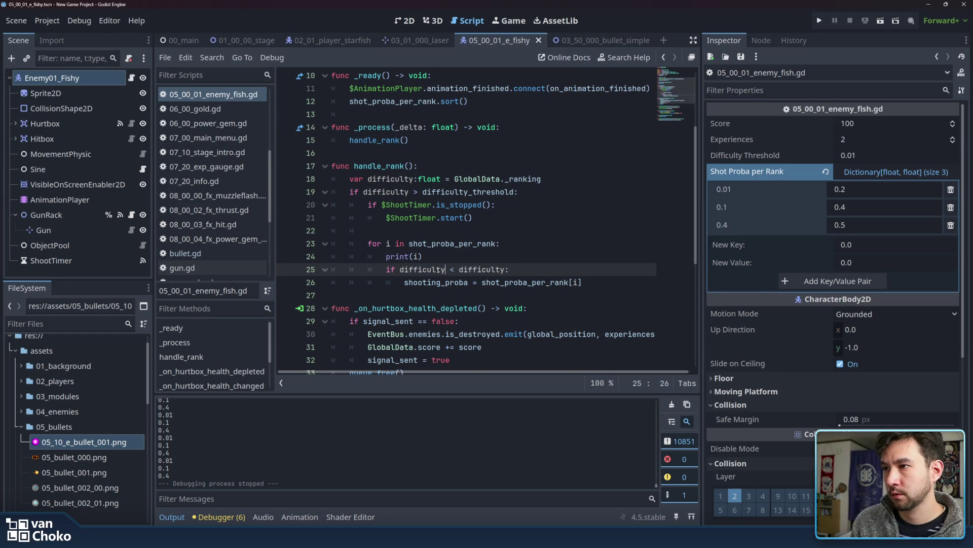
double_click(469, 269)
text(i)
click(495, 268)
Step: Change the print(i) debug line to print(shooting_proba) and cut it
key(Up)
key(shift+Home)
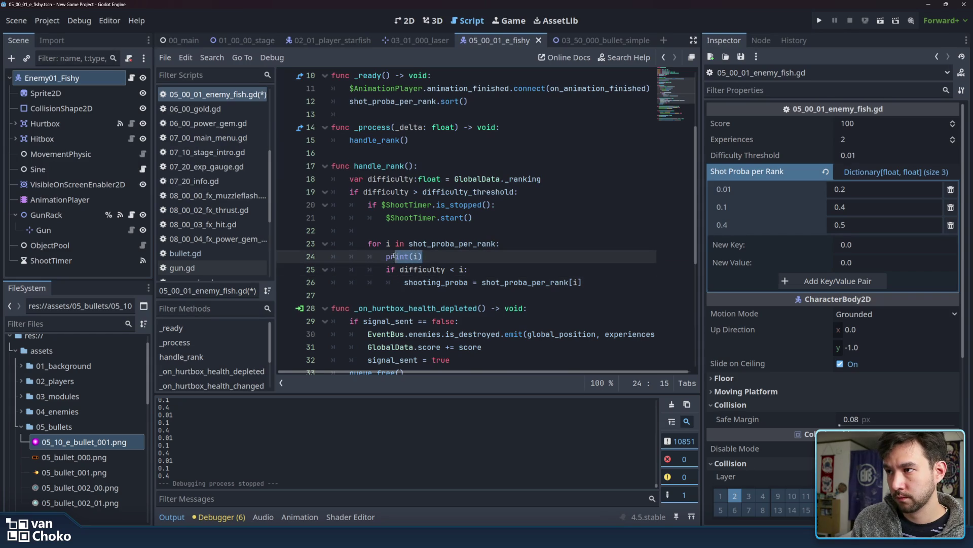
click(417, 256)
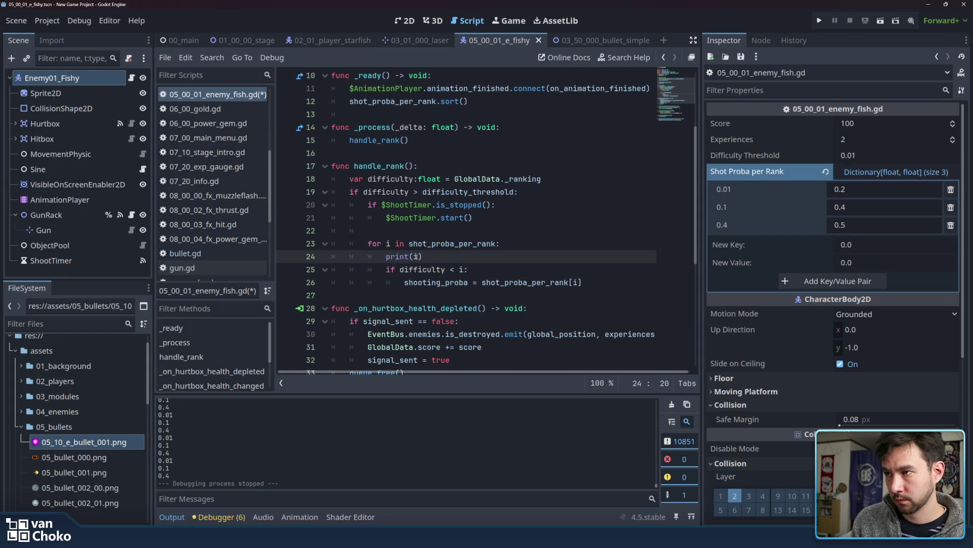
drag(482, 282, 583, 282)
double_click(436, 283)
key(ctrl+c)
double_click(416, 256)
key(ctrl+v)
key(shift+Home)
key(ctrl+x)
Step: Paste print(shooting_proba) below the shooting_proba assignment, remove the blank line, save and run
click(607, 282)
key(Return)
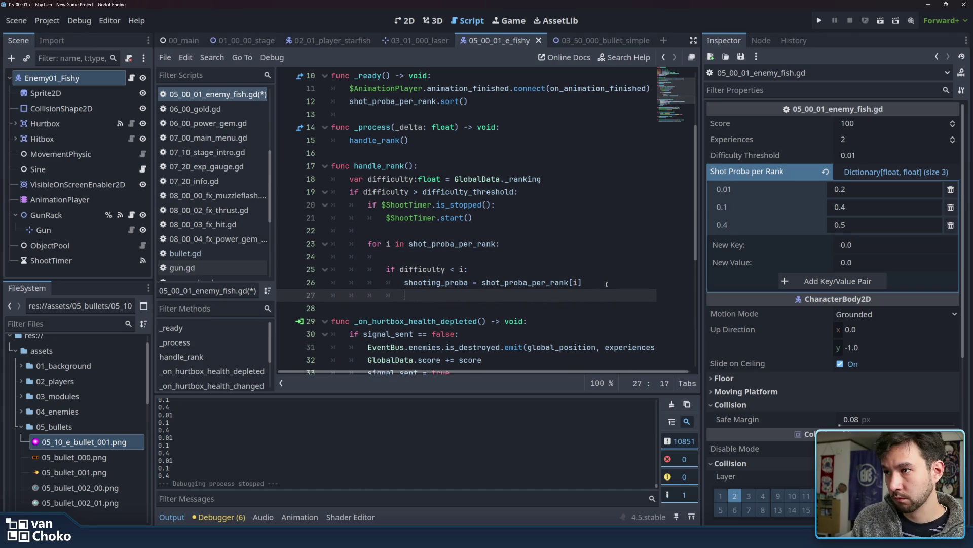
key(ctrl+v)
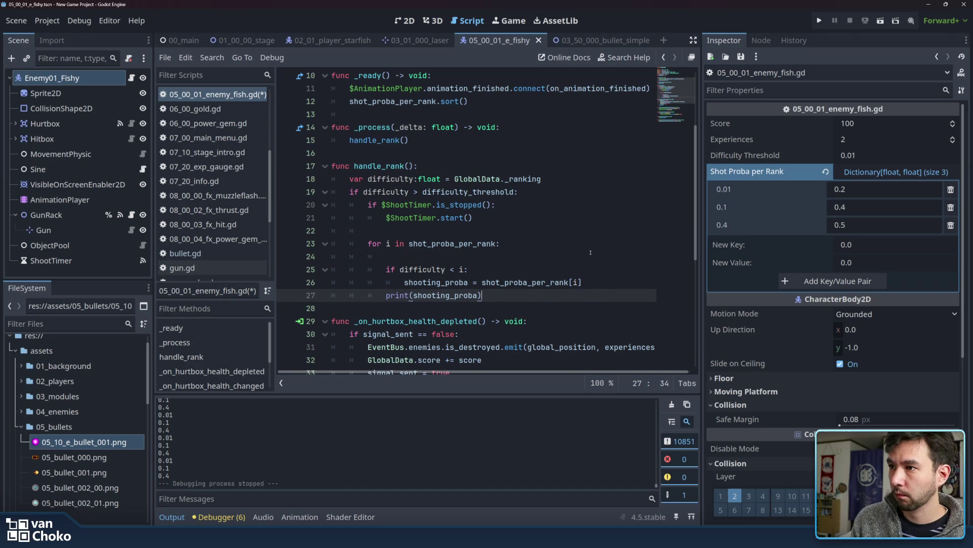
click(590, 254)
key(BackSpace)
key(BackSpace)
key(BackSpace)
key(ctrl+s)
click(818, 21)
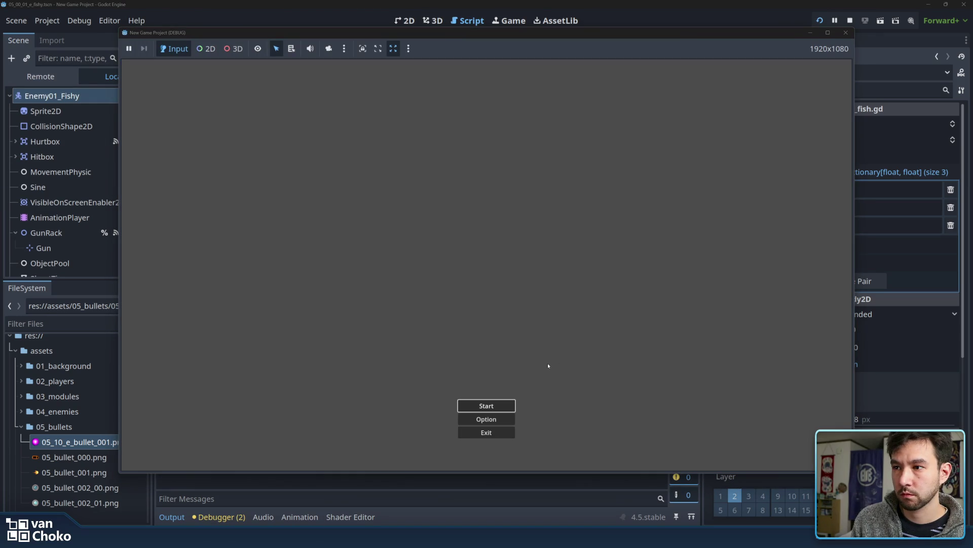
Step: Fly the ship through Stage 1 while output prints 0.0 shooting_proba values, then close the game
click(497, 405)
mouse_move(488, 28)
mouse_down()
mouse_move(613, 34)
mouse_move(581, 29)
mouse_up()
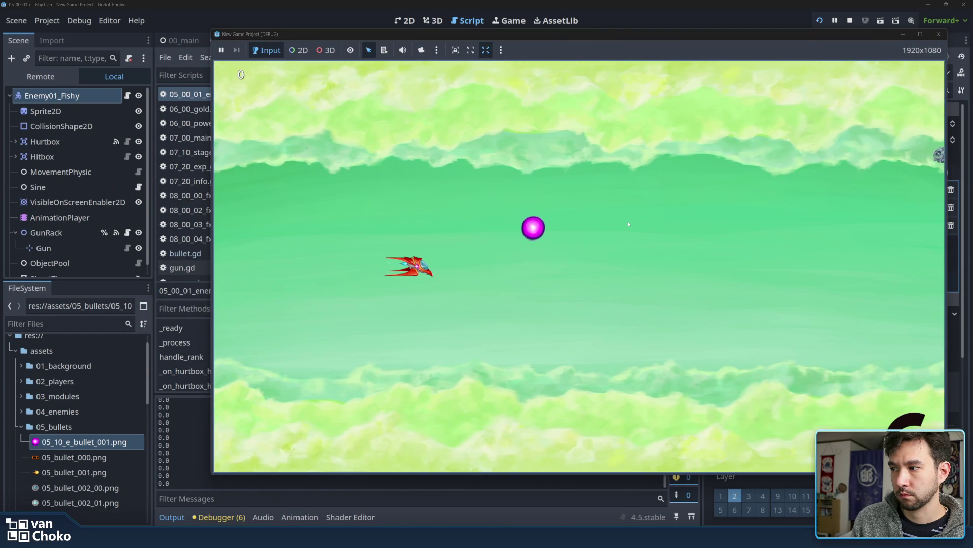
key(Up)
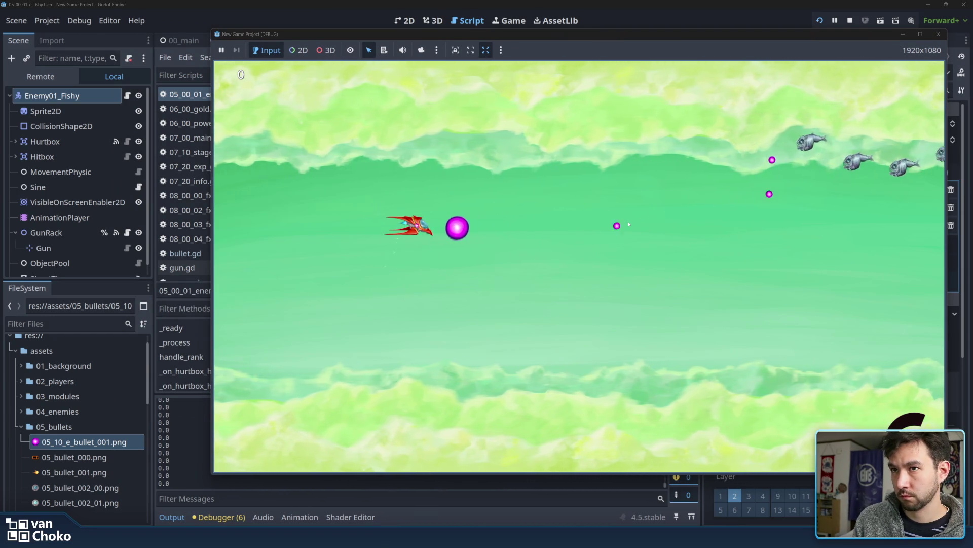
key(Down)
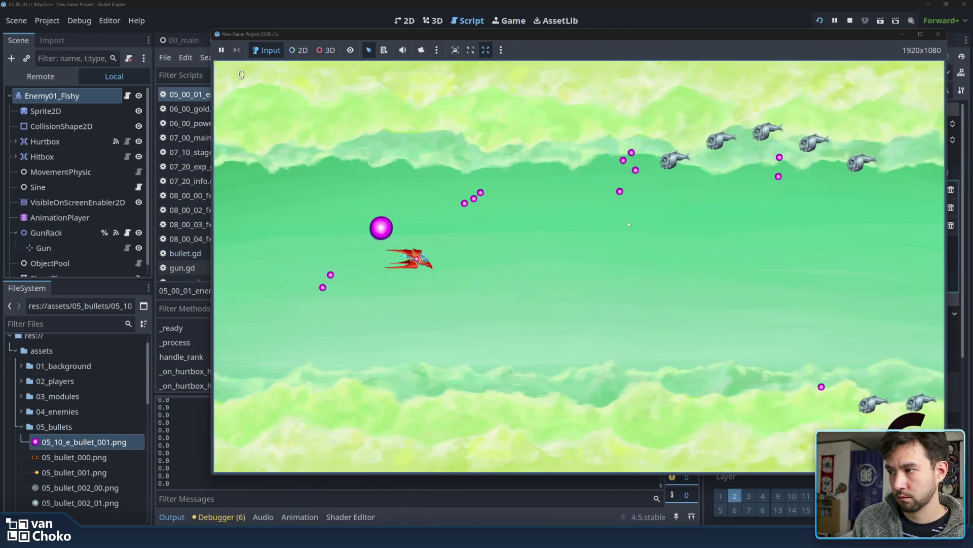
key(Down)
key(Right)
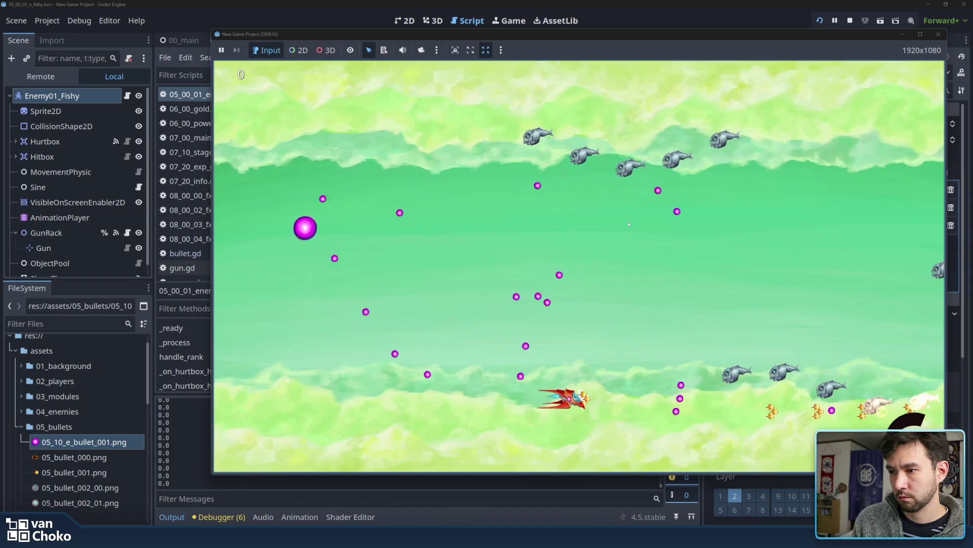
key(Up)
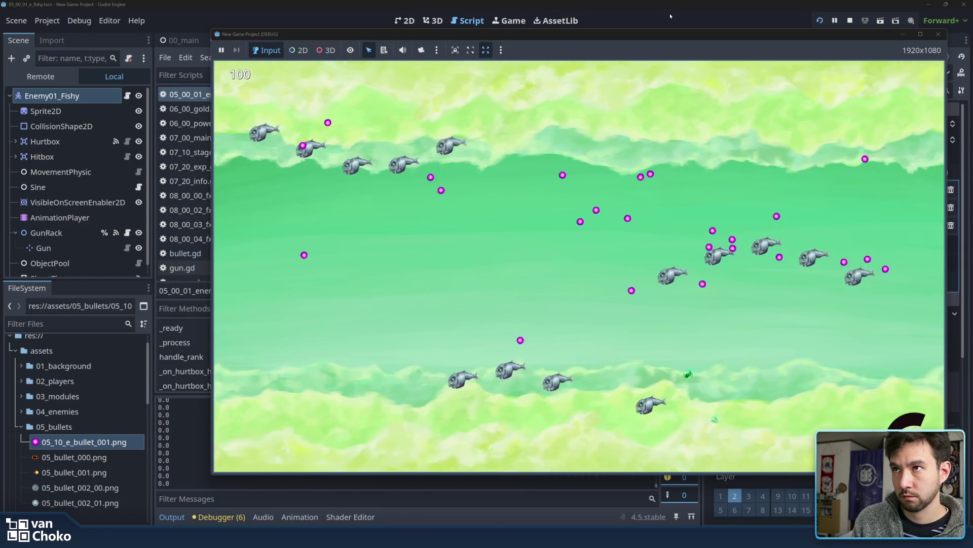
drag(736, 33, 658, 32)
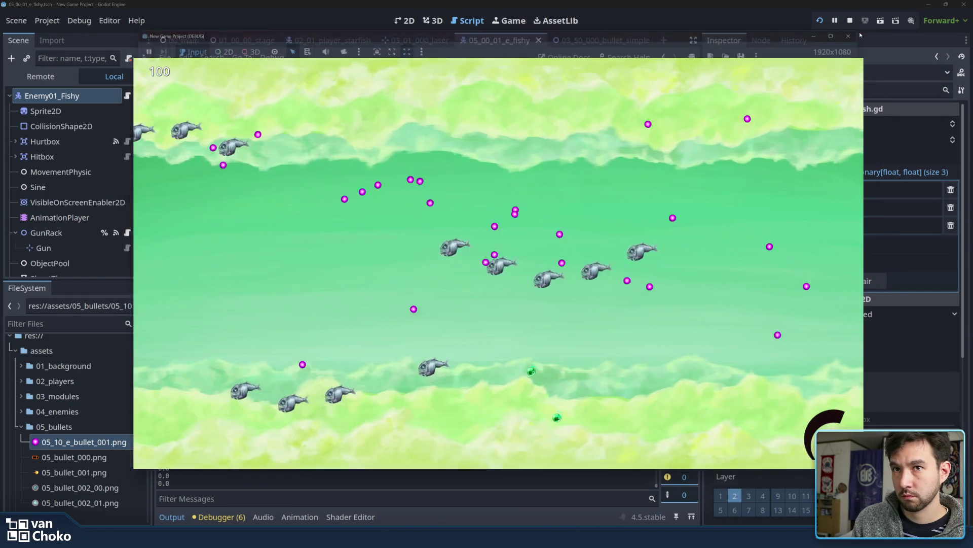
click(854, 33)
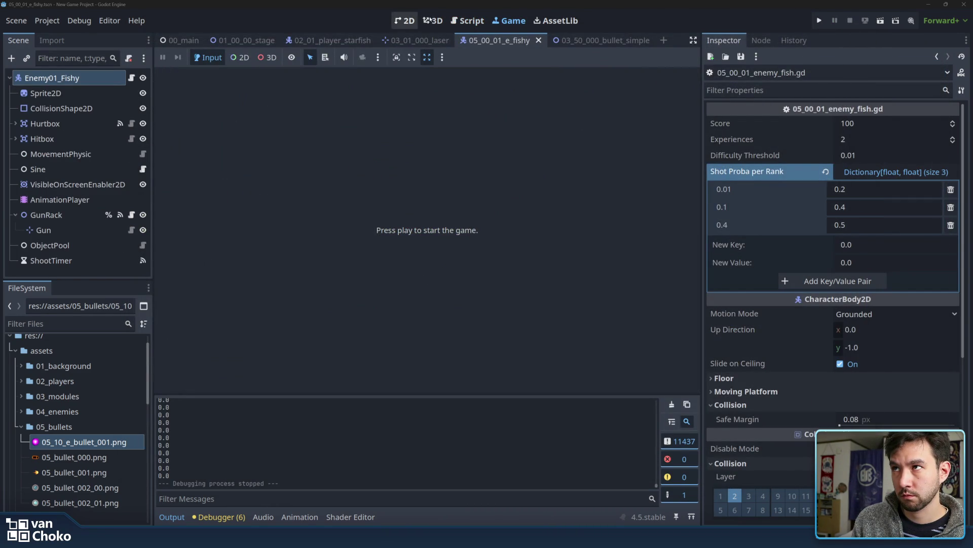
Step: Change line 24's rank check to if difficulty > i, then return to the fish scene's 2D view
click(468, 20)
click(451, 257)
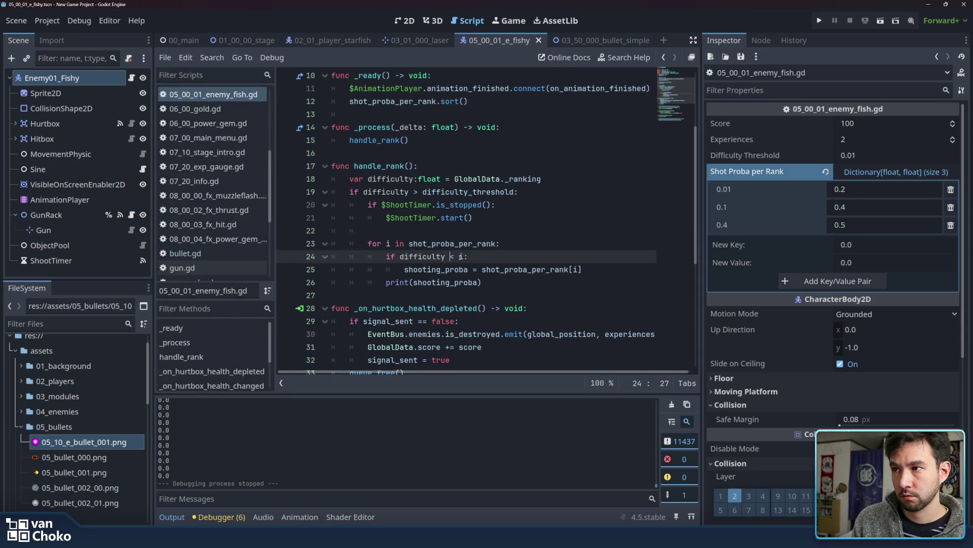
double_click(460, 257)
click(734, 190)
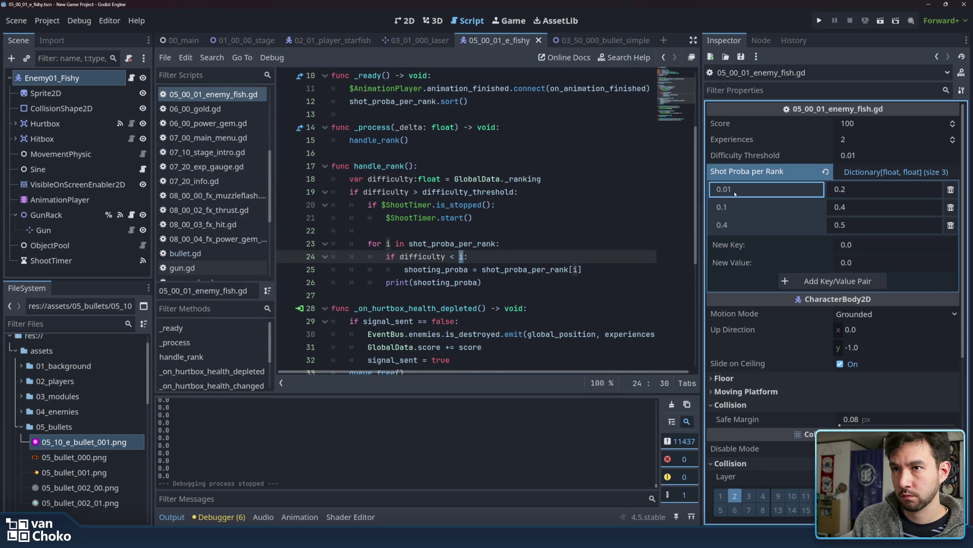
double_click(422, 257)
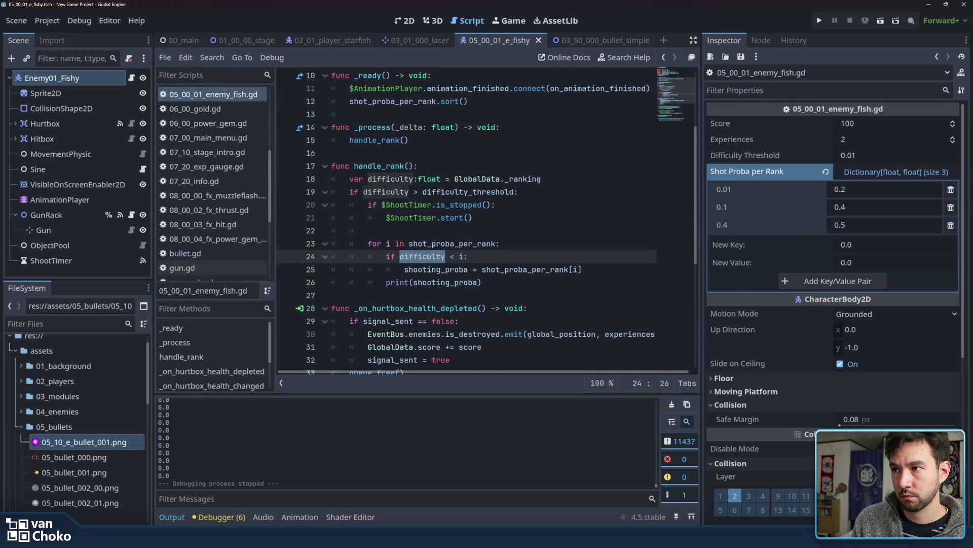
click(452, 256)
key(BackSpace)
text(>)
click(493, 255)
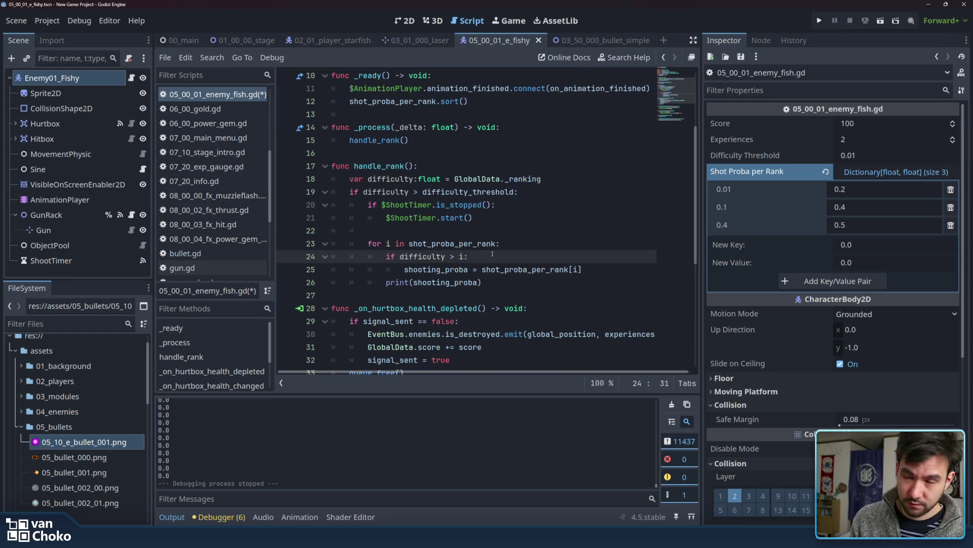
click(405, 21)
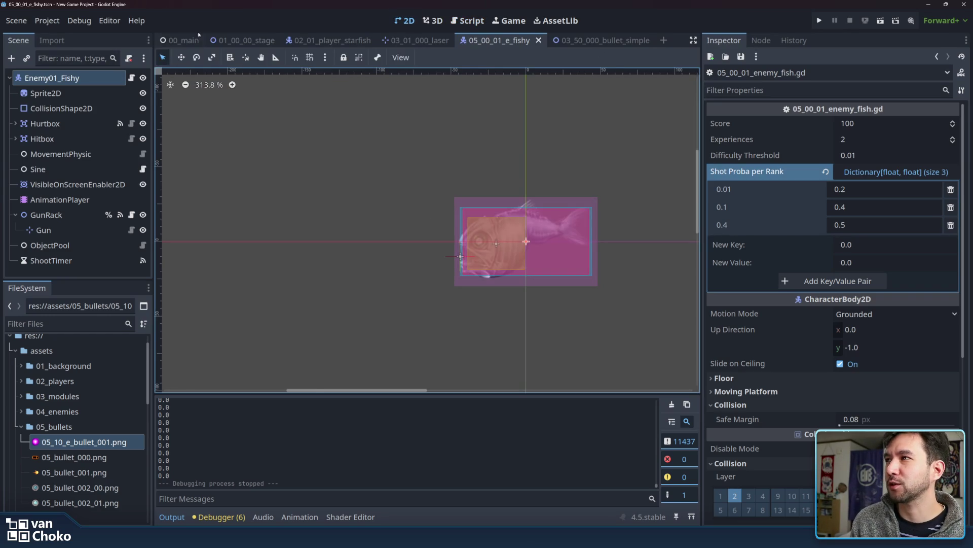
Step: Delete the 0510EBullet001 node from 01_00_00_stage and save the scene
click(180, 41)
click(243, 40)
click(389, 213)
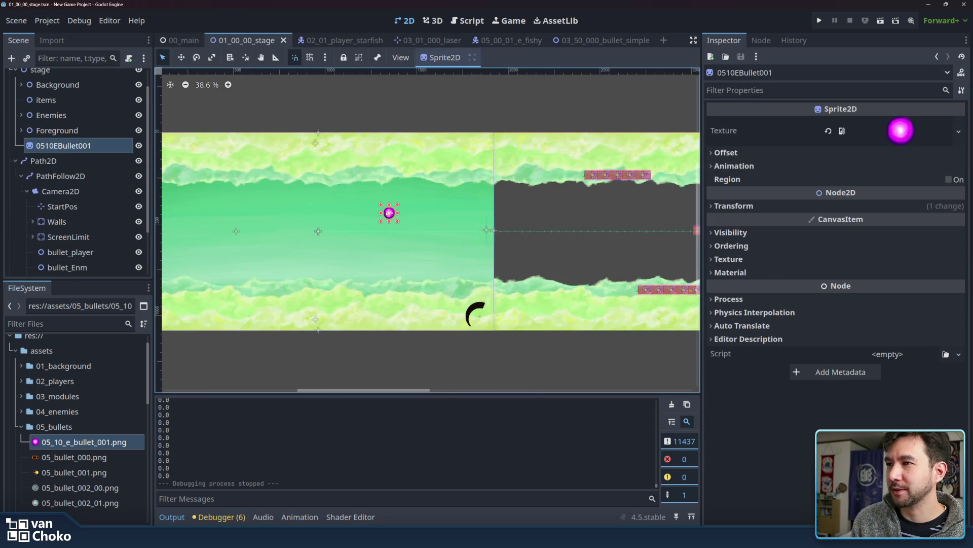
key(Delete)
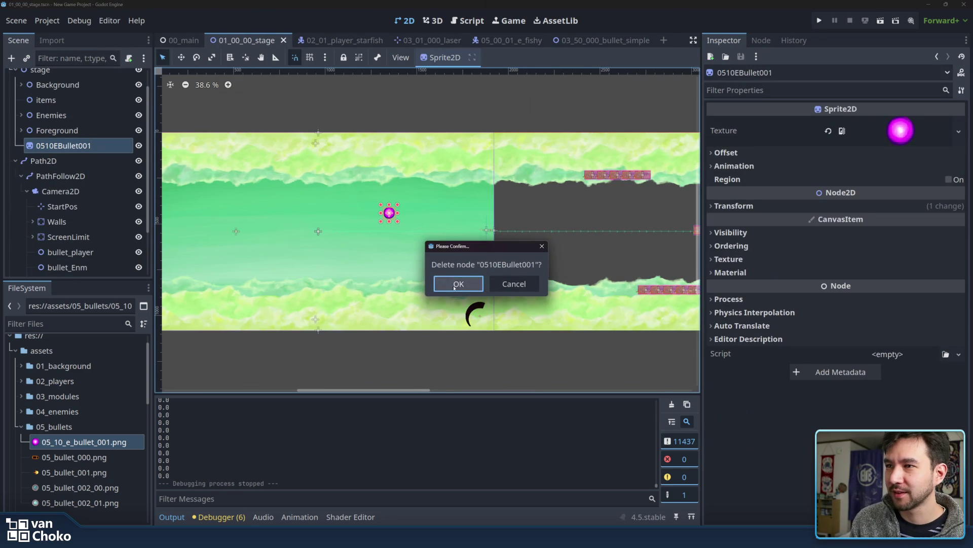
click(457, 282)
key(ctrl+s)
Step: Look through the bullet, fish, laser, player and stage scene tabs, then open the enemy fish script
click(590, 40)
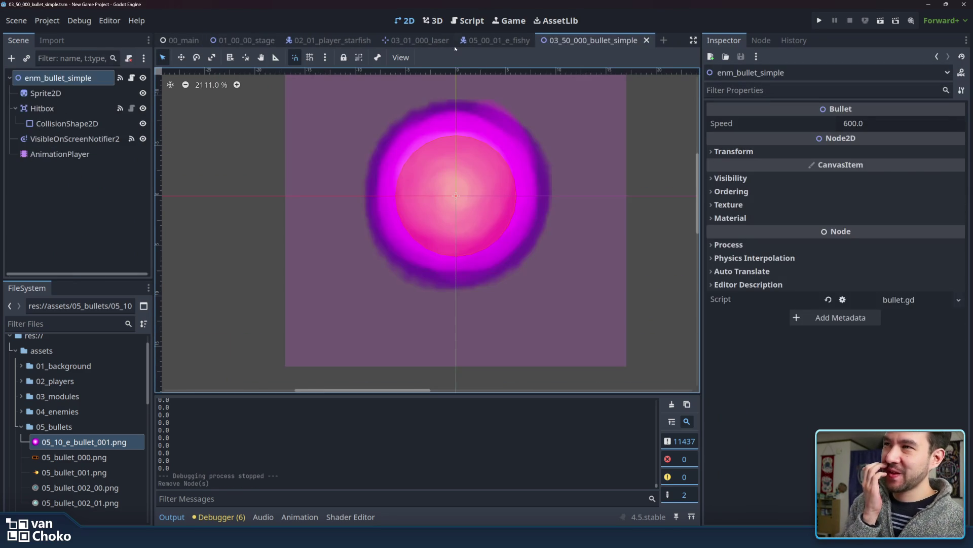
click(495, 40)
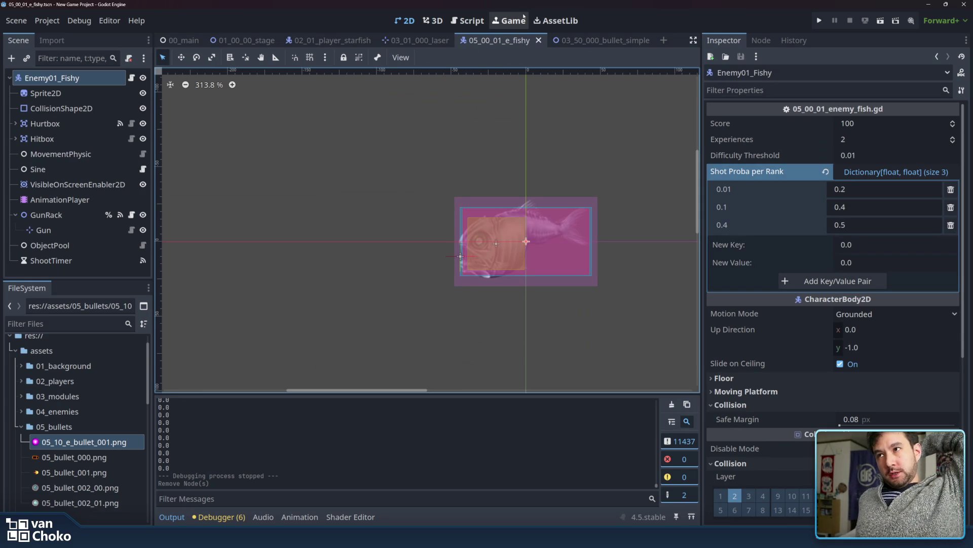
click(440, 41)
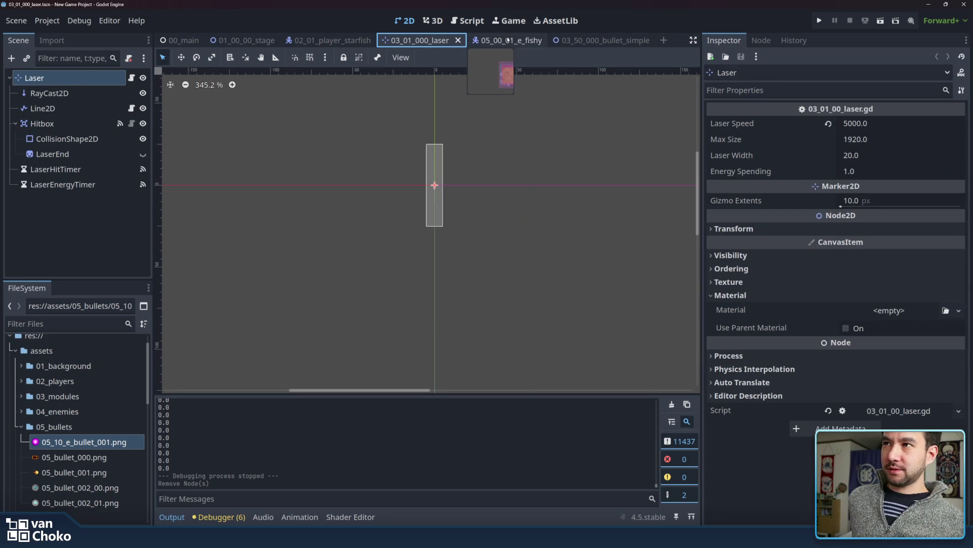
click(514, 40)
click(310, 41)
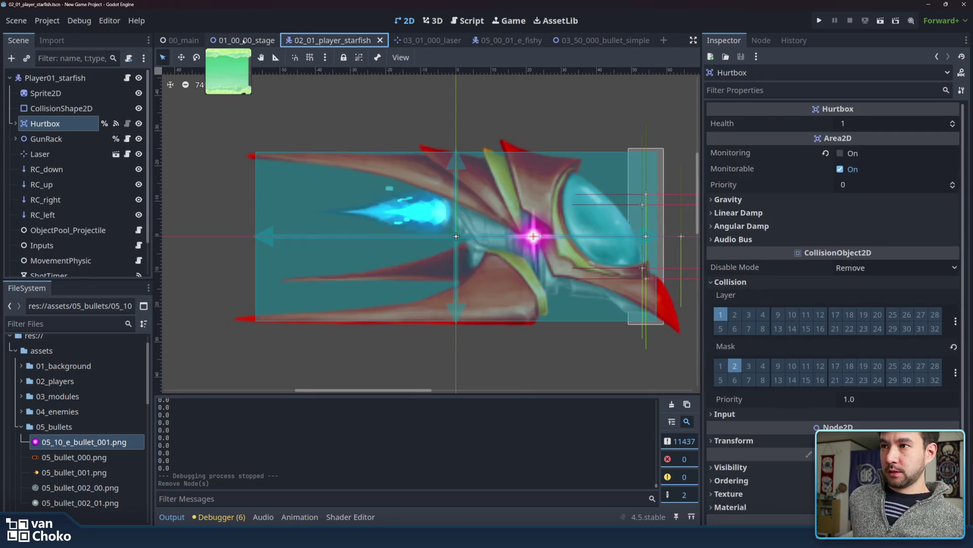
click(243, 42)
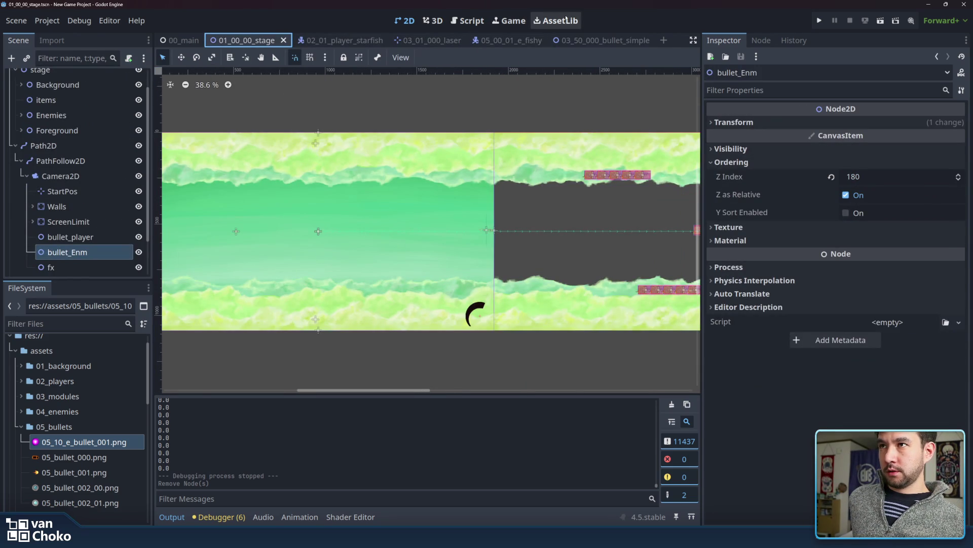
click(599, 41)
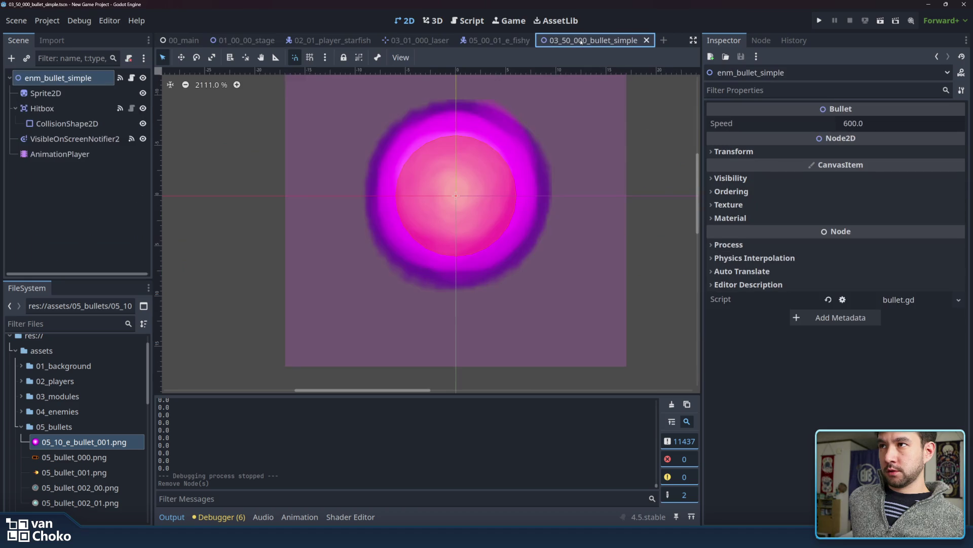
click(494, 41)
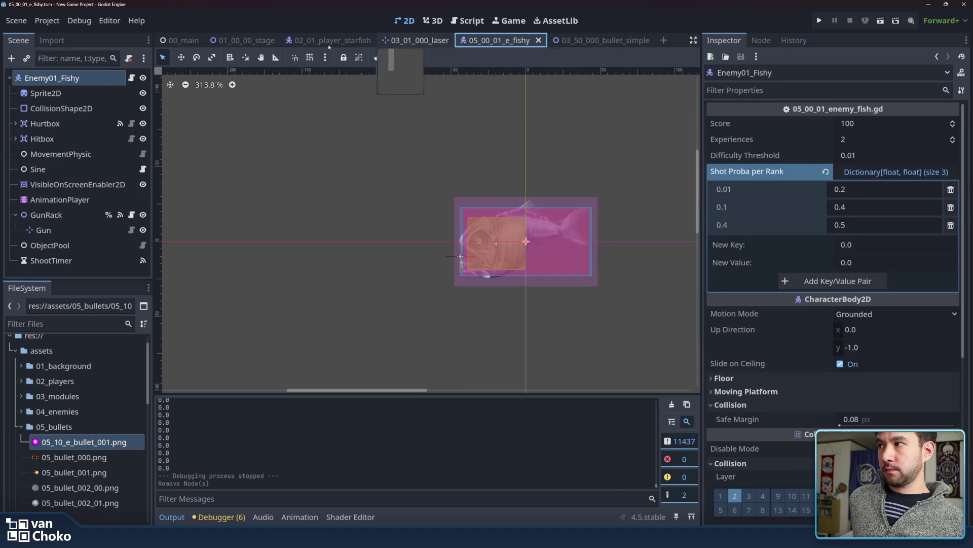
click(132, 79)
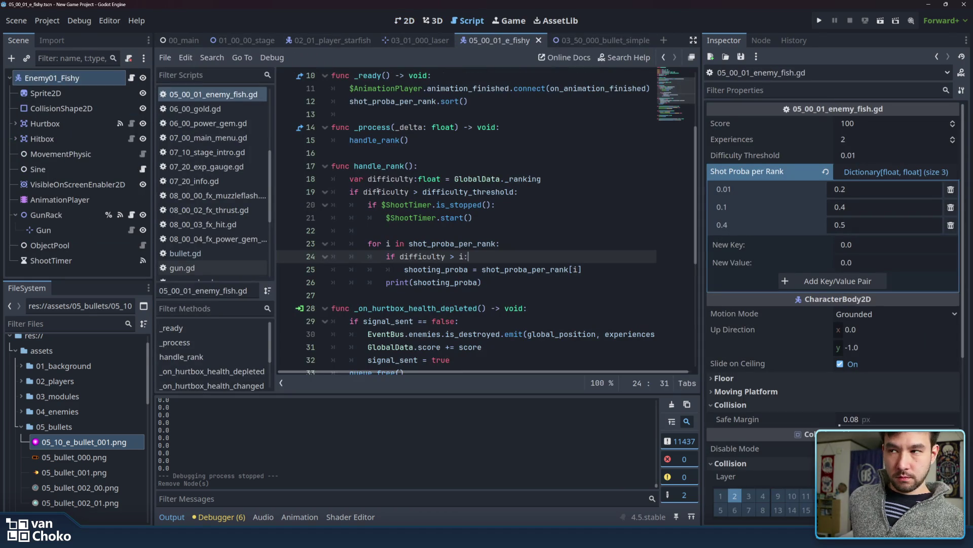
double_click(425, 257)
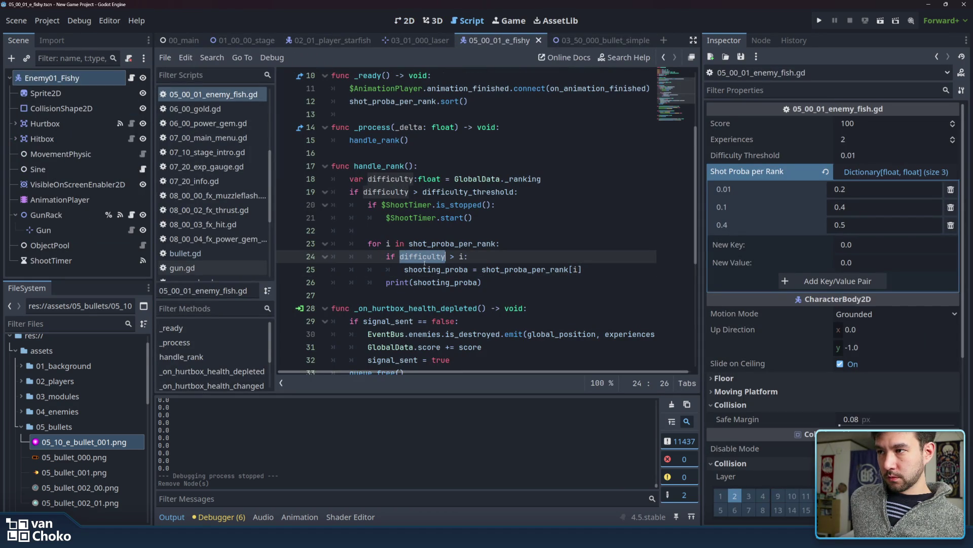
click(728, 192)
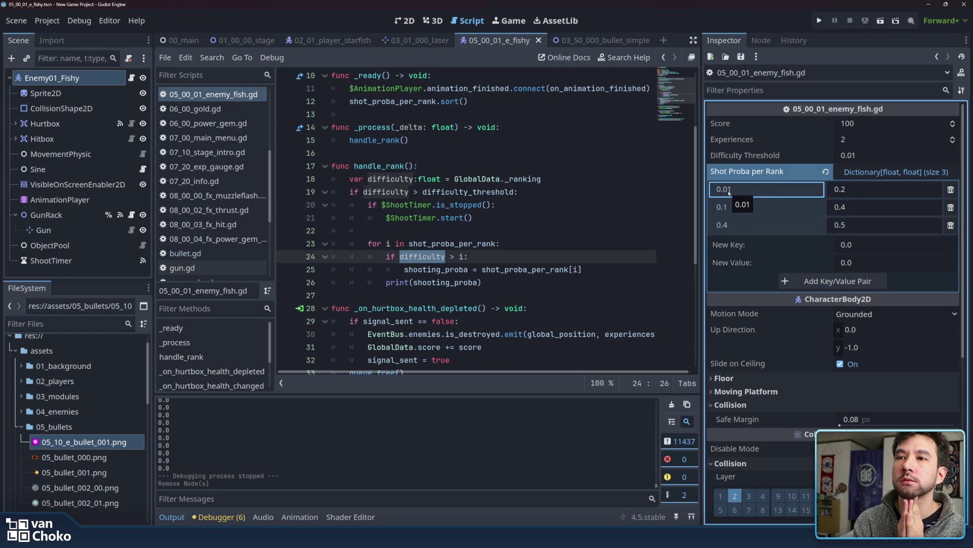
click(559, 269)
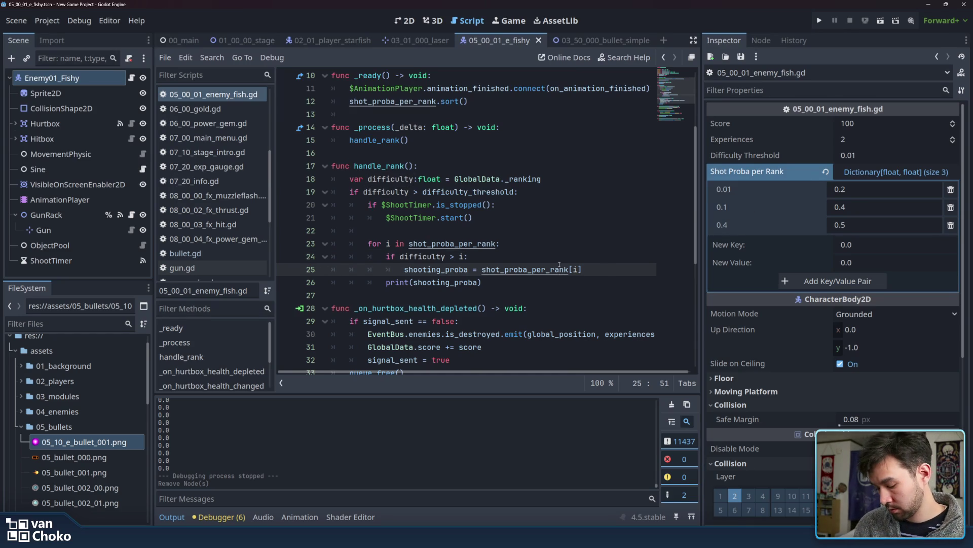
click(819, 20)
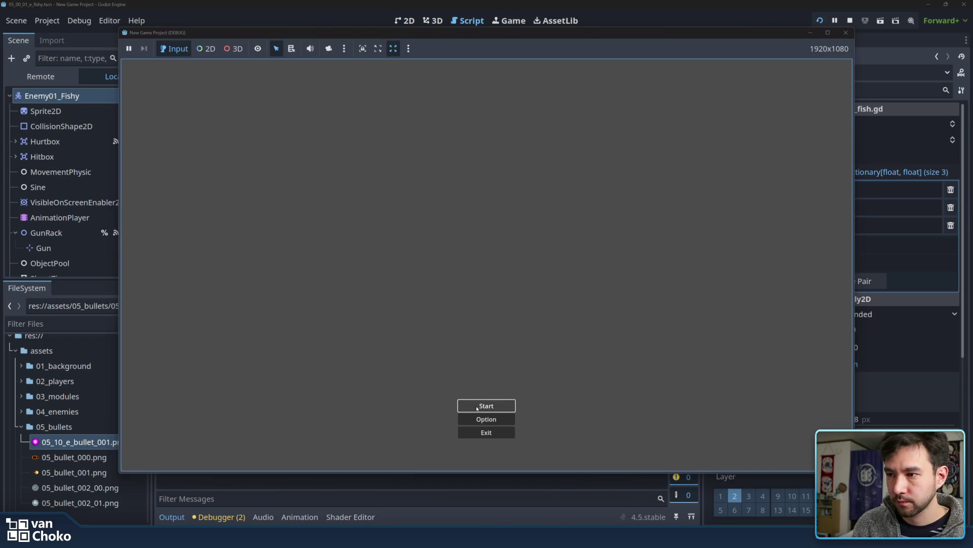
Step: Fly the ship around Stage 1 while output prints shooting_proba 0.2, 0.4, 0.5, then stop
click(477, 407)
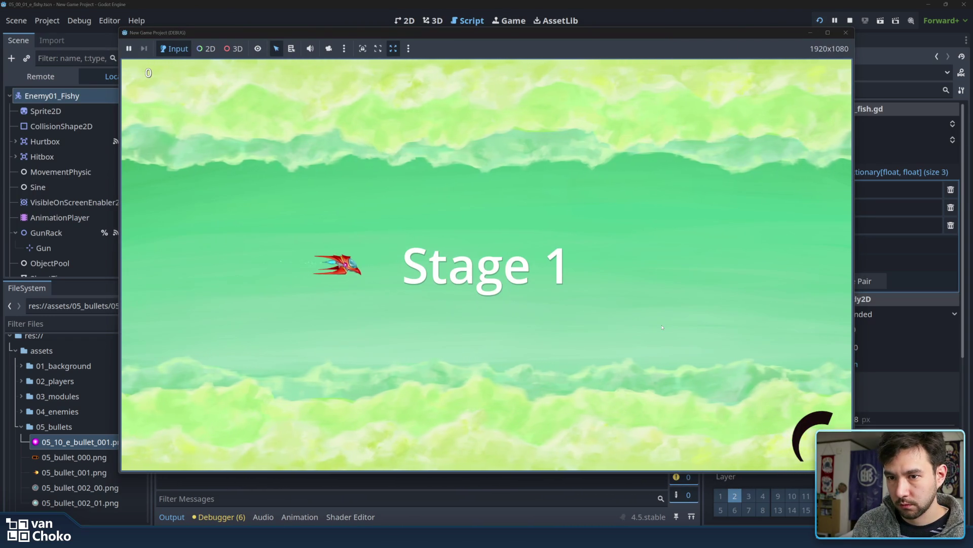
drag(419, 32, 501, 35)
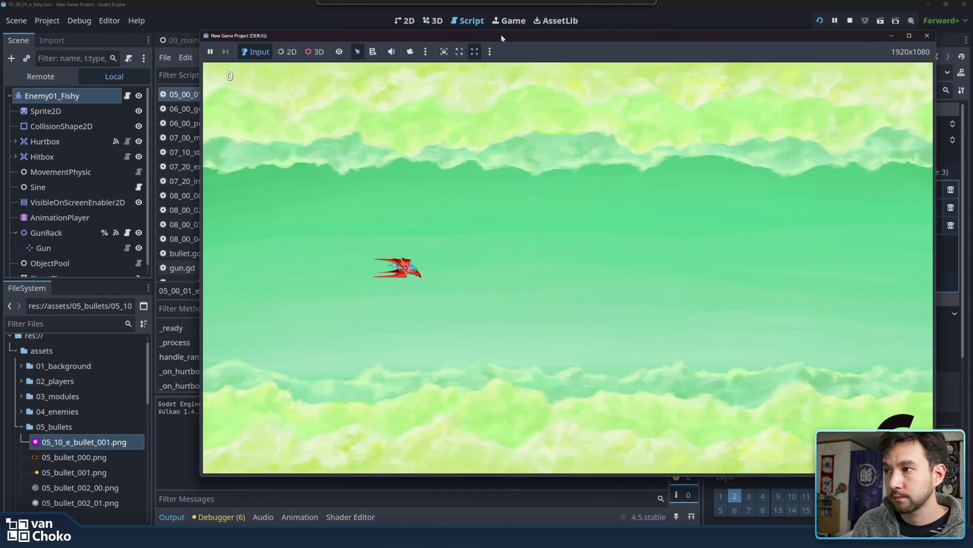
key(Up)
key(Right)
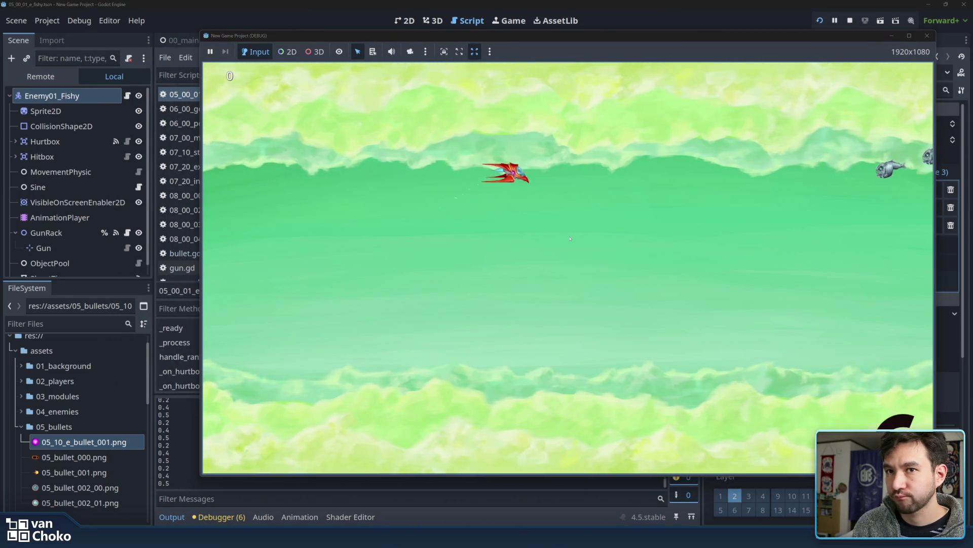
key(Down)
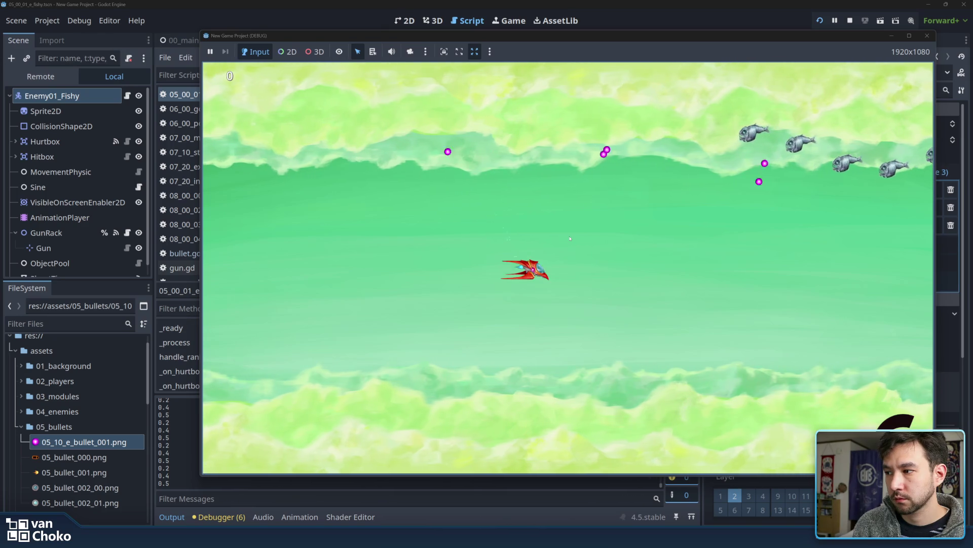
key(Down)
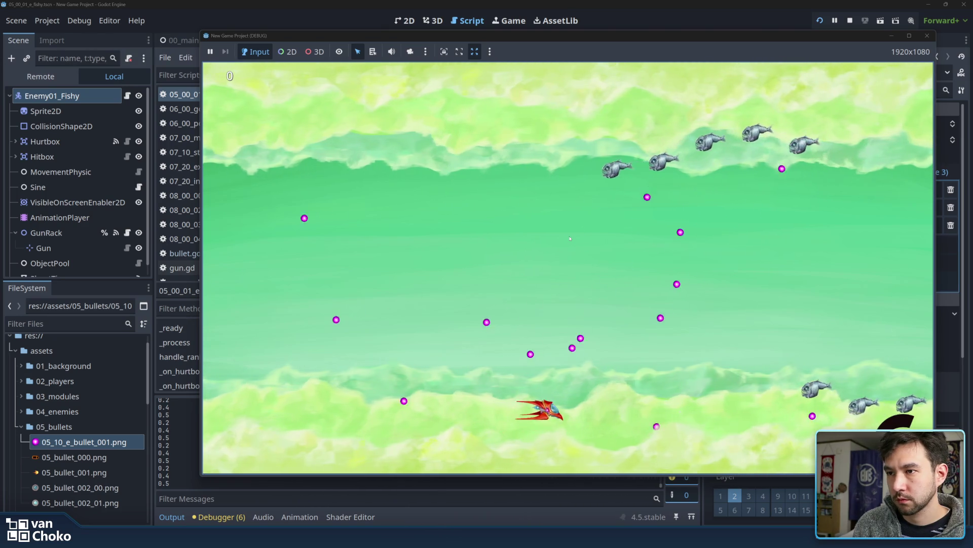
key(Up)
key(Left)
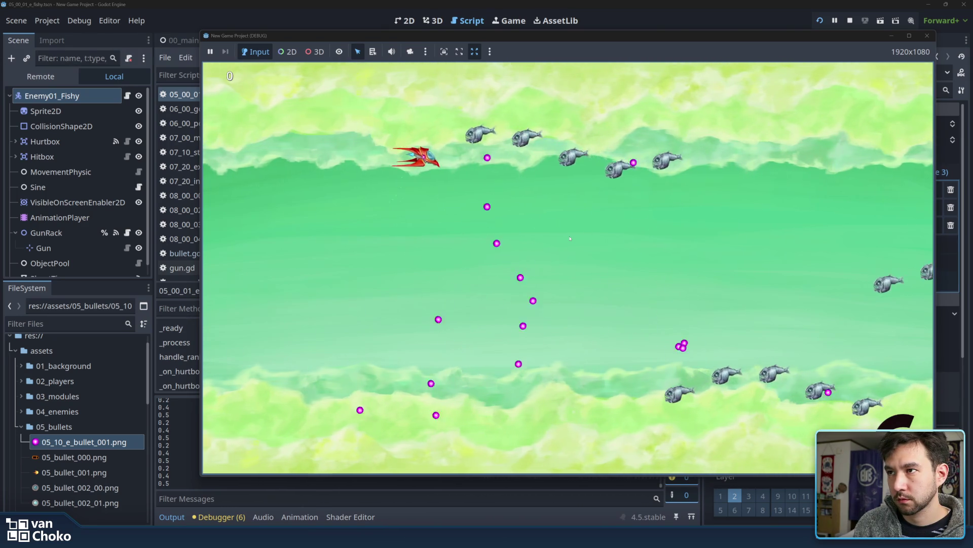
key(Up)
key(Right)
key(Down)
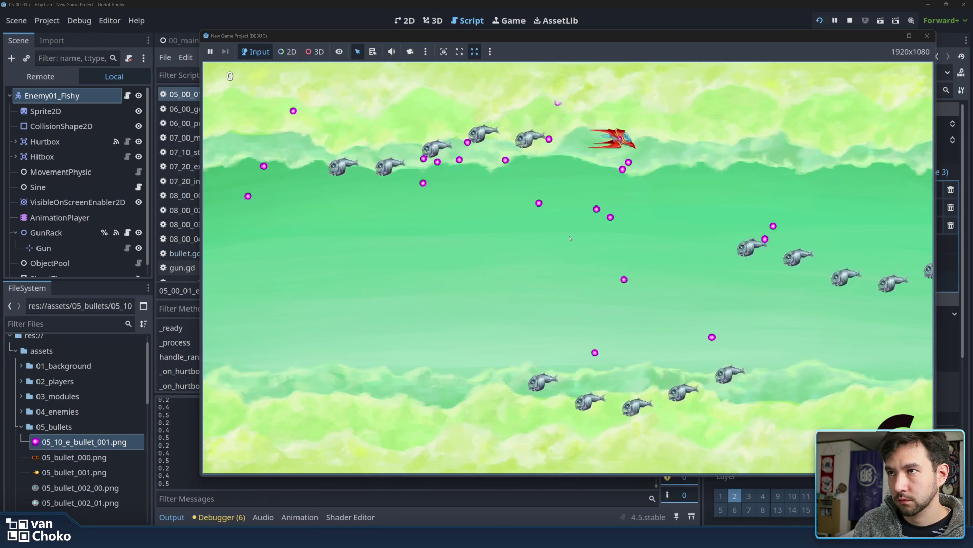
key(Up)
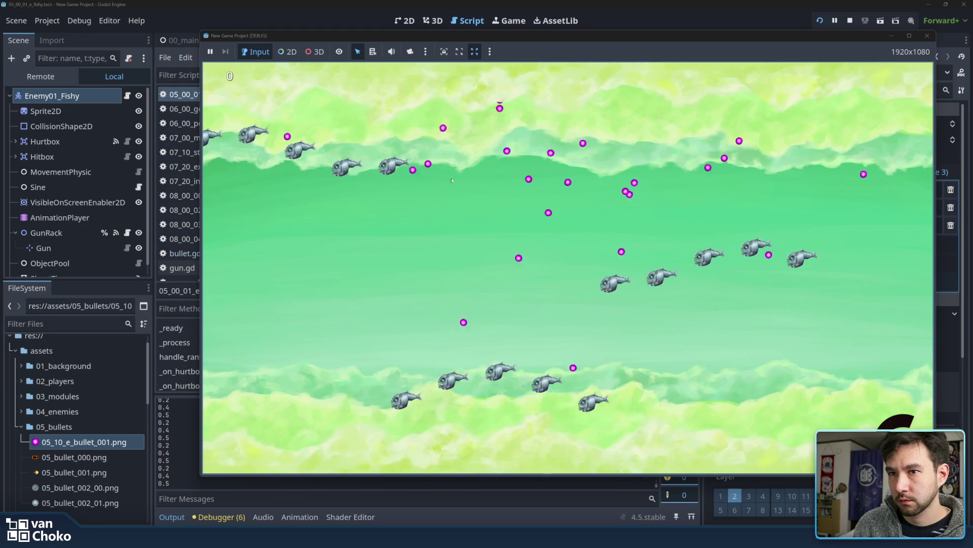
click(931, 37)
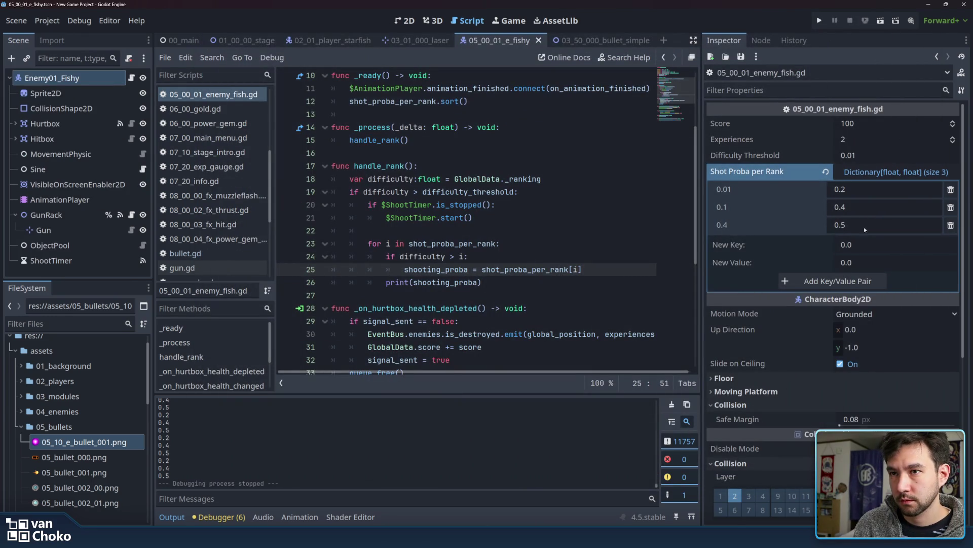
Step: Run the game again, start it from the menu, watch the fish, and close it
click(713, 228)
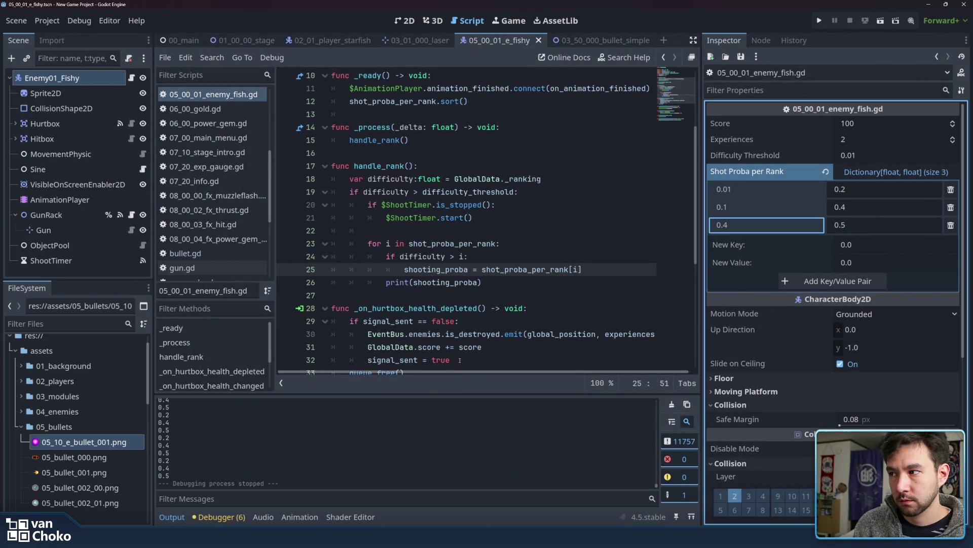
click(518, 282)
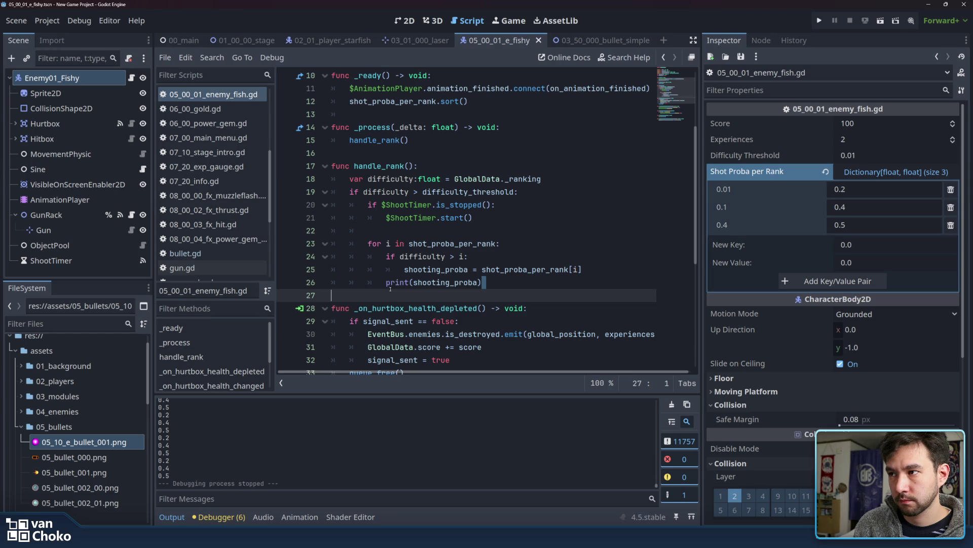
click(369, 282)
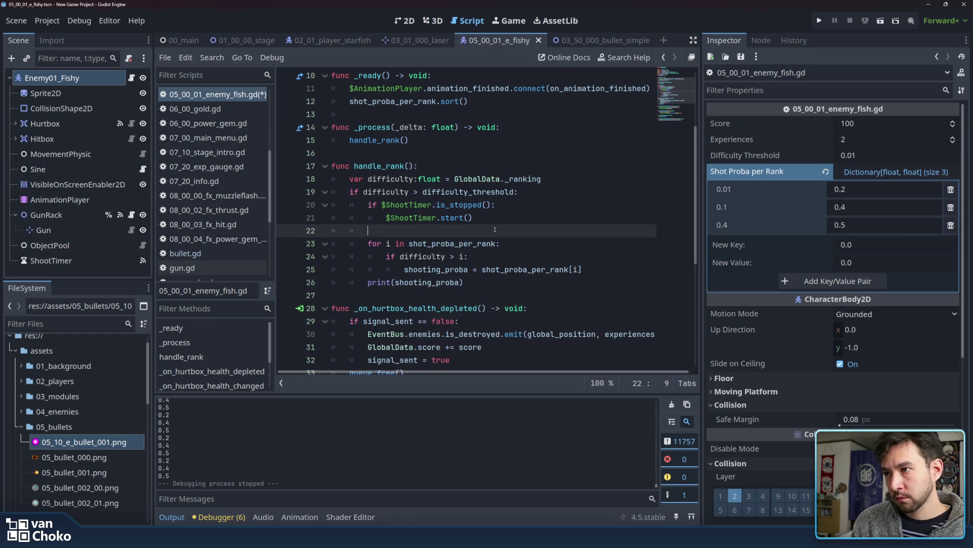
click(819, 20)
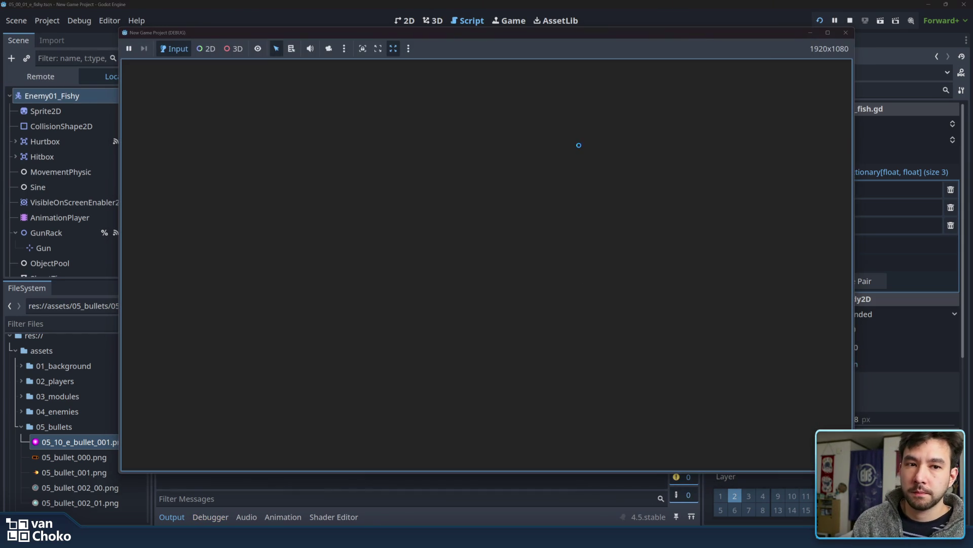
key(Return)
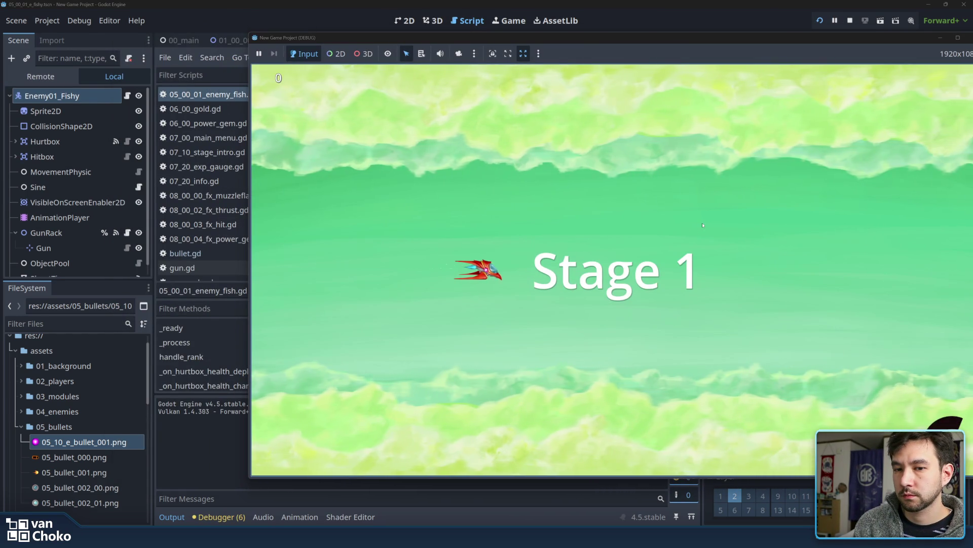
drag(684, 39, 677, 40)
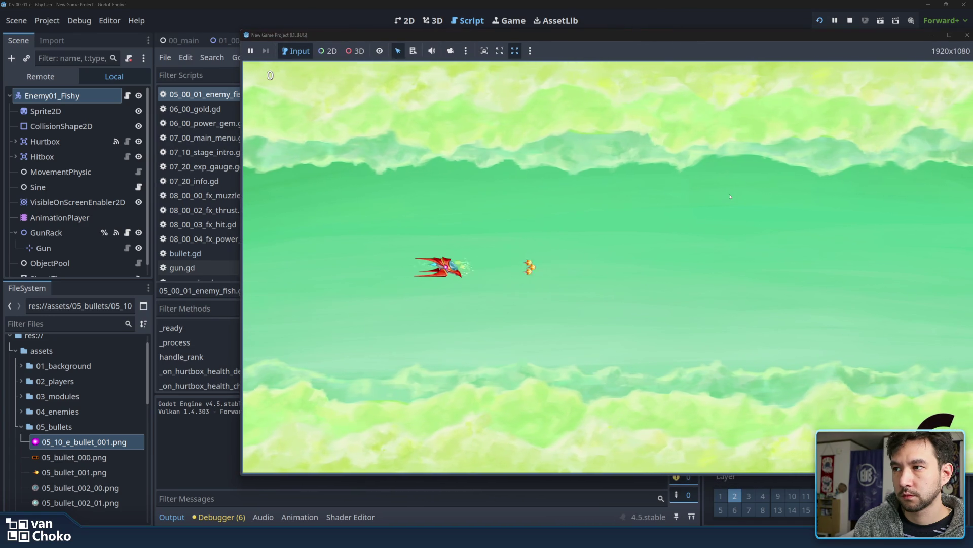
mouse_move(730, 196)
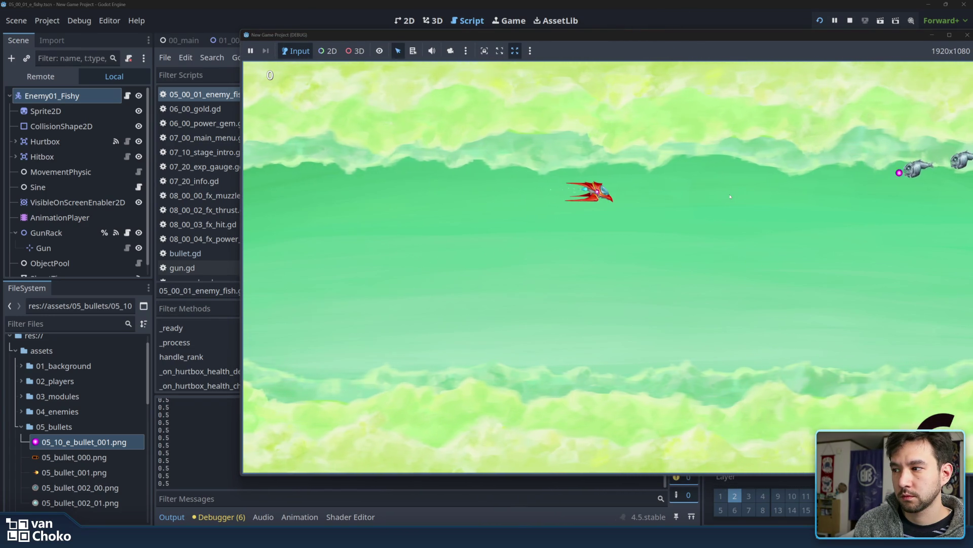
drag(972, 51, 909, 49)
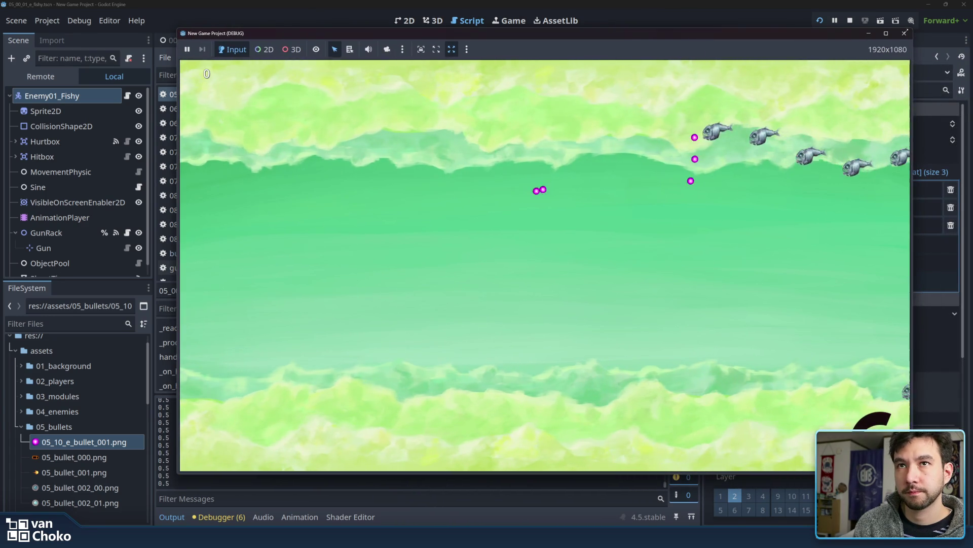
click(903, 34)
Step: Delete the print(shooting_proba) line from handle_rank in the enemy fish script
click(467, 20)
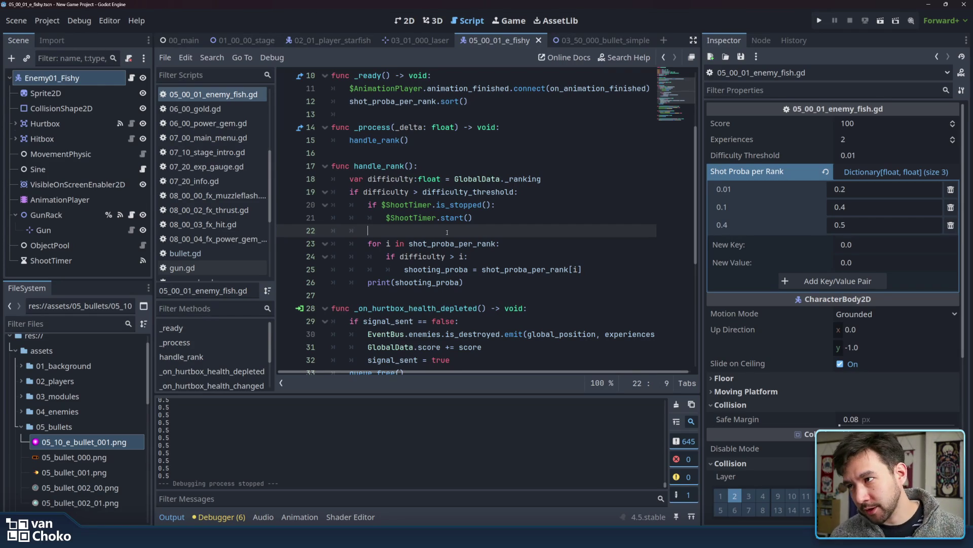
drag(581, 302, 608, 270)
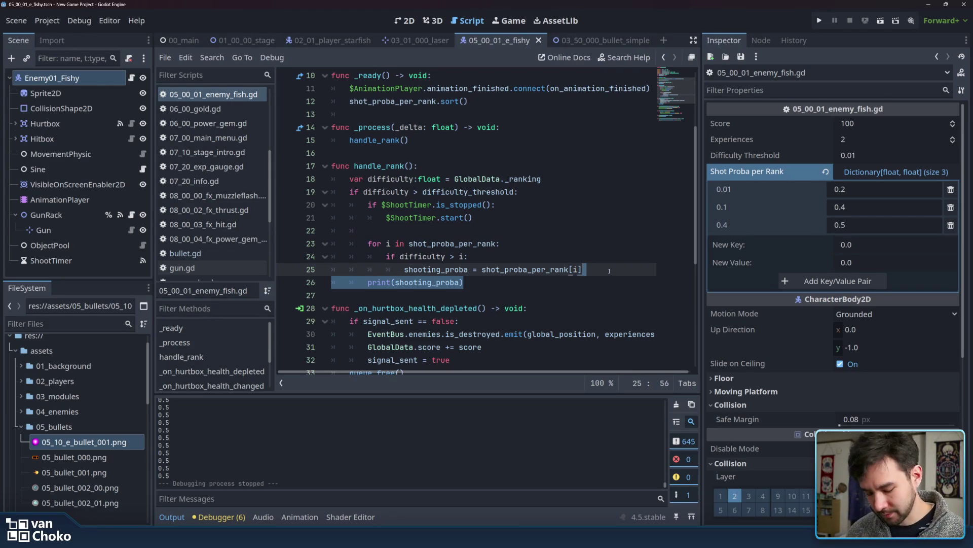
key(BackSpace)
scroll(609, 271, down, 5)
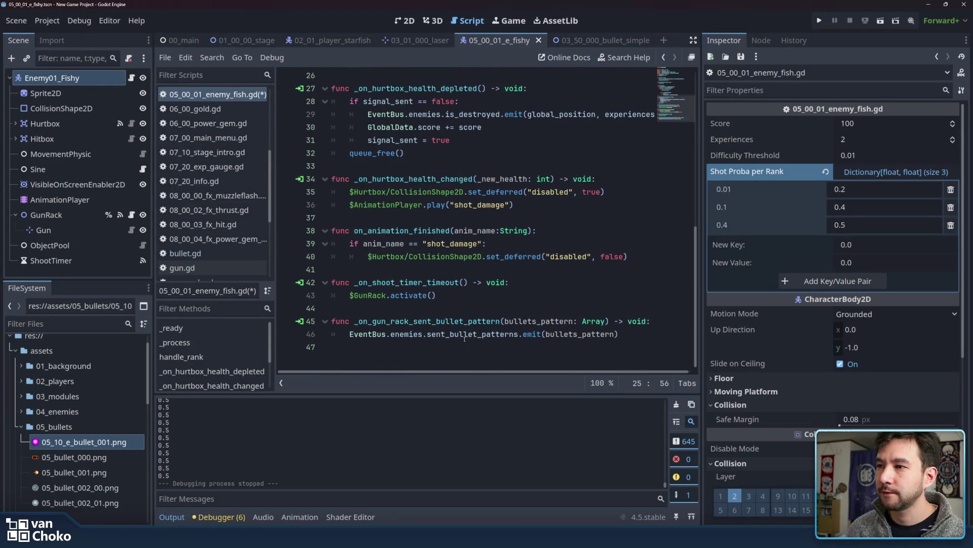
Step: Insert an empty line above $GunRack.activate() in _on_shoot_timer_timeout
click(415, 307)
key(Up)
key(Home)
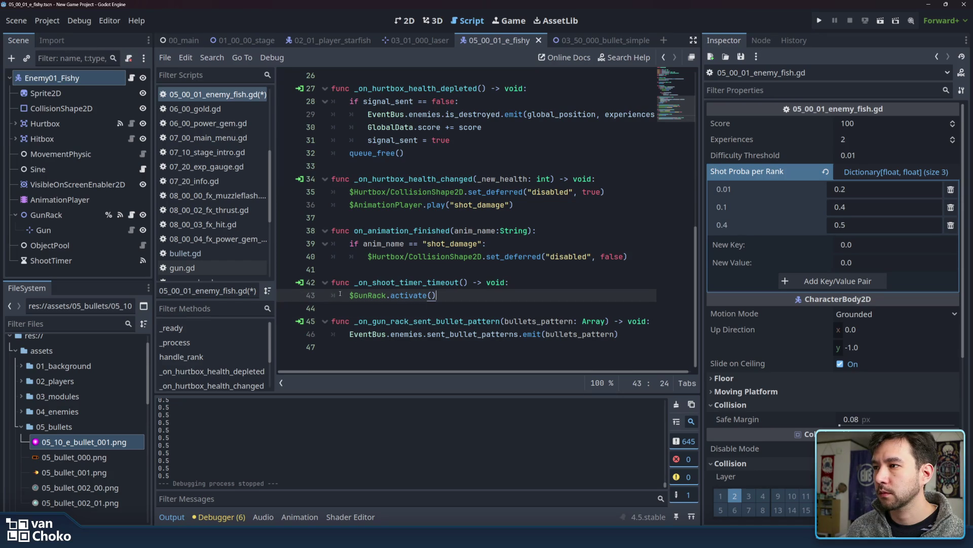
key(Return)
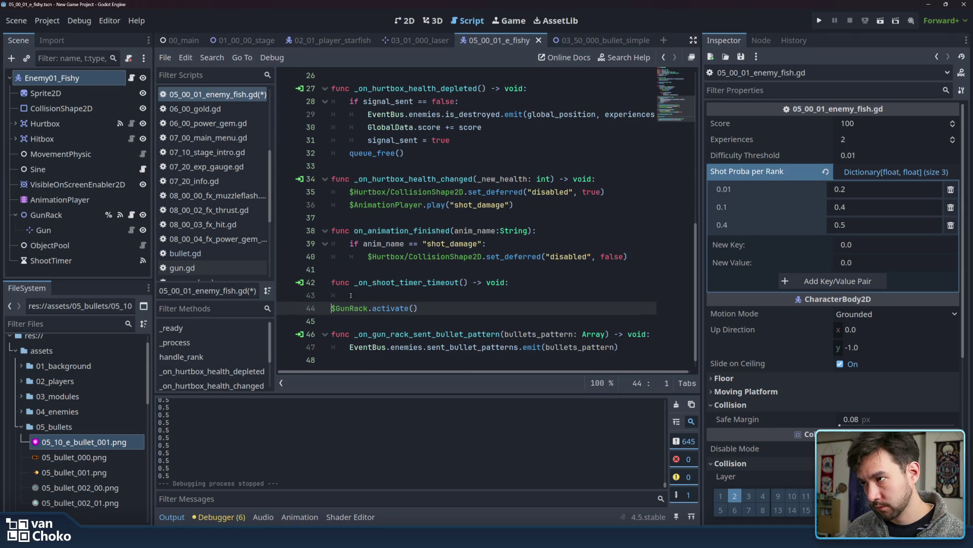
key(Tab)
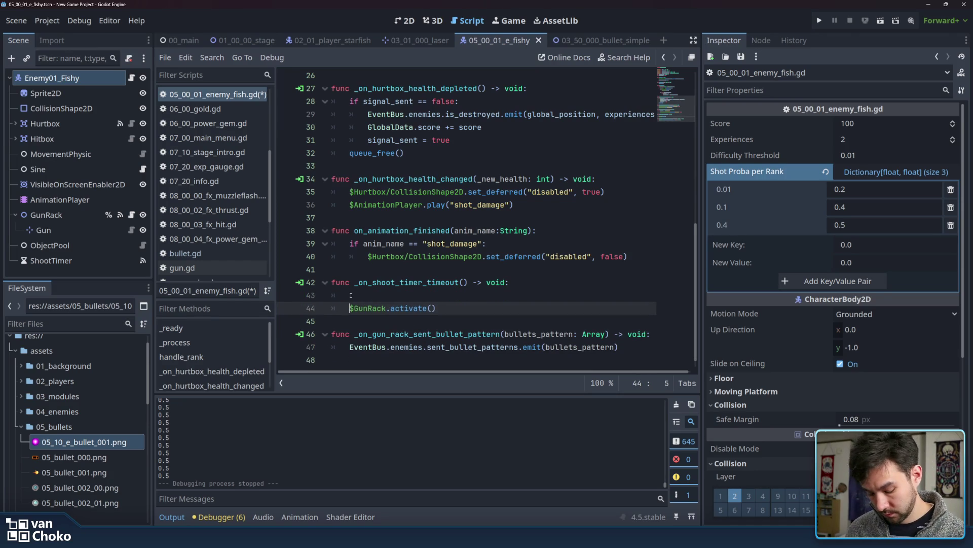
click(351, 295)
Step: Begin the declaration var rando_nbr = with randf_range chosen from autocomplete
text(var )
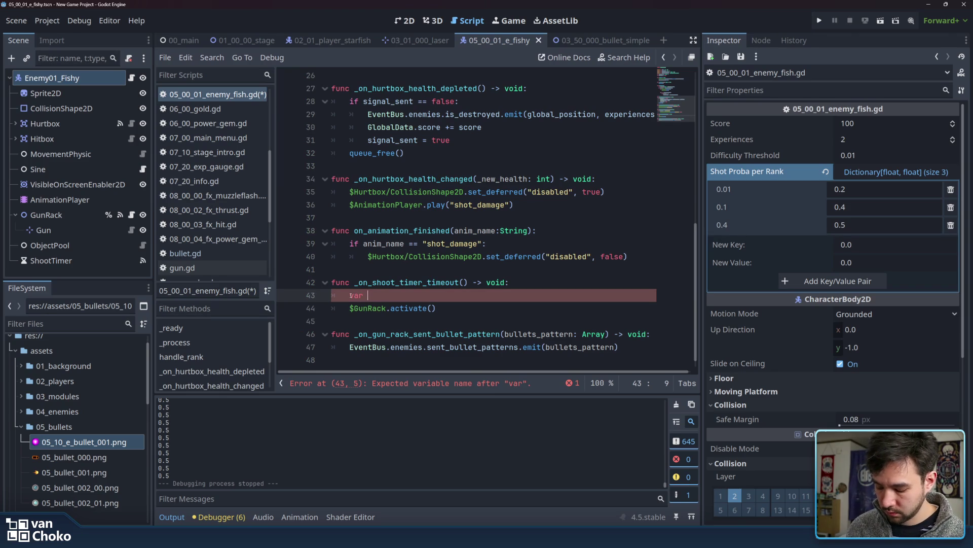
text(a)
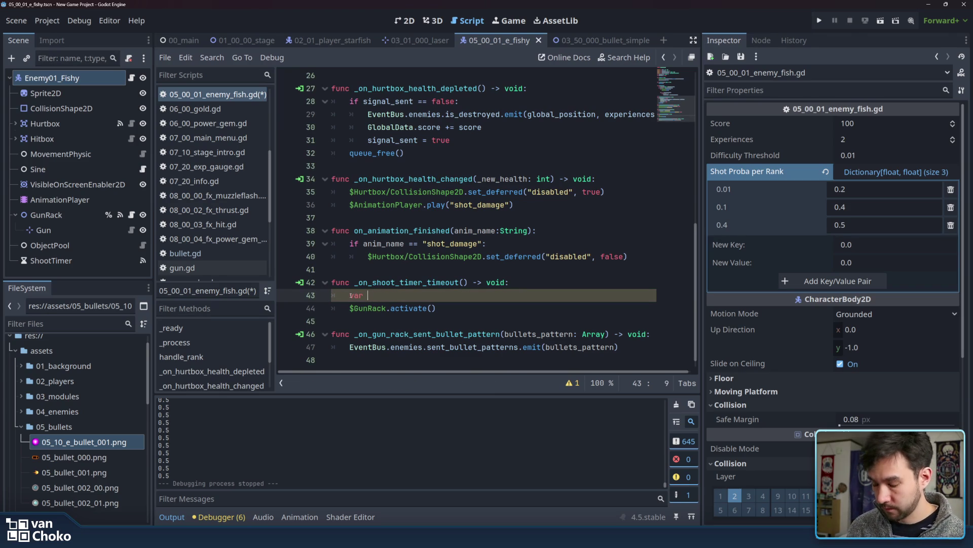
text(ll)
key(BackSpace)
key(BackSpace)
key(BackSpace)
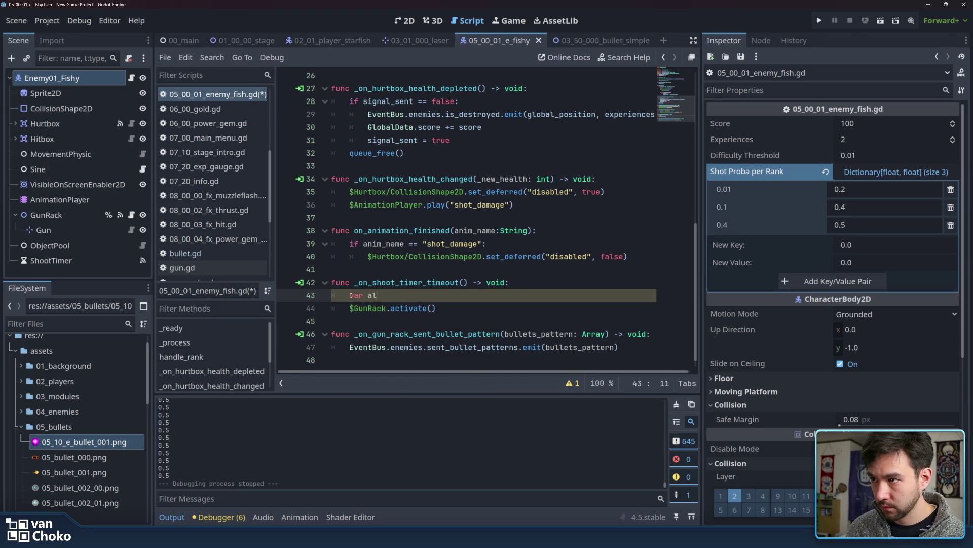
text(shoting_c)
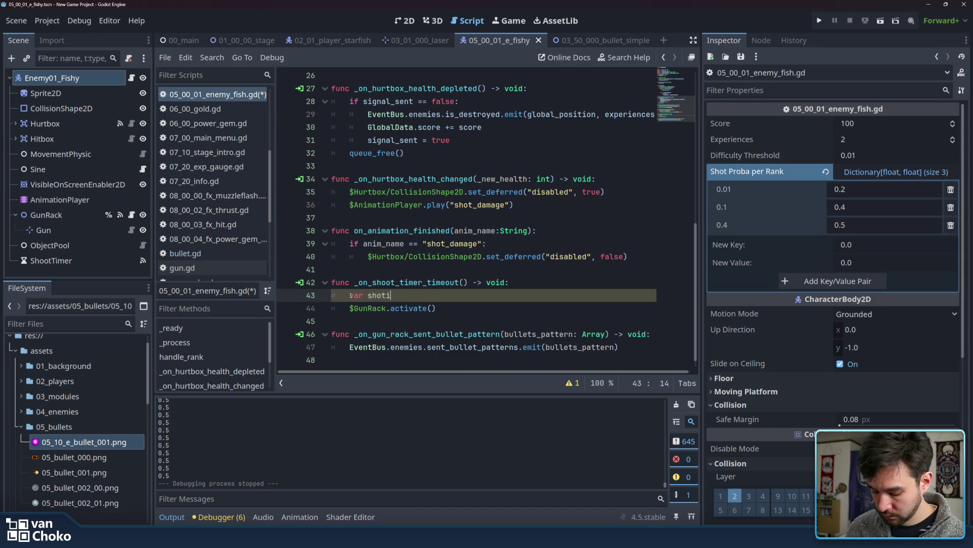
text(hance)
key(BackSpace)
key(BackSpace)
key(BackSpace)
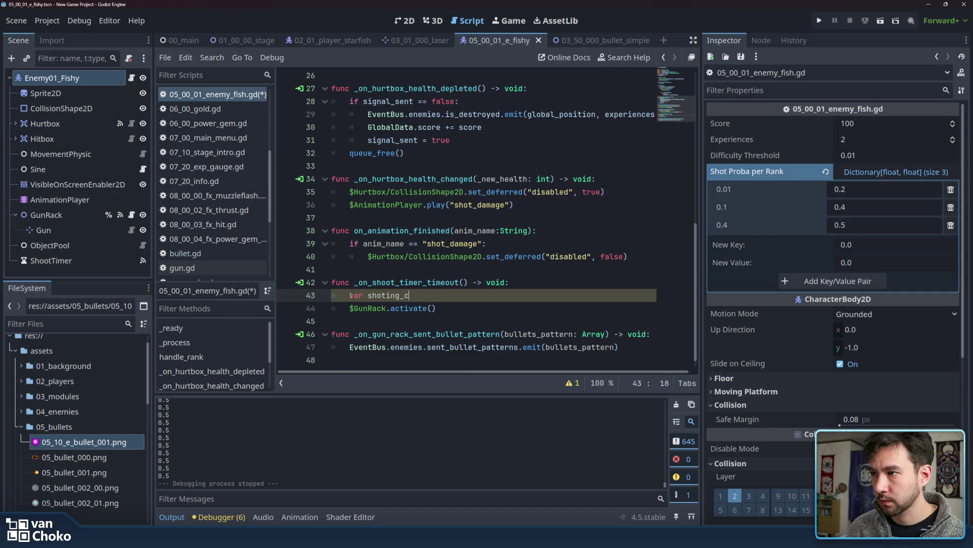
key(BackSpace)
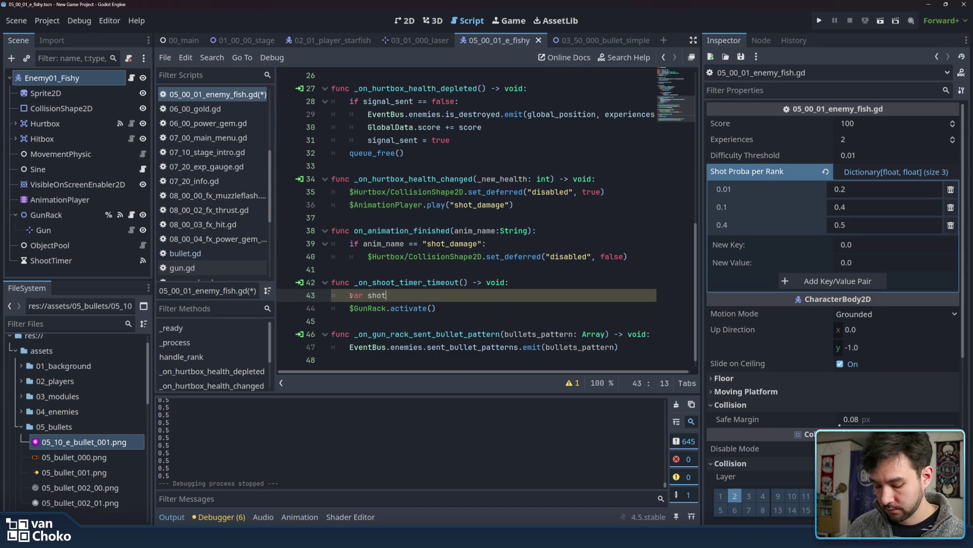
key(BackSpace)
key(BackSpace)
key(BackSpace)
text(rando_nbr)
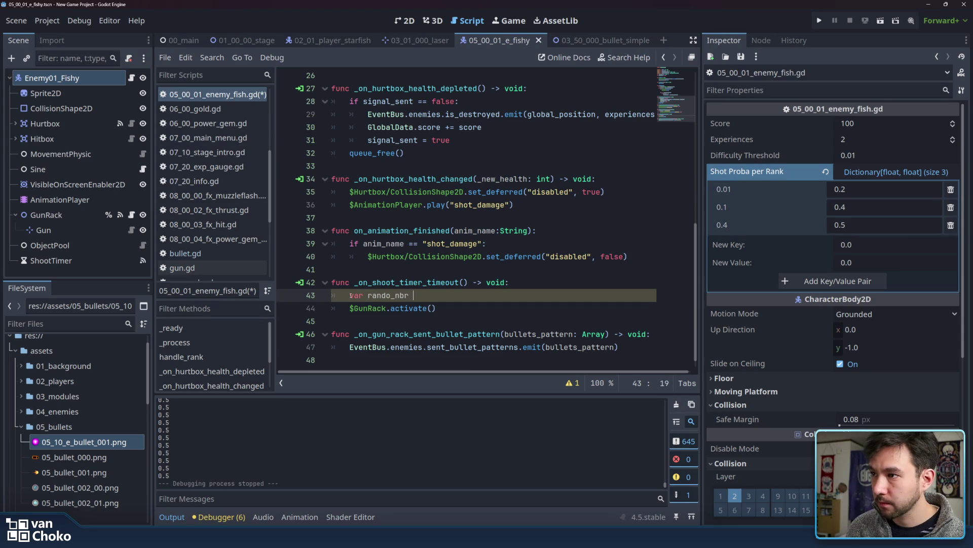
text( = )
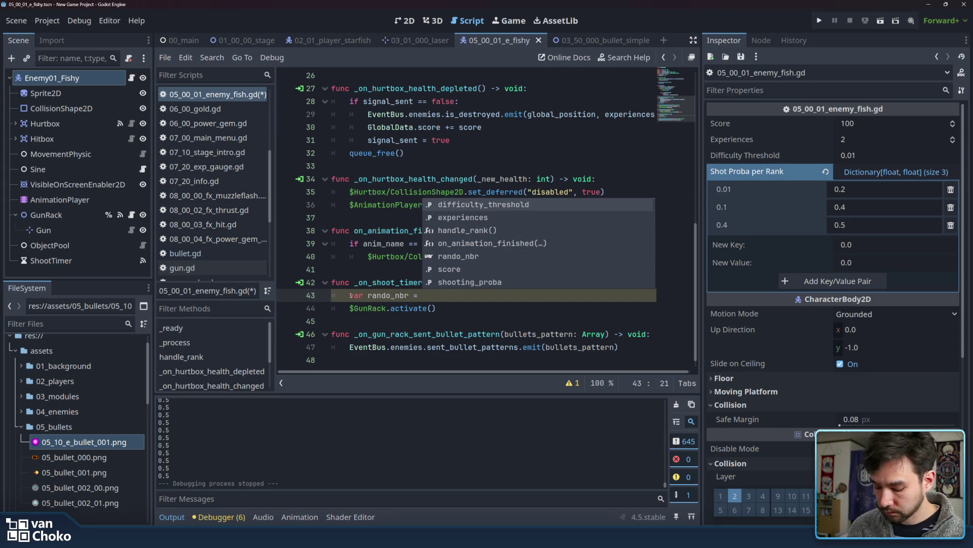
text(ran)
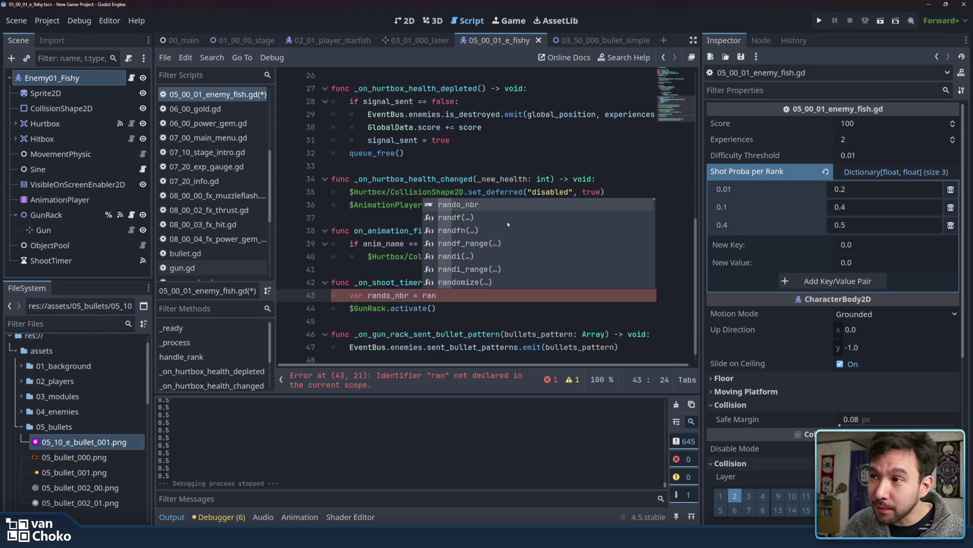
key(Down)
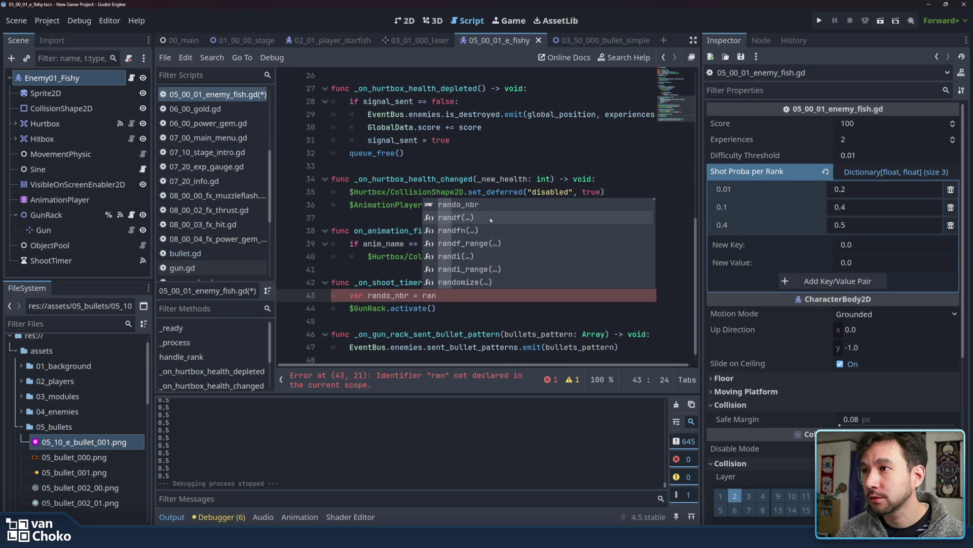
key(Down)
key(Down)
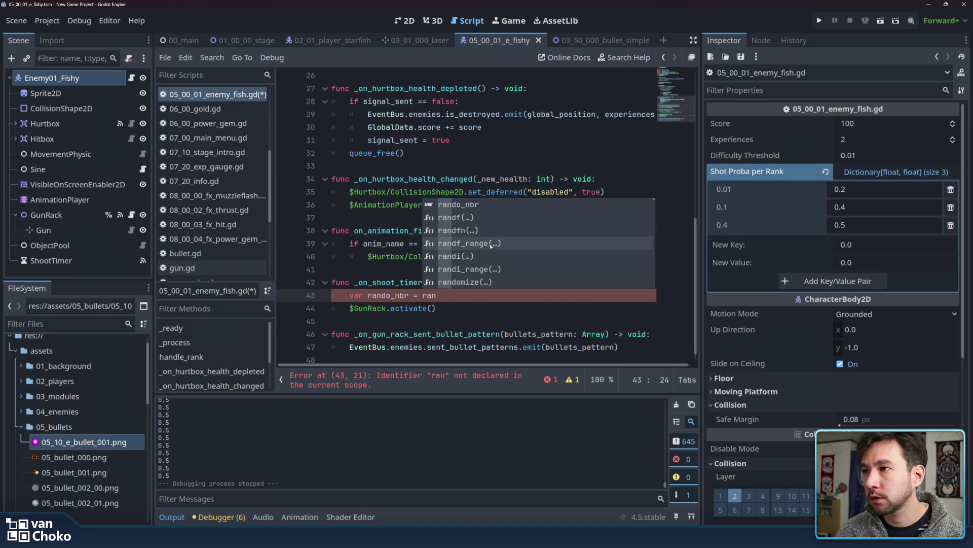
key(Return)
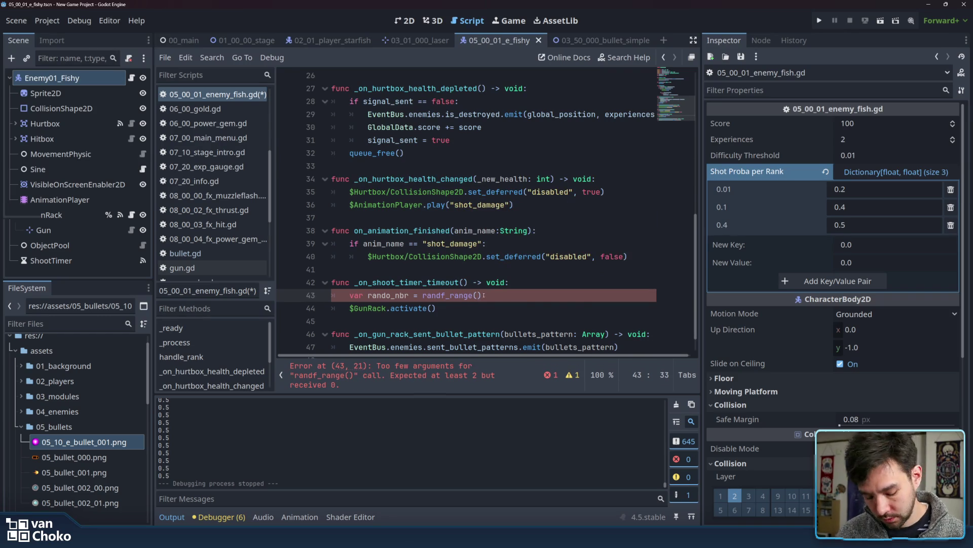
Step: Reduce the call to plain randf(), review its documentation, and start a new line
text(0.0,1.0)
drag(518, 295, 450, 295)
key(BackSpace)
double_click(437, 295)
mouse_move(437, 296)
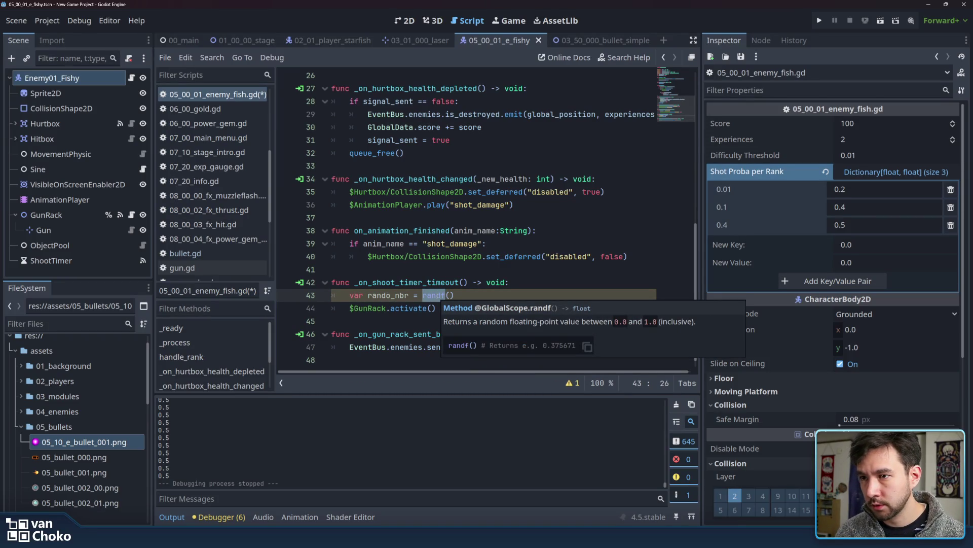
click(480, 294)
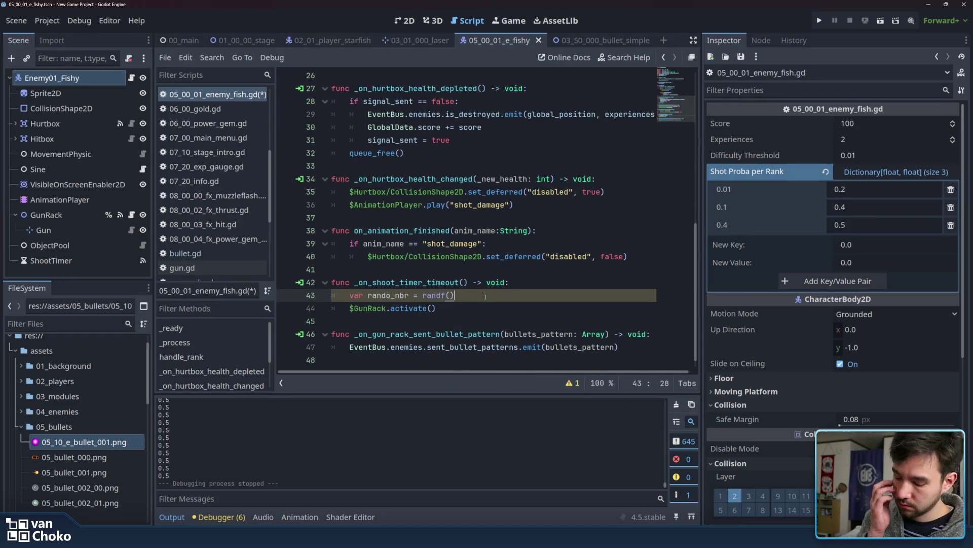
key(Return)
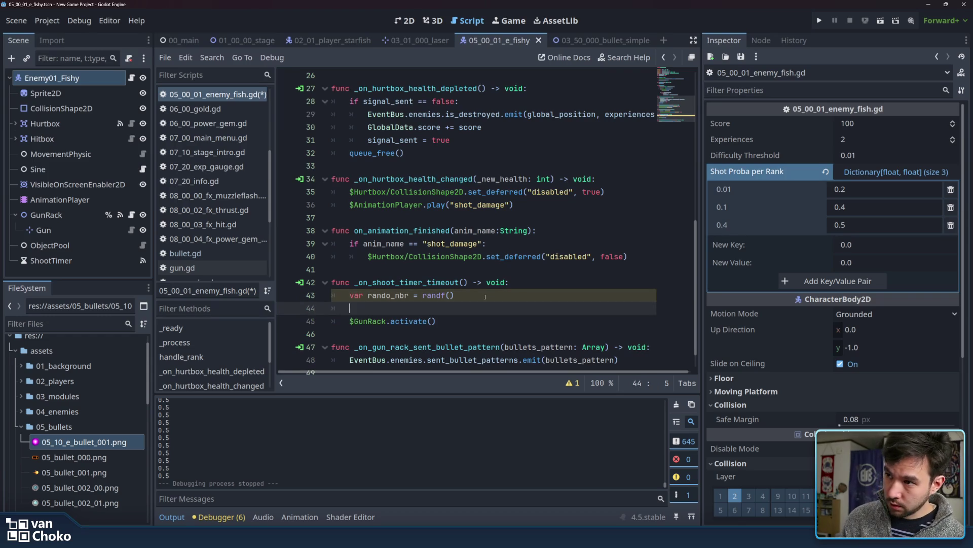
Step: Write the condition if rando_nbr < shooting_proba: using autocomplete
text(if )
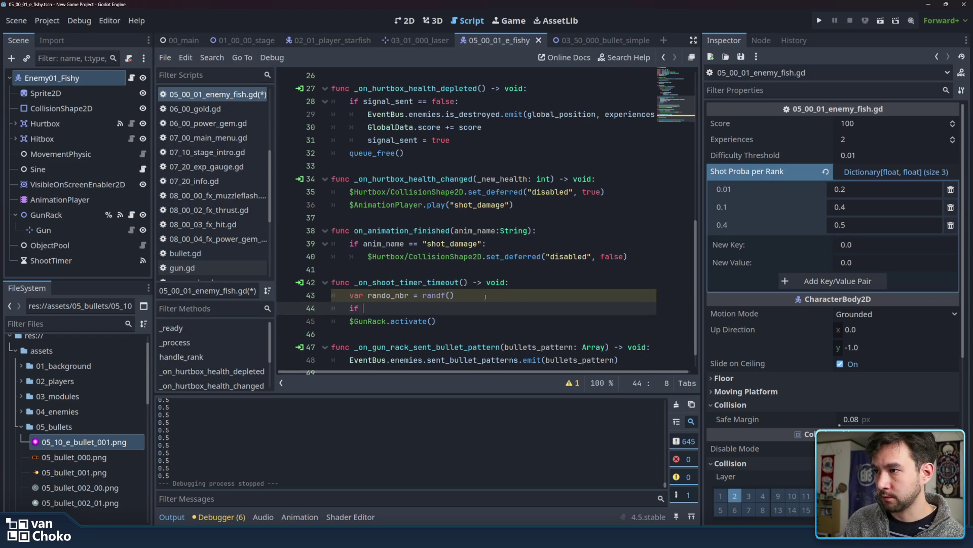
text(rand)
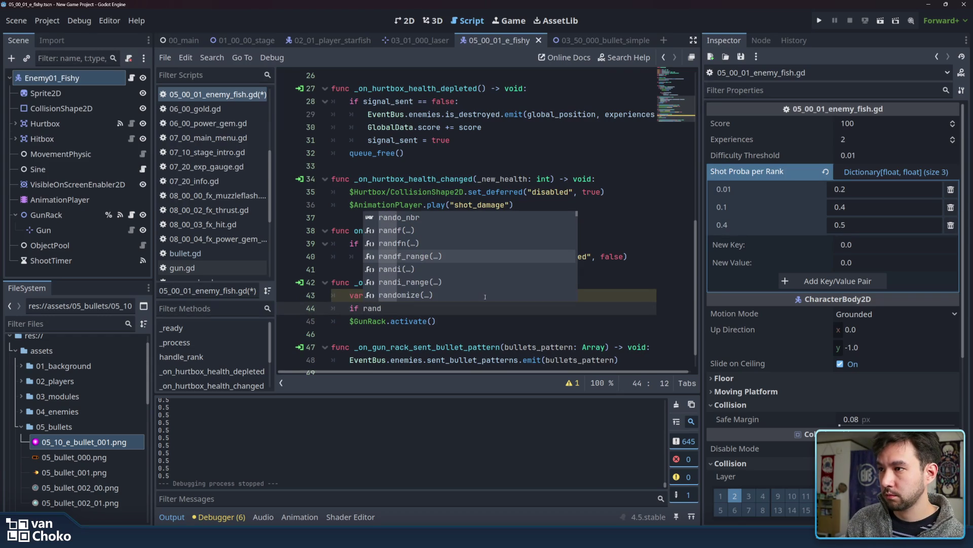
click(477, 218)
click(425, 307)
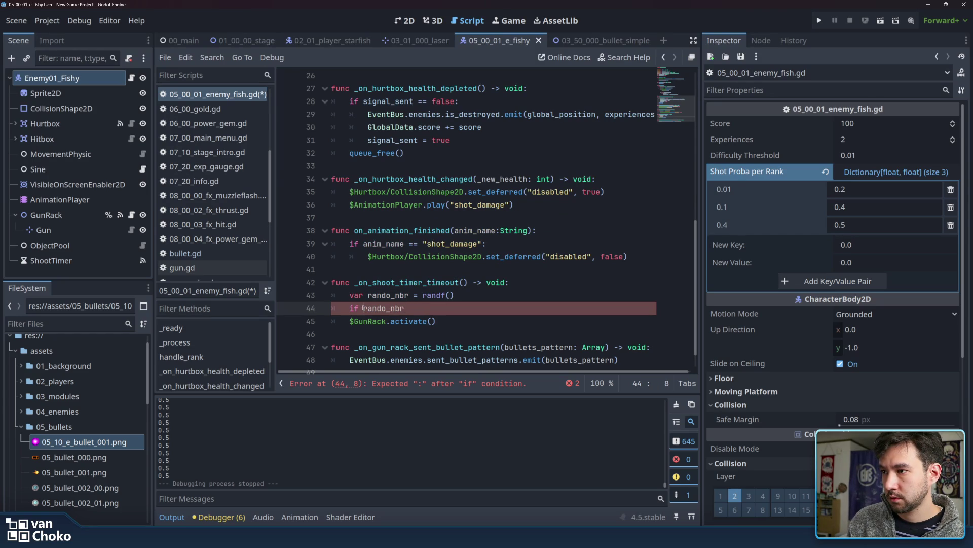
click(472, 306)
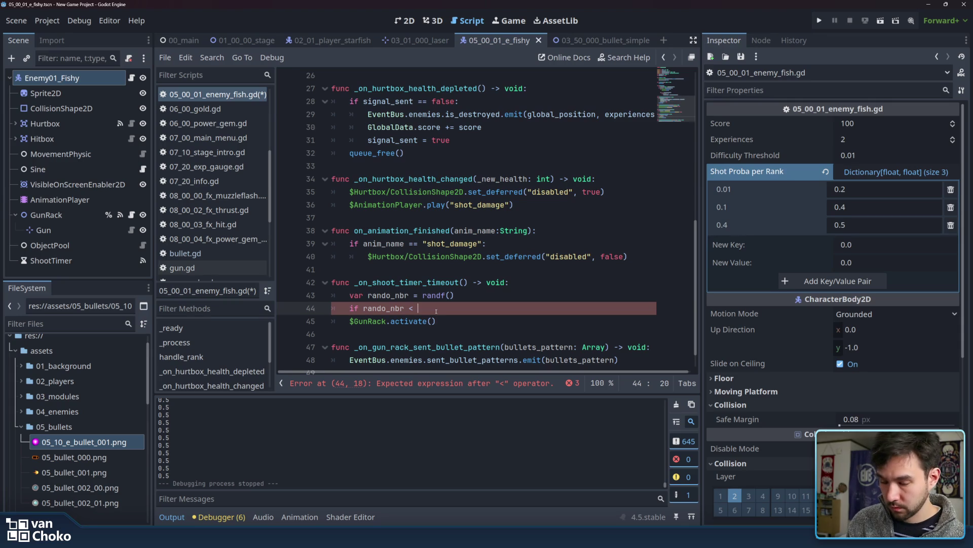
text(shooting)
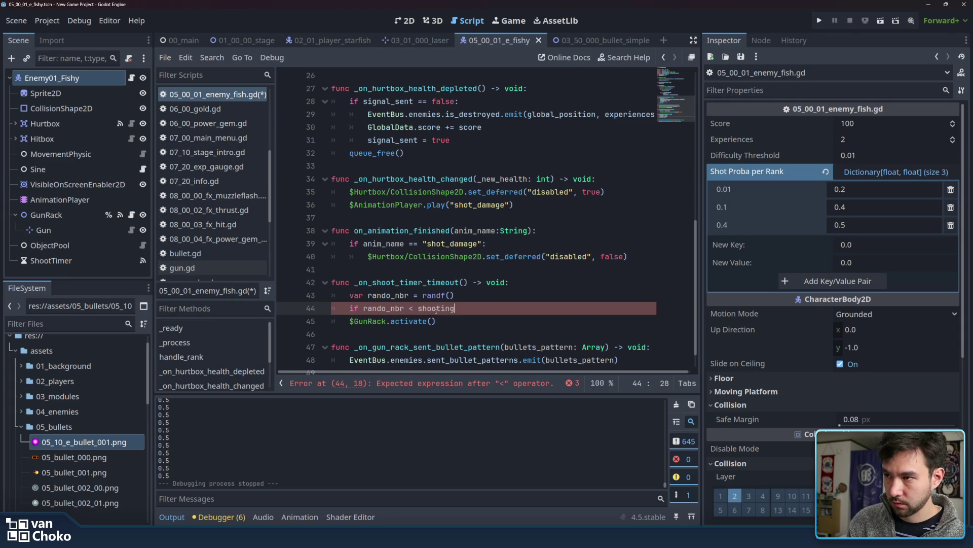
key(Return)
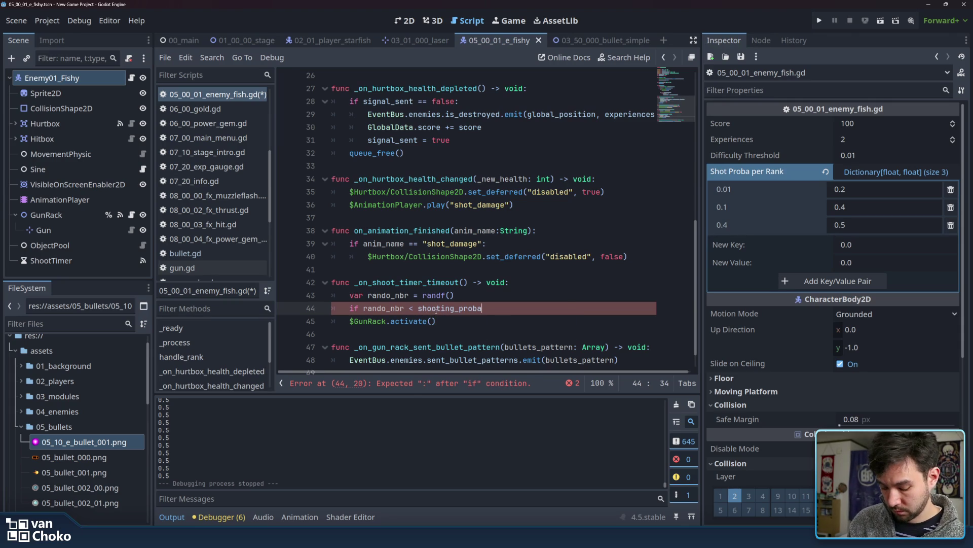
Step: Indent $GunRack.activate() under the condition, save the script, and run the project
click(567, 316)
key(Home)
key(Tab)
key(End)
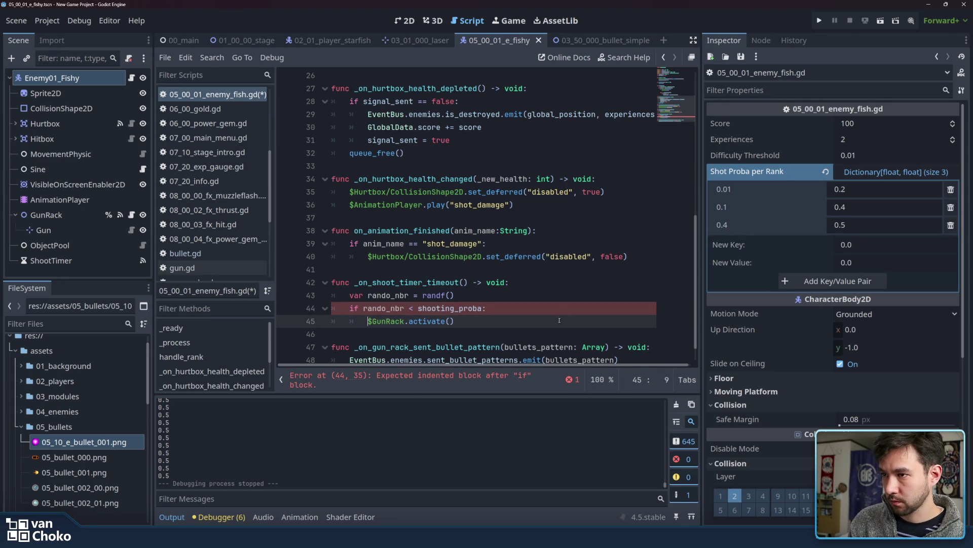
key(ctrl+s)
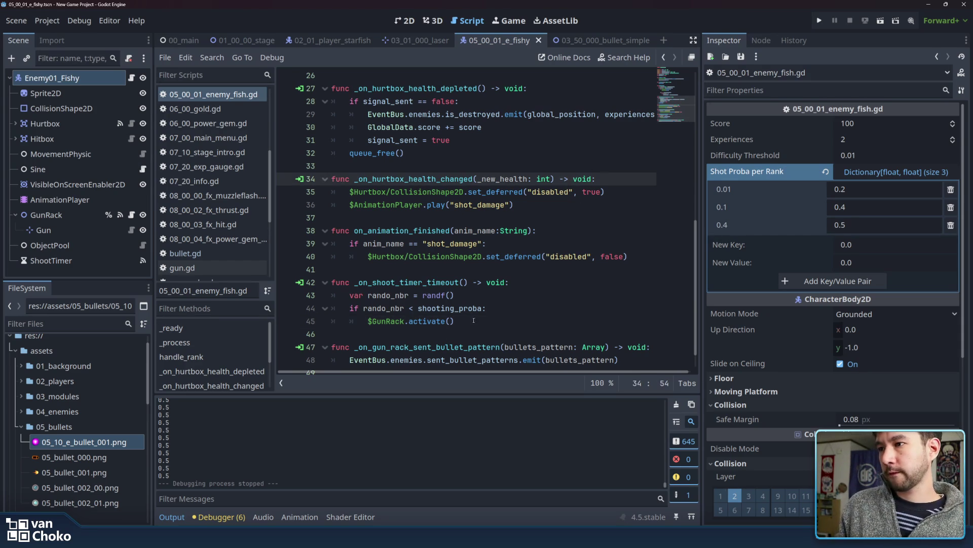
click(821, 24)
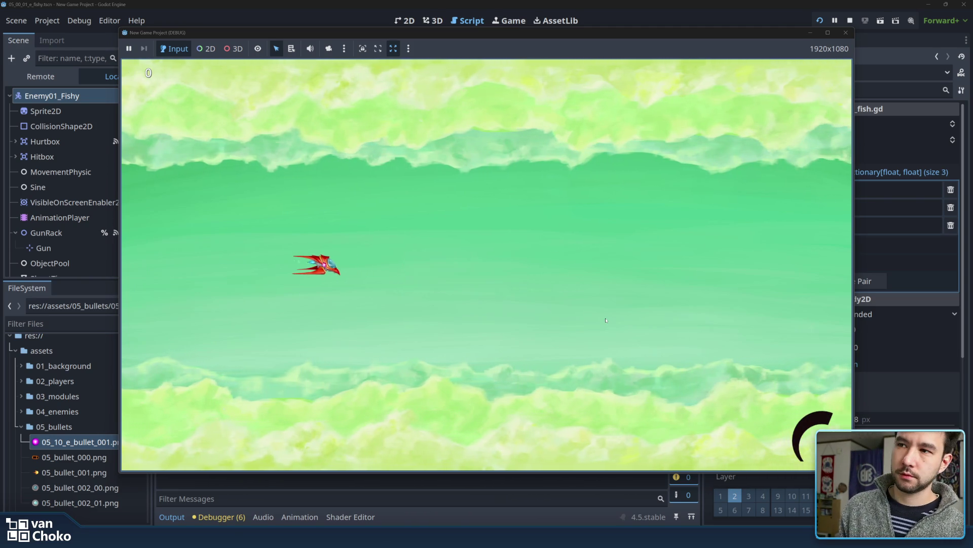
Step: Fly the ship around amid fish bullets until the run breaks, then remove a stray 'a' from the script
key(Up)
key(Right)
key(Right)
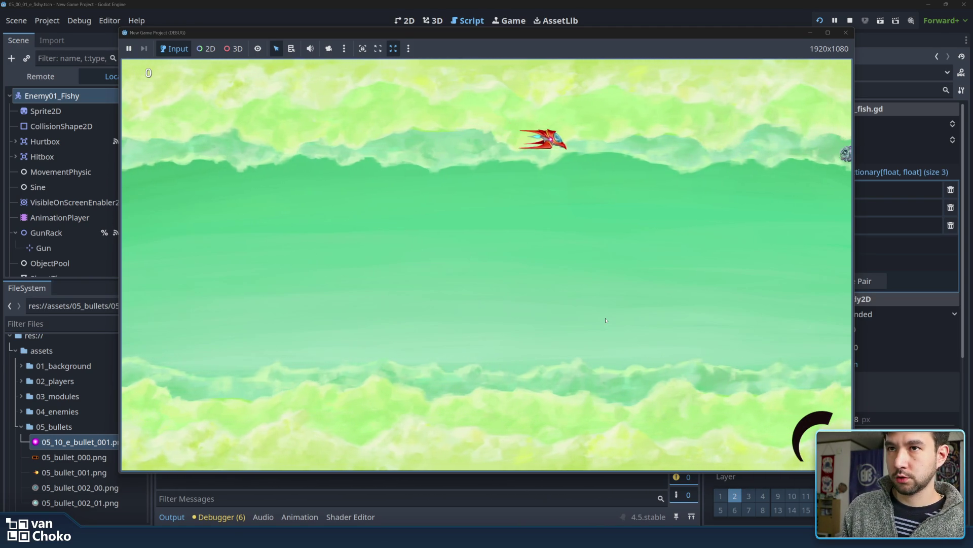
key(Down)
key(Up)
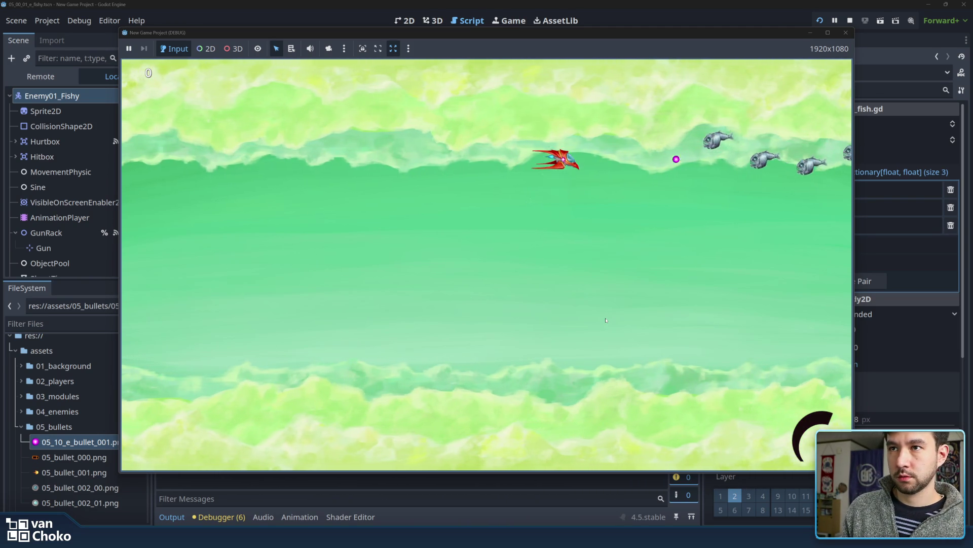
key(Left)
key(Down)
key(Down)
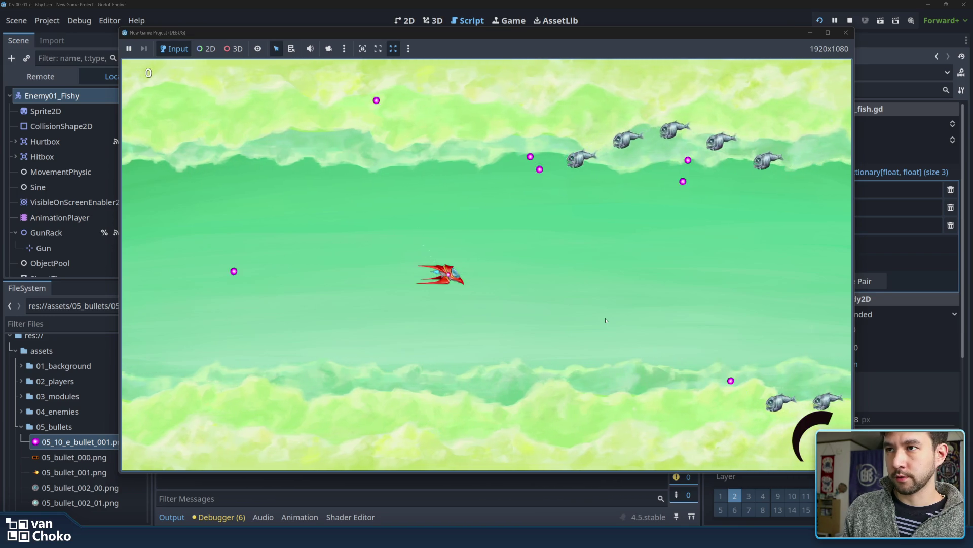
key(Left)
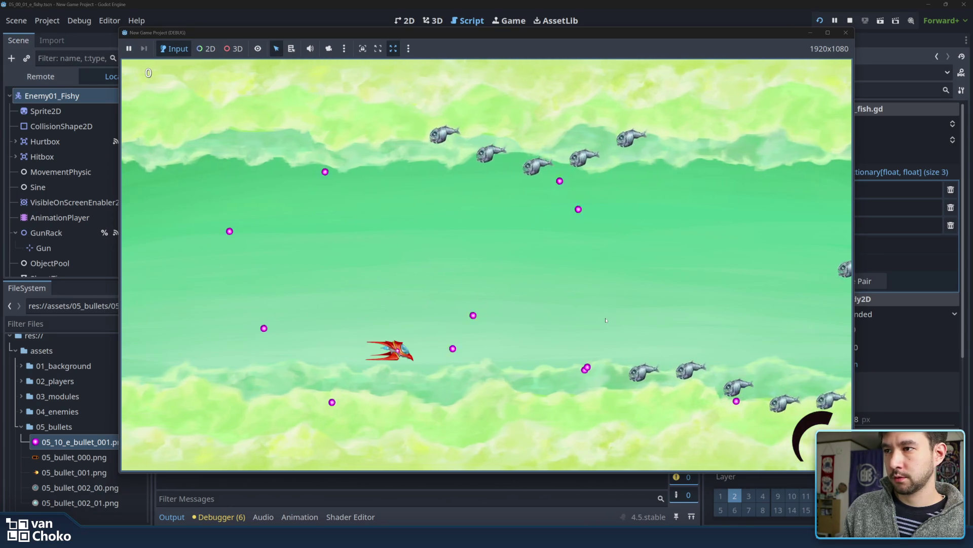
key(Up)
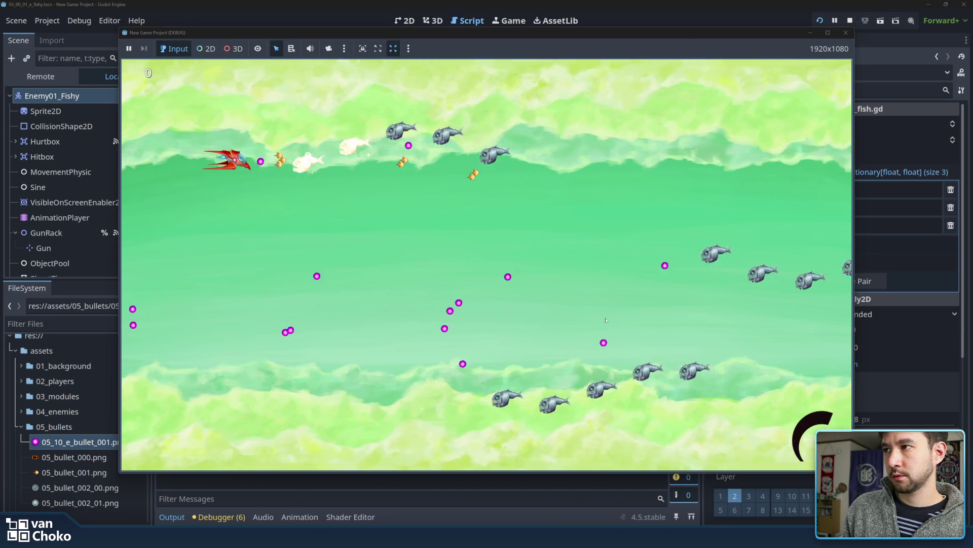
text(a)
key(BackSpace)
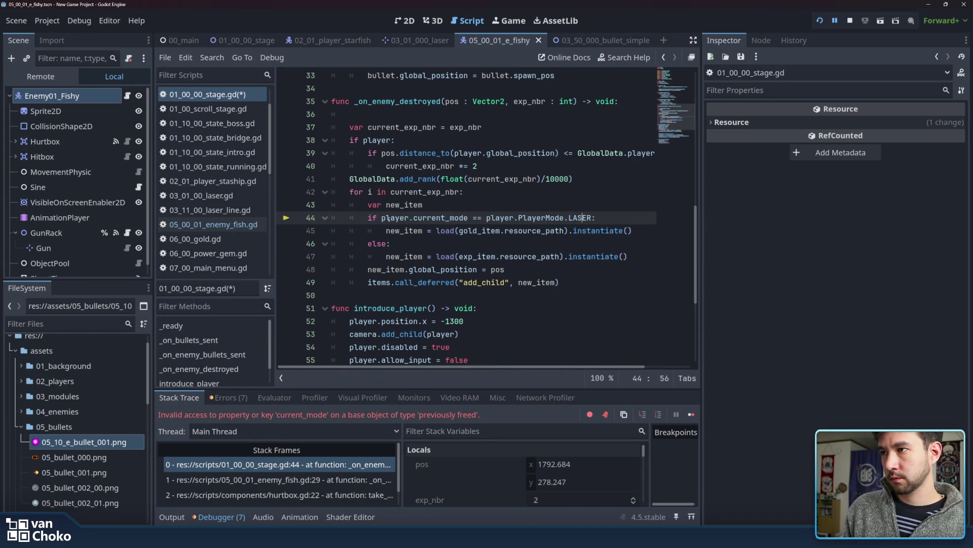
click(443, 206)
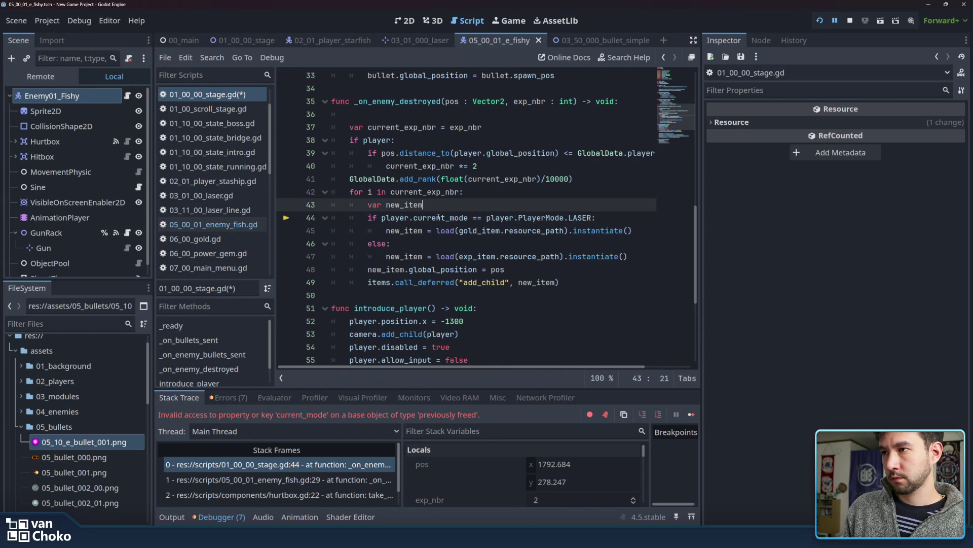
double_click(439, 217)
mouse_move(381, 217)
mouse_down()
mouse_move(507, 219)
mouse_move(381, 233)
mouse_up()
click(381, 232)
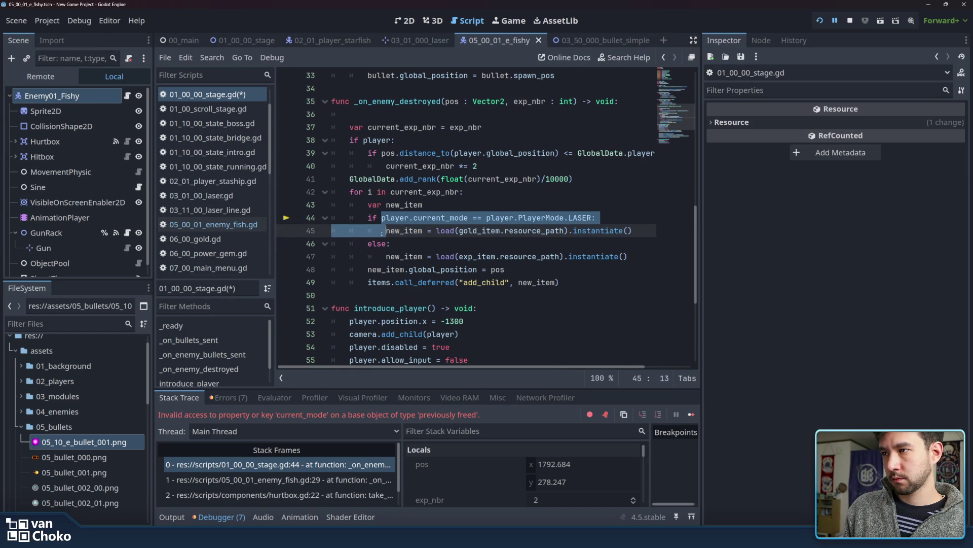
mouse_move(381, 233)
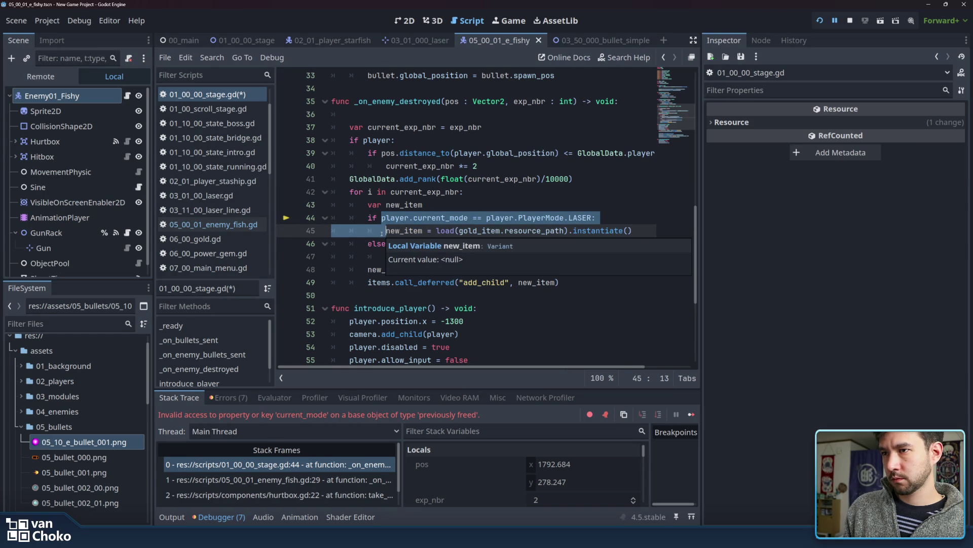
click(446, 217)
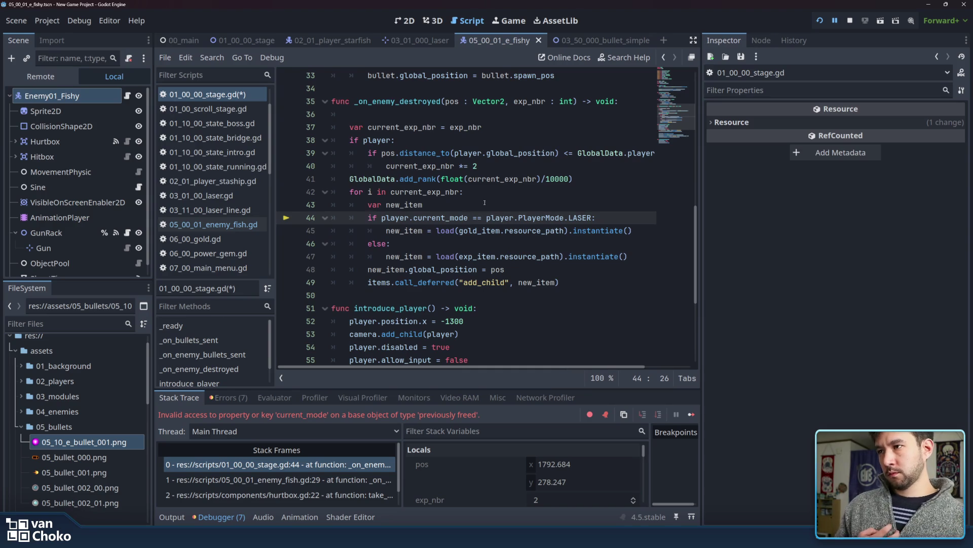
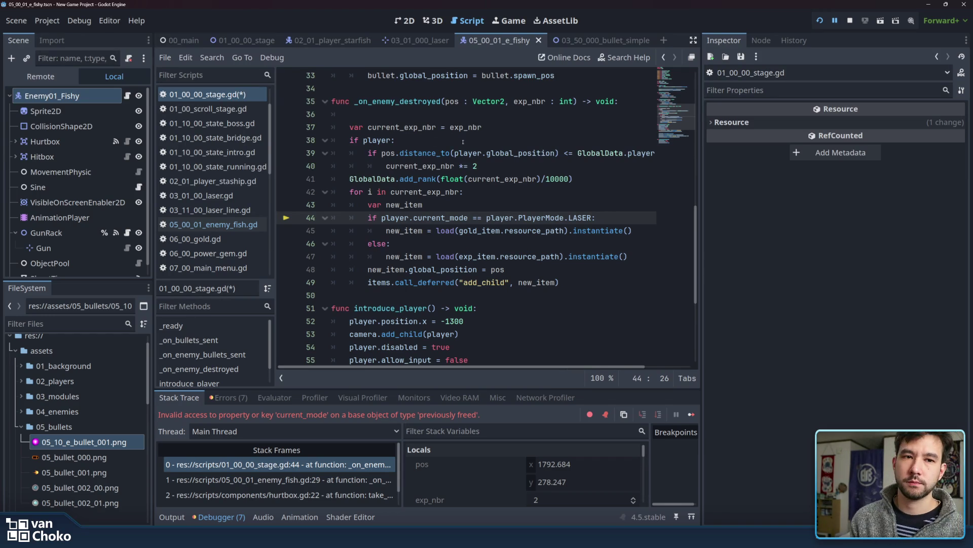
Step: Stop the crashed game and move the var new_item declaration up below current_exp_nbr
click(850, 20)
click(467, 217)
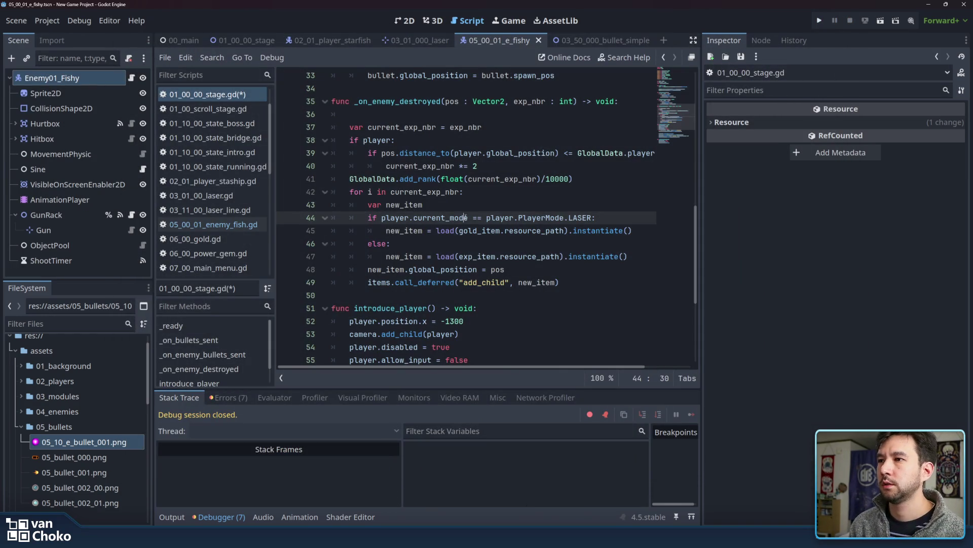
scroll(467, 218, up, 1)
click(543, 295)
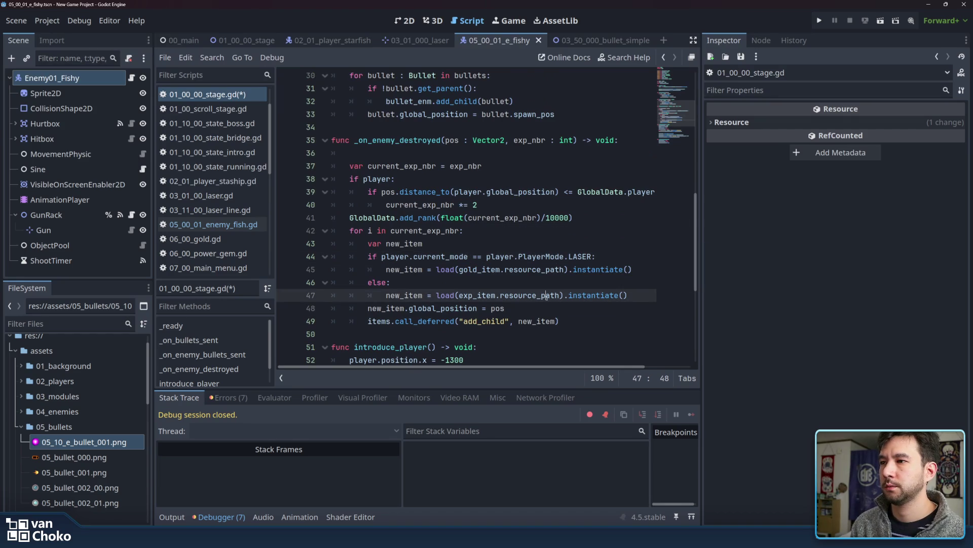
mouse_move(629, 295)
mouse_down()
mouse_move(383, 256)
mouse_move(365, 242)
mouse_up()
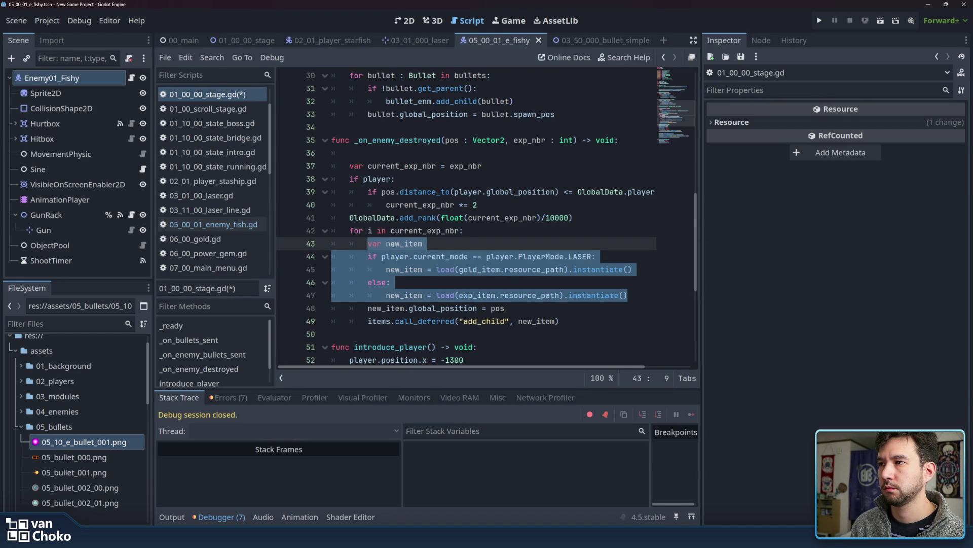
drag(423, 244, 364, 243)
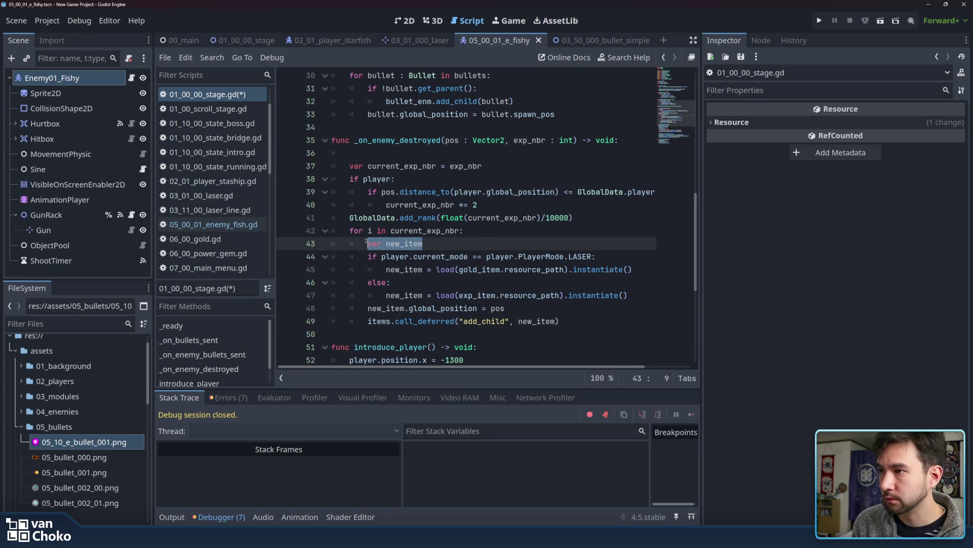
key(ctrl+x)
click(520, 169)
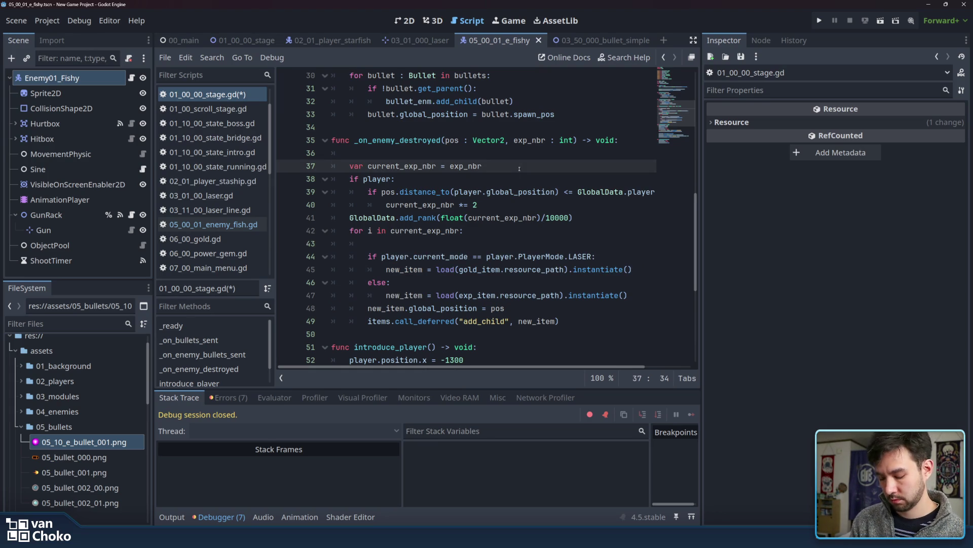
key(Return)
key(ctrl+v)
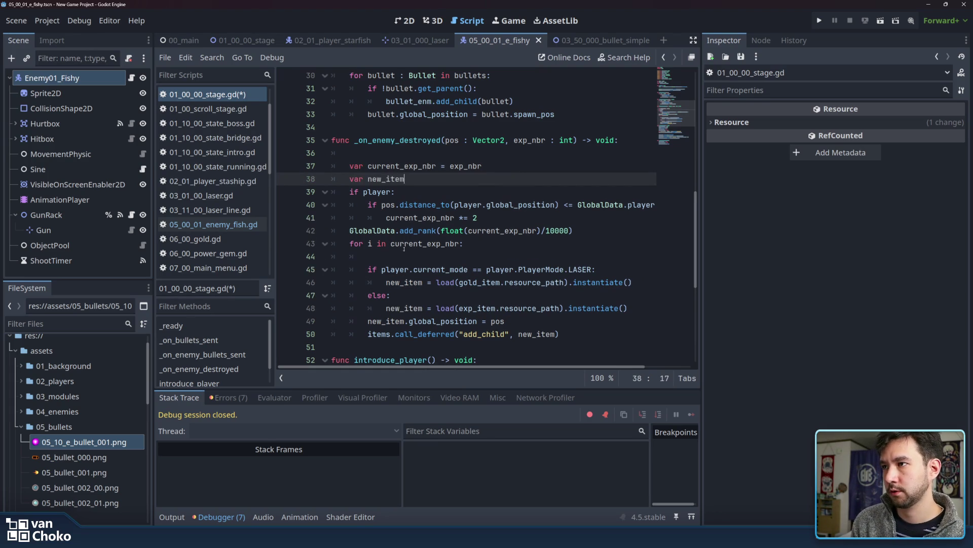
Step: Move the gold-or-exp item choice block out of the loop into the player check and save
click(403, 256)
key(BackSpace)
key(BackSpace)
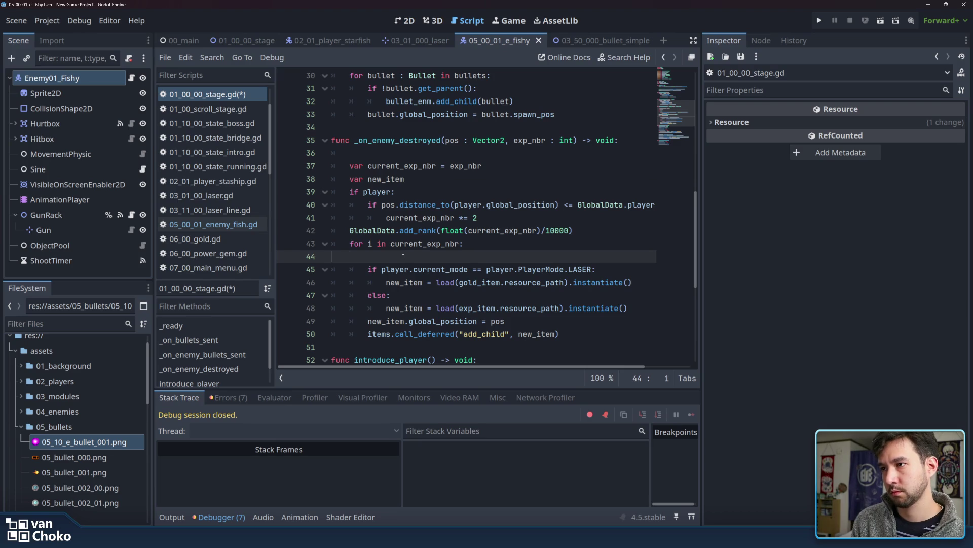
mouse_move(369, 257)
mouse_down()
mouse_move(507, 269)
mouse_move(628, 296)
mouse_up()
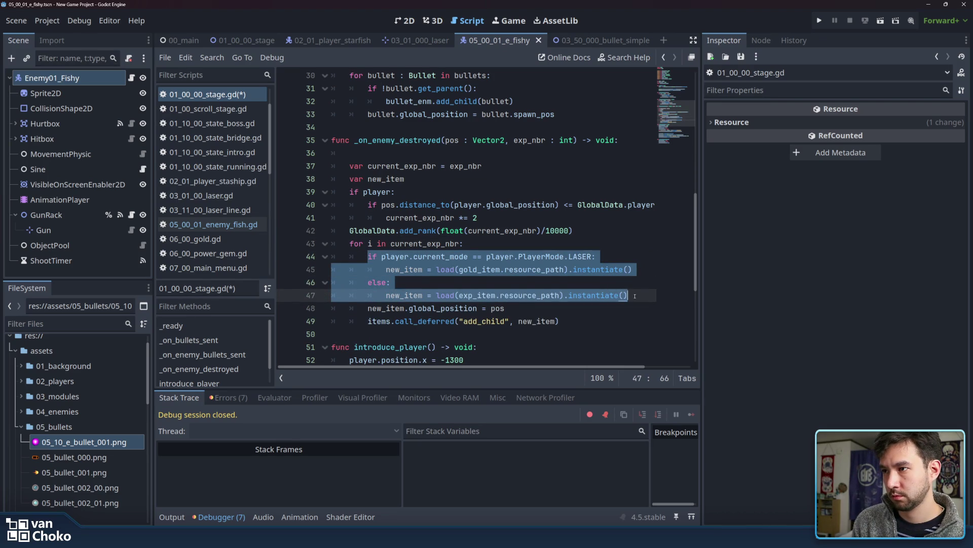
key(BackSpace)
click(521, 216)
key(Return)
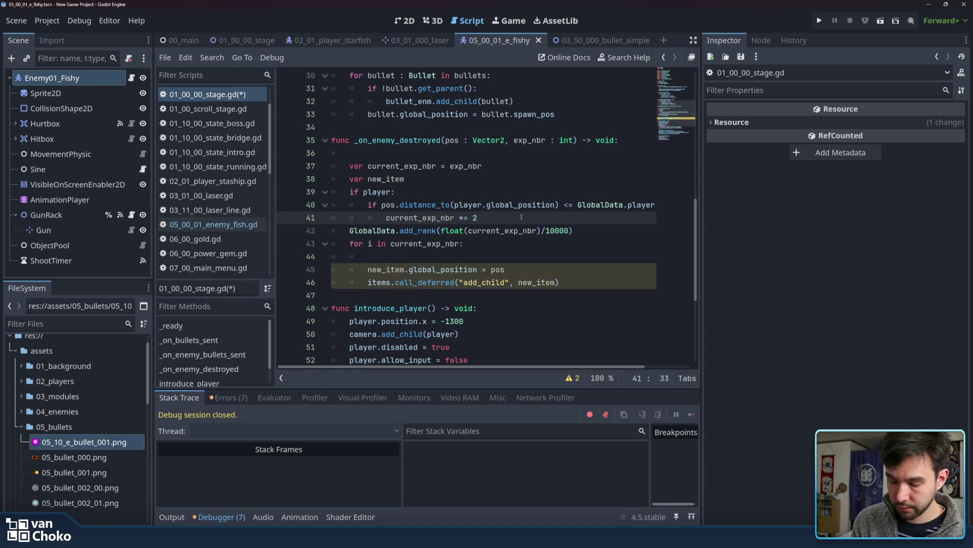
key(BackSpace)
key(ctrl+v)
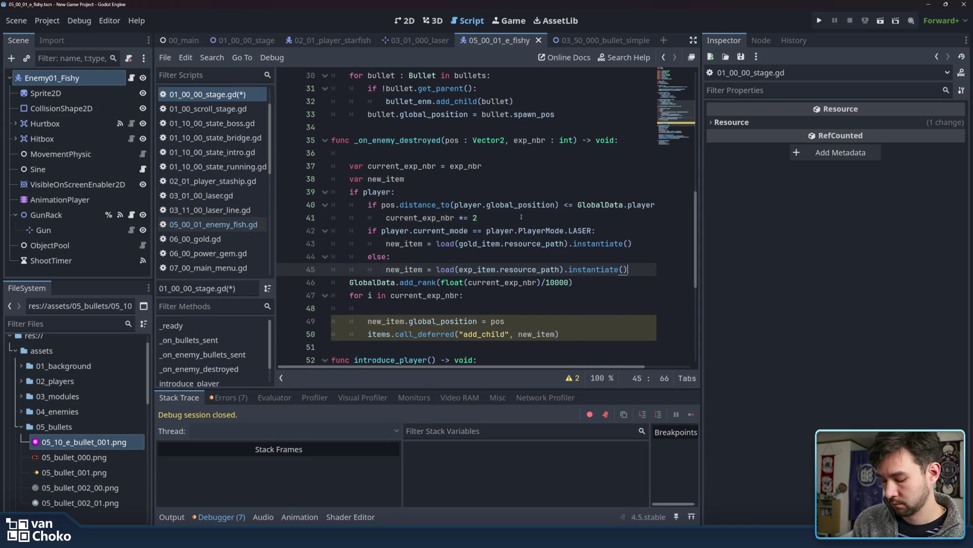
key(ctrl+s)
Step: Tidy the blank lines around the distance check and add_rank call, save, and run the project
click(521, 216)
key(Return)
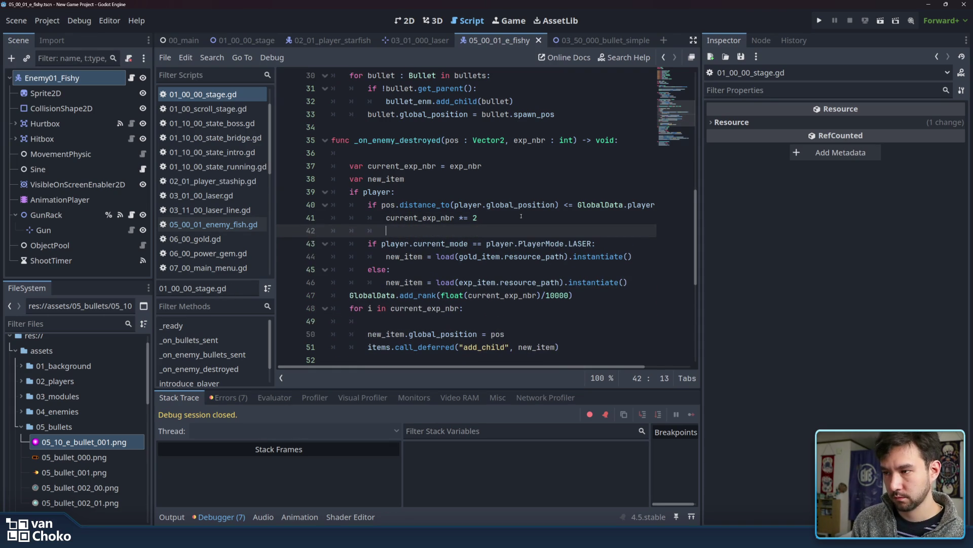
scroll(521, 216, down, 3)
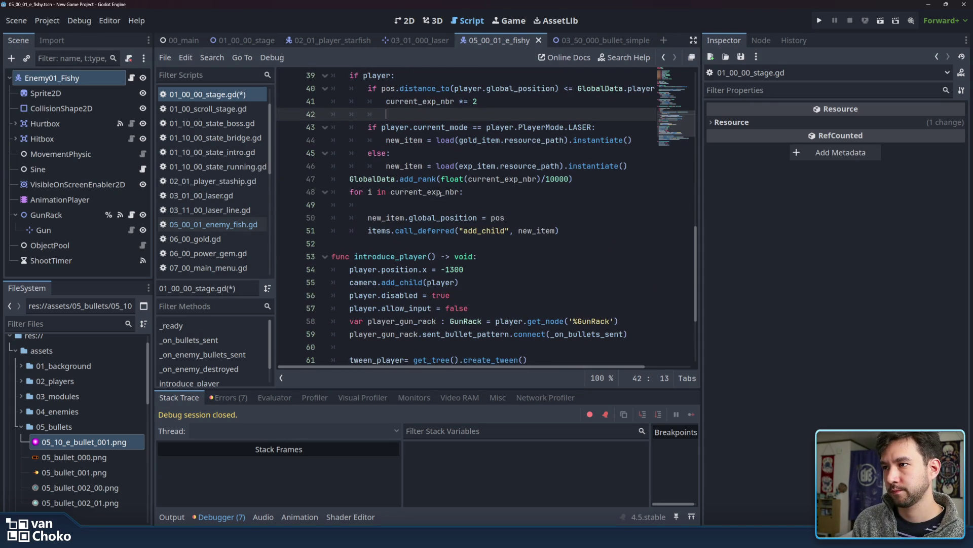
click(439, 205)
key(BackSpace)
key(BackSpace)
key(BackSpace)
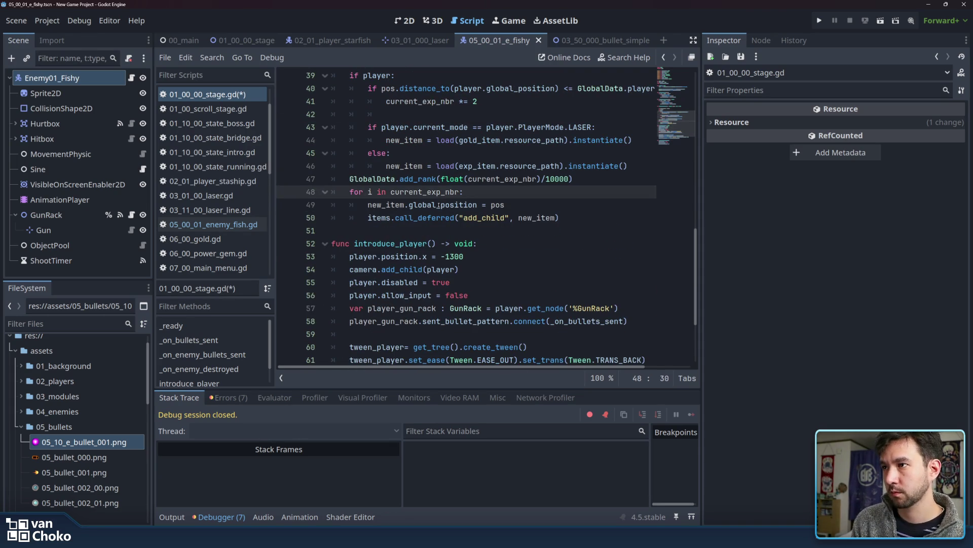
scroll(513, 208, up, 2)
click(551, 244)
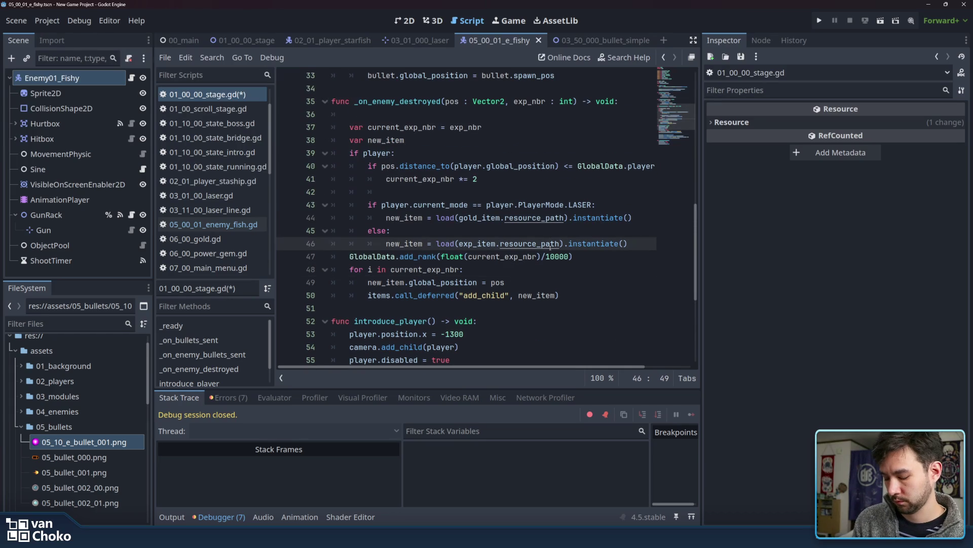
click(342, 259)
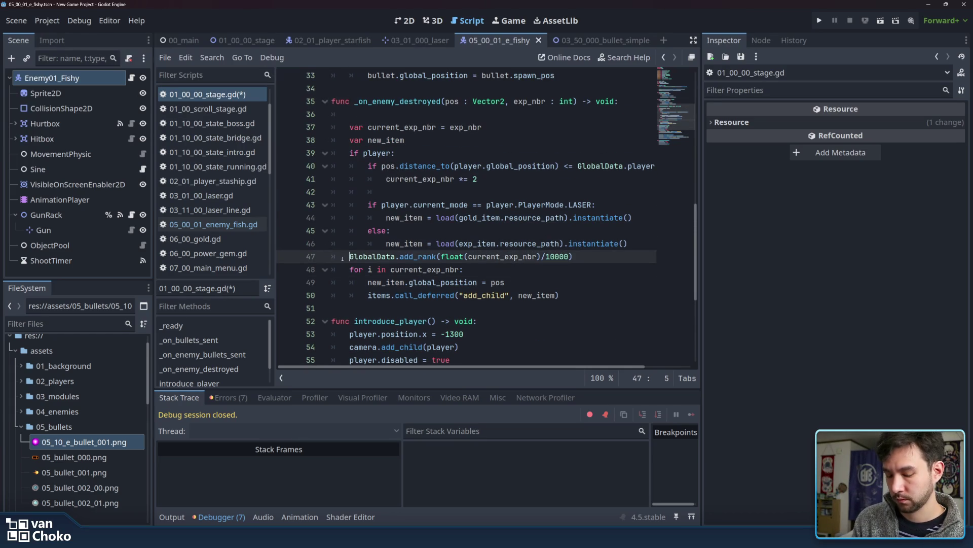
key(Return)
click(427, 257)
key(ctrl+s)
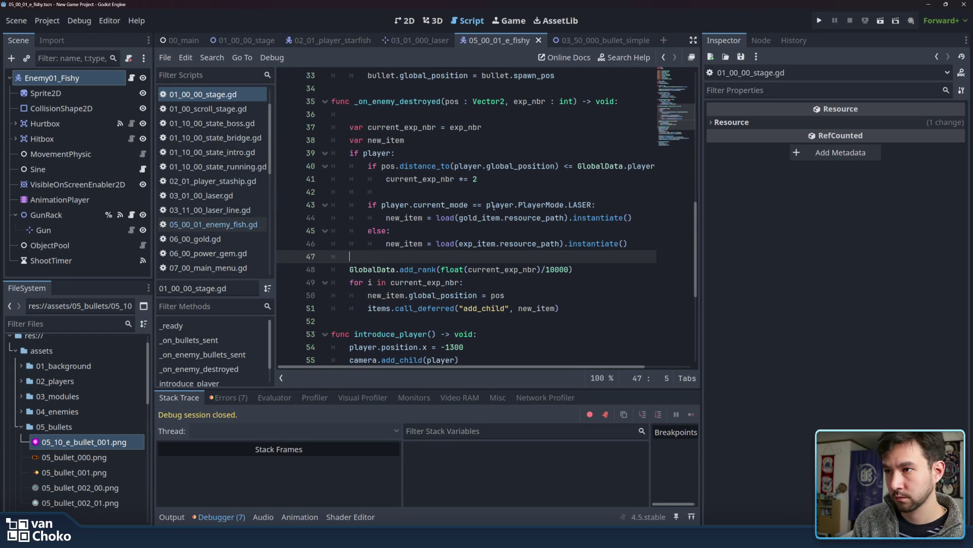
click(819, 20)
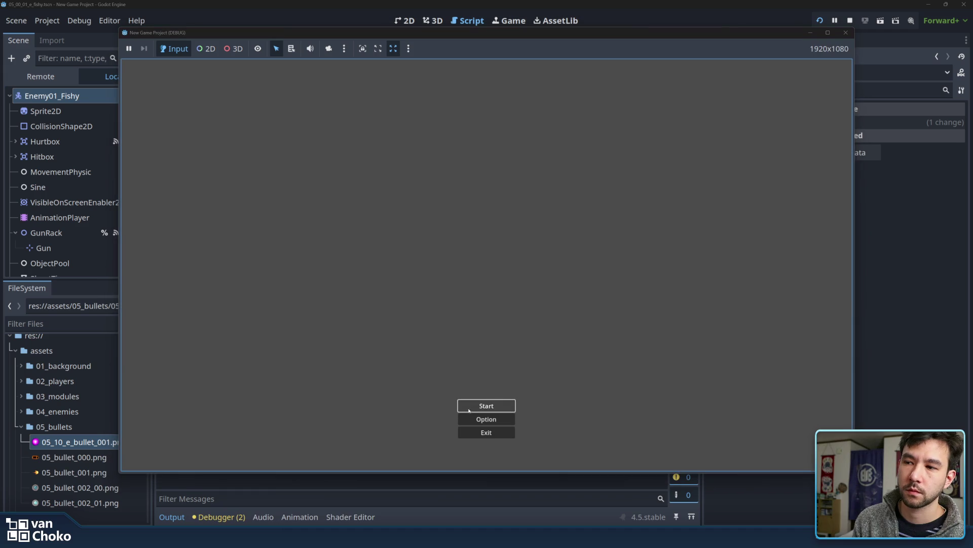
Step: Start the stage, fly the ship around shooting the incoming fish, then stop the game
click(469, 409)
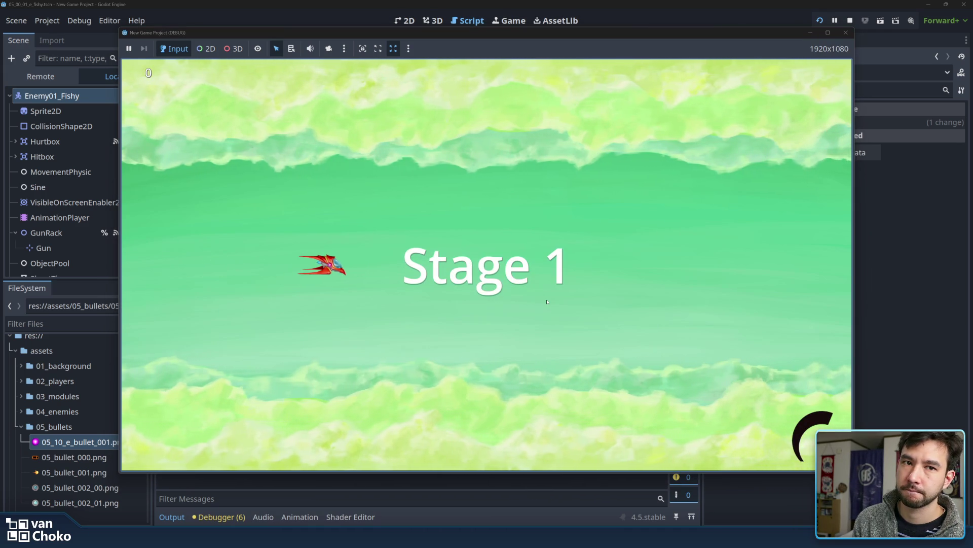
key(Up)
key(Right)
key(Up)
key(Right)
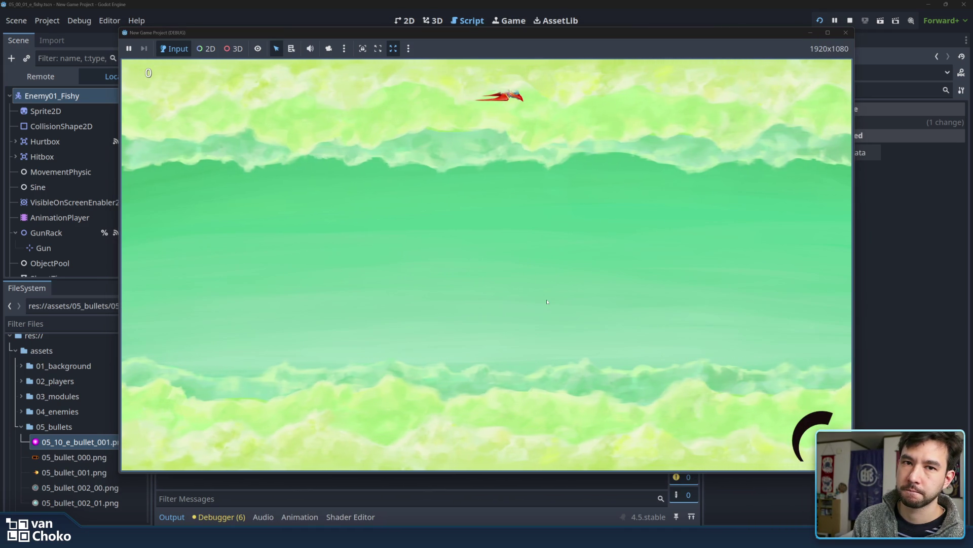
key(Down)
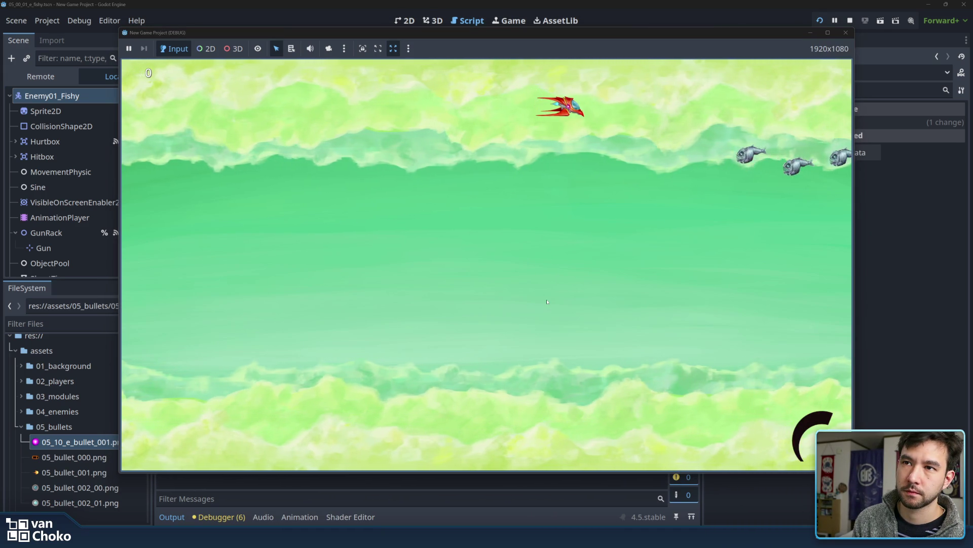
key(Right)
key(Right)
key(Left)
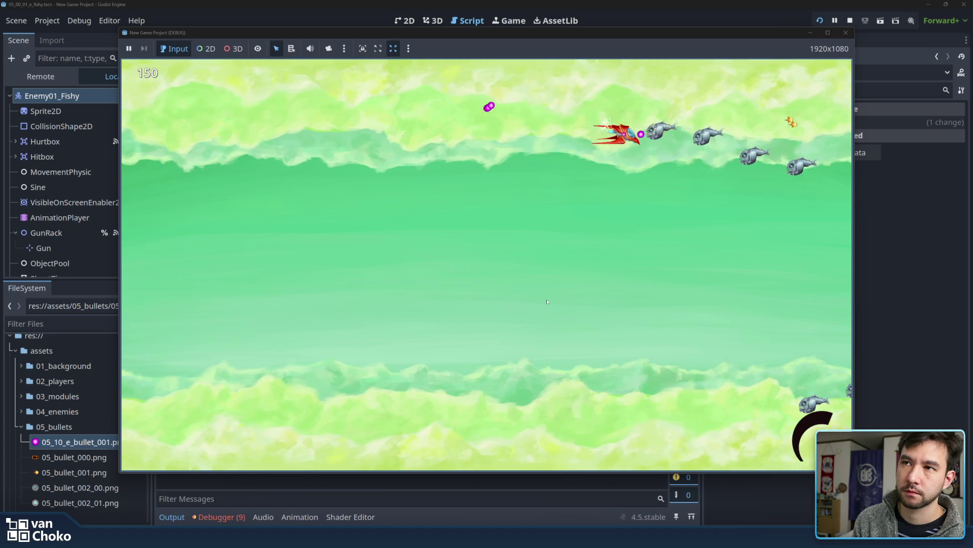
key(Down)
key(Left)
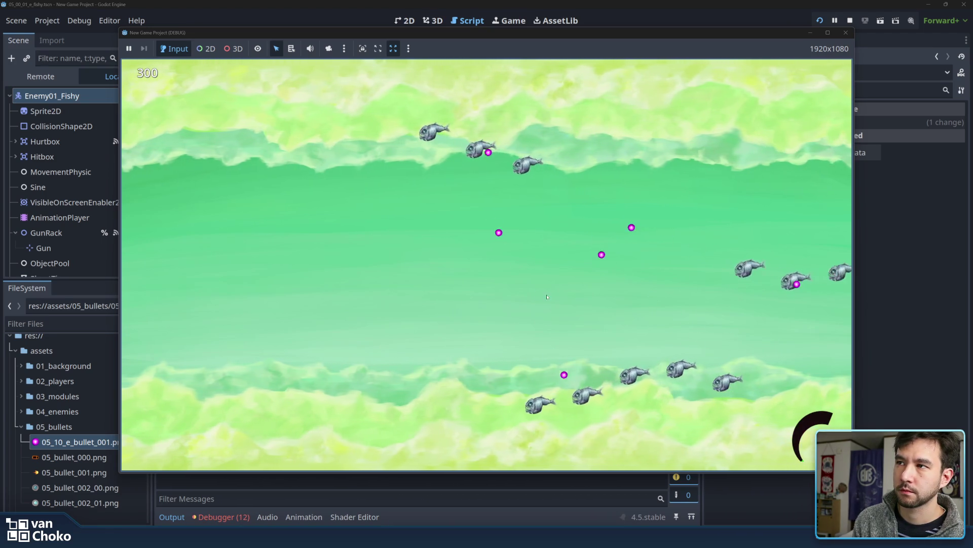
click(851, 20)
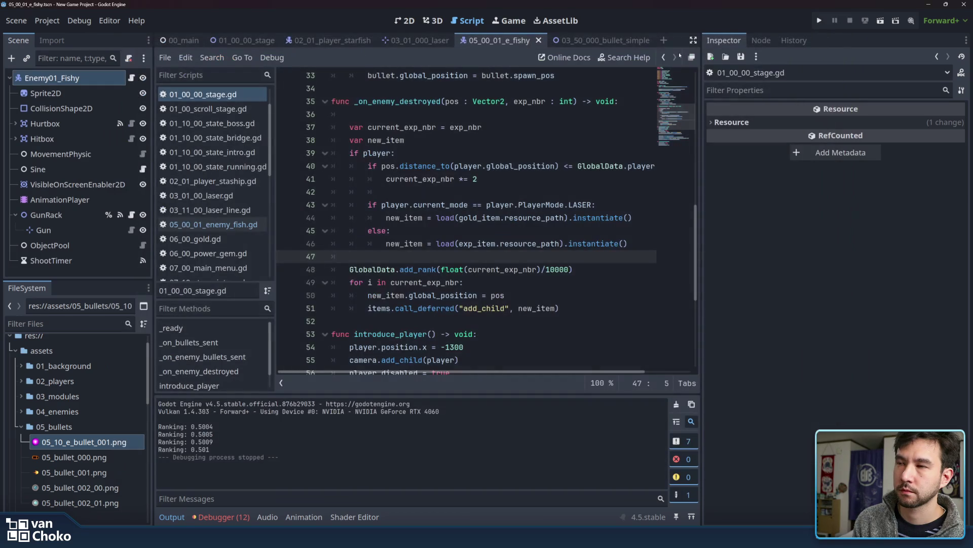
Step: Relaunch and play another round, shooting fish until the score reaches 1050, then stop it
click(819, 20)
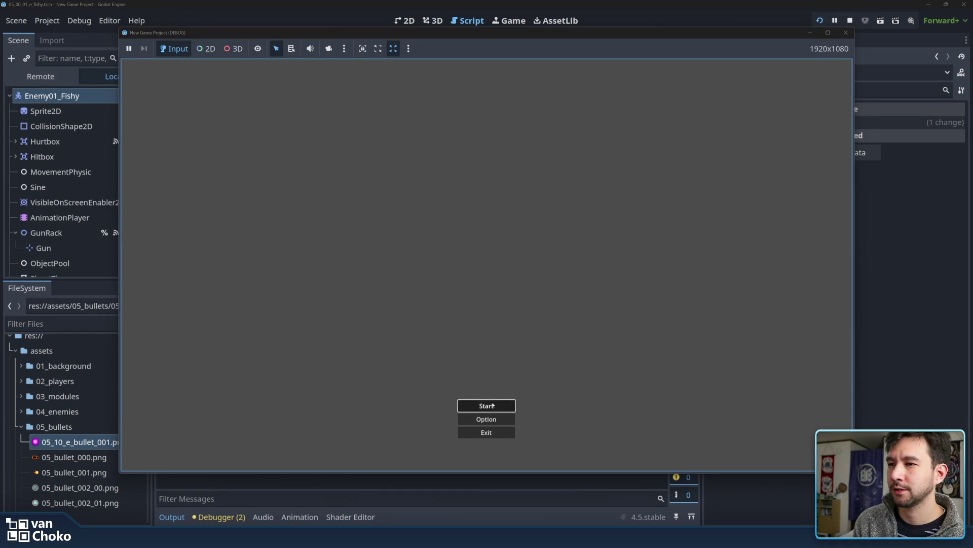
click(492, 405)
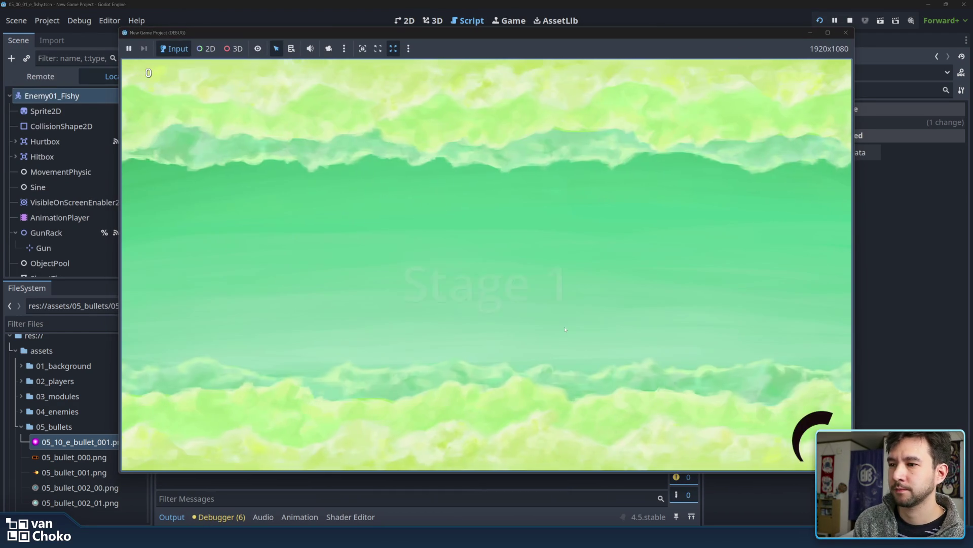
key(Left)
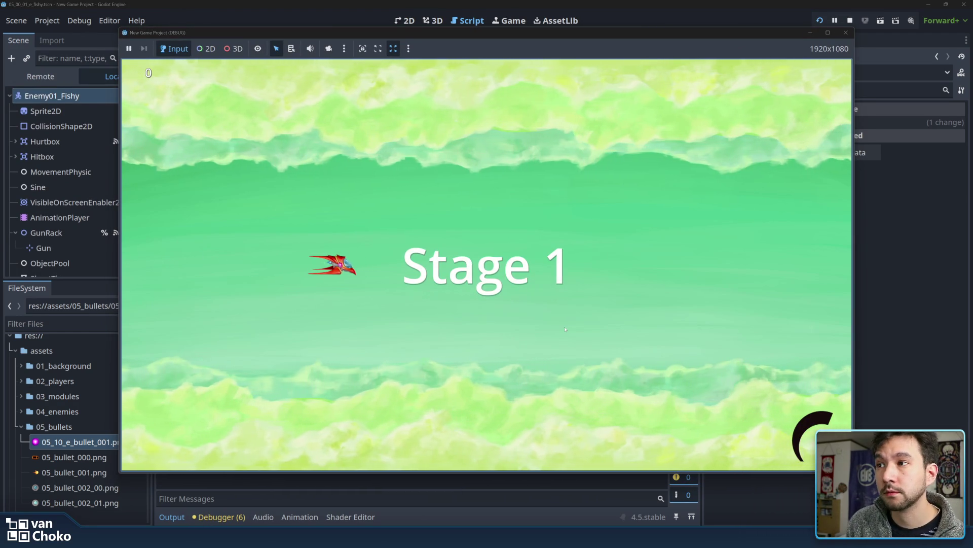
key(Up)
key(Right)
key(Right)
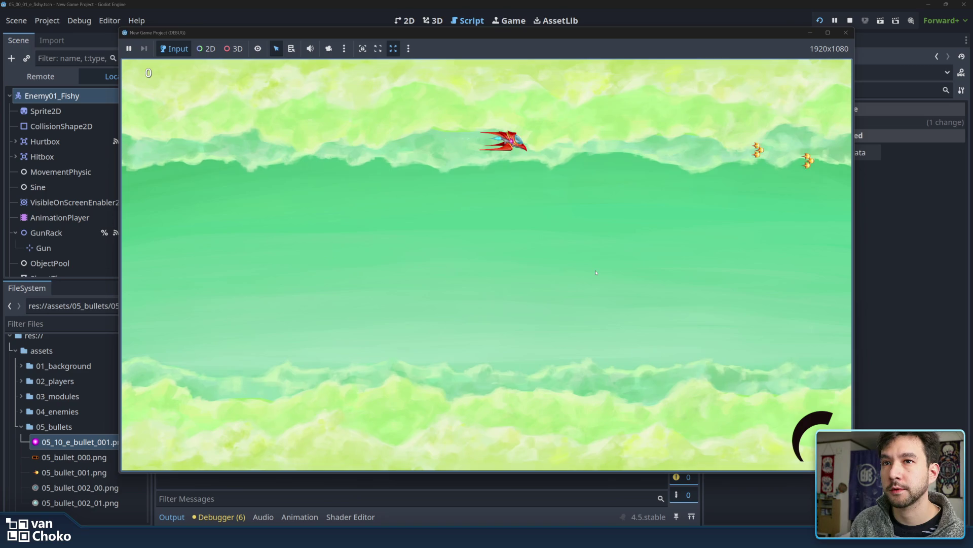
key(Left)
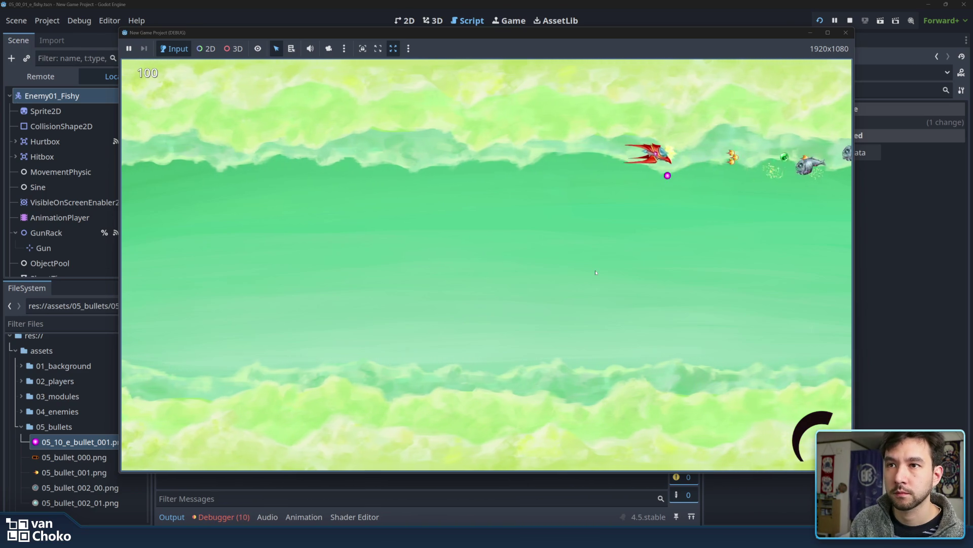
key(Right)
key(Up)
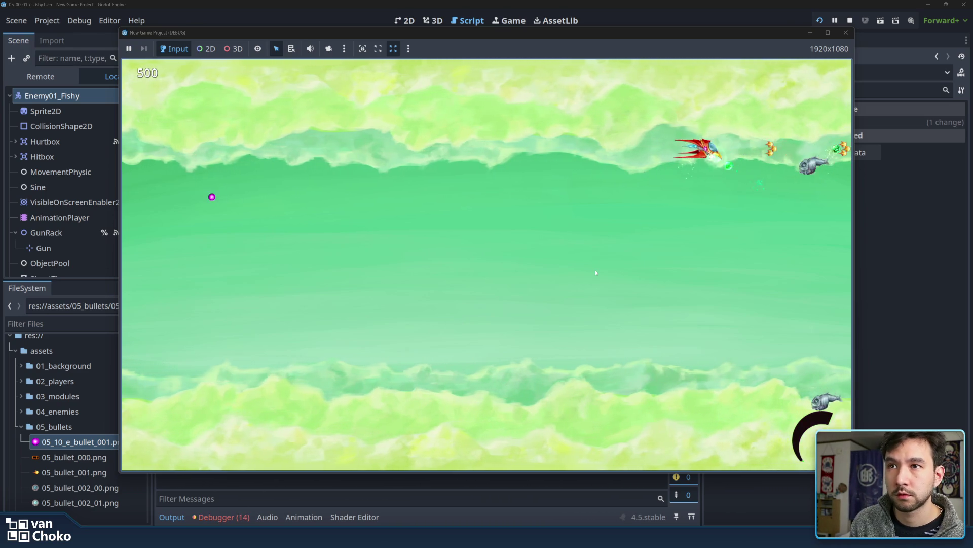
key(Left)
key(Right)
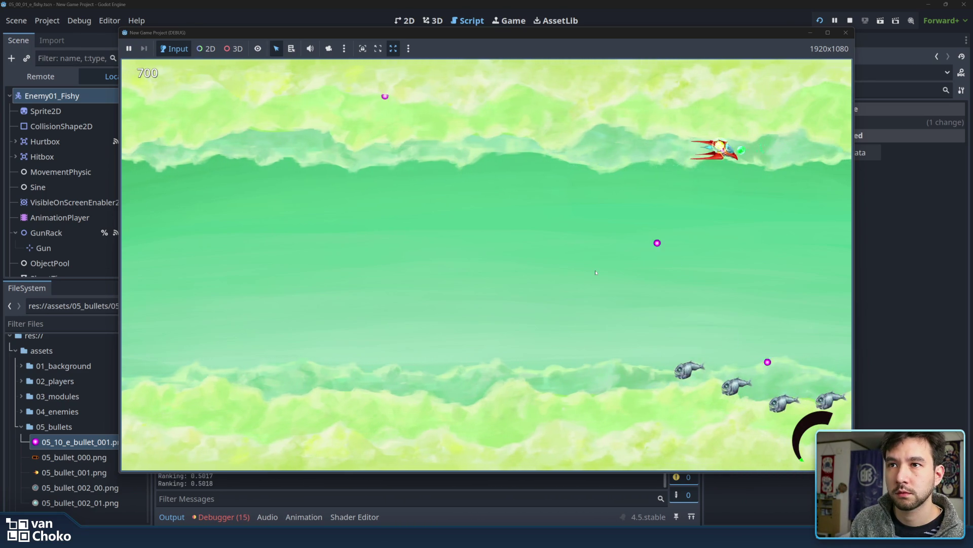
key(Left)
key(Down)
key(Left)
key(Down)
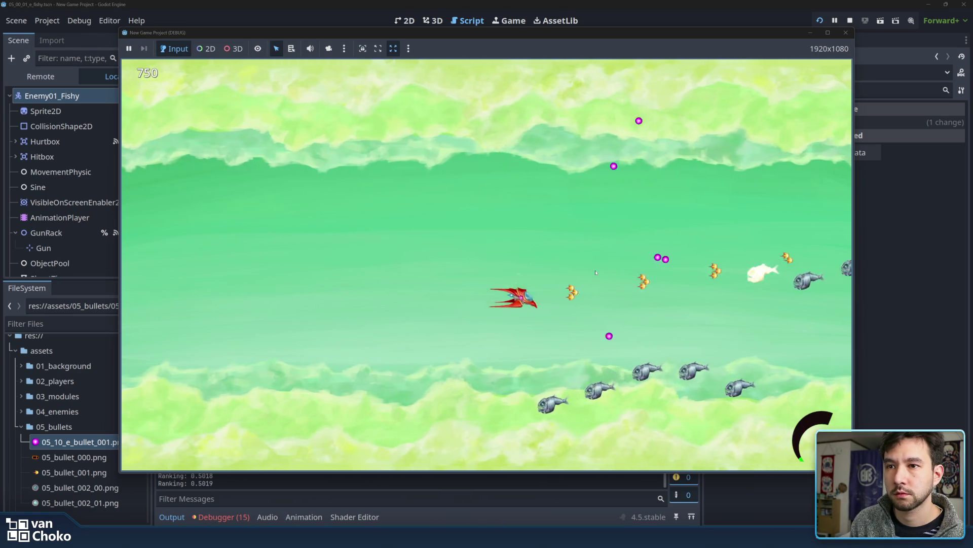
key(Left)
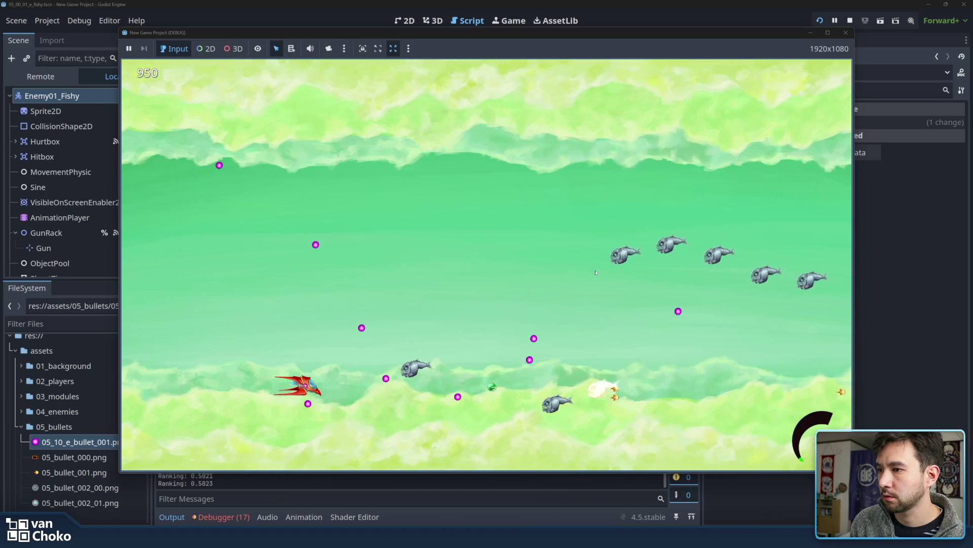
key(Up)
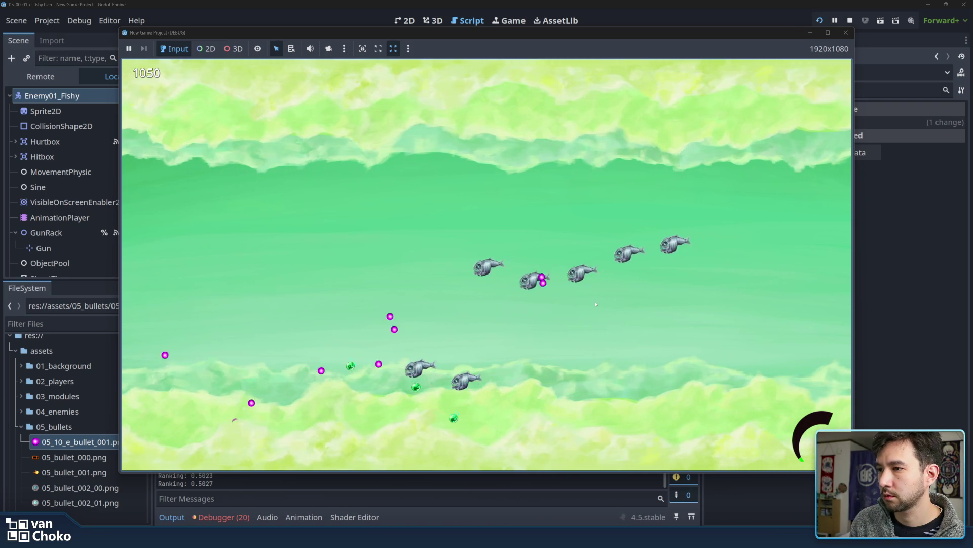
click(847, 34)
Step: Delete the blank line after the item choice and outdent the else: and exp item lines one level
click(536, 235)
click(500, 258)
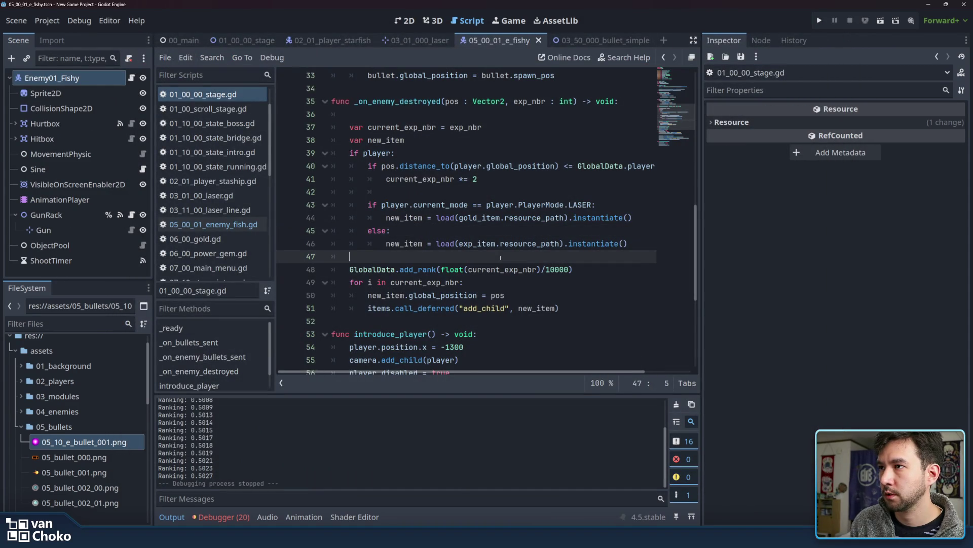
double_click(385, 295)
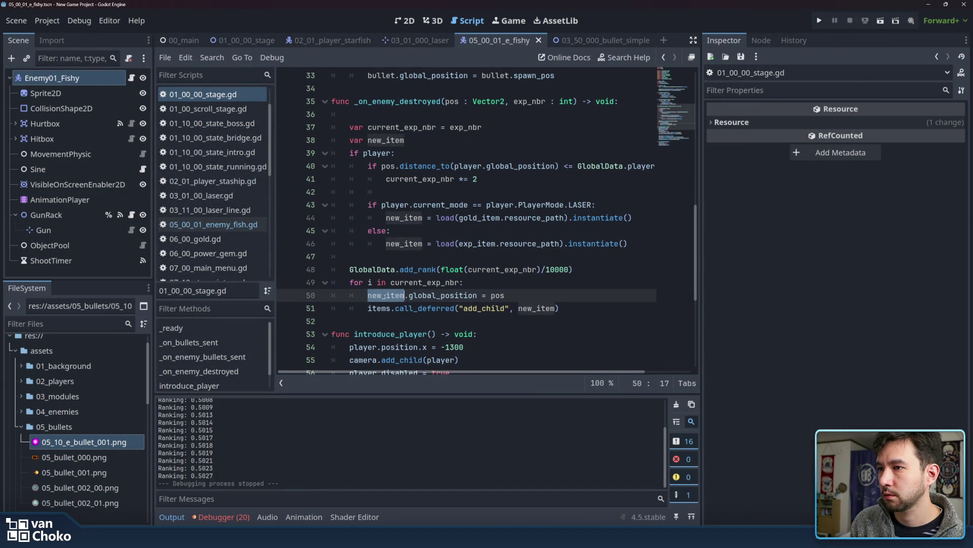
key(Up)
key(Up)
key(Up)
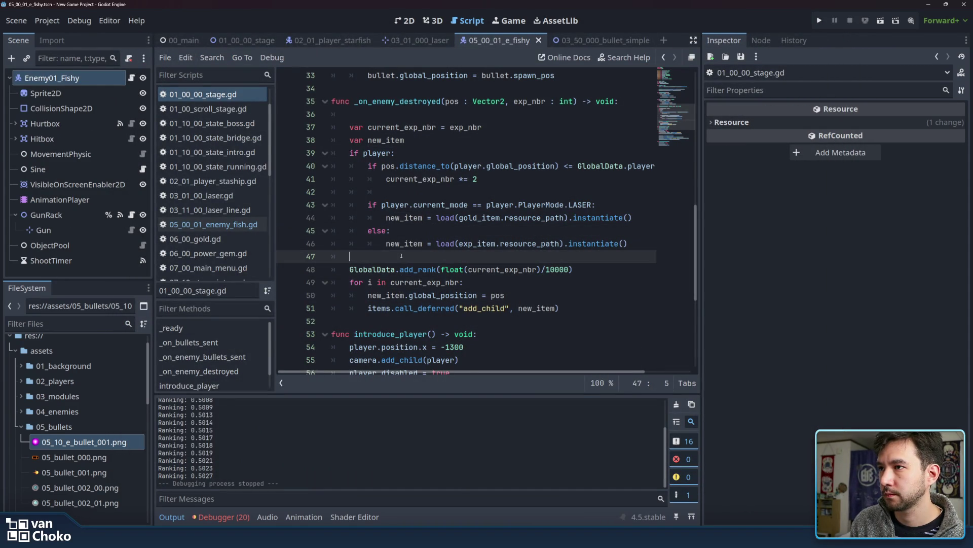
drag(645, 256, 645, 248)
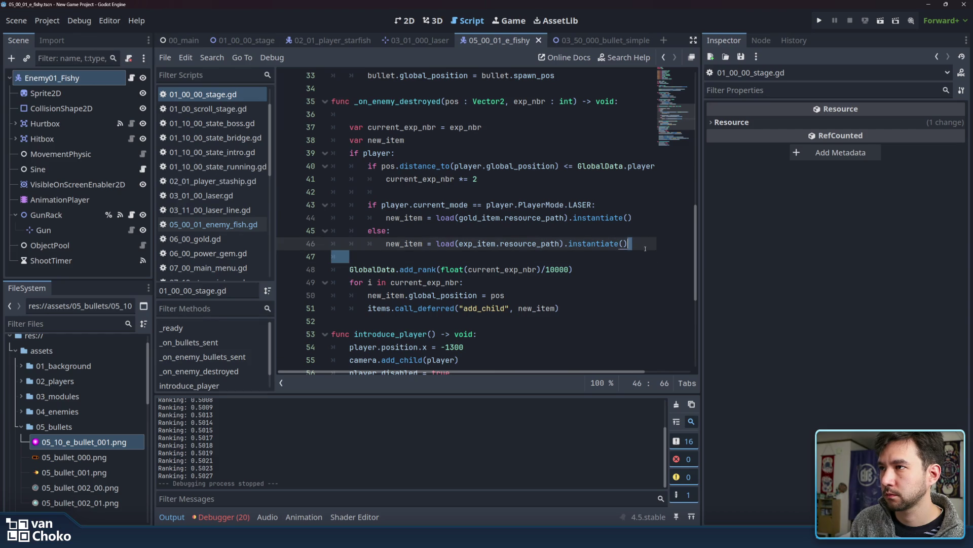
key(BackSpace)
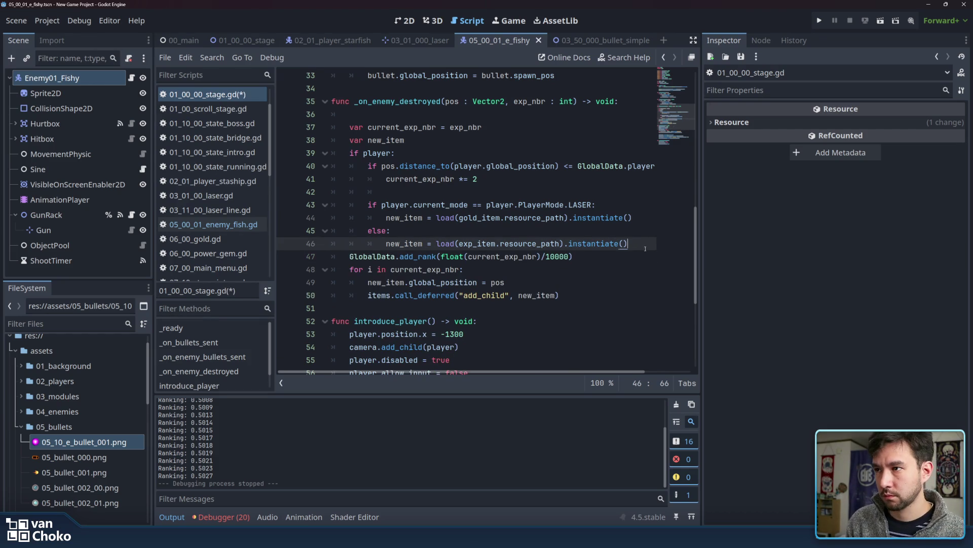
click(358, 230)
key(BackSpace)
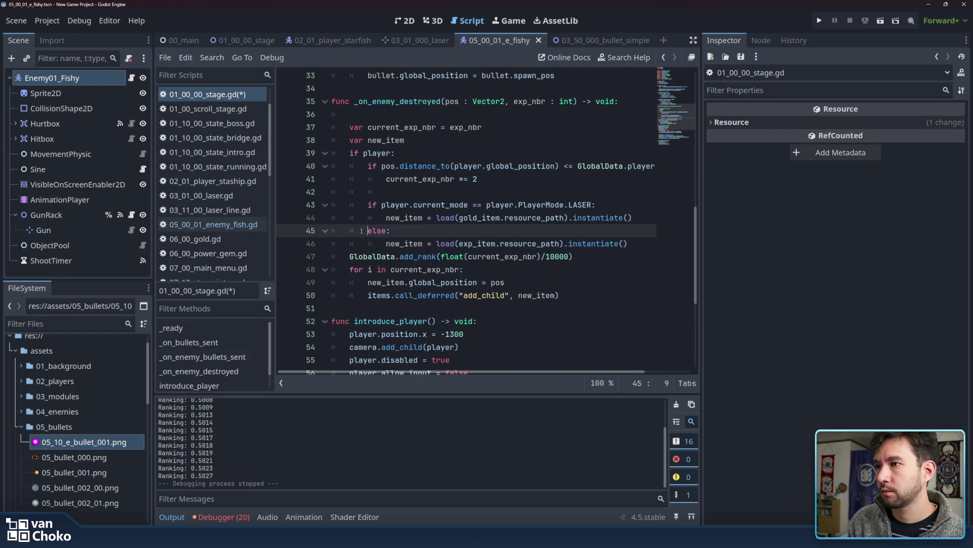
click(383, 246)
key(BackSpace)
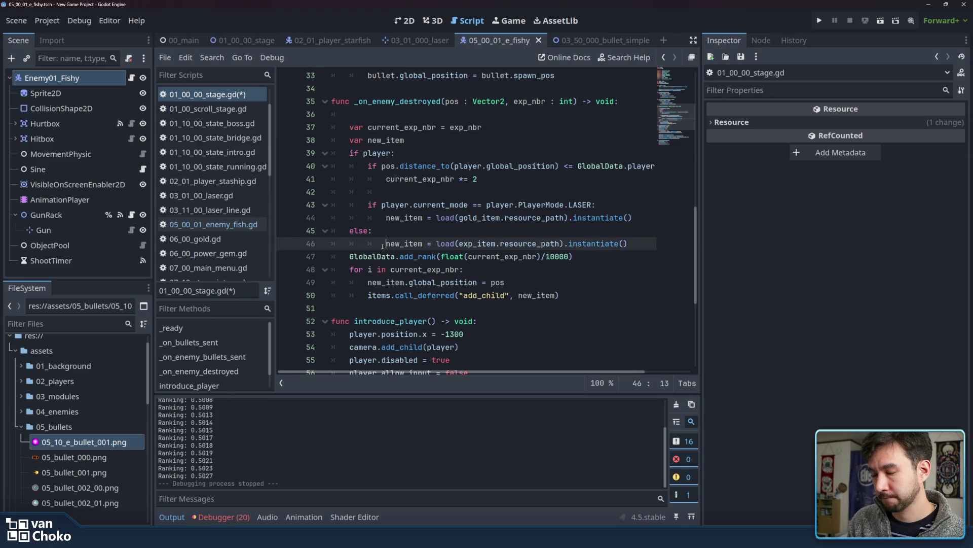
click(621, 245)
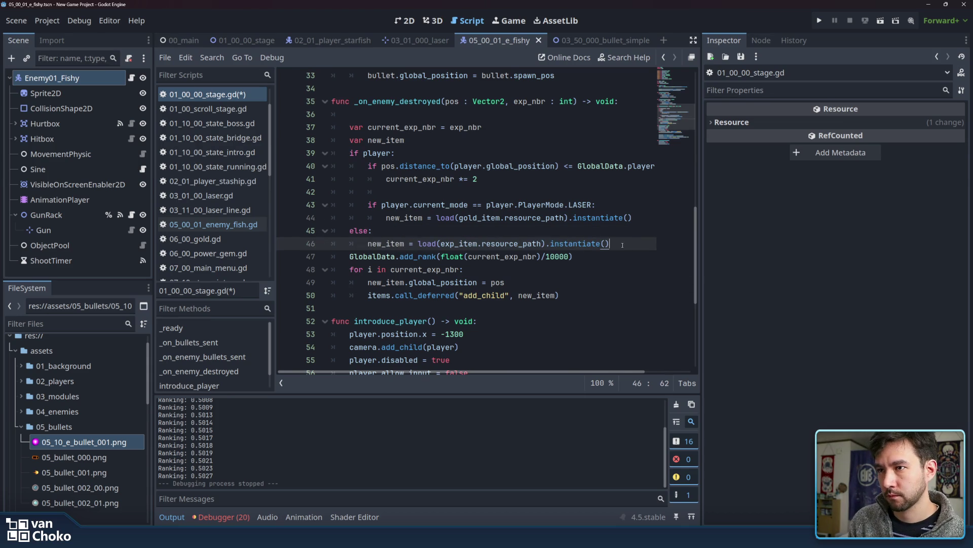
key(Return)
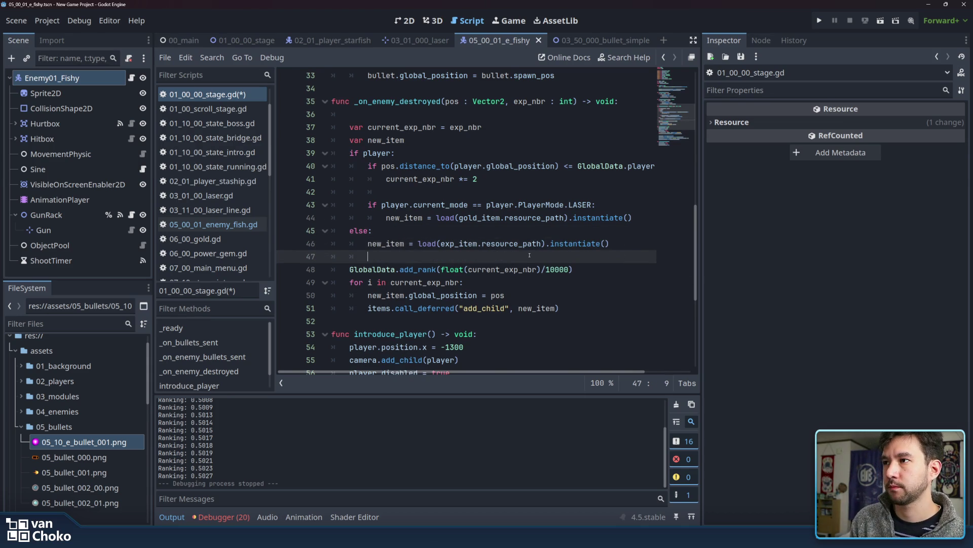
Step: Try turning else: into an elif with the copied laser-mode condition, then undo back to else:
click(449, 233)
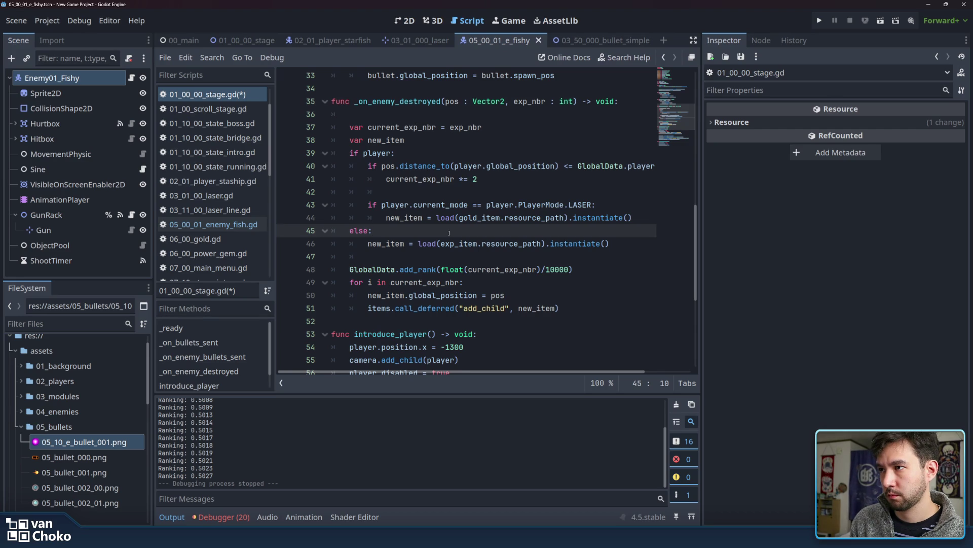
shift+click(361, 230)
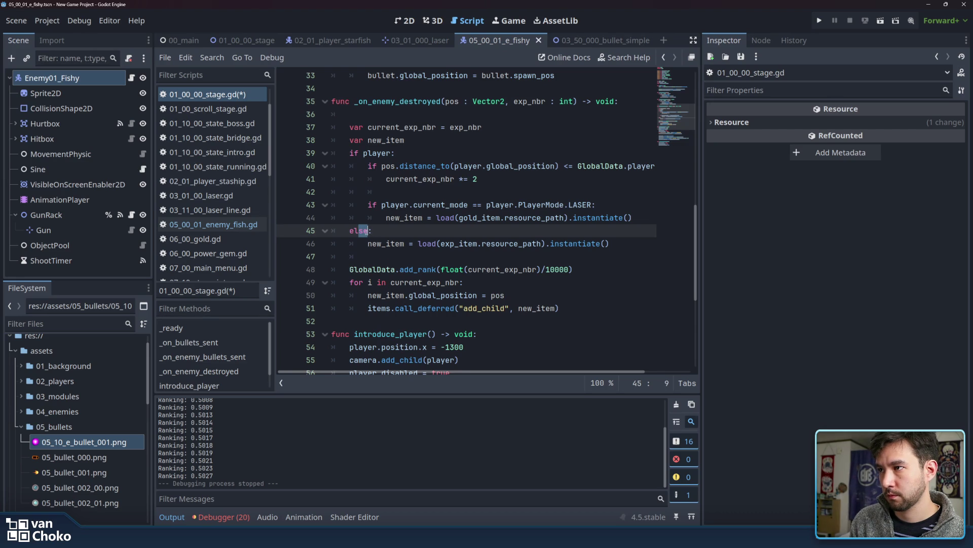
text(if)
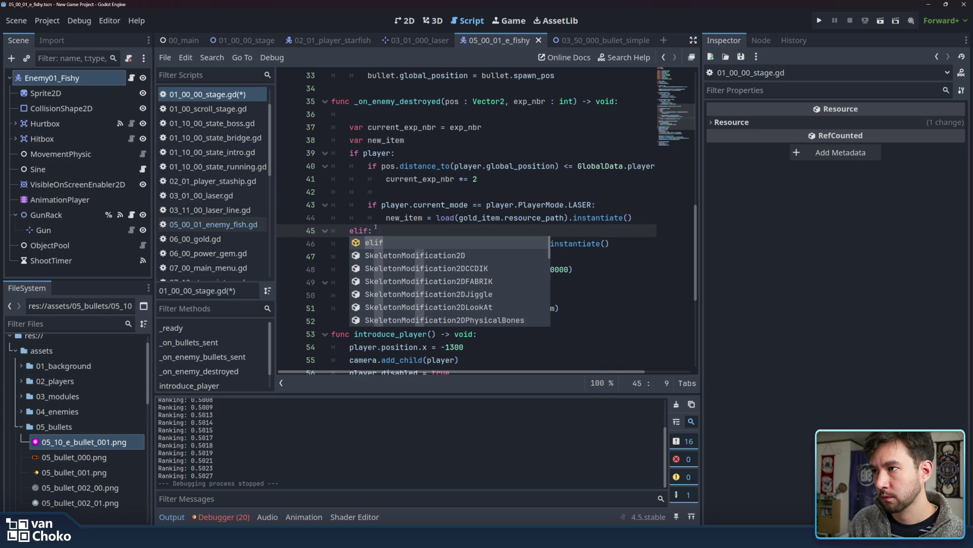
drag(381, 205, 591, 204)
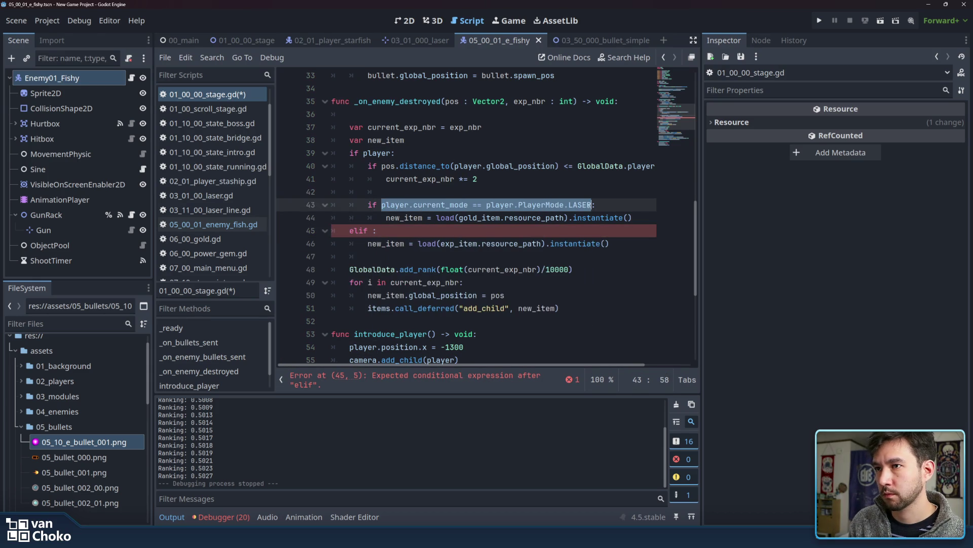
key(ctrl+c)
click(373, 231)
key(ctrl+v)
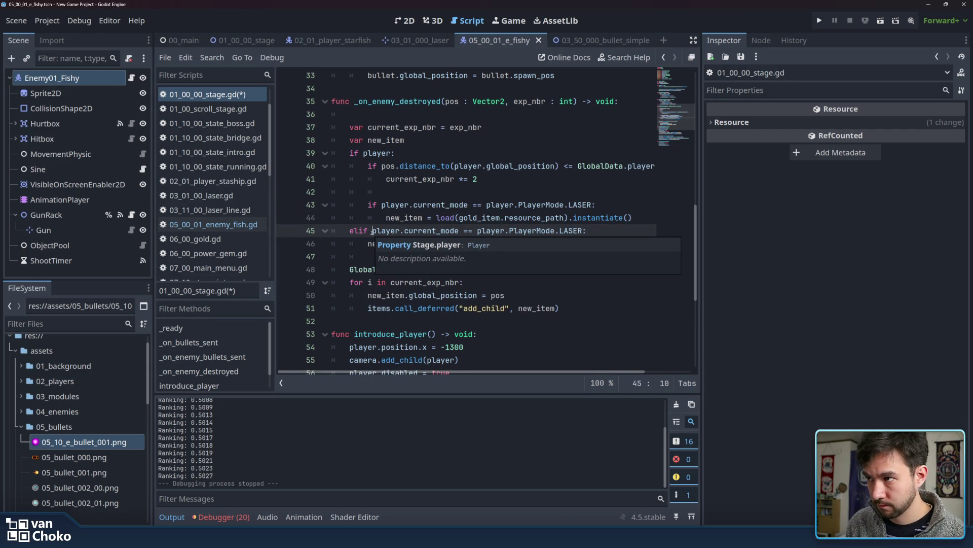
key(ctrl+z)
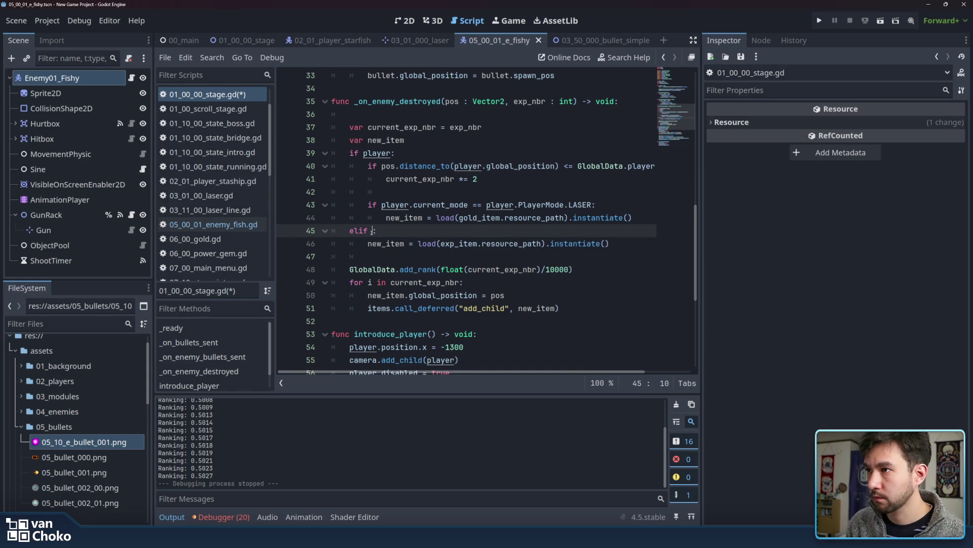
key(ctrl+z)
key(ctrl+z)
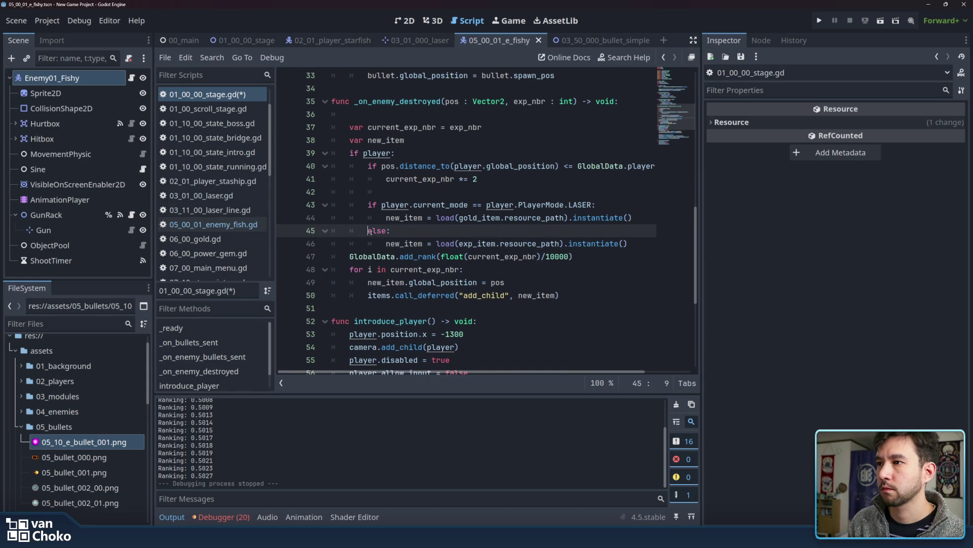
Step: Cut the GlobalData.add_rank line and paste it after the item-spawn for loop
click(643, 244)
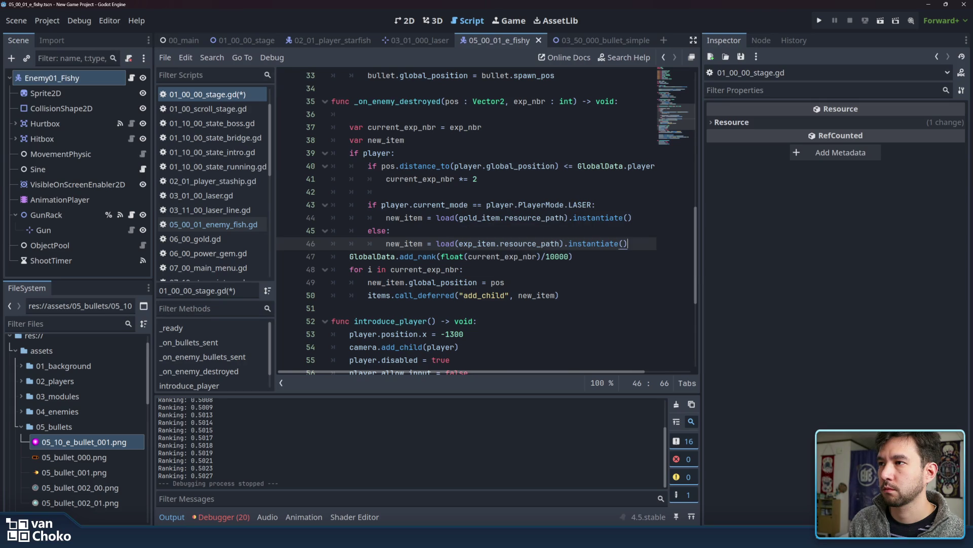
double_click(377, 231)
click(643, 244)
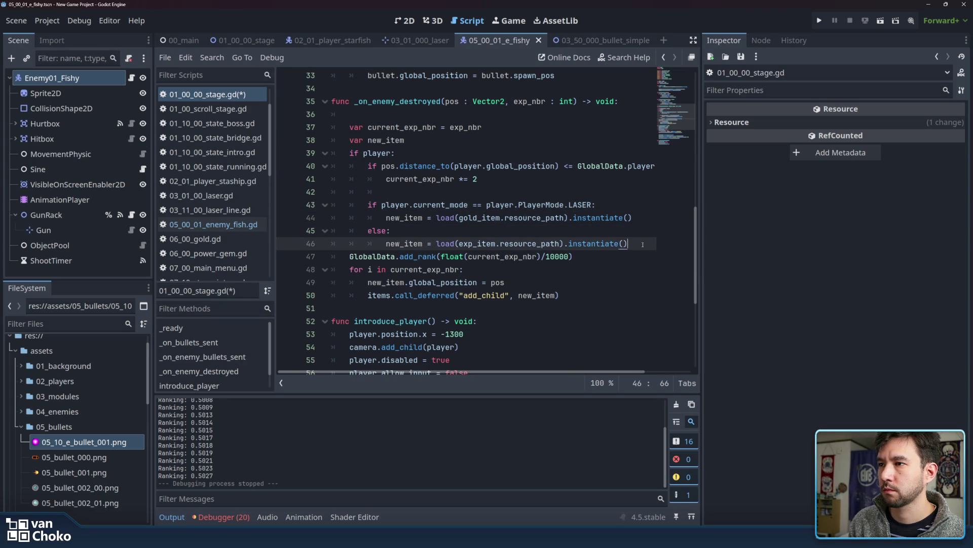
key(Return)
key(BackSpace)
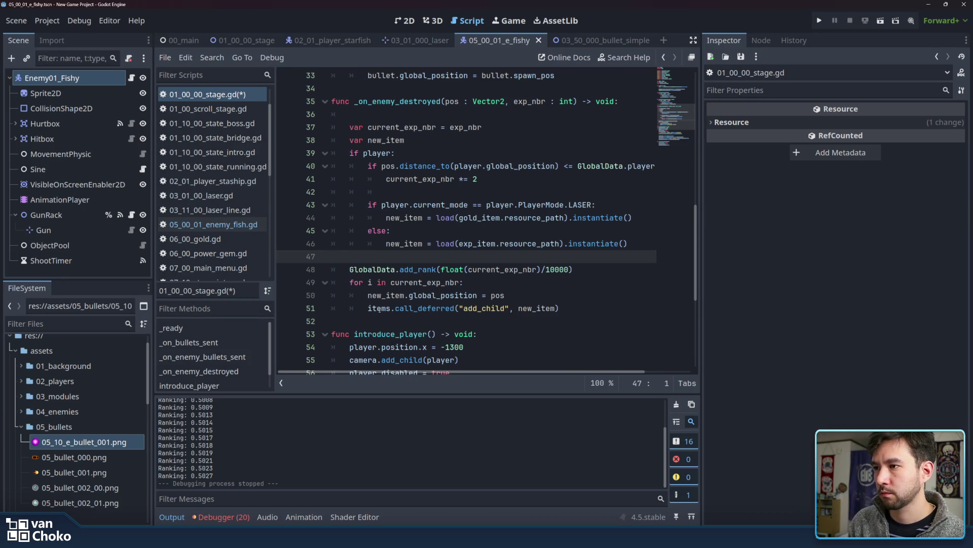
click(381, 295)
drag(346, 269, 599, 268)
key(ctrl+x)
click(583, 308)
key(Return)
key(ctrl+v)
key(Up)
key(Up)
key(Up)
click(223, 516)
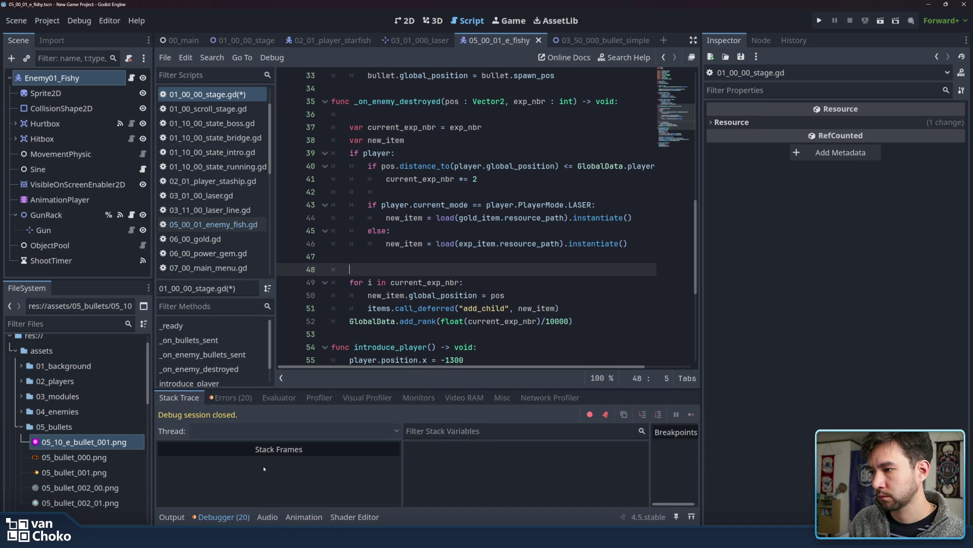
Step: Inspect the PowerGem and Area2D add_child 'already has a parent' errors in the Debugger's Errors list
click(242, 400)
scroll(382, 469, down, 5)
click(383, 469)
key(Up)
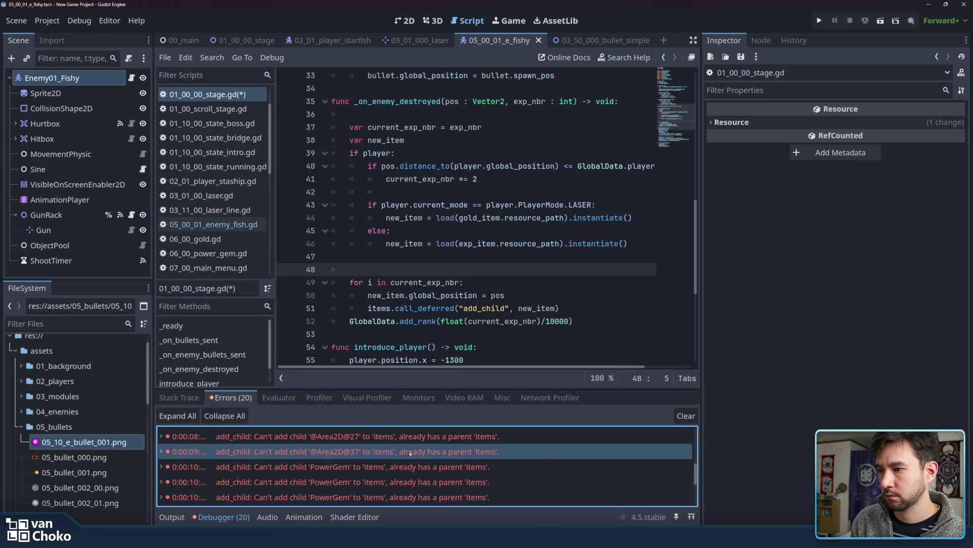
click(409, 465)
scroll(409, 467, down, 5)
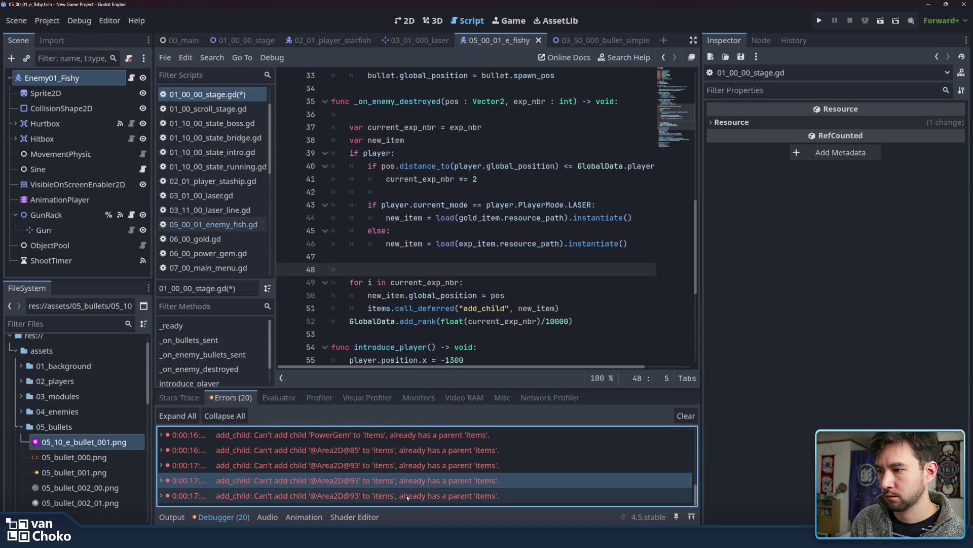
click(406, 494)
Step: Delete the duplicate blank line before the for loop
click(481, 256)
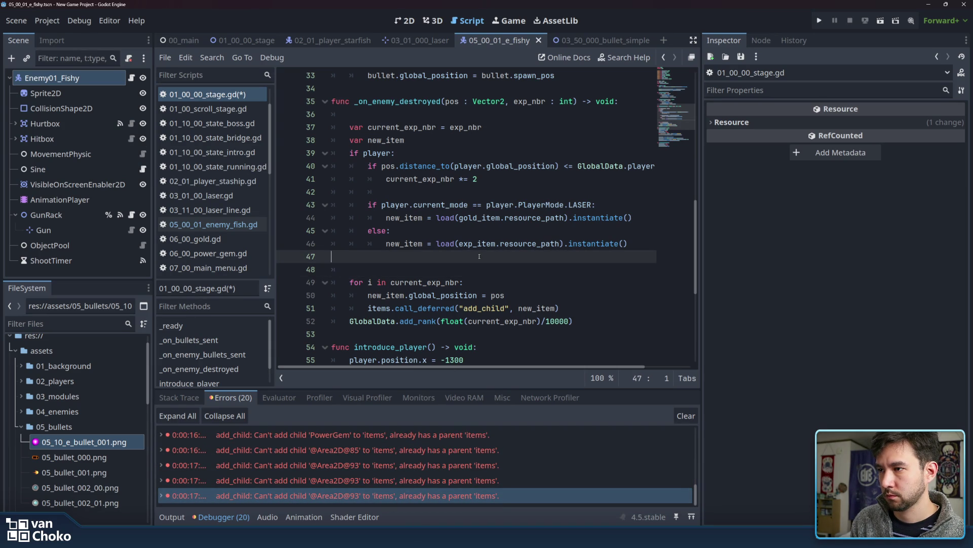
key(BackSpace)
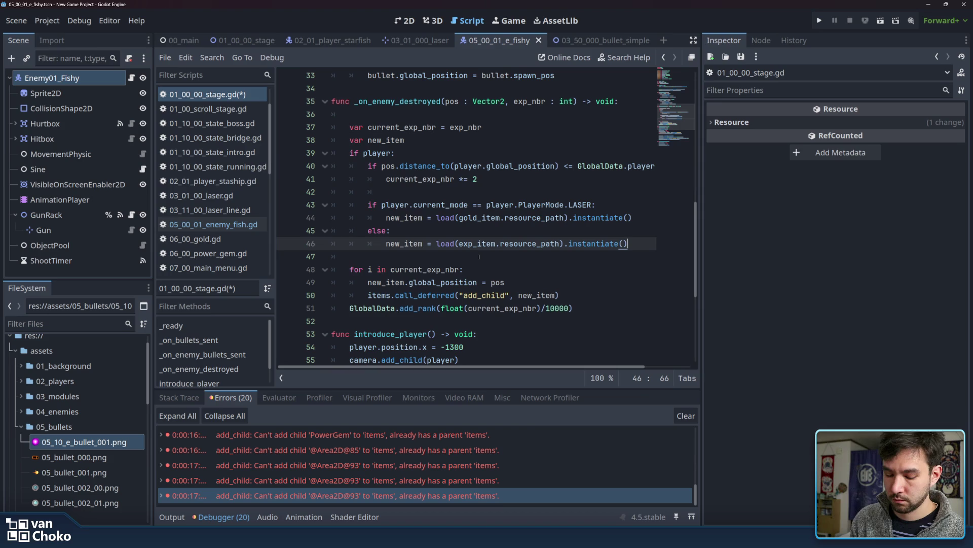
click(480, 256)
drag(404, 141, 348, 145)
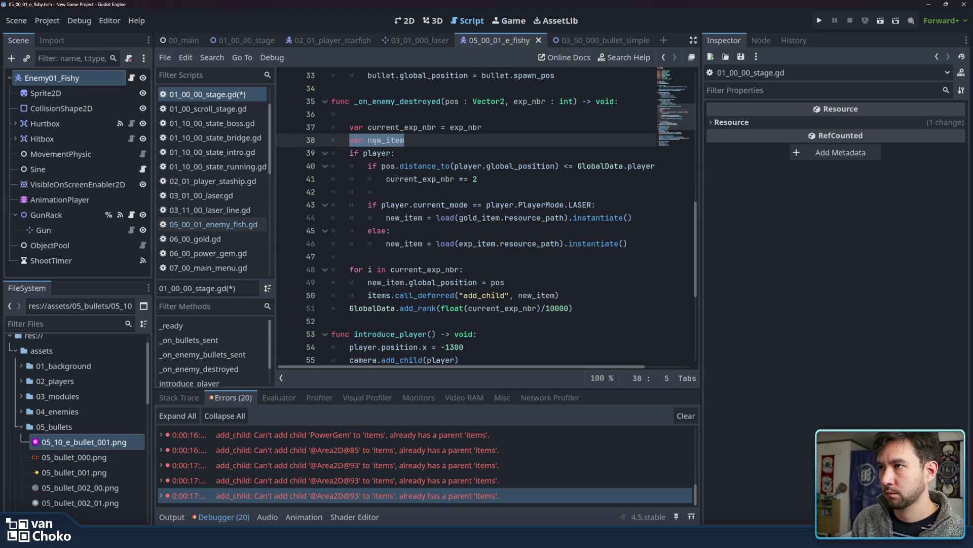
Step: Remove the blank line at the function start and move var new_item inside the drop loop
click(325, 114)
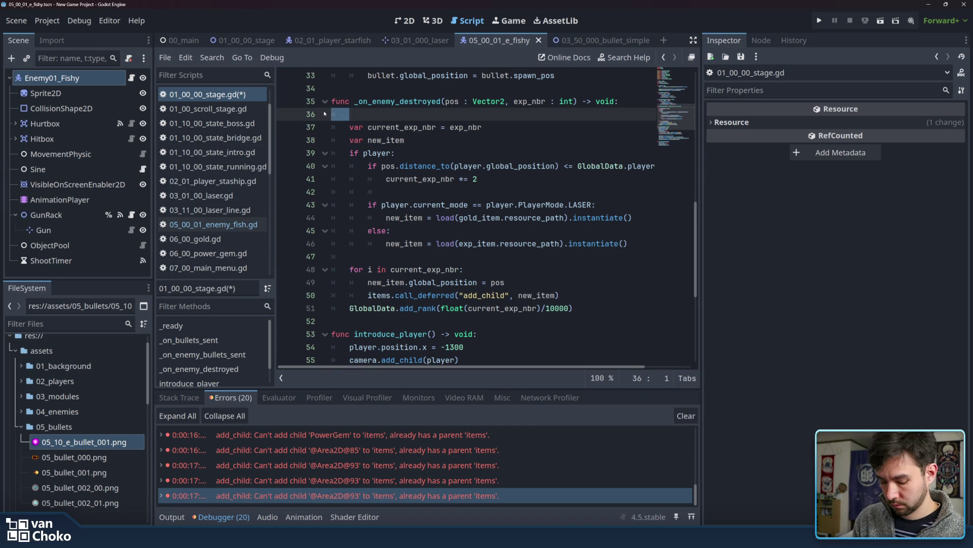
key(BackSpace)
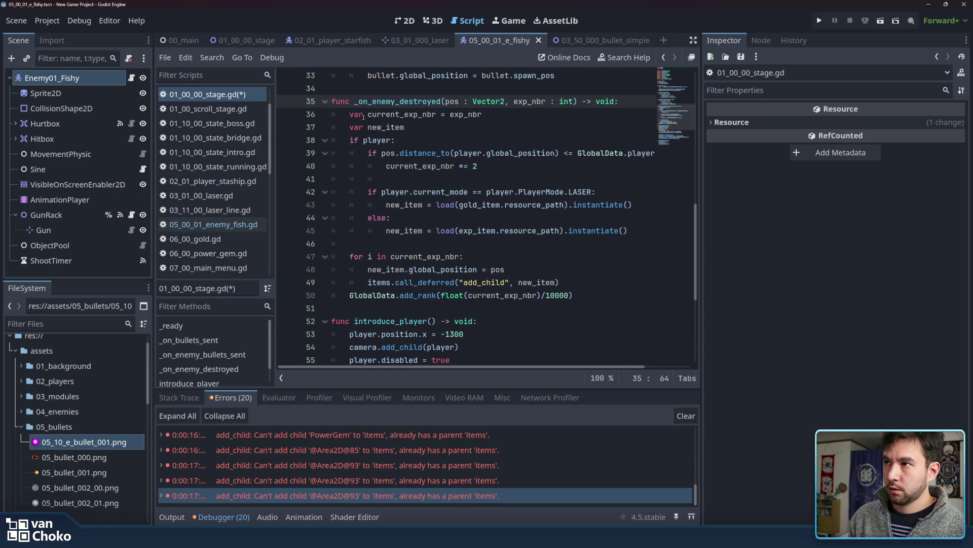
double_click(358, 128)
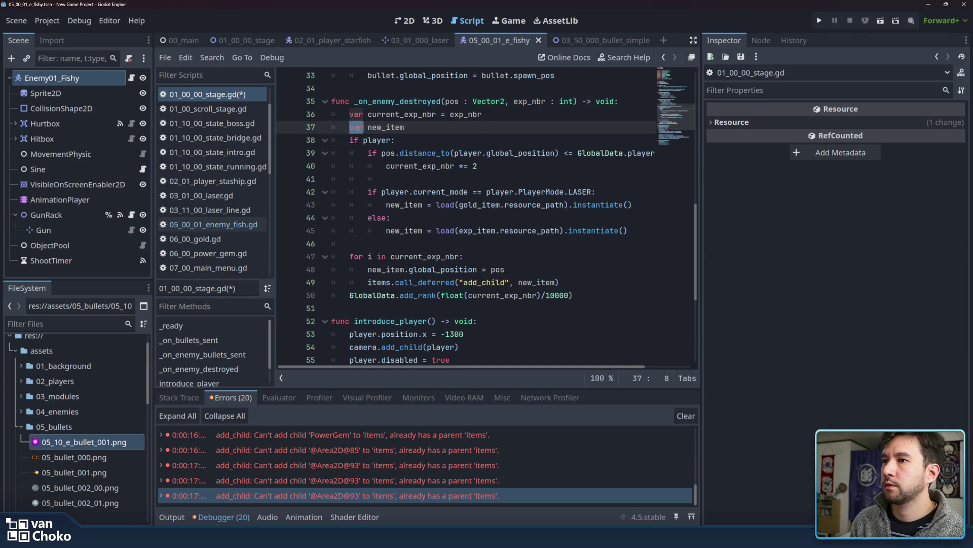
double_click(382, 128)
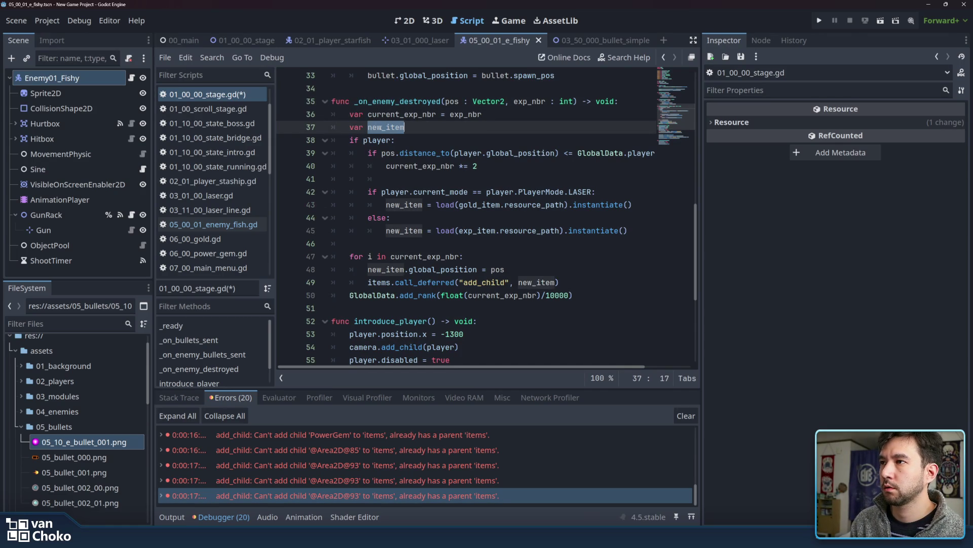
shift+click(350, 127)
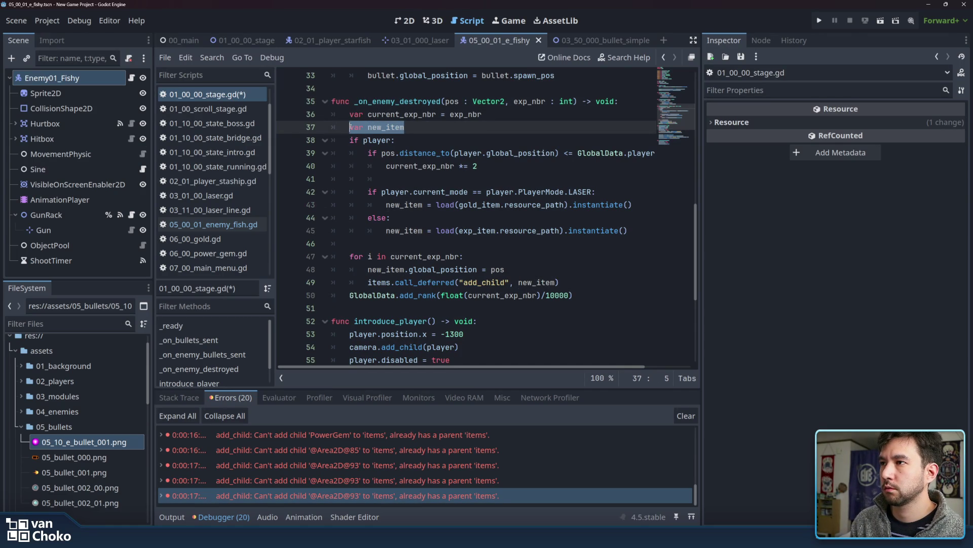
key(ctrl+x)
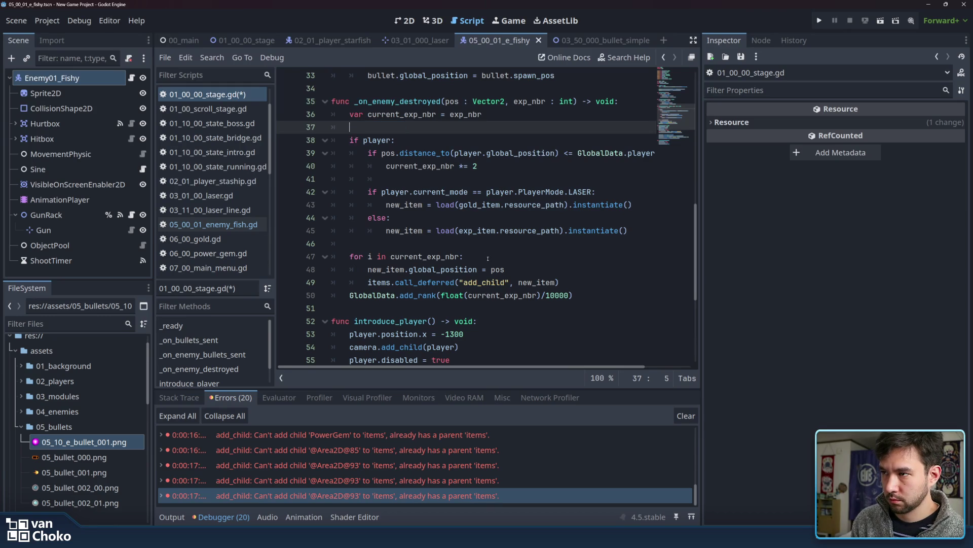
click(487, 258)
key(Return)
key(ctrl+v)
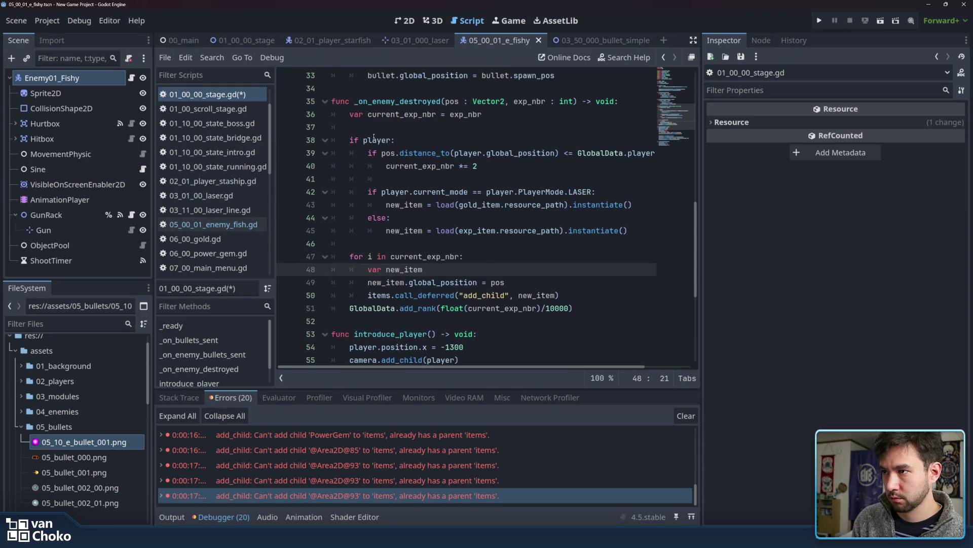
Step: Declare var item_data, load the drops into it, set new_item = item_data, then save and run
click(383, 128)
text(var ite)
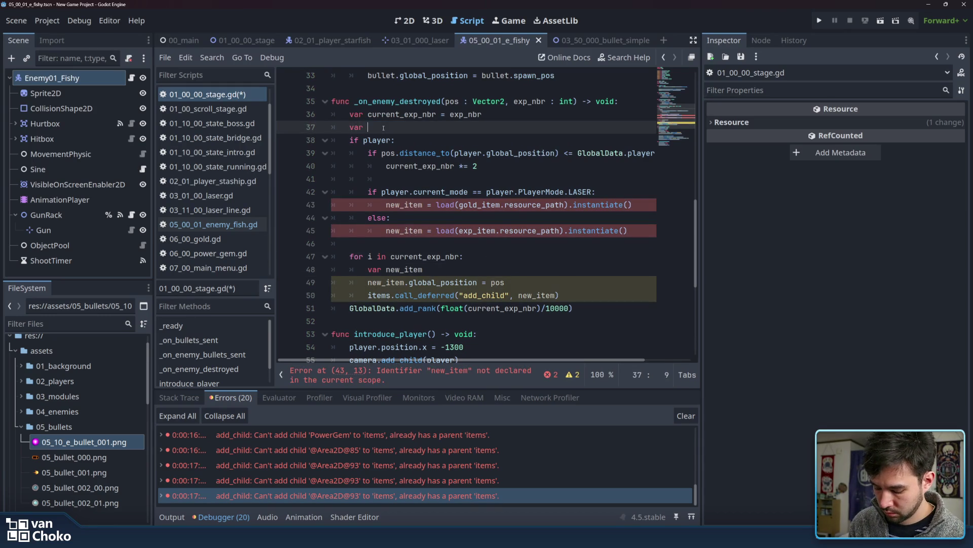
text(m)
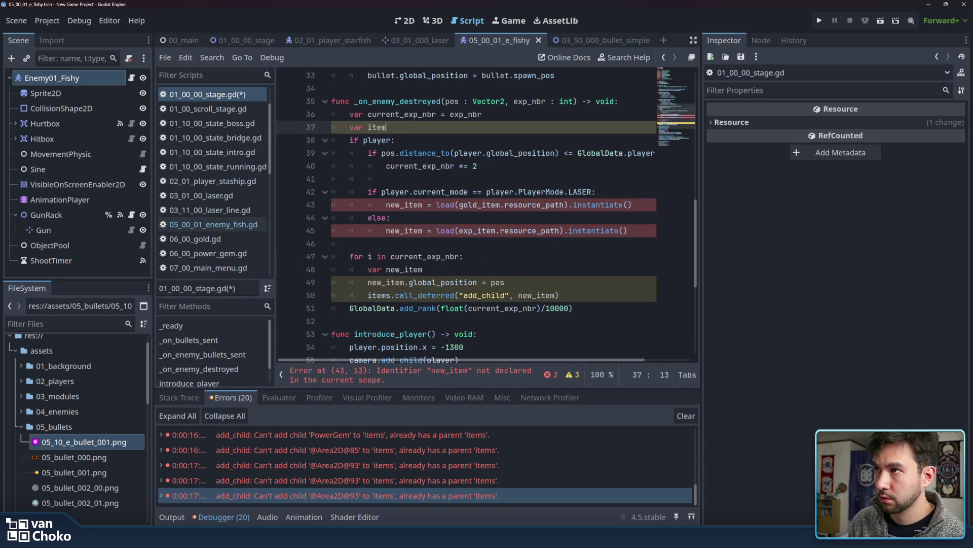
text(_data)
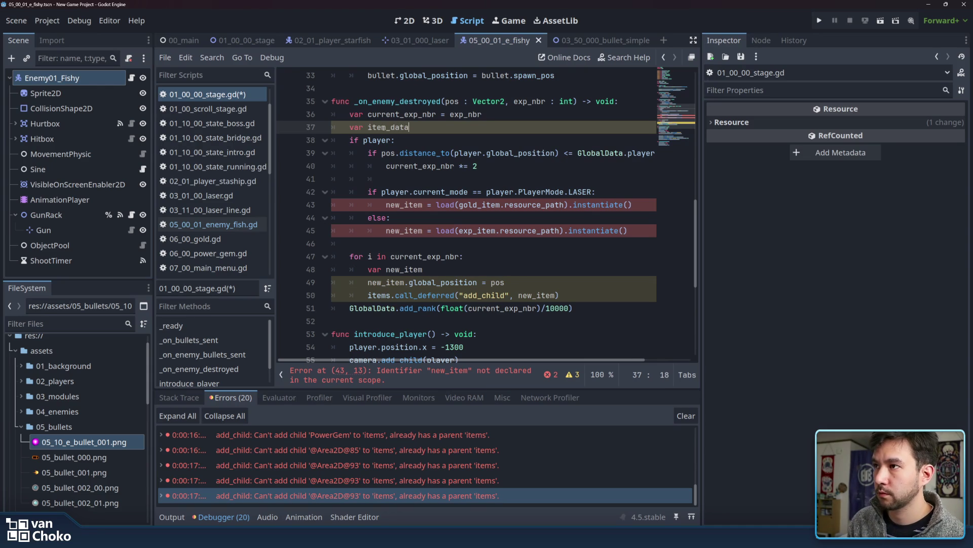
double_click(407, 204)
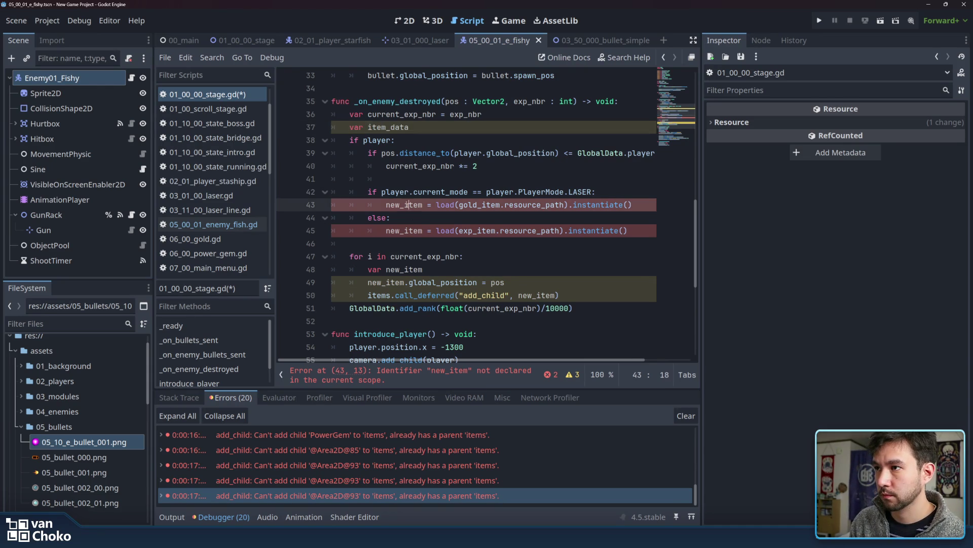
key(ctrl+v)
double_click(410, 230)
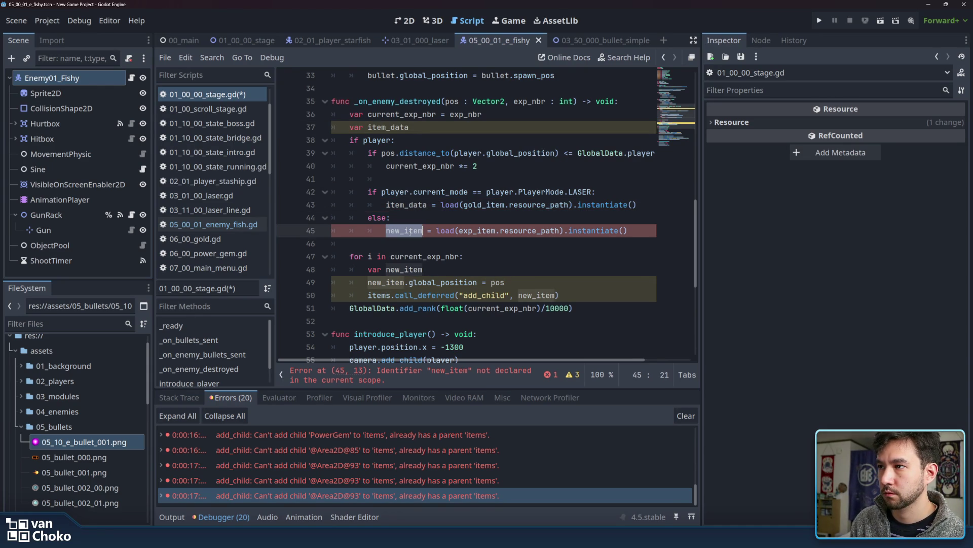
key(ctrl+v)
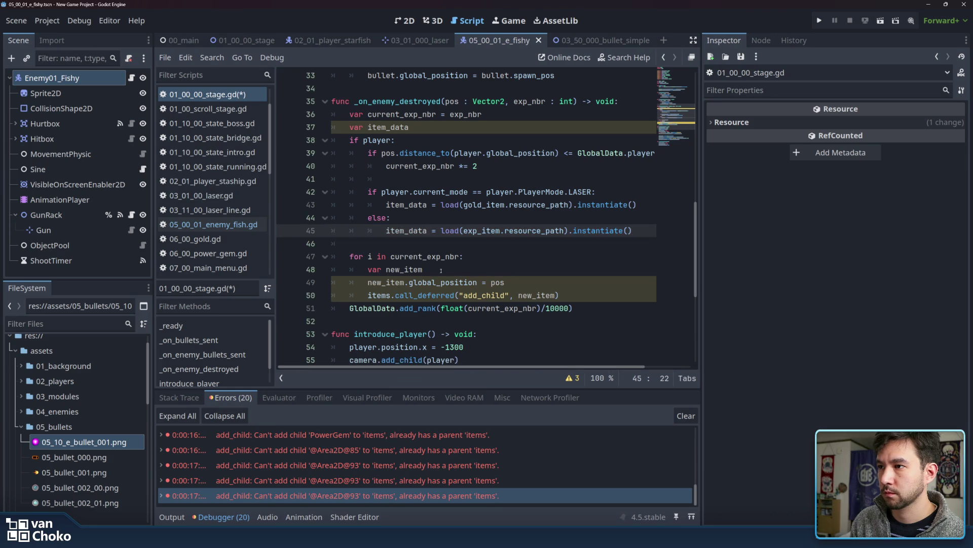
click(441, 270)
text(= i)
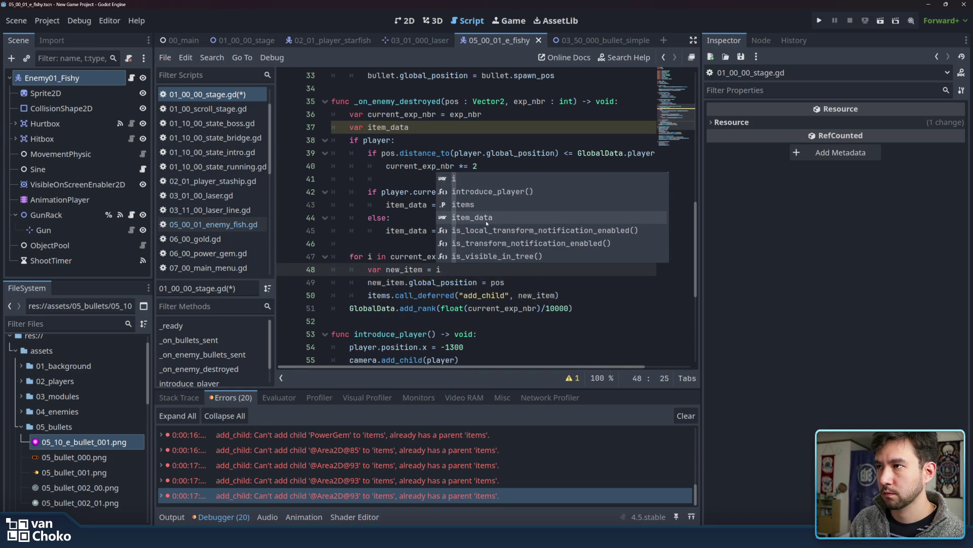
double_click(487, 219)
click(514, 257)
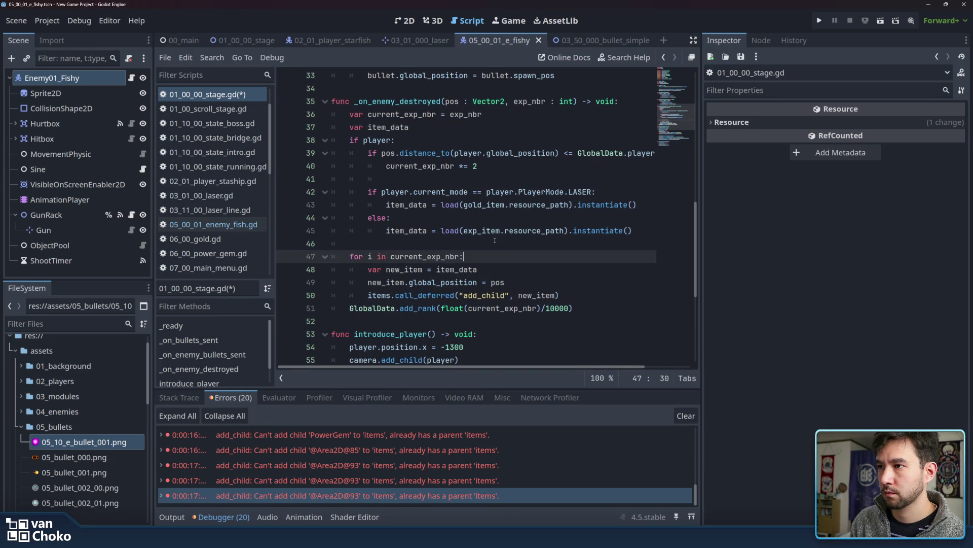
key(ctrl+s)
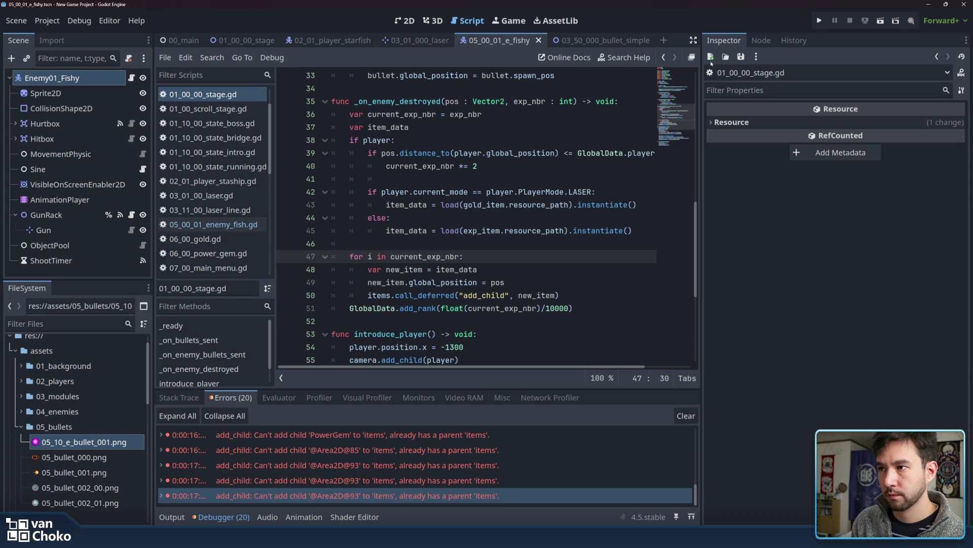
click(820, 21)
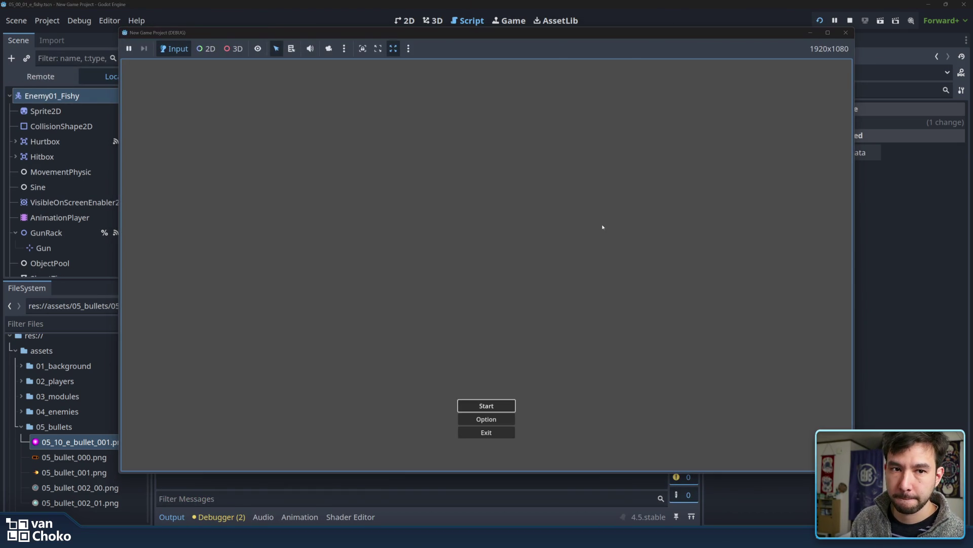
Step: Start Stage 1 and shoot fish until the game breaks at line 49 on a Nil global_position error
click(506, 400)
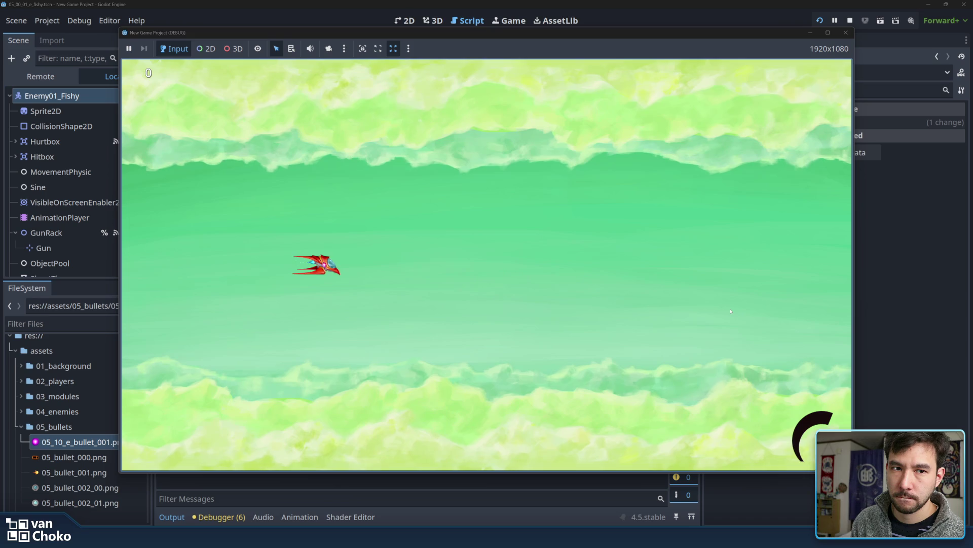
key(Up)
key(Right)
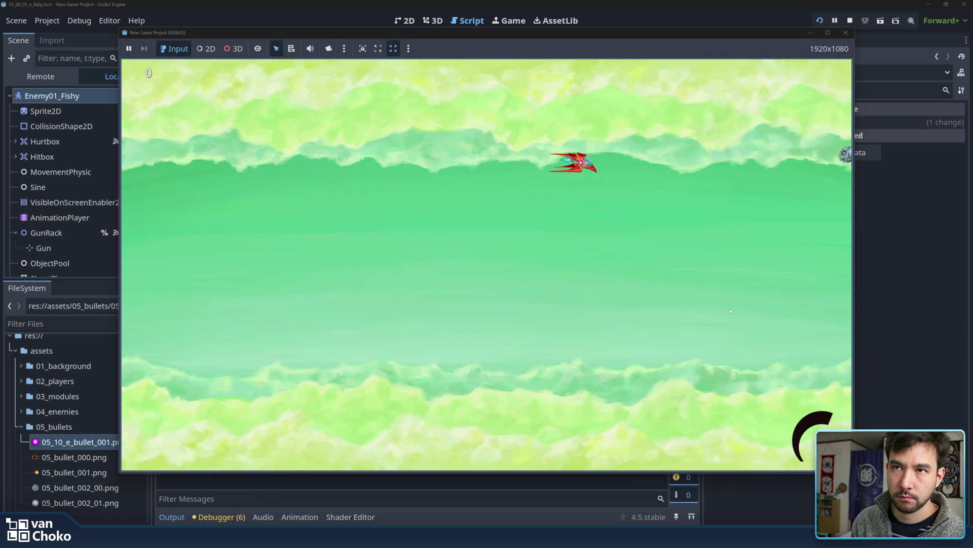
key(Left)
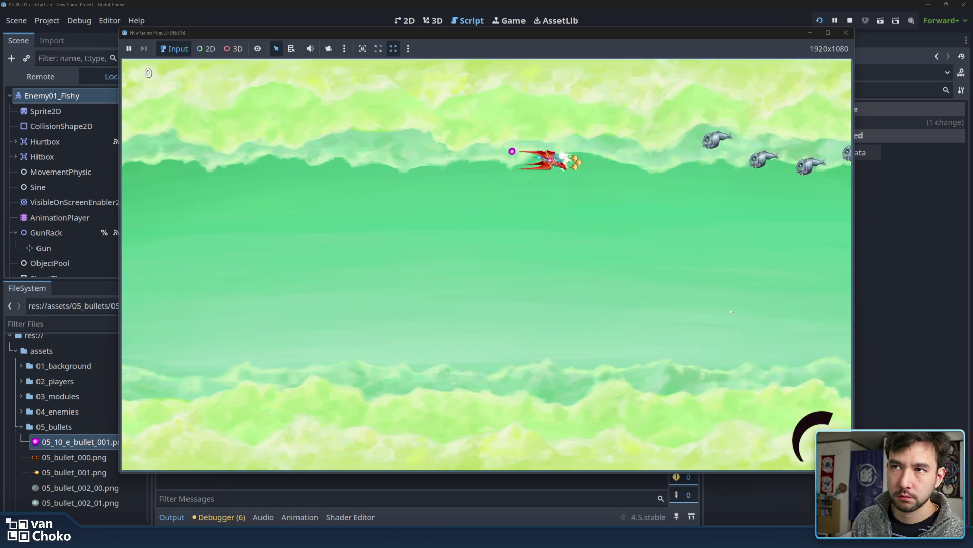
key(Up)
key(Left)
key(Down)
key(Right)
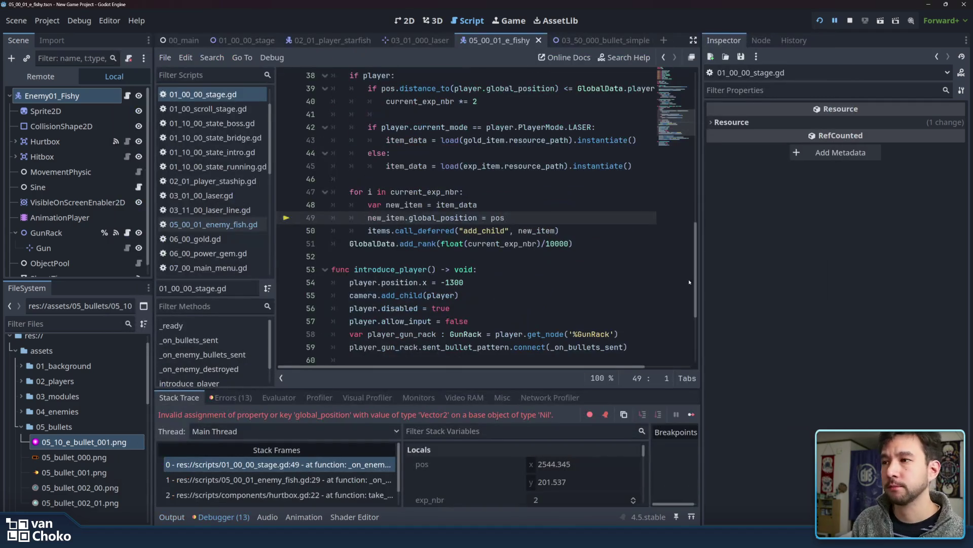
click(500, 255)
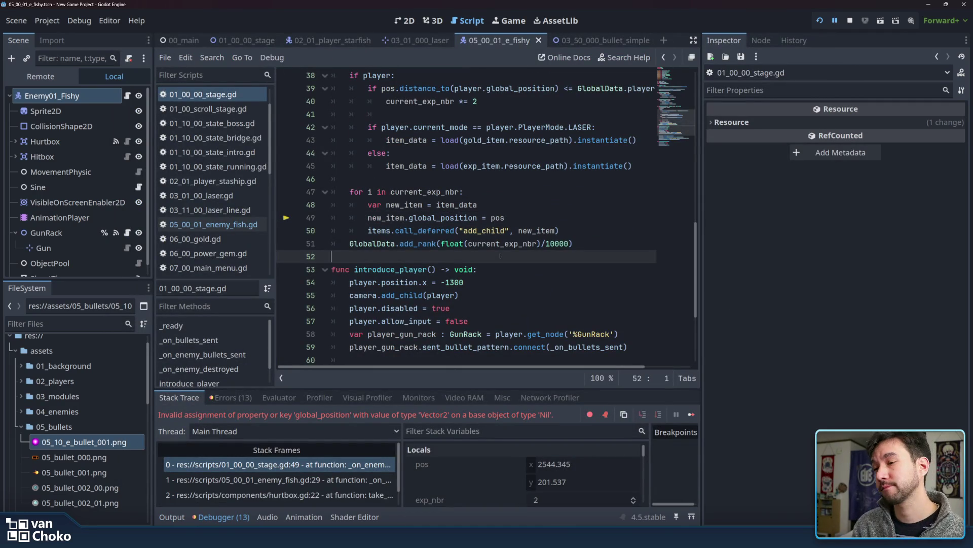
Step: Highlight every use of new_item around line 49 of the stage script
click(522, 243)
click(549, 217)
double_click(389, 219)
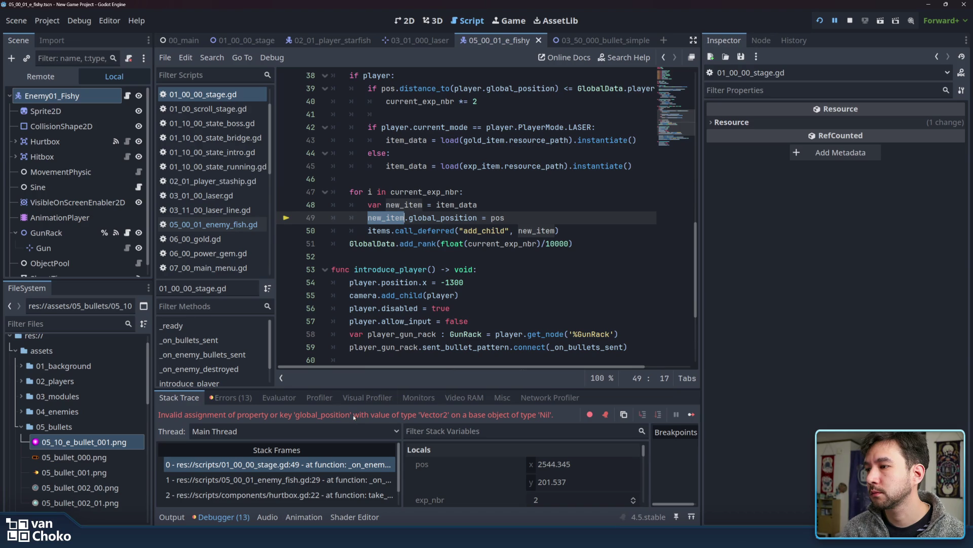
Step: View the Nil global_position error in the debugger's Errors list, then check new_item's current value
click(231, 397)
scroll(424, 473, down, 1)
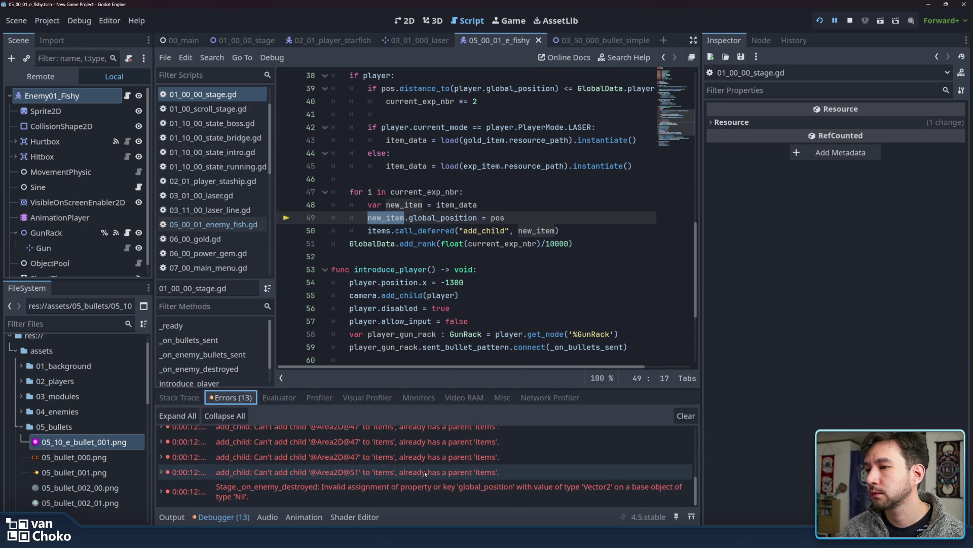
click(414, 491)
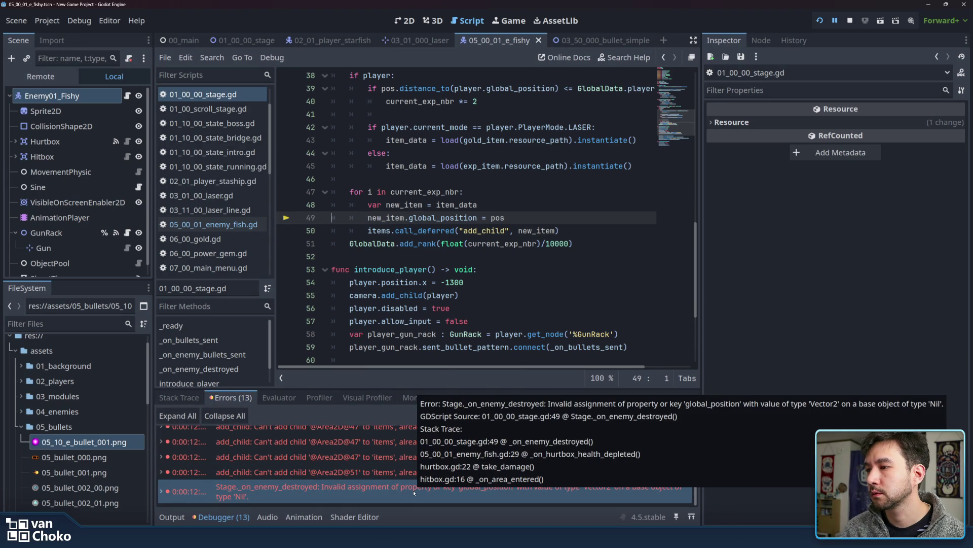
click(424, 269)
scroll(410, 296, up, 2)
click(392, 282)
mouse_move(392, 283)
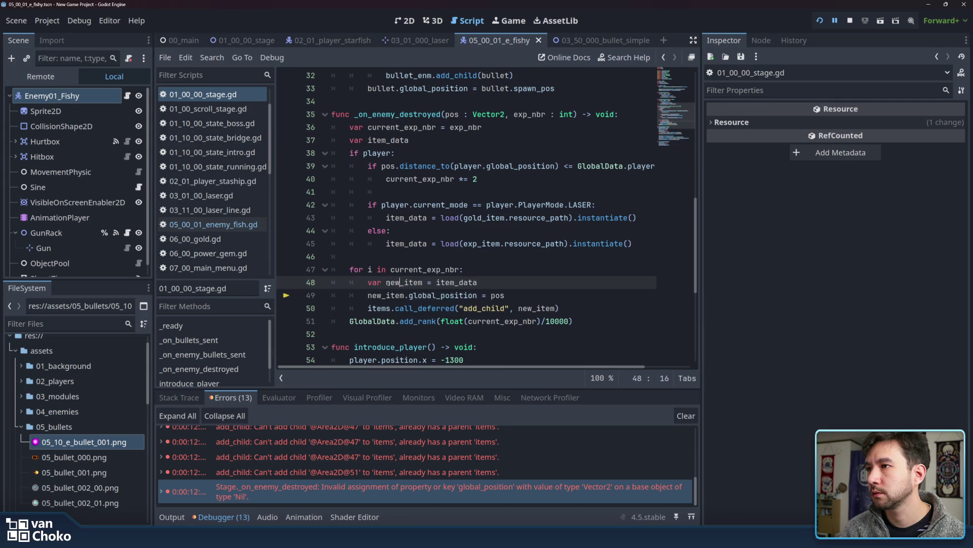
Step: Move .instantiate() from line 43 to item_data on line 48, and remove it from line 45
double_click(392, 243)
double_click(406, 218)
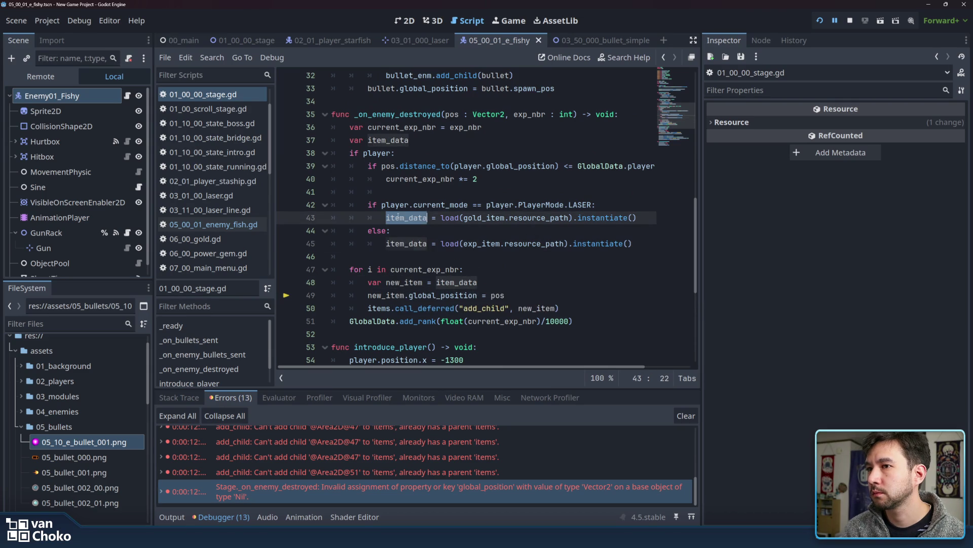
click(402, 244)
drag(574, 218, 645, 218)
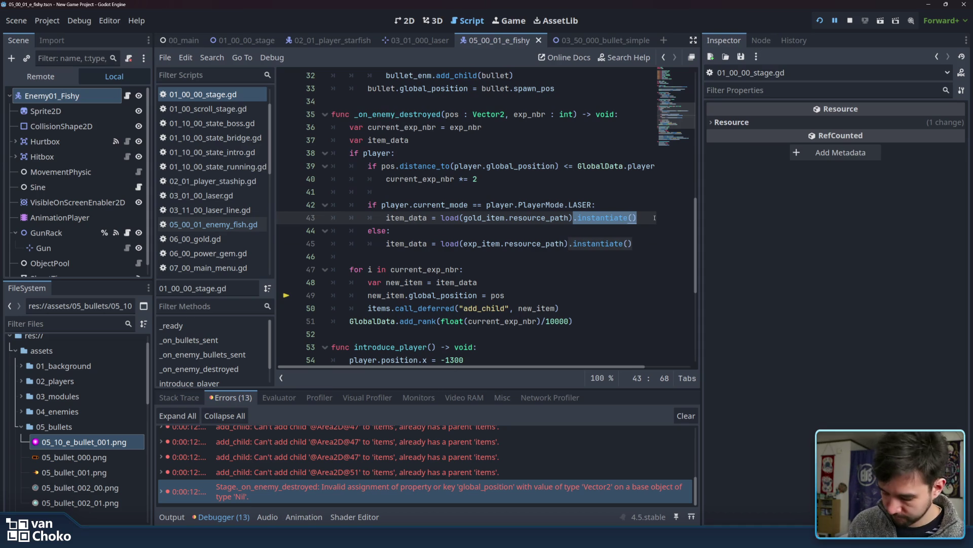
key(ctrl+x)
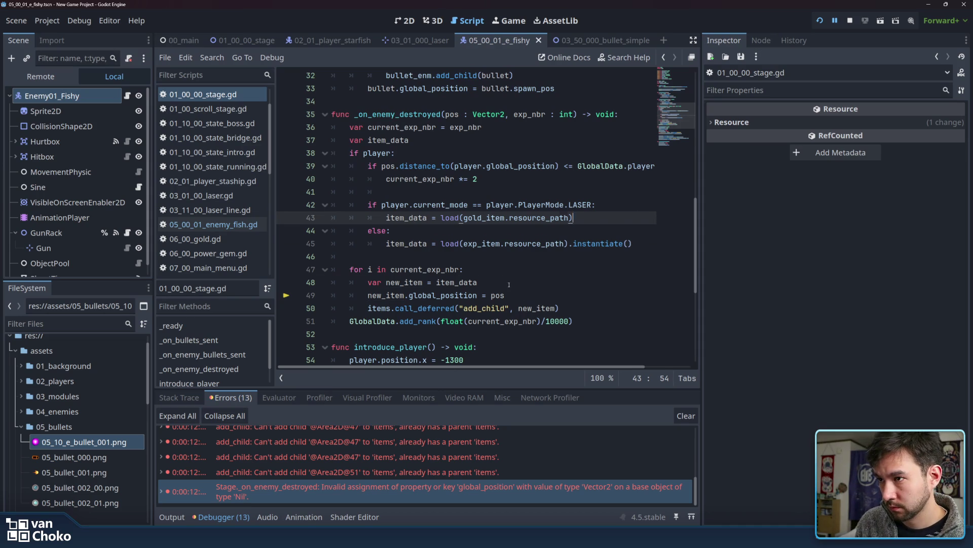
click(509, 282)
key(ctrl+v)
drag(651, 246, 569, 248)
key(BackSpace)
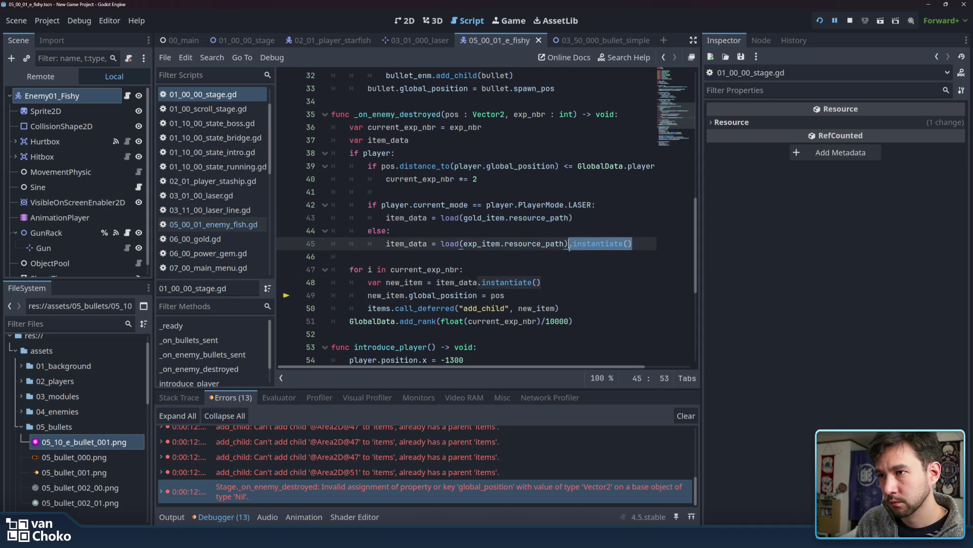
Step: Save the stage script and stop the running game
click(575, 261)
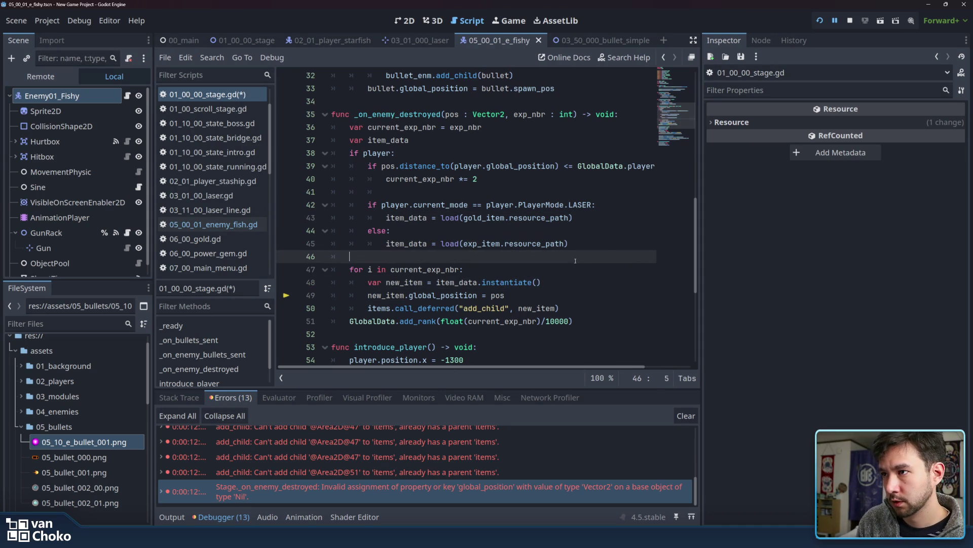
key(ctrl+s)
key(F8)
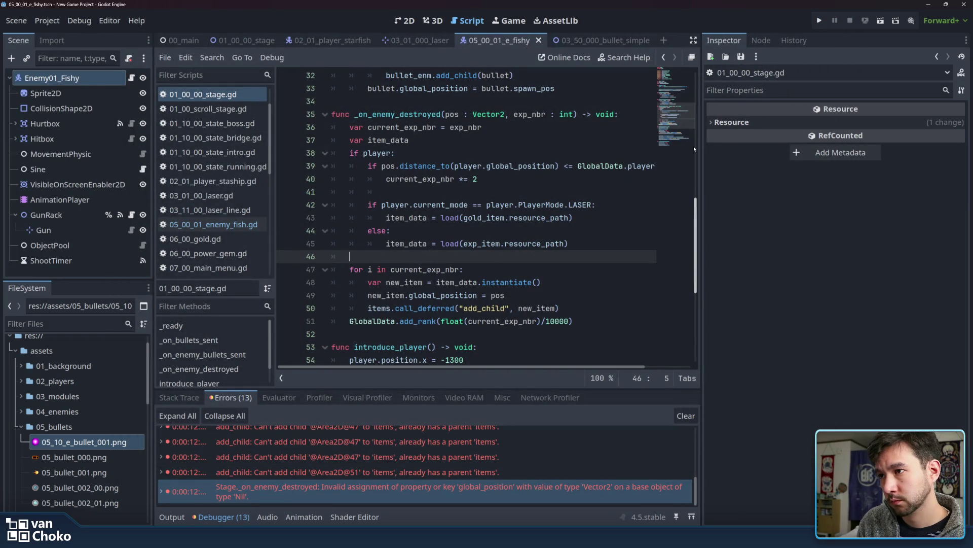
Step: Relaunch the game and fly toward the fish until the Nil instantiate error halts it at line 48
click(819, 20)
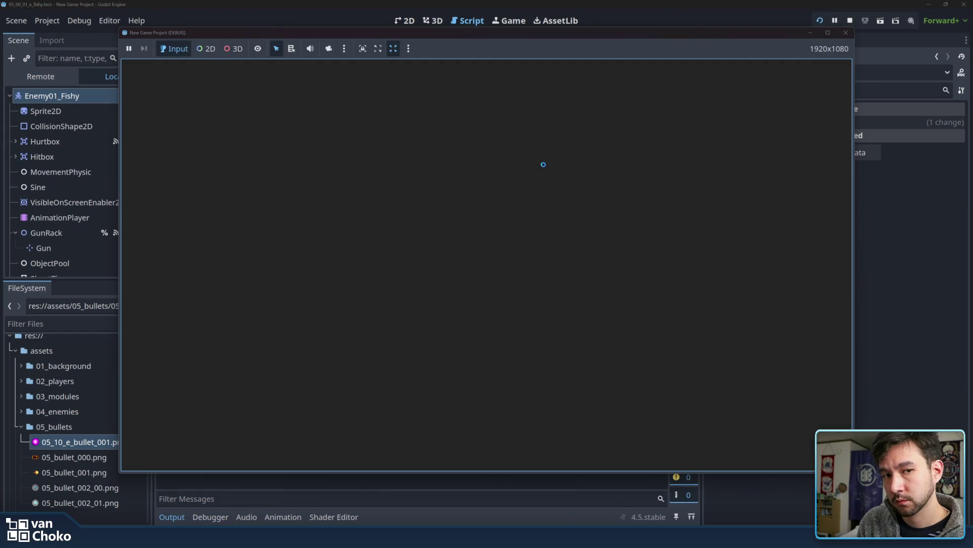
key(Return)
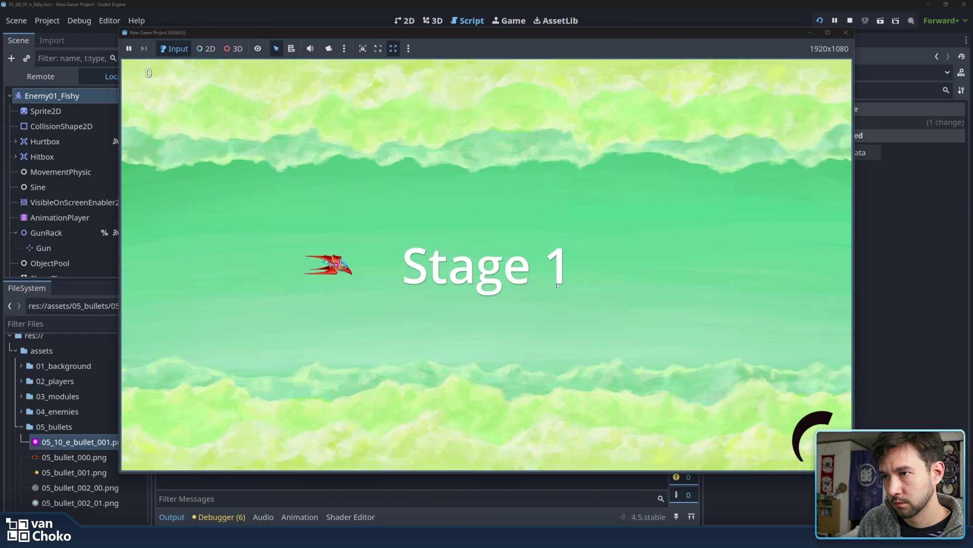
key(Right)
key(Up)
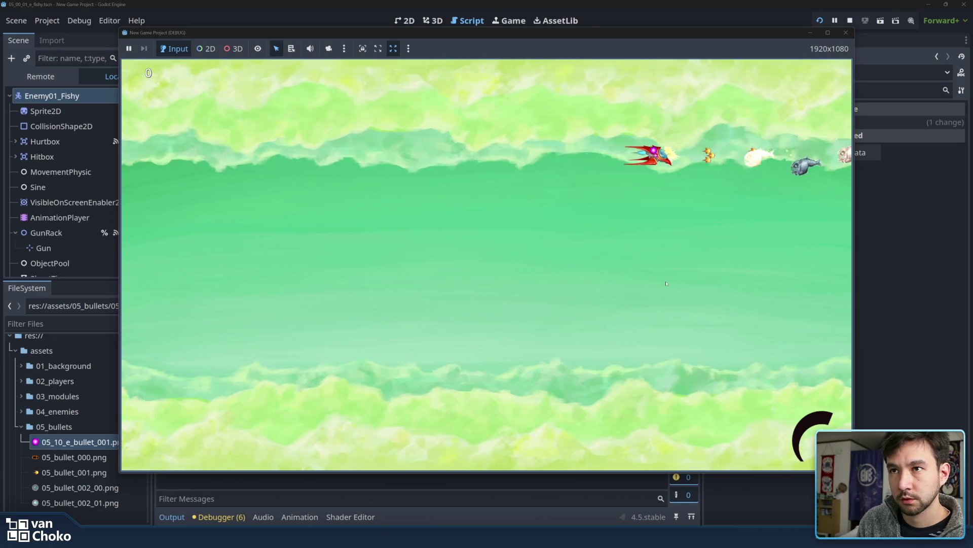
Step: Undo the stray 'aaaaaa' characters on line 48 and review the loop and else branch
text(aaaaaa)
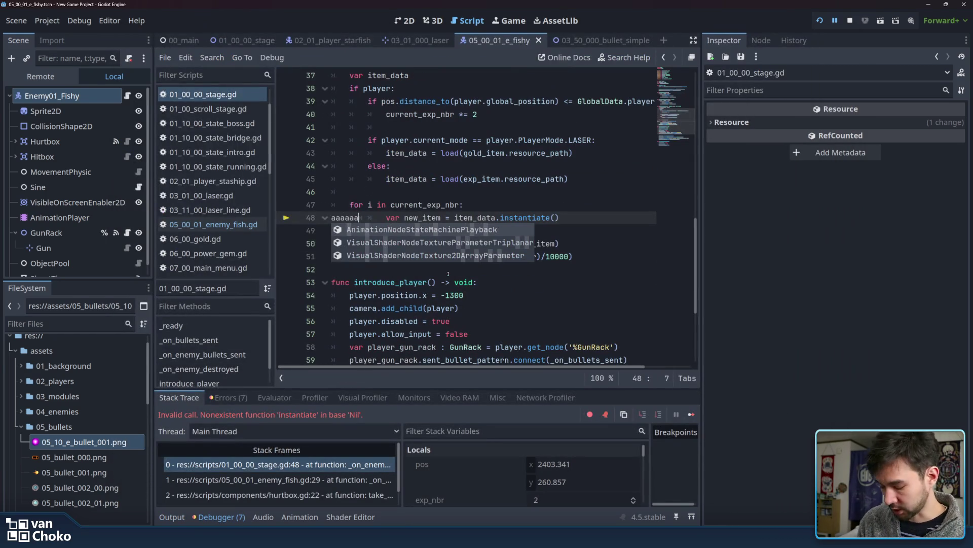
key(ctrl+z)
click(466, 211)
click(554, 215)
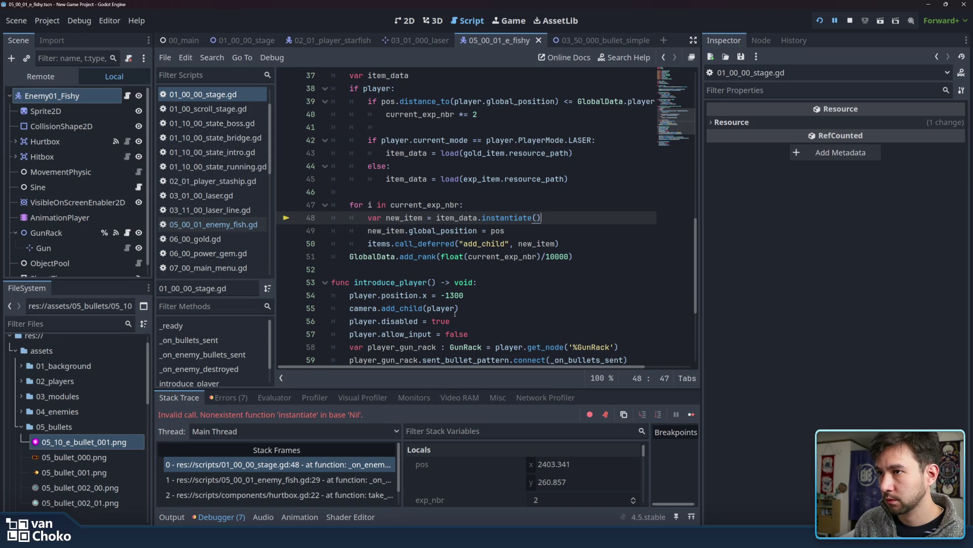
click(426, 205)
scroll(426, 205, up, 2)
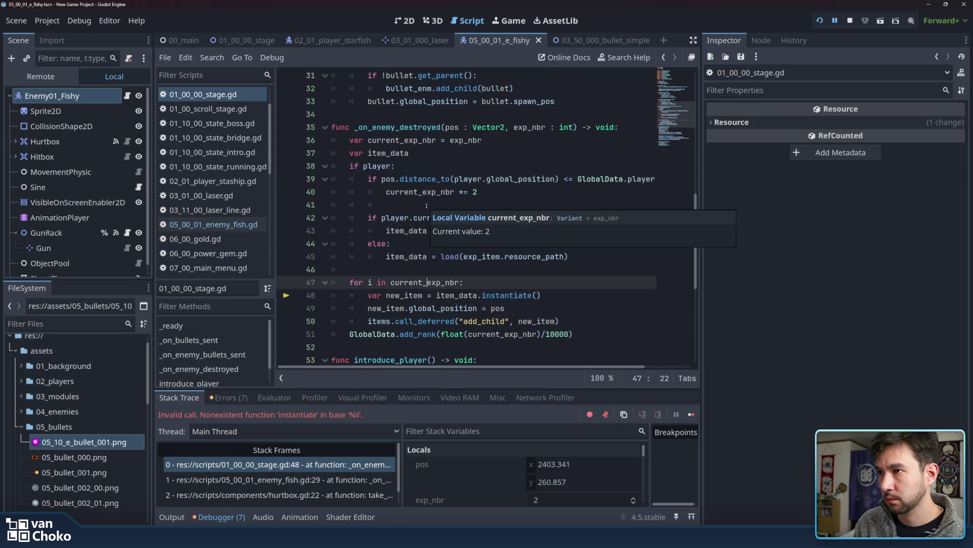
click(366, 245)
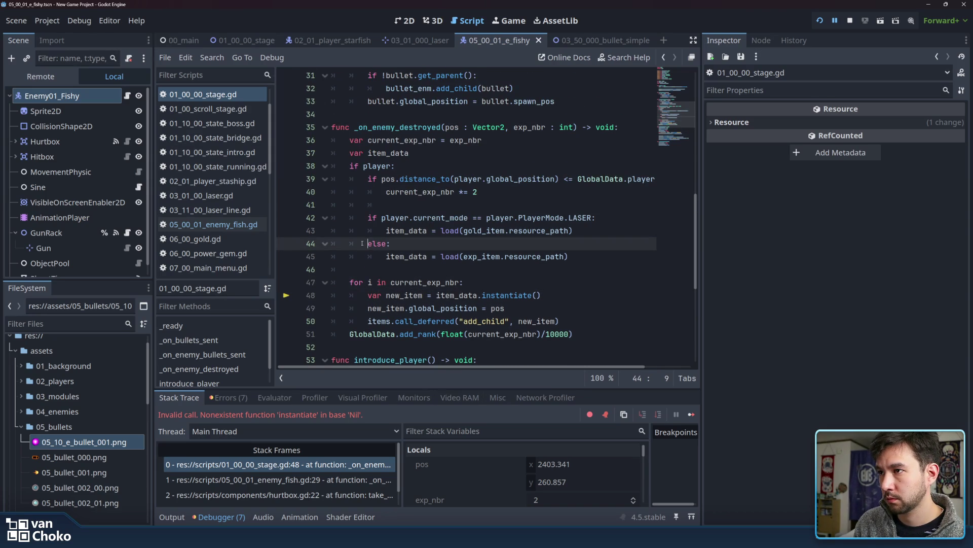
drag(362, 243, 350, 255)
click(365, 245)
Step: Copy load(exp_item.resource_path) in as item_data's default value and save the script
click(450, 257)
double_click(449, 257)
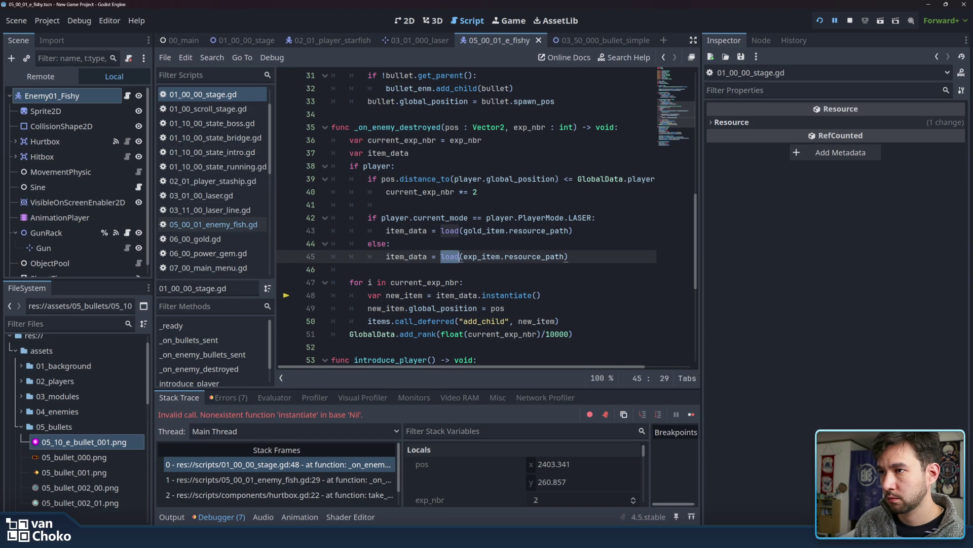
drag(450, 257, 569, 256)
right_click(554, 252)
click(543, 224)
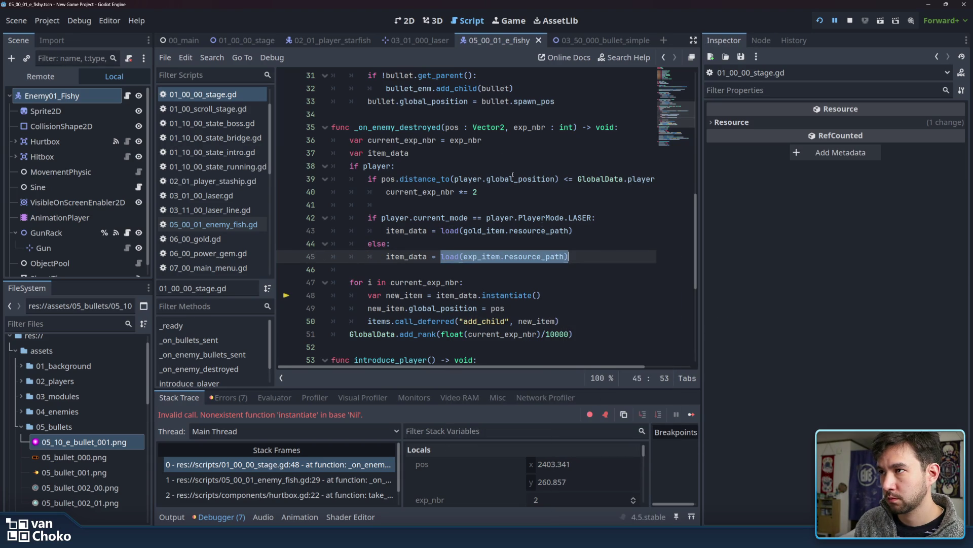
click(504, 155)
text(=)
key(ctrl+v)
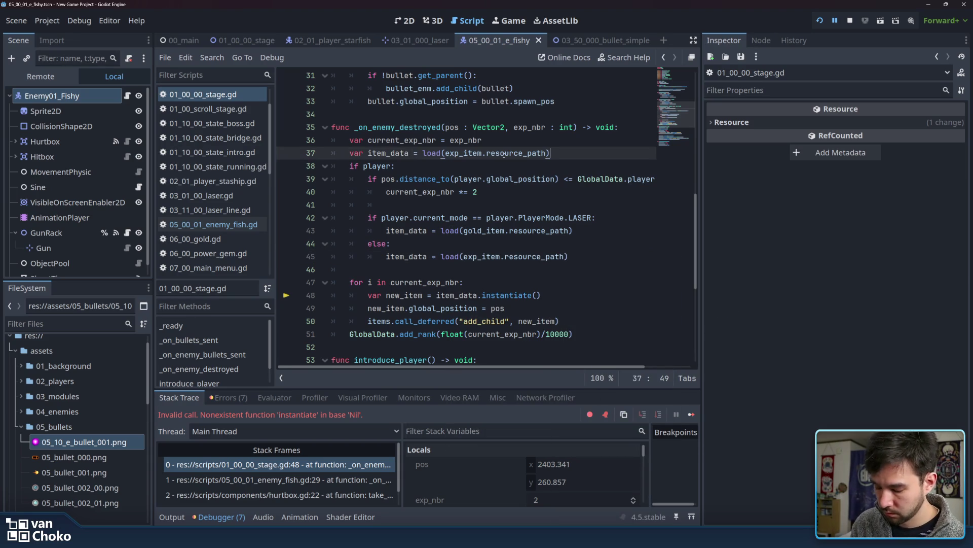
click(452, 167)
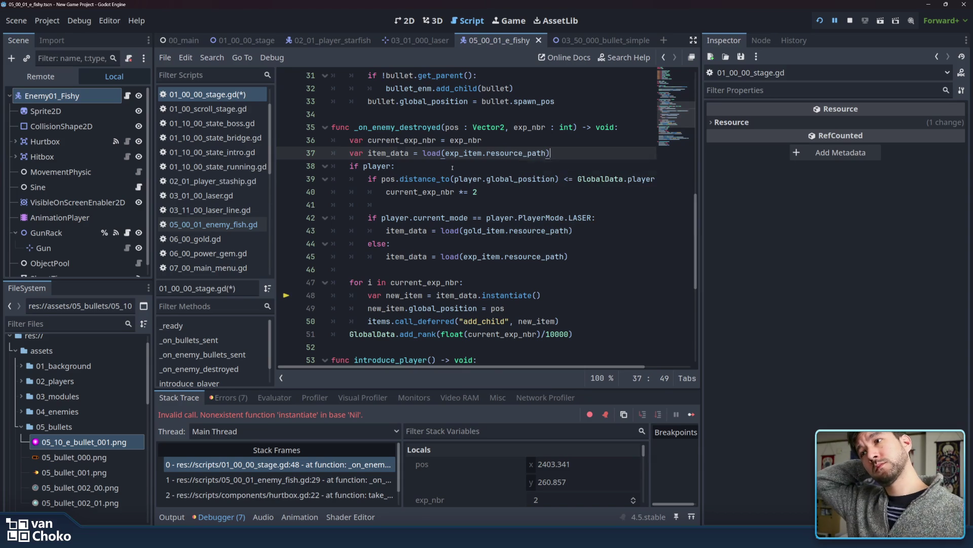
key(ctrl+s)
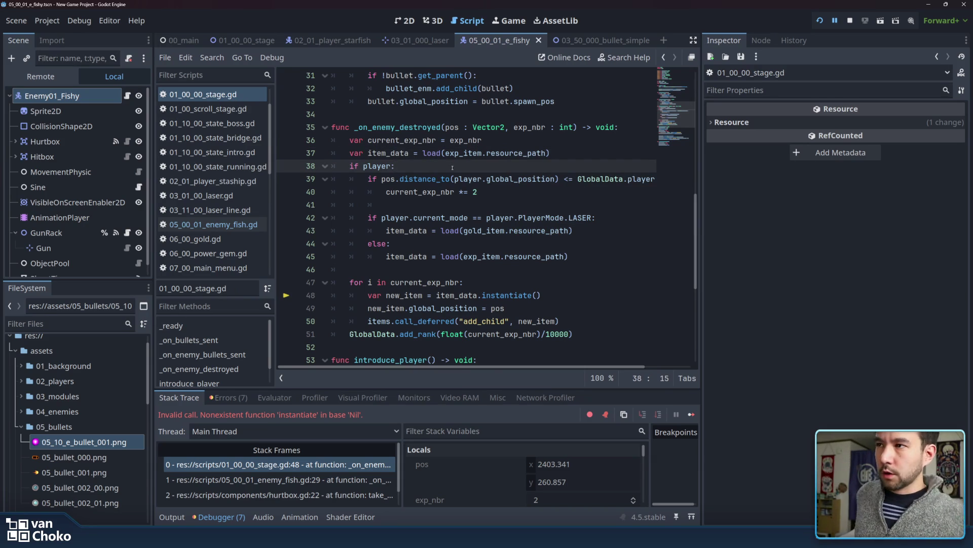
Step: Remove the load() wrapper from the item_data default and from the gold and exp item lines
click(445, 153)
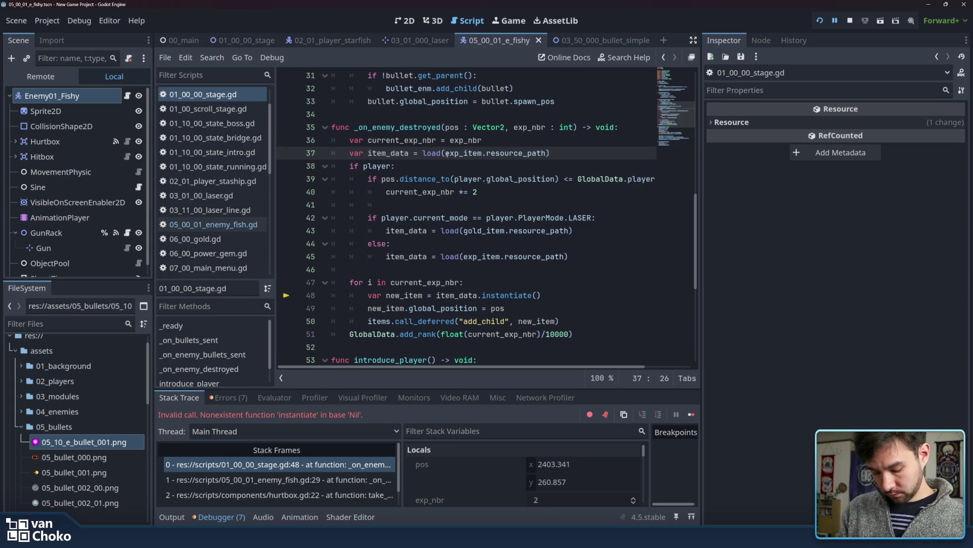
key(BackSpace)
key(BackSpace)
key(BackSpace)
click(542, 153)
key(BackSpace)
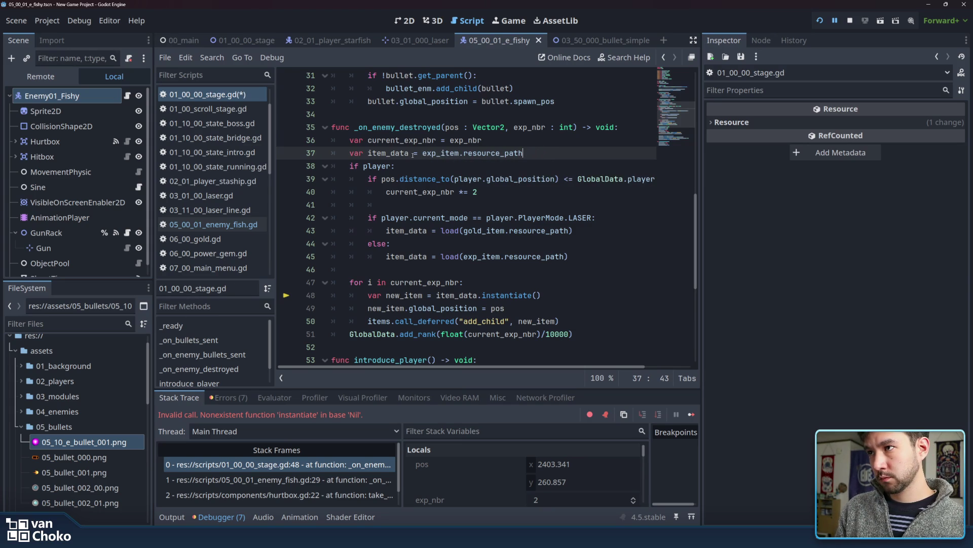
click(422, 153)
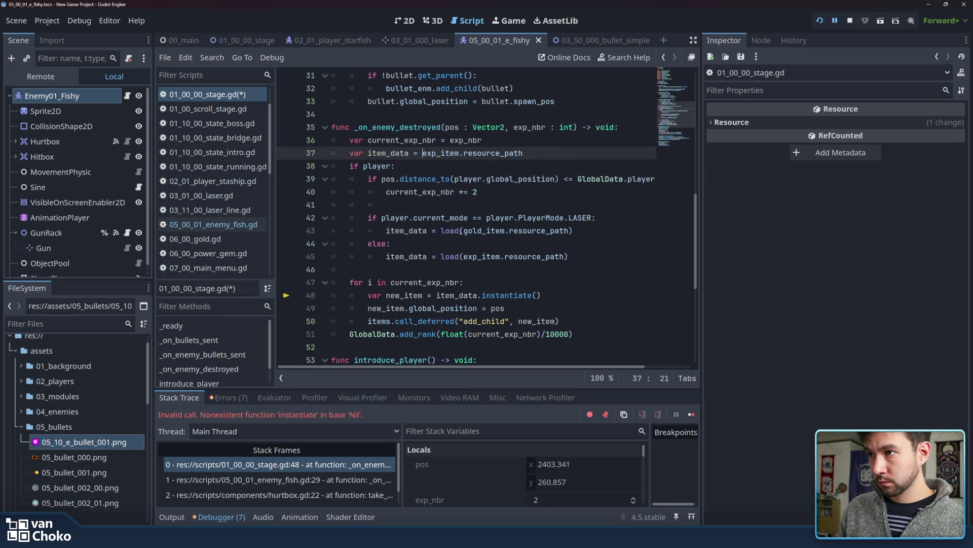
mouse_move(462, 232)
mouse_down()
mouse_move(440, 231)
mouse_move(459, 257)
mouse_move(440, 257)
mouse_up()
key(BackSpace)
key(BackSpace)
click(560, 231)
key(BackSpace)
click(561, 260)
key(BackSpace)
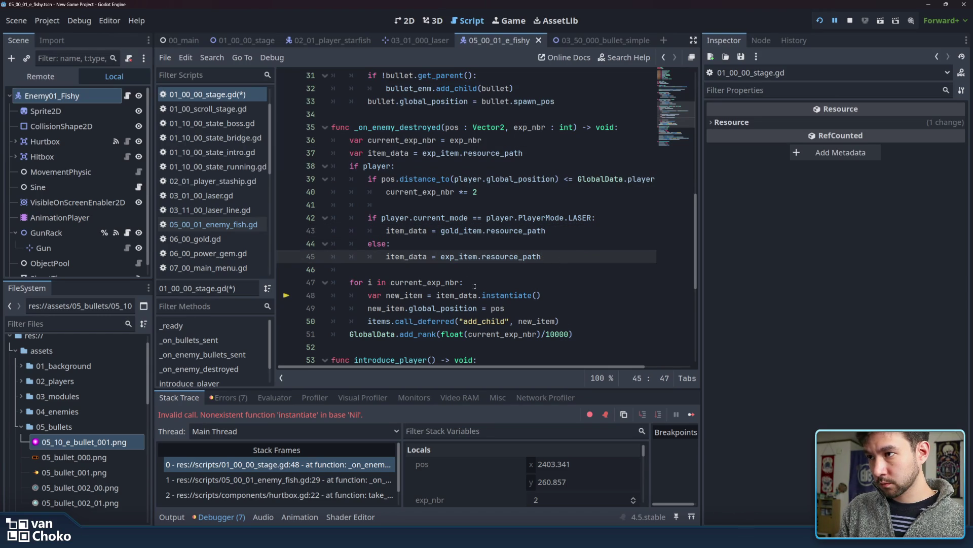
Step: Change line 48 to load(item_data).instantiate() and save the stage script
click(436, 295)
text(lo)
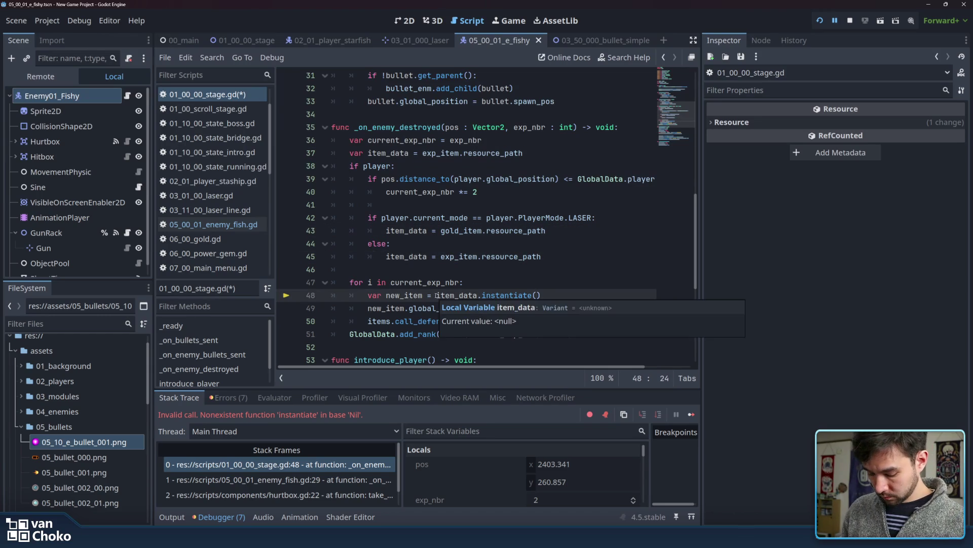
text(ad()
click(501, 295)
text())
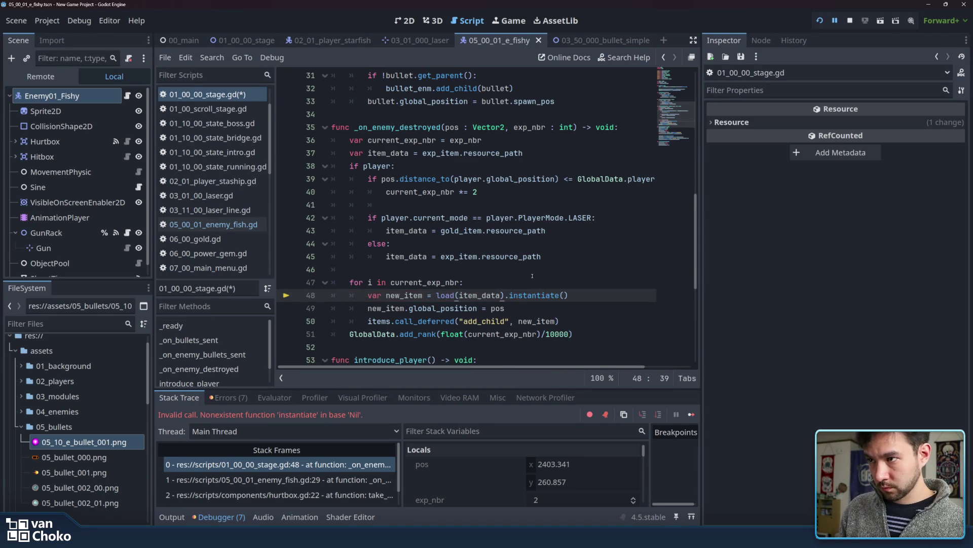
click(533, 276)
key(ctrl+s)
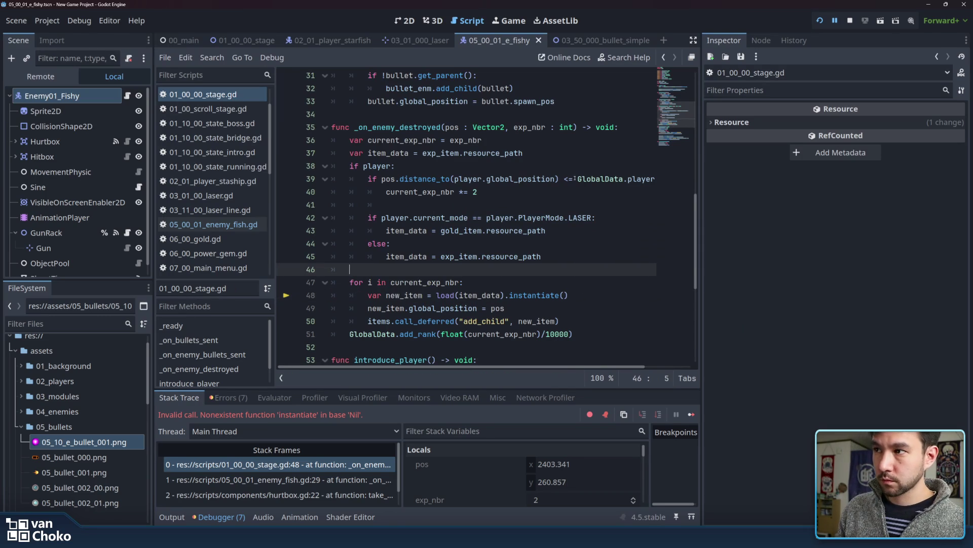
Step: Tidy the blank spacer line after line 40 and stop the debug session
click(608, 166)
drag(635, 205, 630, 196)
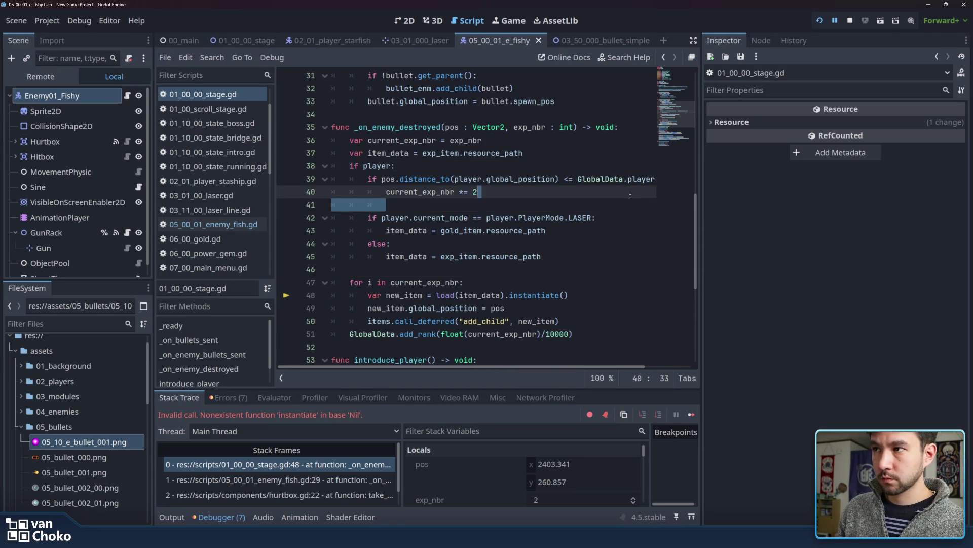
key(BackSpace)
click(619, 201)
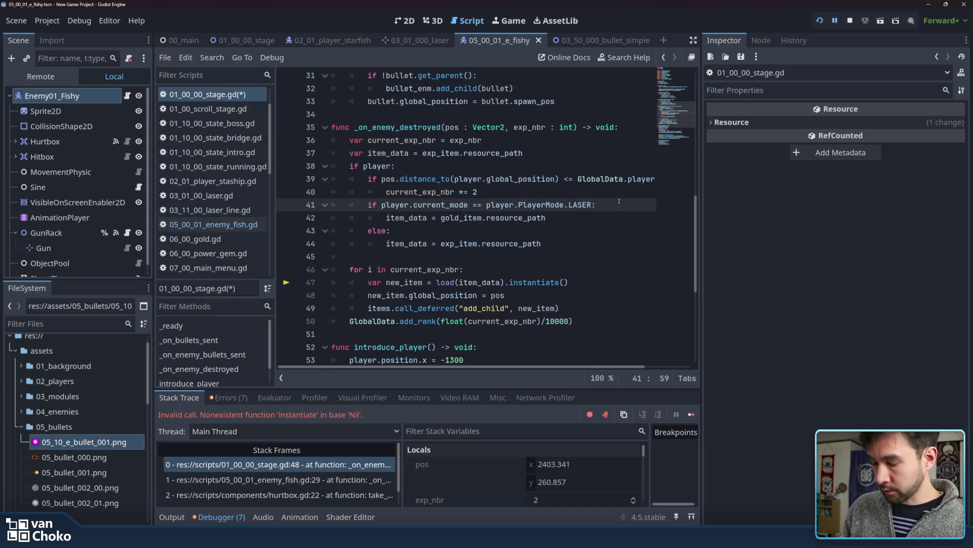
click(590, 191)
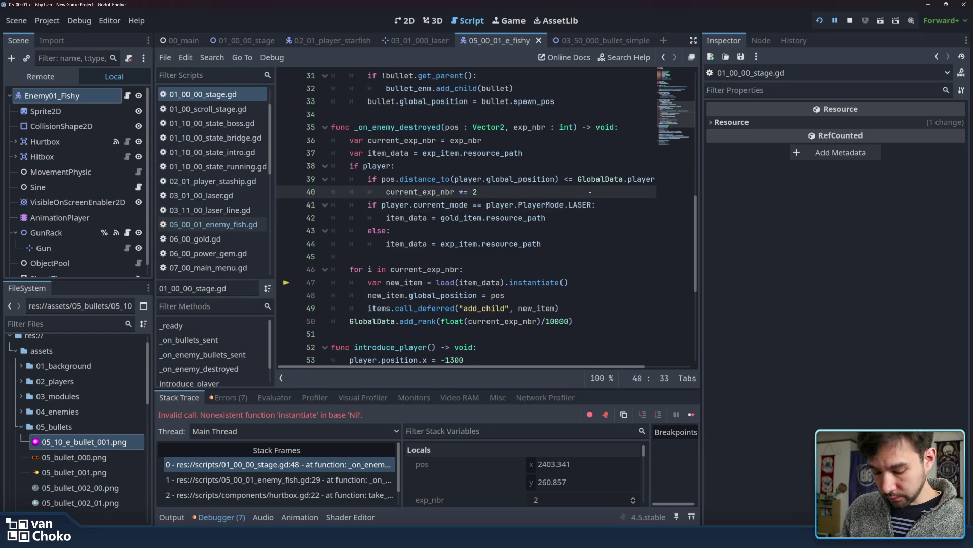
key(Return)
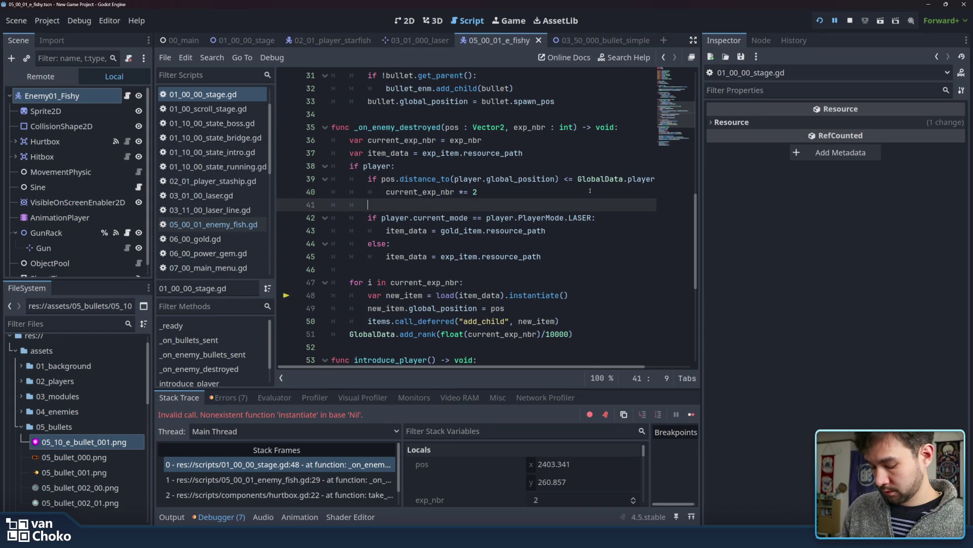
click(850, 20)
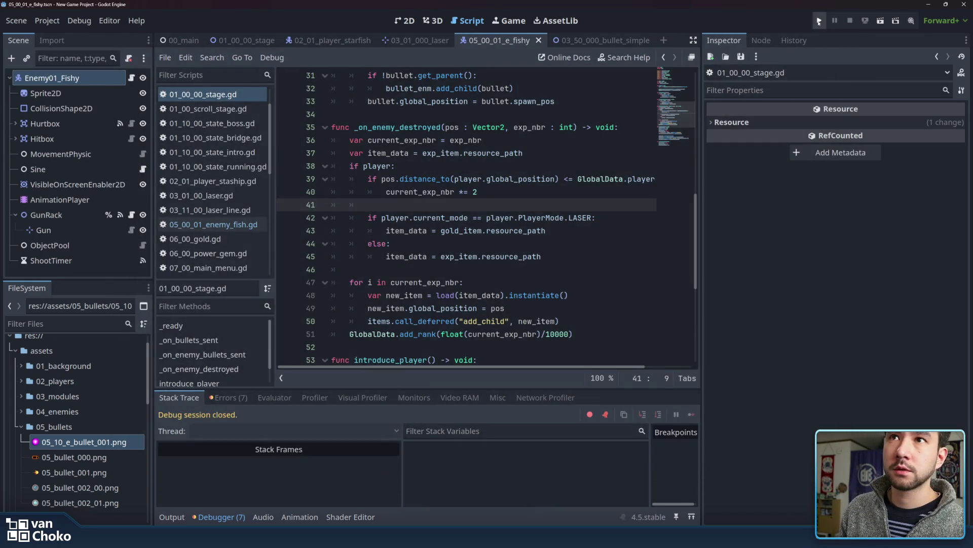
click(818, 21)
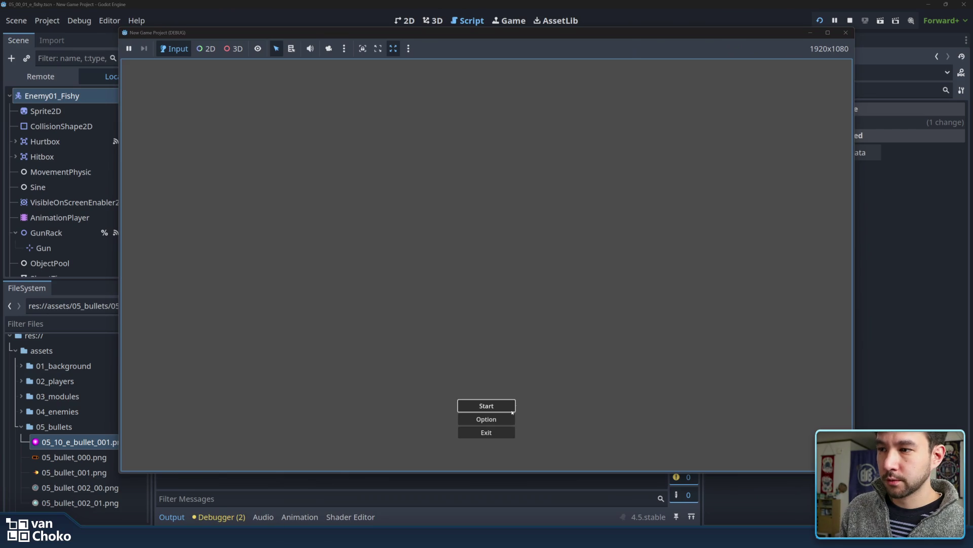
click(512, 411)
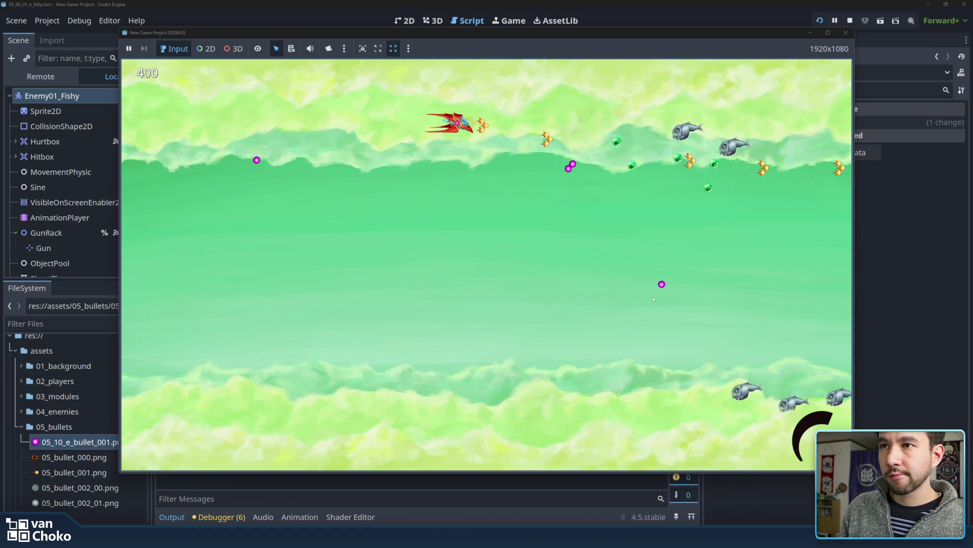
key(Down)
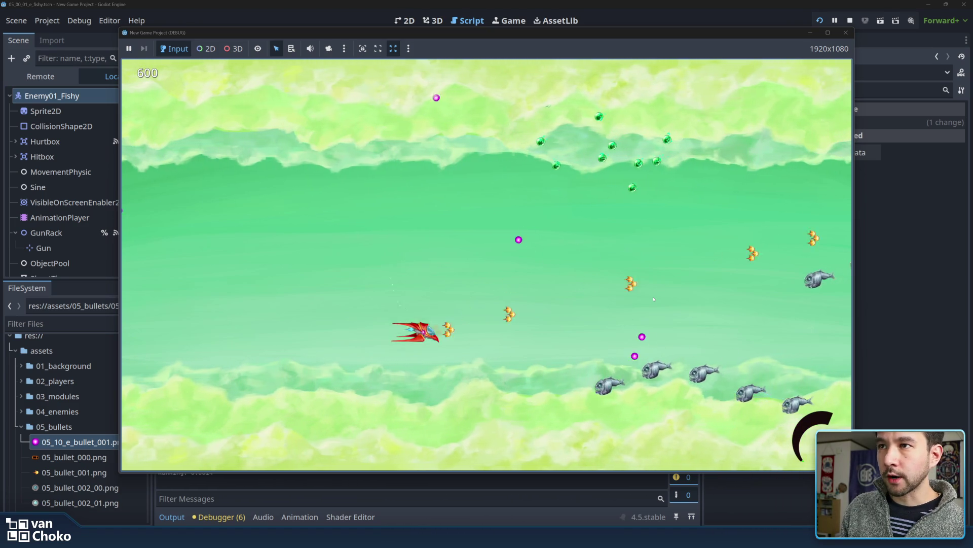
key(Up)
key(Left)
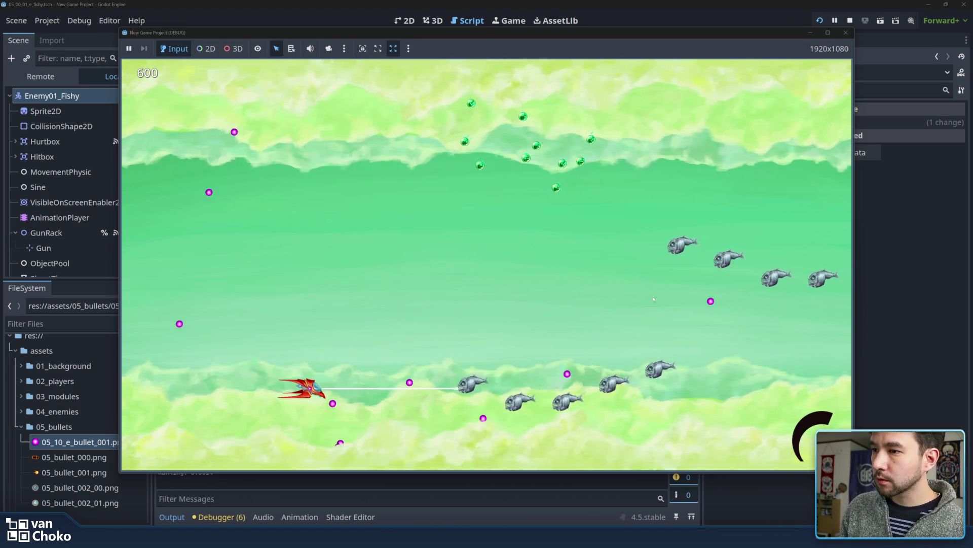
key(Right)
key(Up)
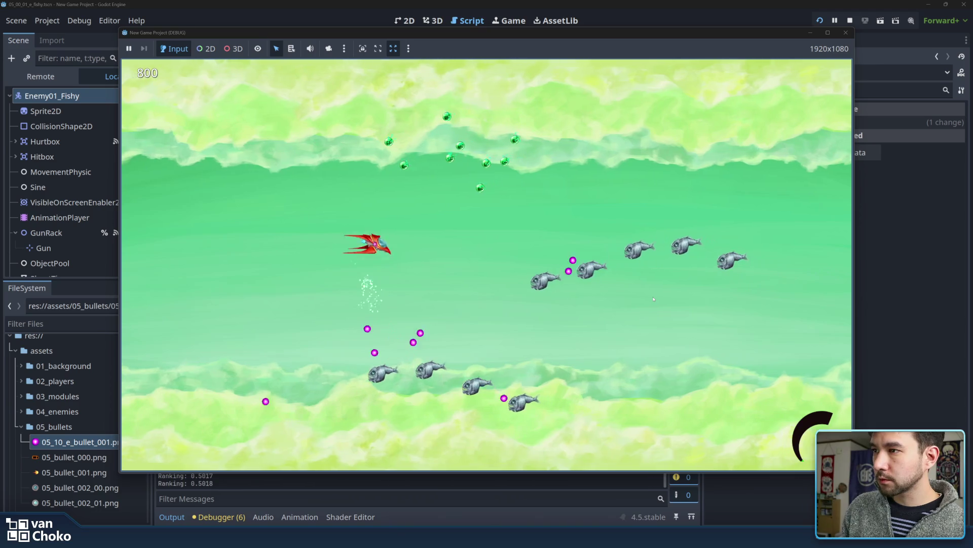
key(Right)
key(Left)
key(Down)
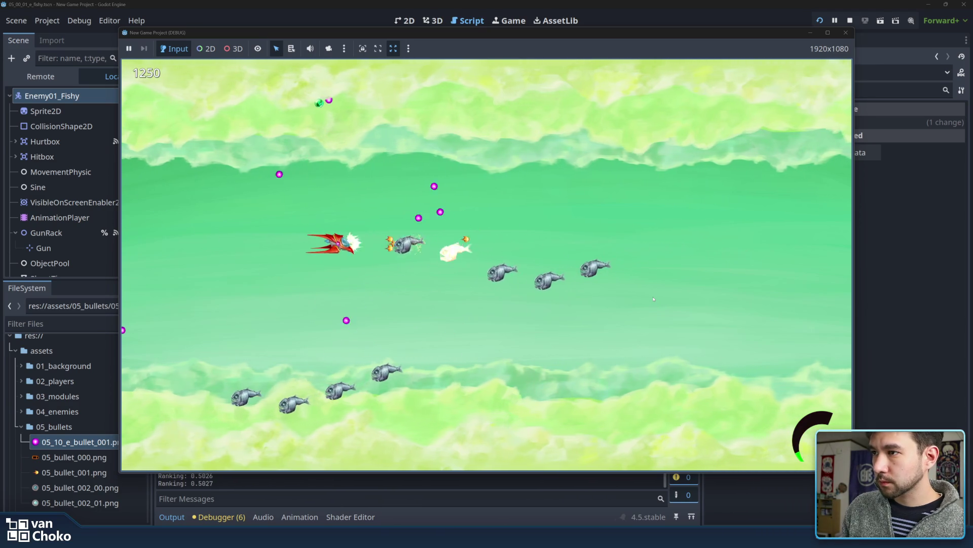
key(Right)
key(Up)
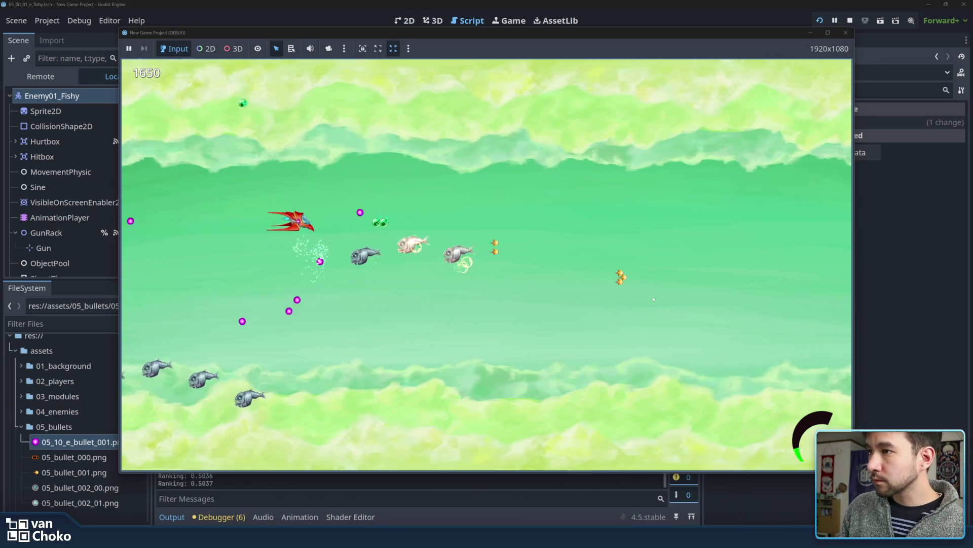
key(Left)
key(Down)
key(Down)
key(Right)
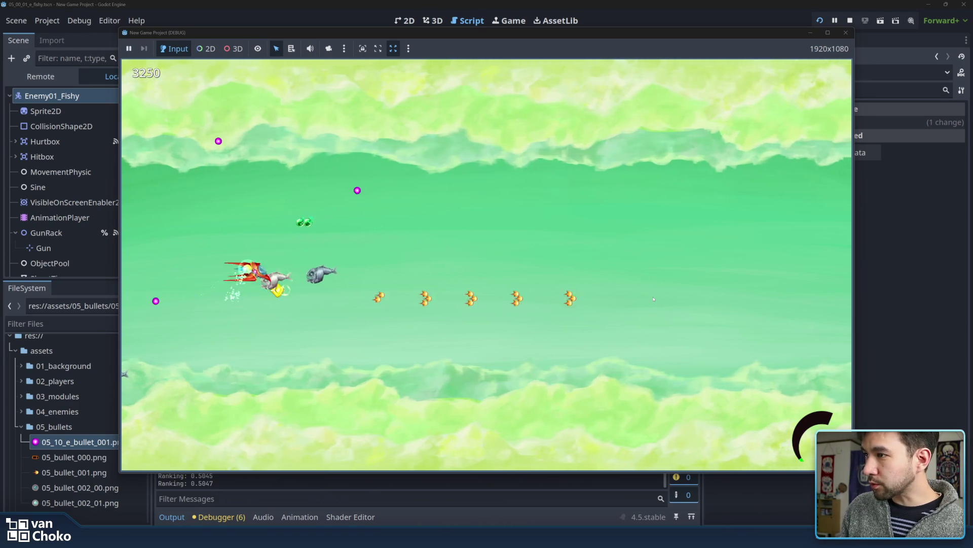
key(Up)
key(Left)
key(Right)
key(Down)
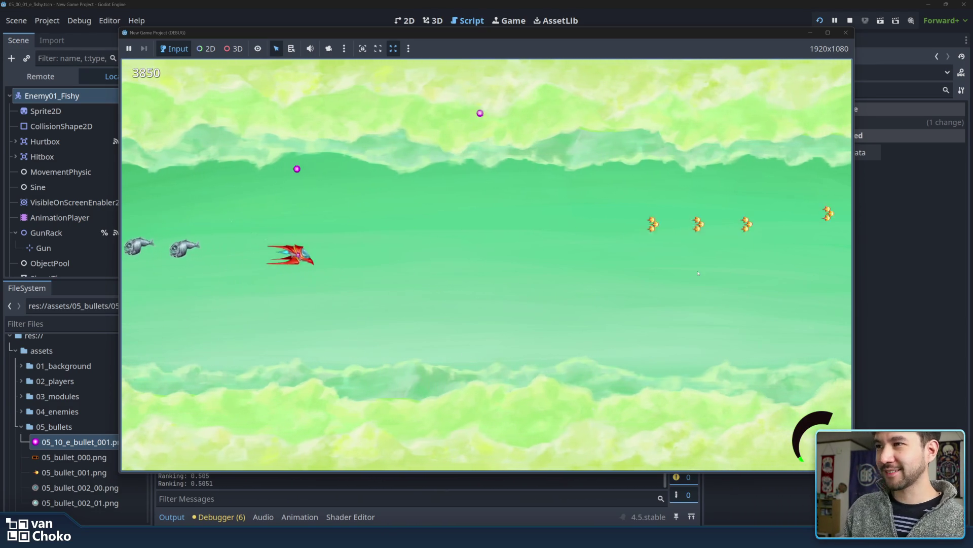
click(847, 33)
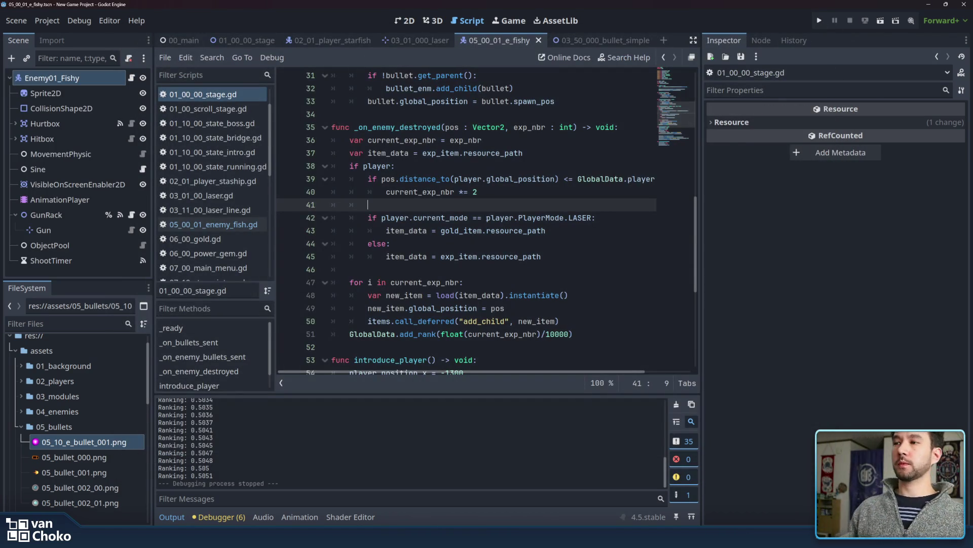
click(484, 217)
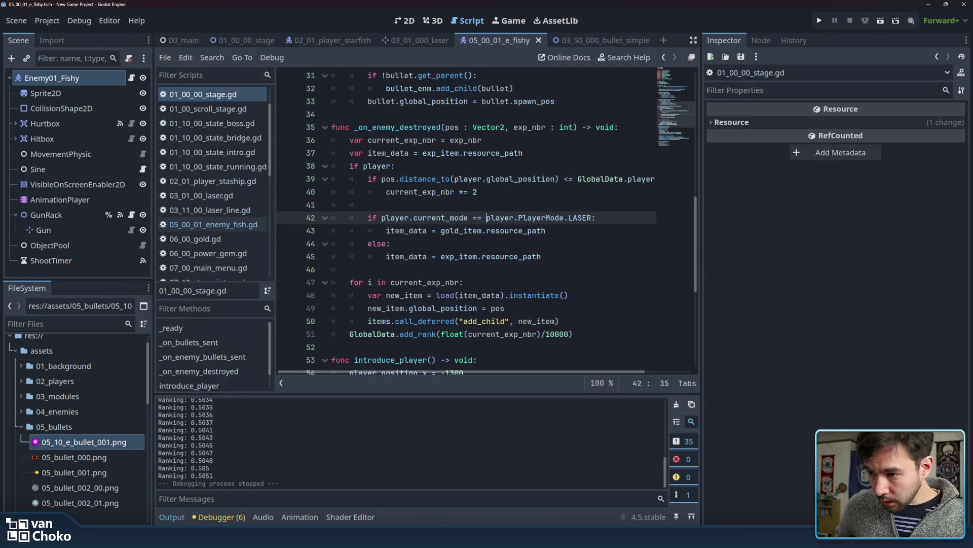
mouse_move(540, 537)
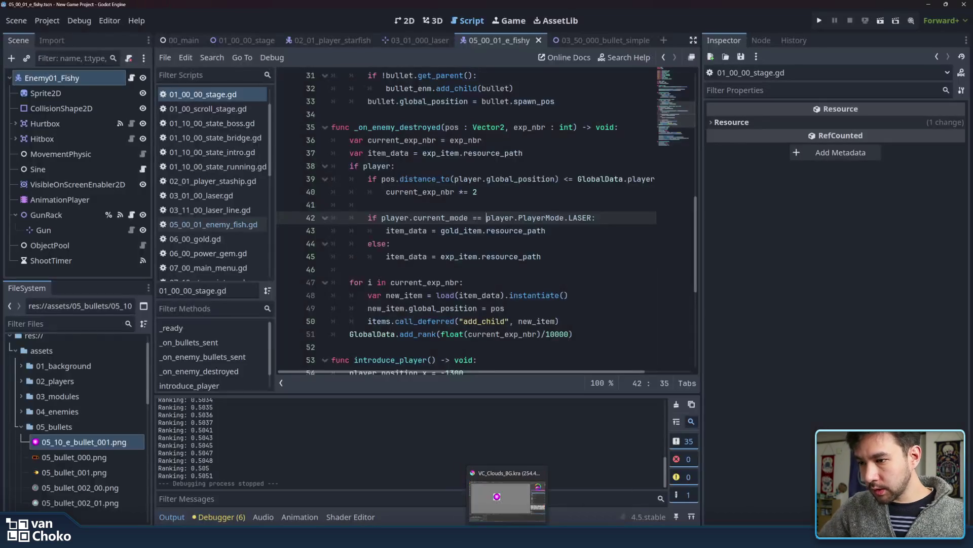
click(510, 295)
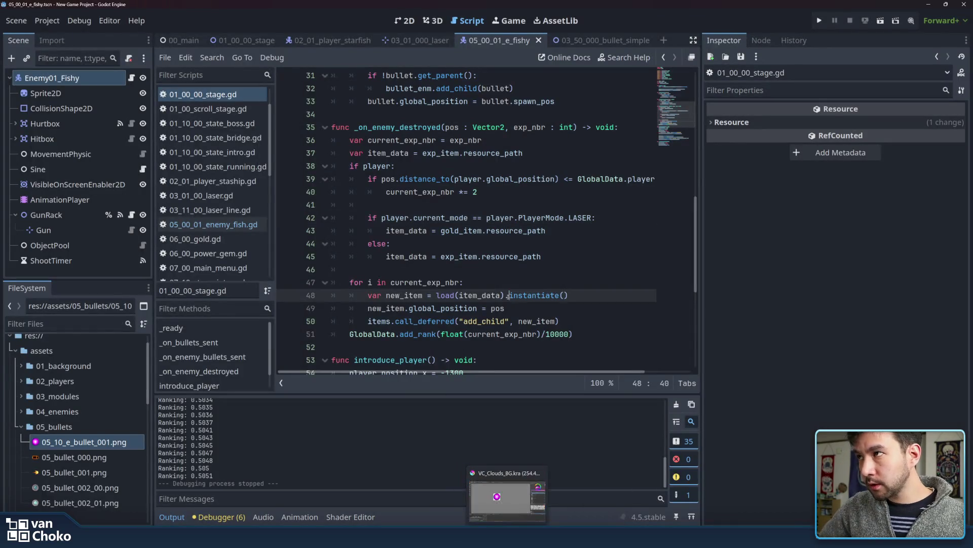
Step: Change _ranking in 00_global_data.gd from 0.5 to 0.01 and save the script
scroll(229, 115, up, 3)
click(229, 114)
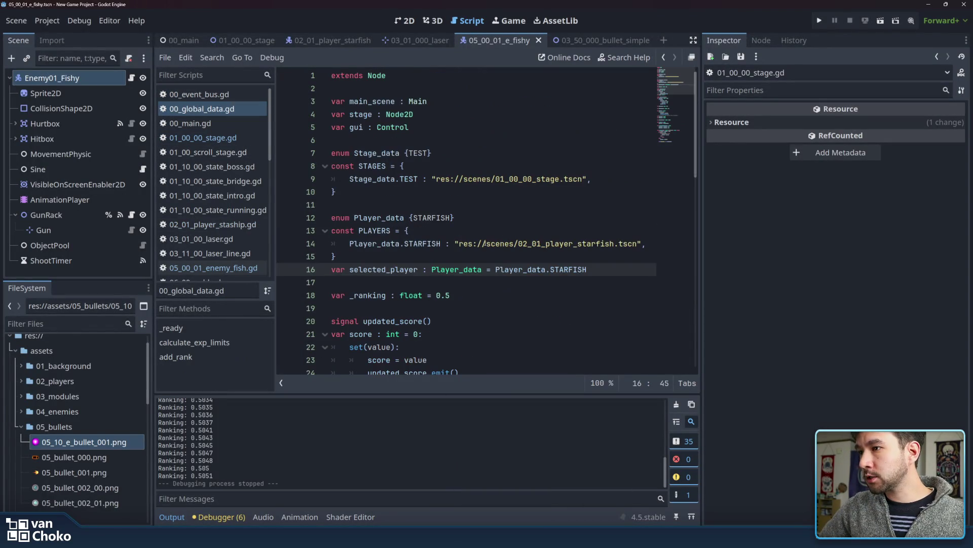
scroll(482, 236, down, 3)
click(466, 180)
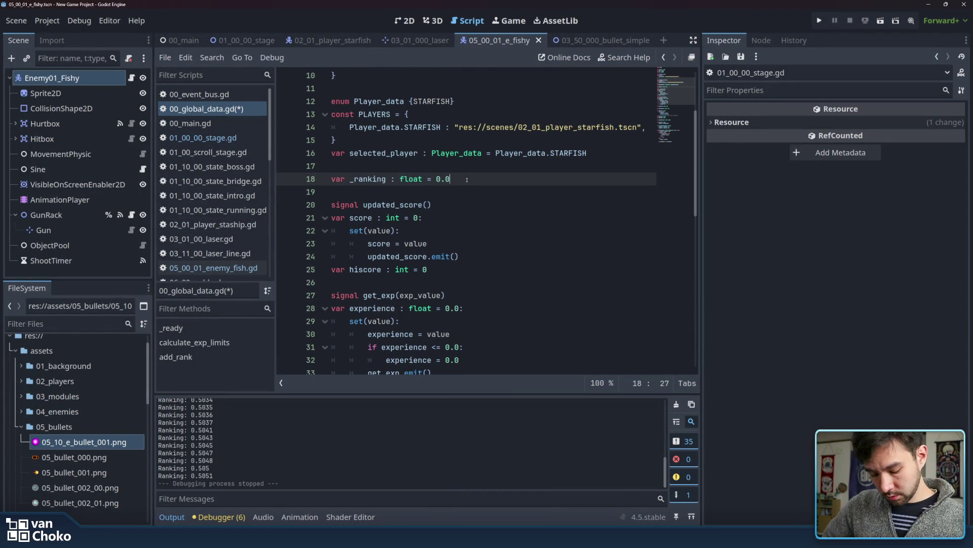
click(482, 193)
key(ctrl+s)
Step: Playtest the fish stage, flying the ship through the waves, then close the game
click(817, 21)
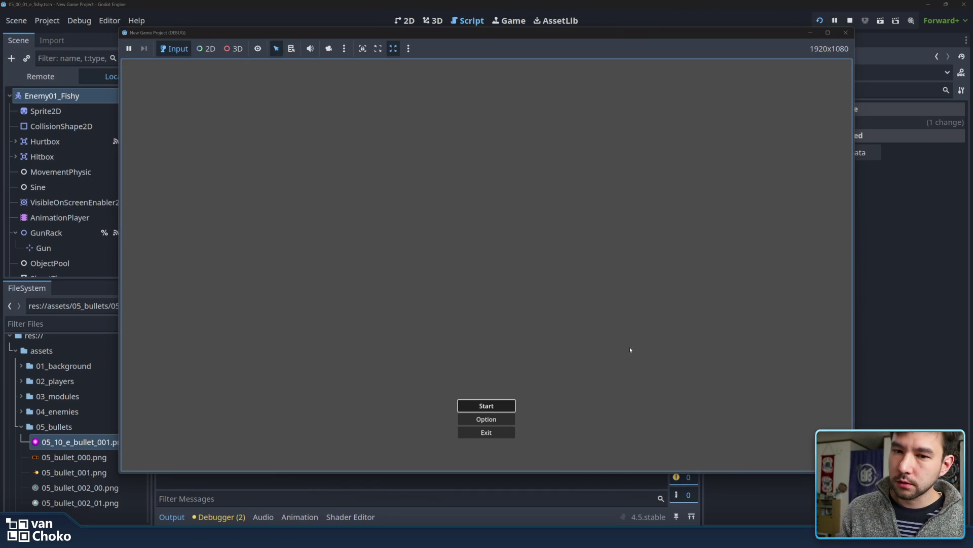
key(Return)
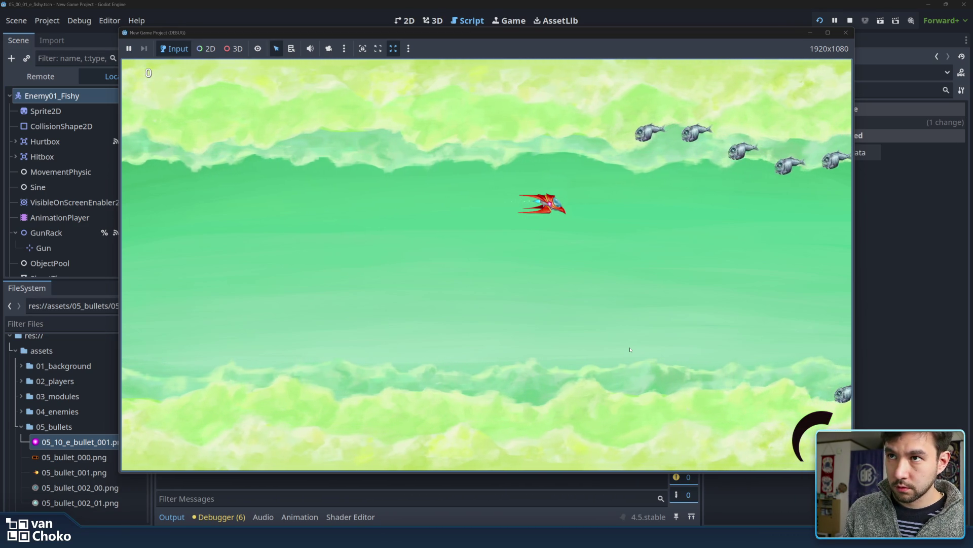
key(Left)
key(Down)
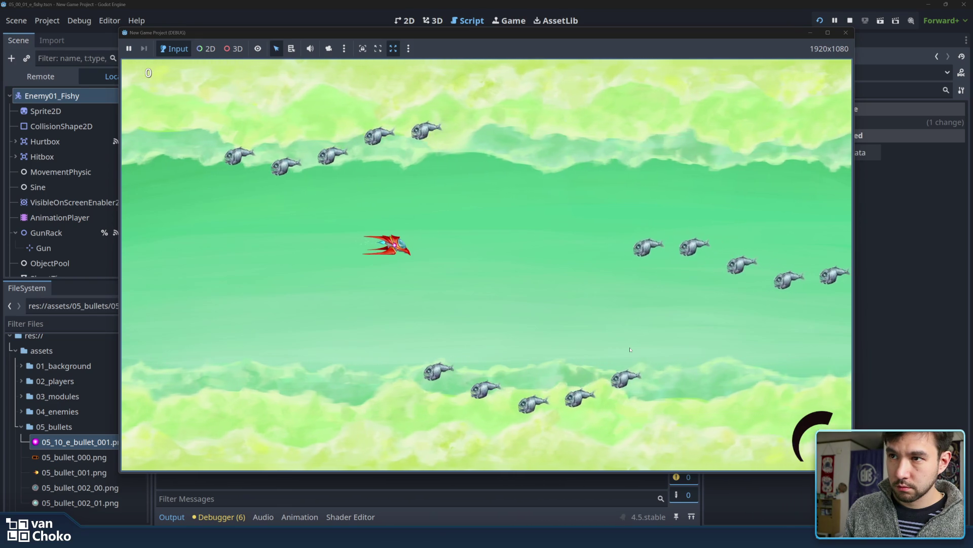
key(Down)
key(Left)
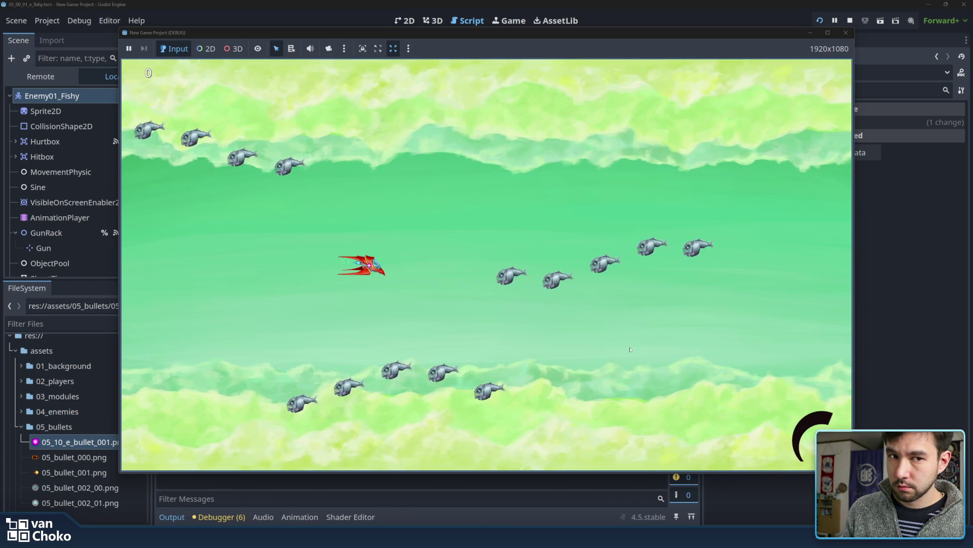
key(Down)
key(Right)
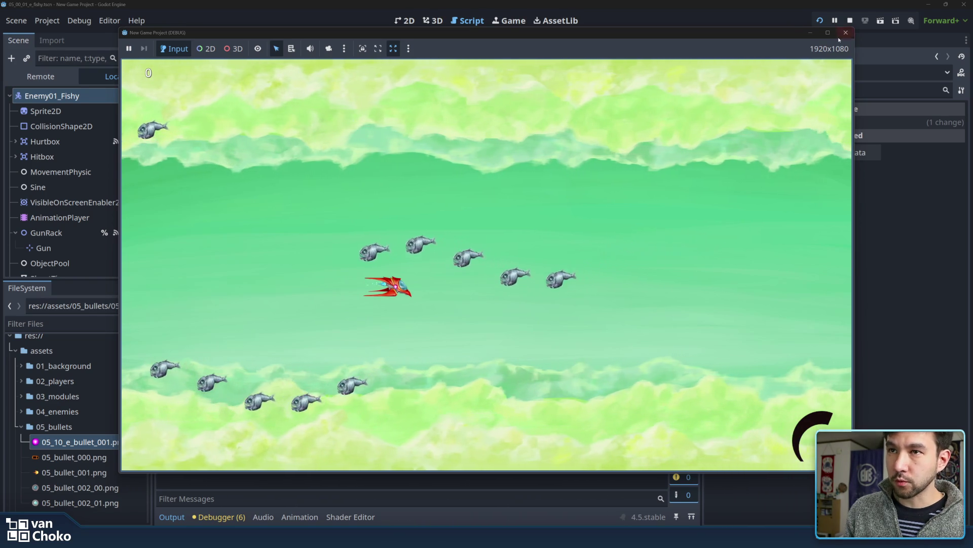
click(845, 32)
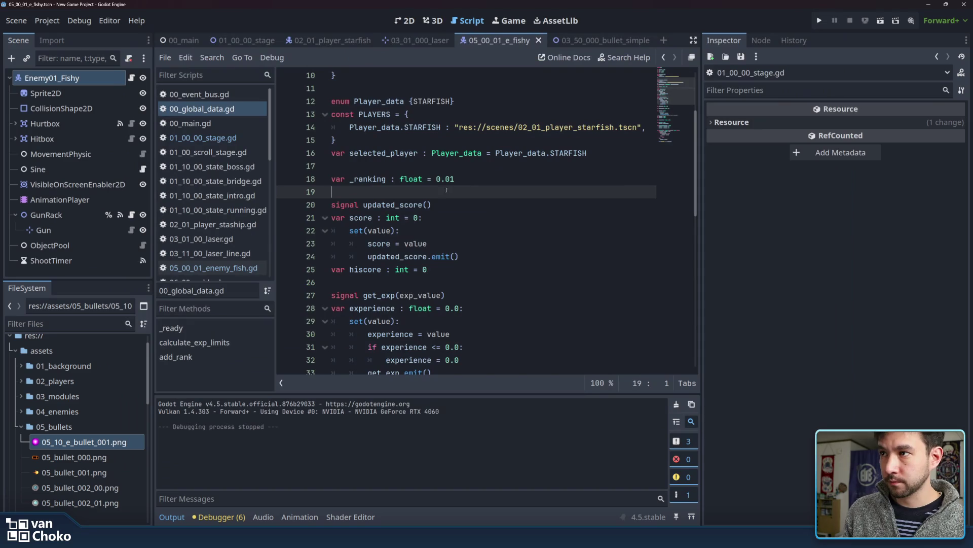
Step: Set _ranking to 0.015 and relaunch the game from the title menu with F5
click(464, 179)
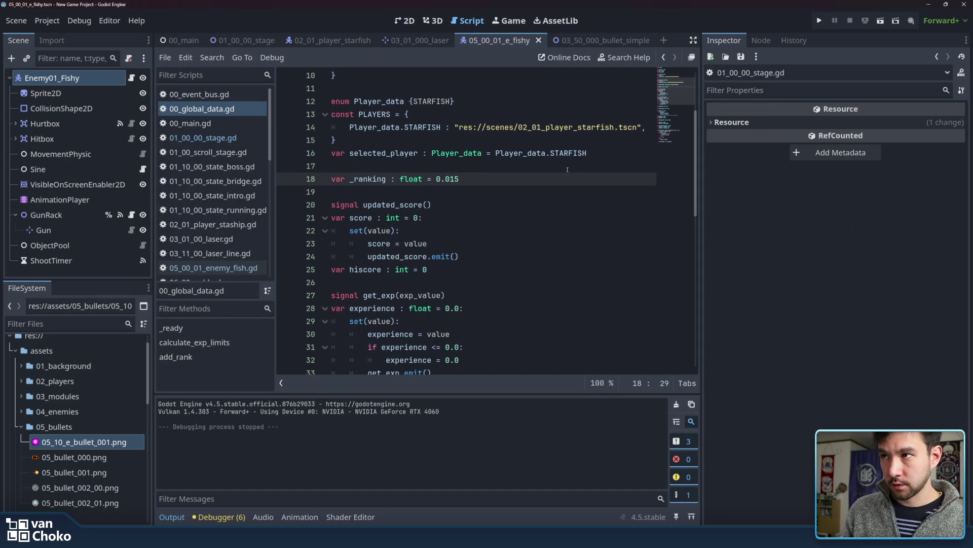
key(F5)
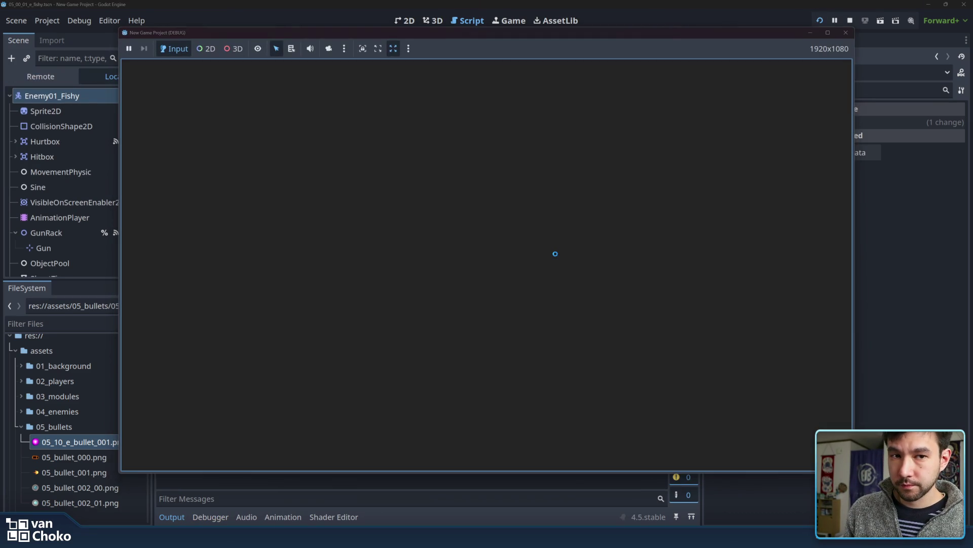
key(Return)
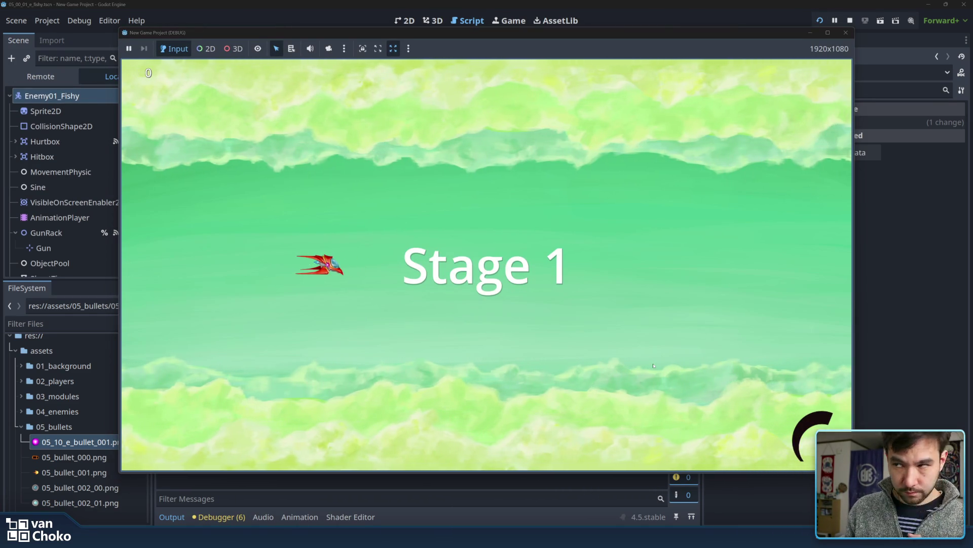
Step: Fly the ship around the fish stage dodging magenta bullets, then close the game
key(Right)
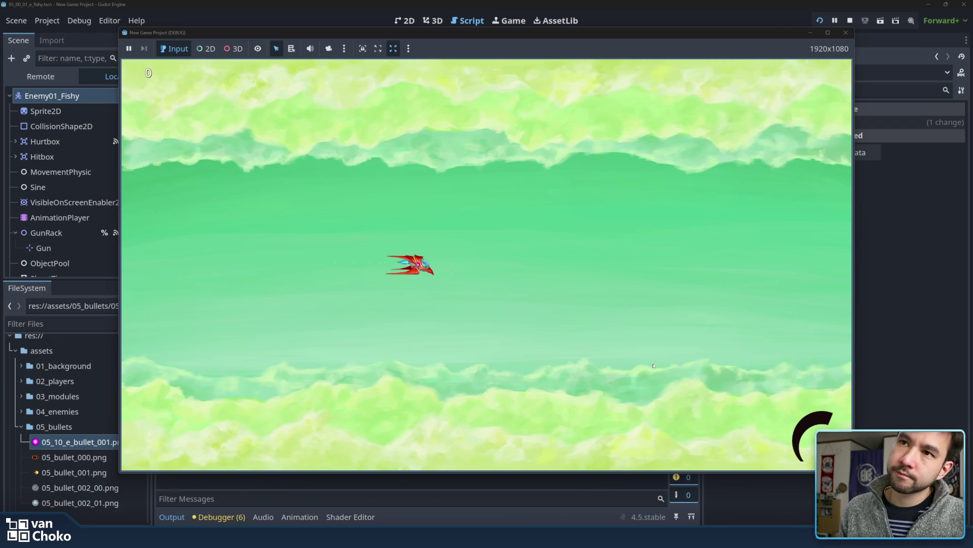
key(Right)
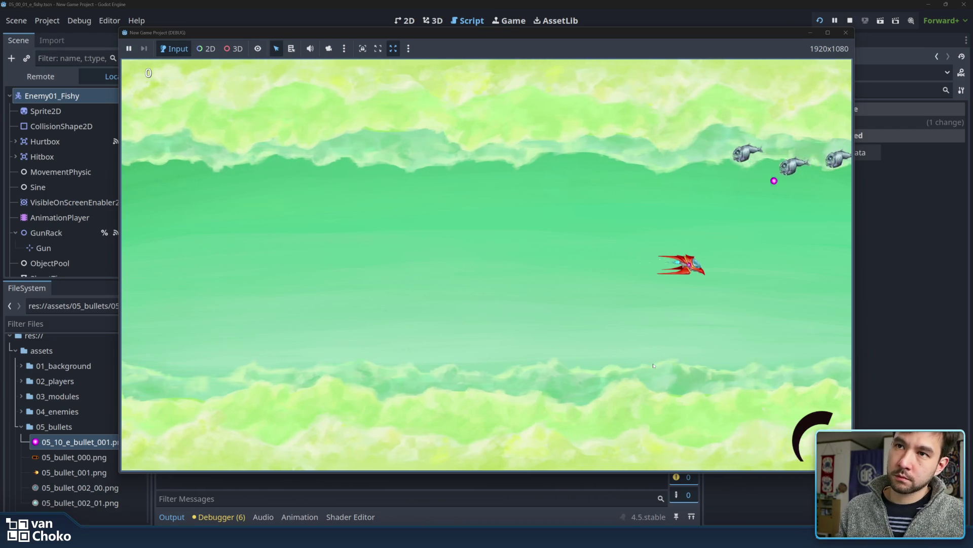
key(Left)
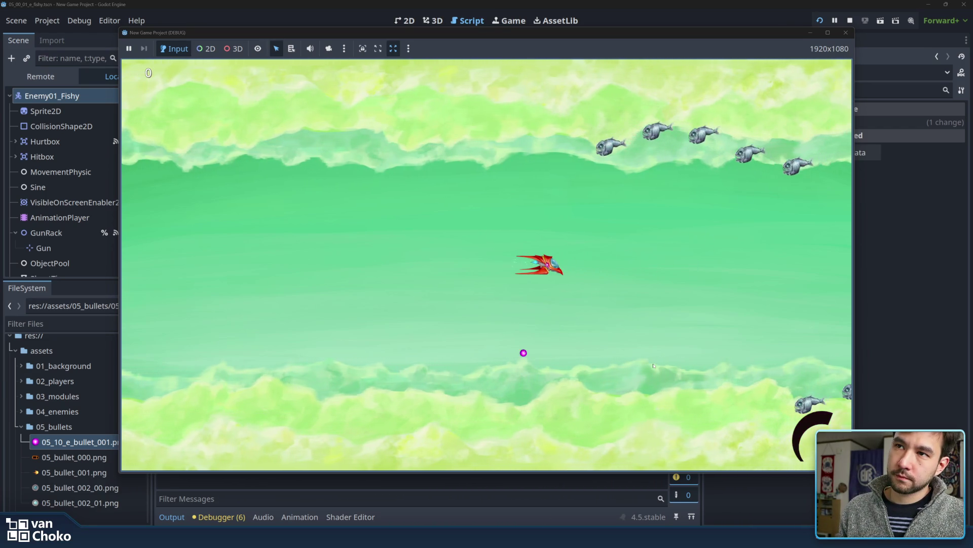
key(Left)
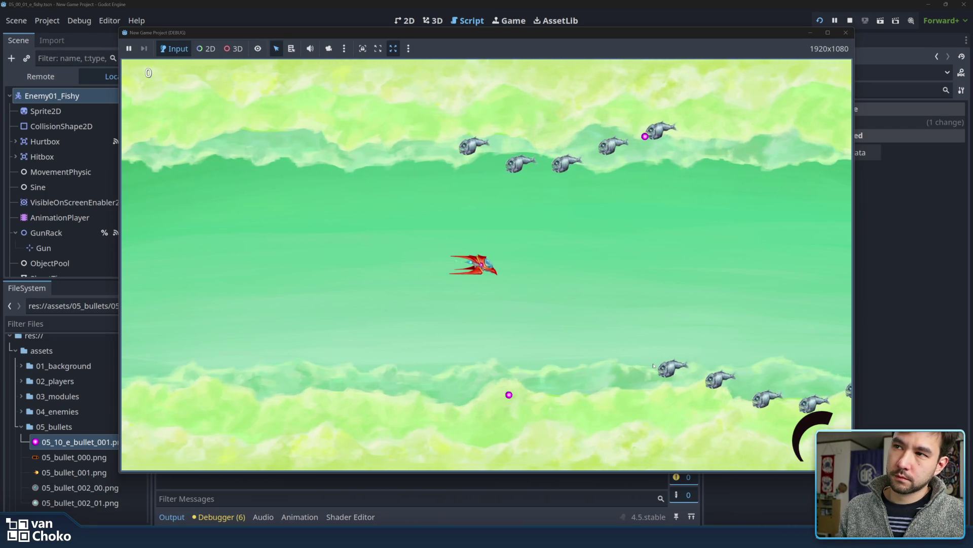
key(Left)
key(Down)
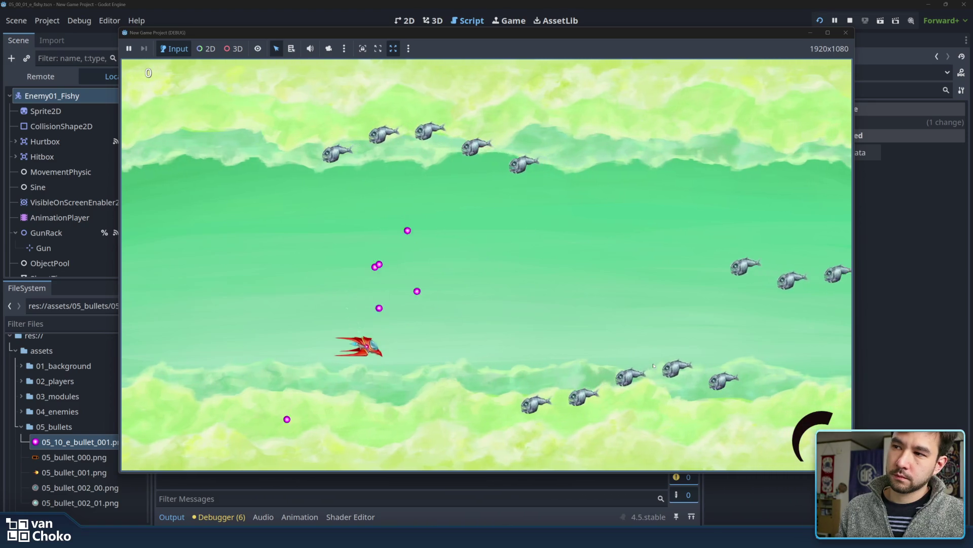
key(Left)
key(Up)
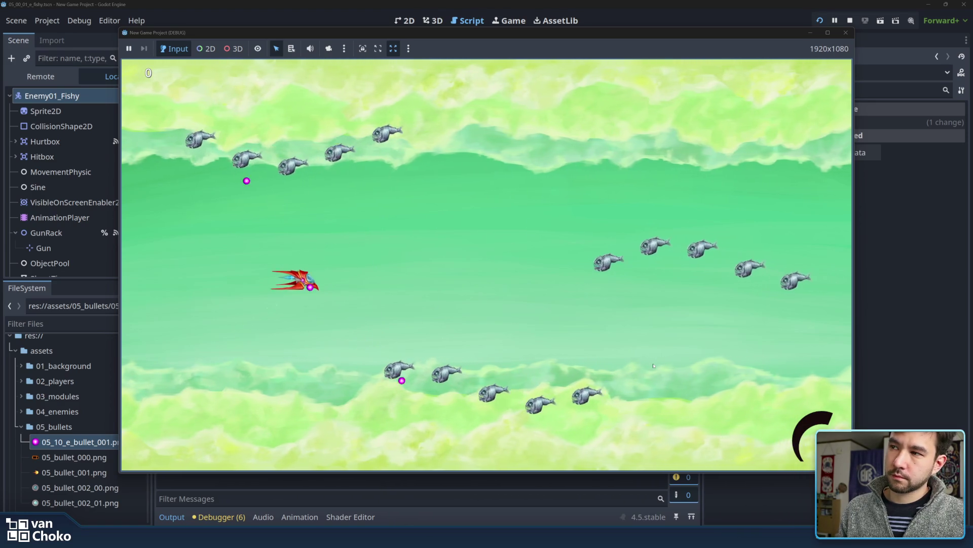
key(Right)
key(Up)
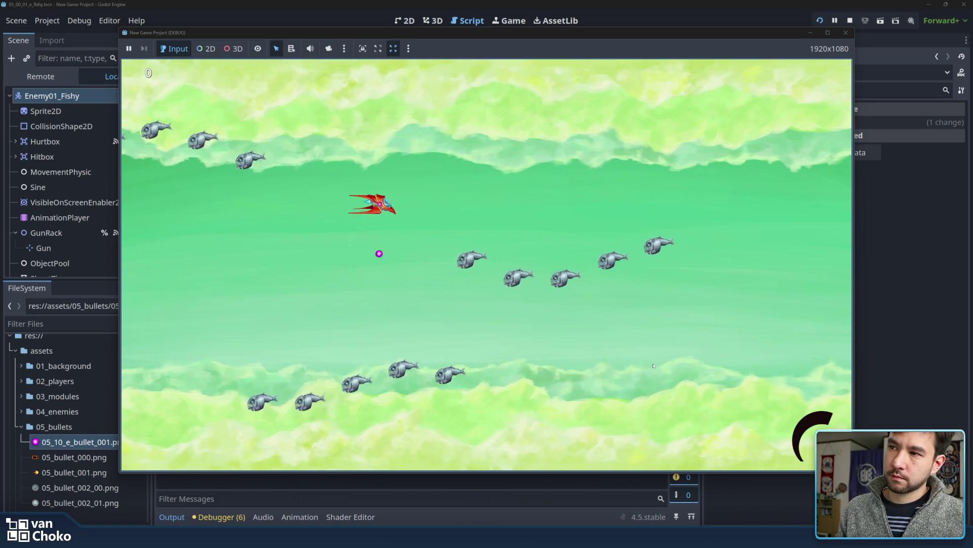
key(Up)
key(Right)
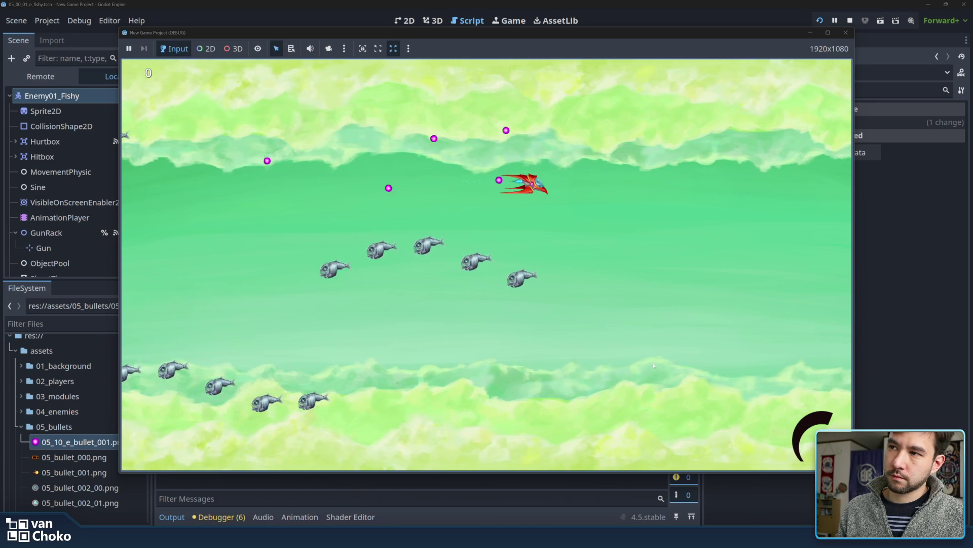
key(Right)
key(Down)
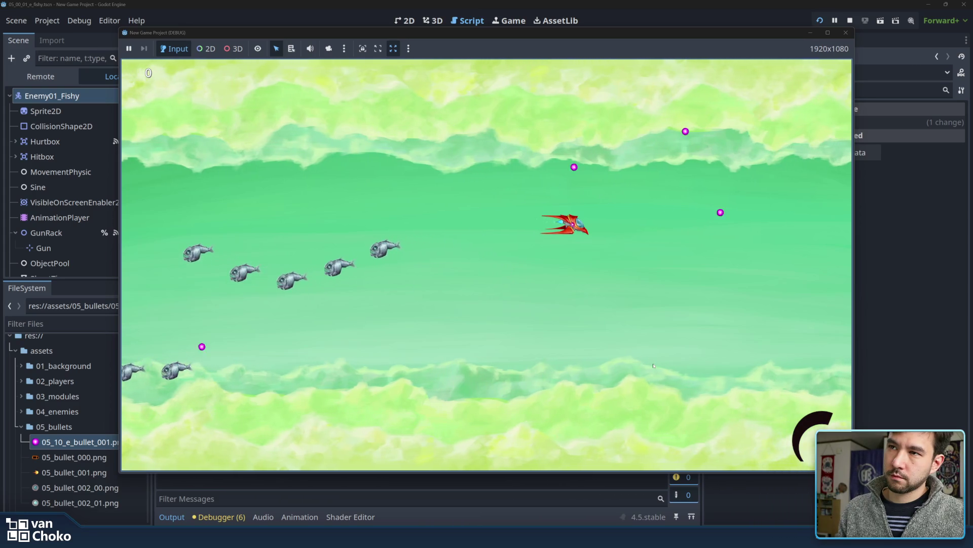
key(Down)
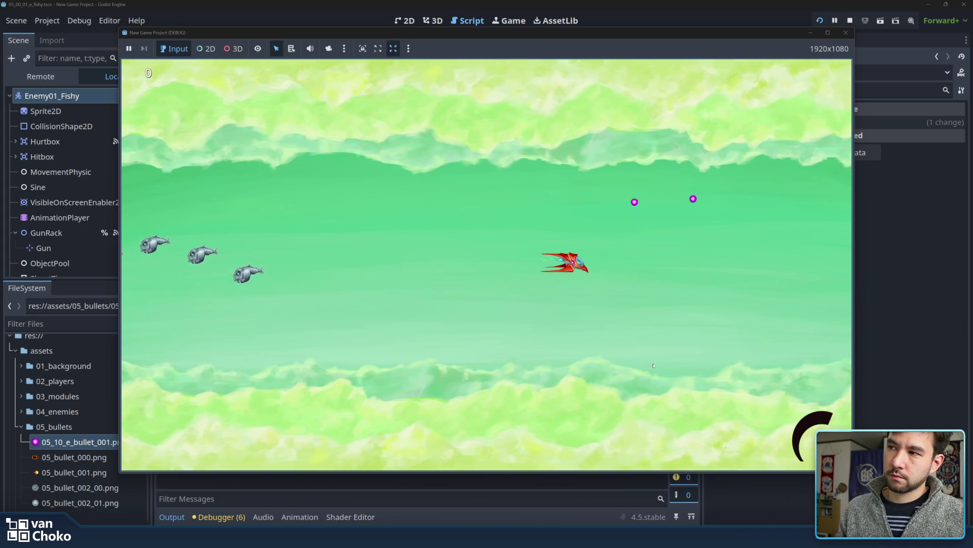
key(Up)
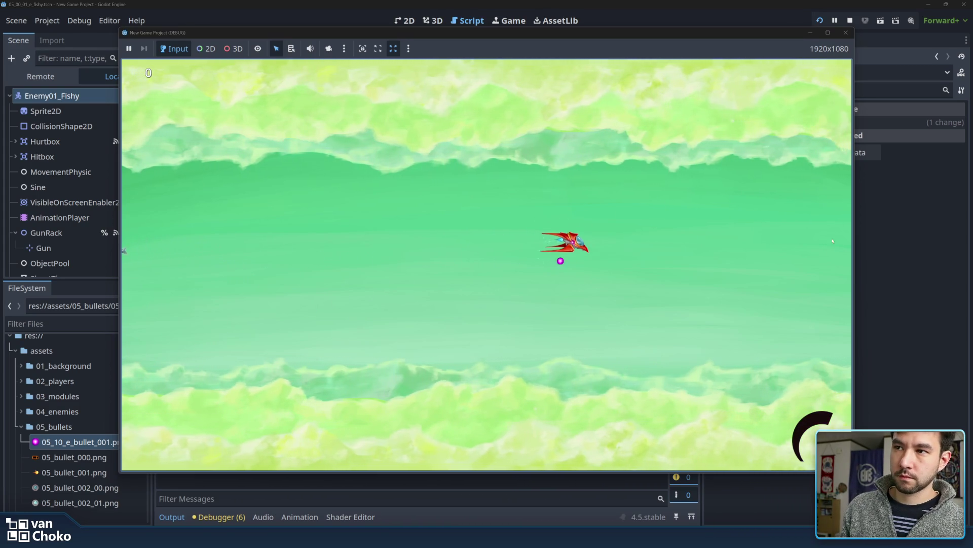
click(845, 33)
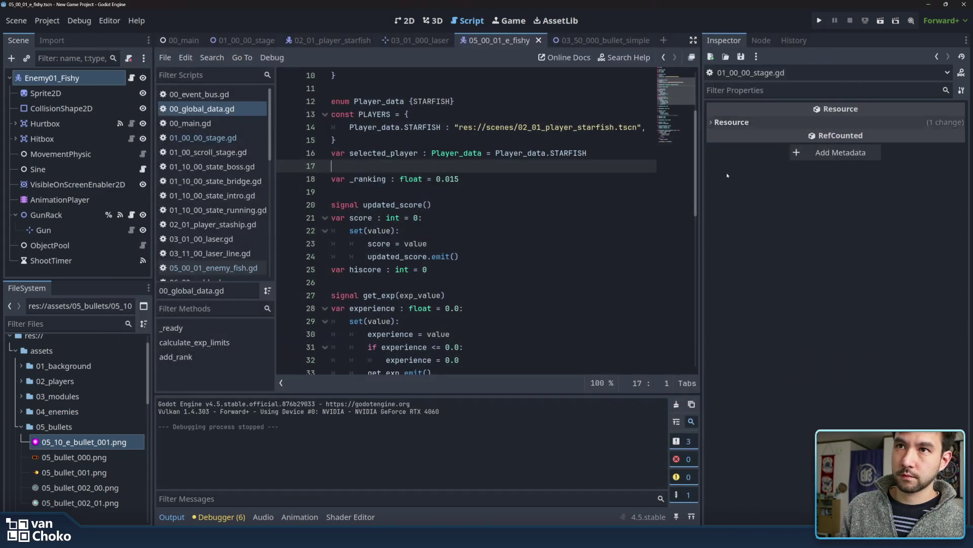
Step: Change the wait time of Enemy01_Fishy's ShootTimer node
click(533, 252)
click(51, 78)
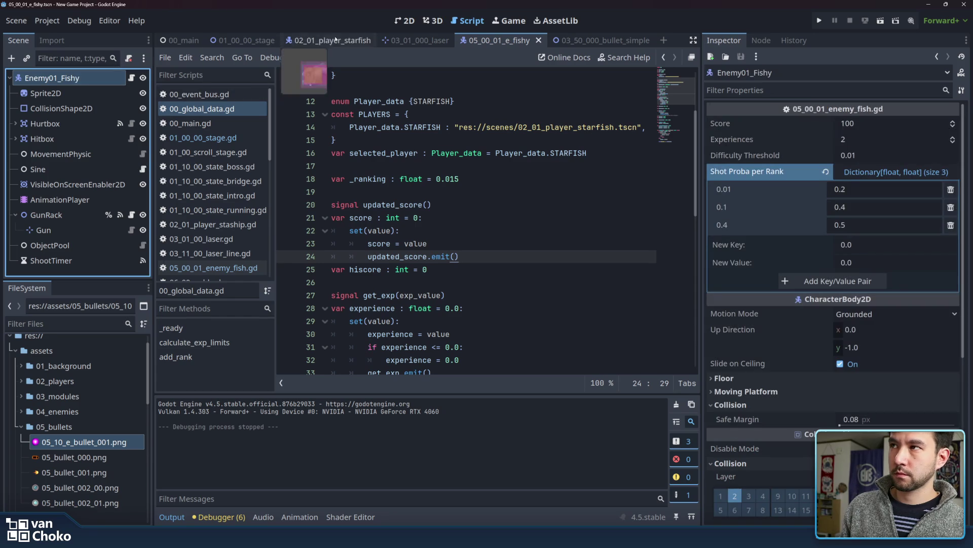
click(93, 259)
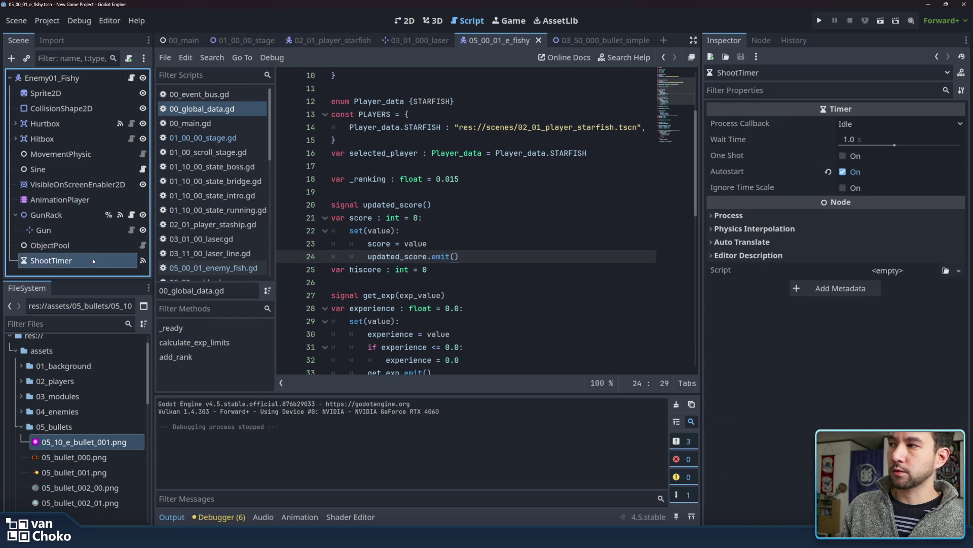
click(880, 140)
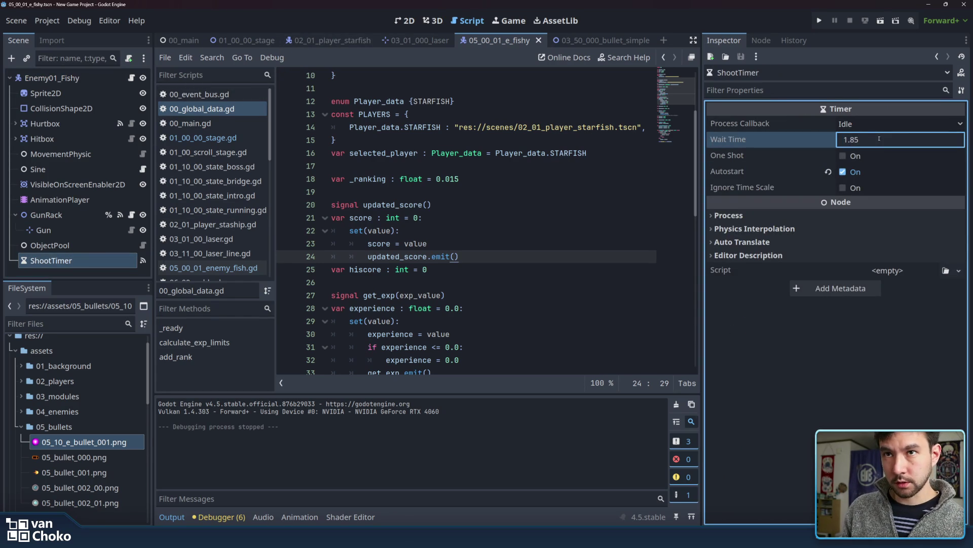
key(Return)
click(340, 135)
Step: Edit the Shot Proba per Rank chances for ranks 0.01, 0.1 and 0.4, setting rank 0.4 to 0.3
scroll(428, 178, up, 3)
click(385, 140)
click(135, 80)
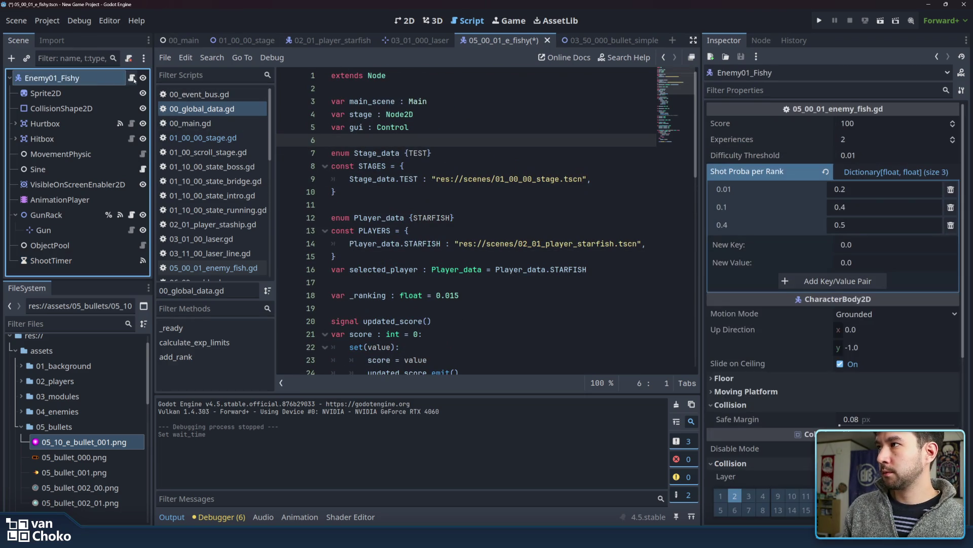
click(862, 189)
click(862, 190)
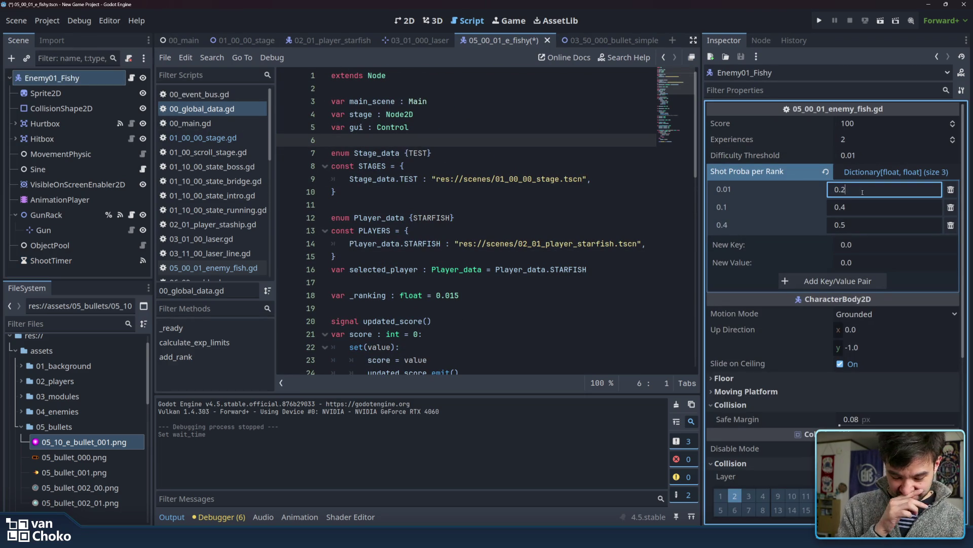
click(864, 206)
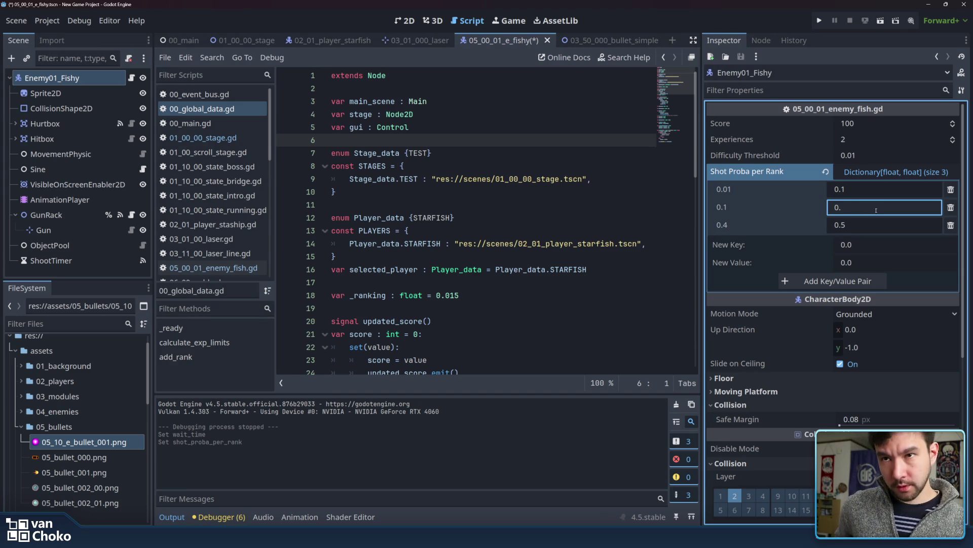
click(877, 226)
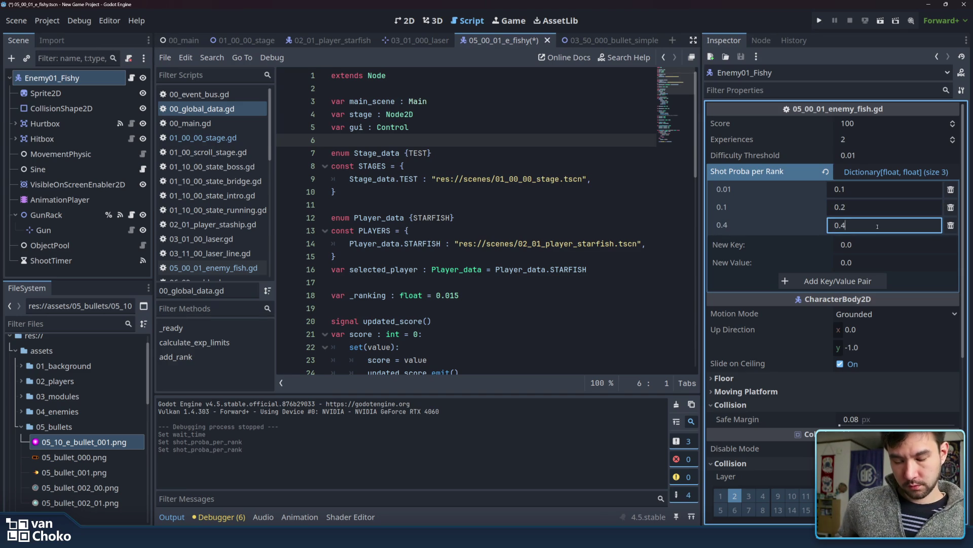
click(790, 228)
click(865, 225)
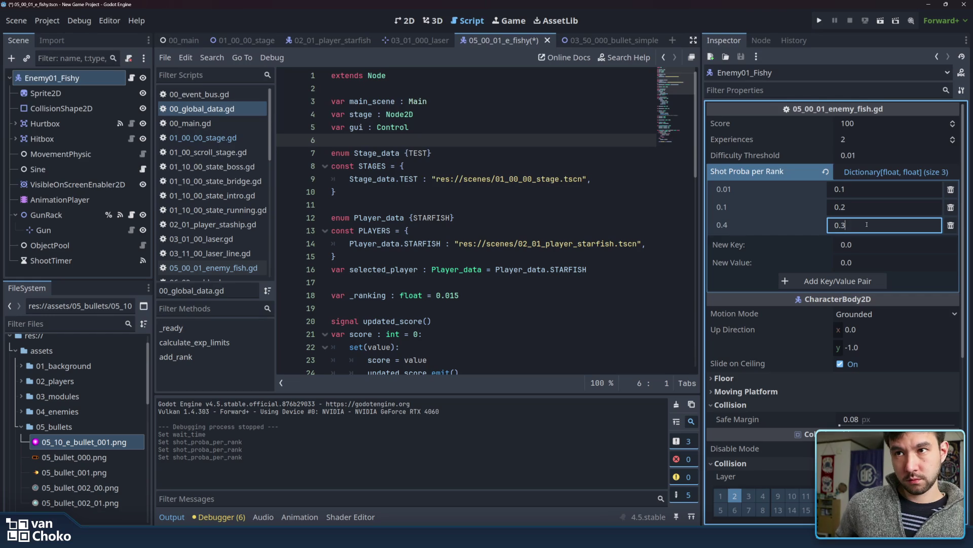
click(809, 231)
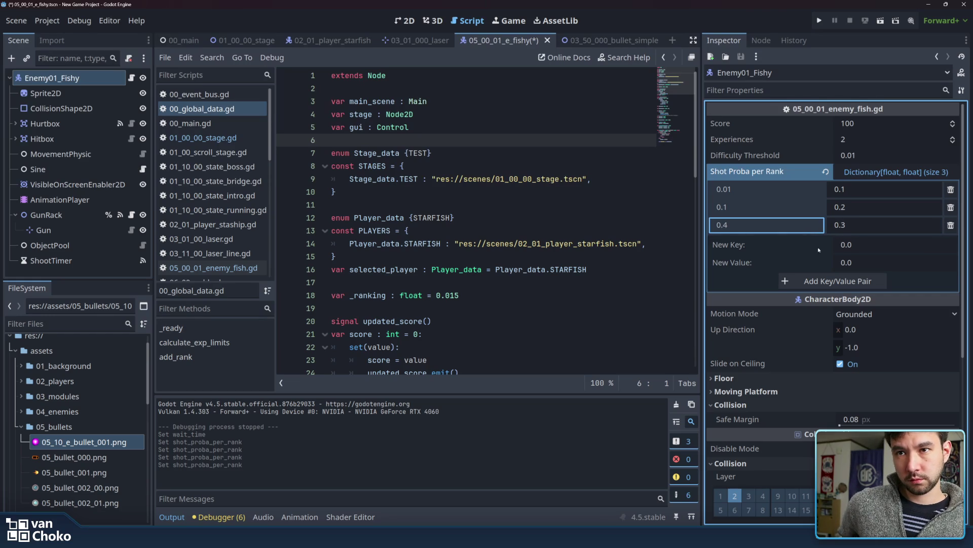
Step: Add a Shot Proba per Rank pair mapping rank 0.6 to 0.4 and verify the entries
click(866, 244)
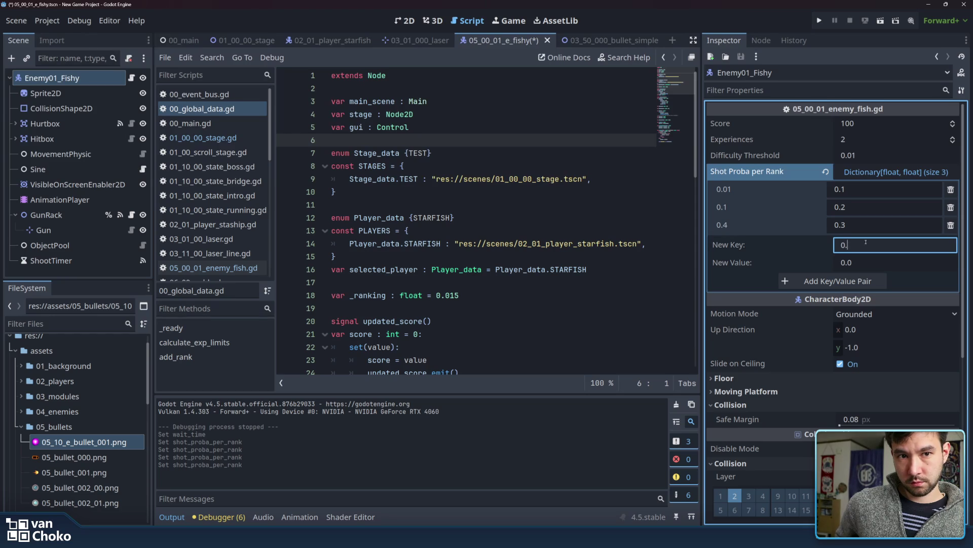
click(866, 262)
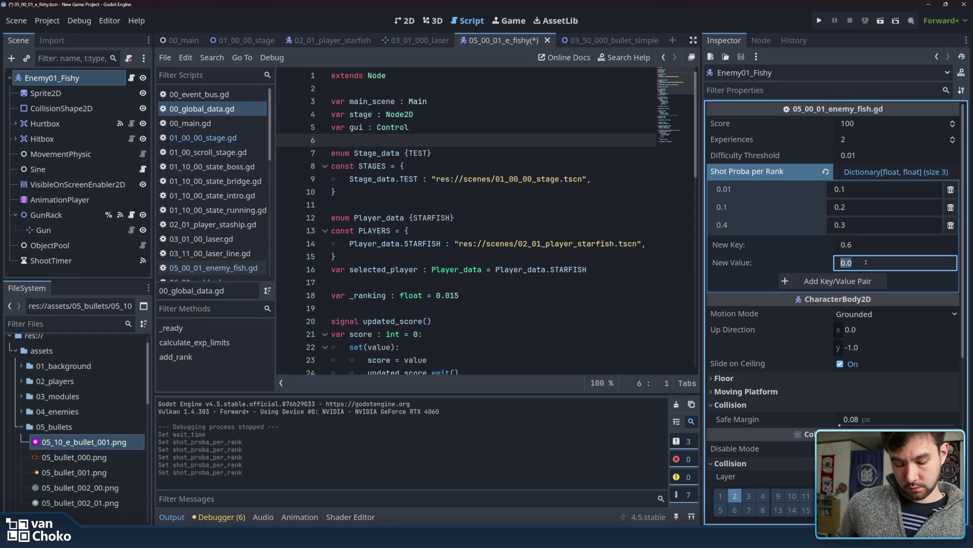
text(4)
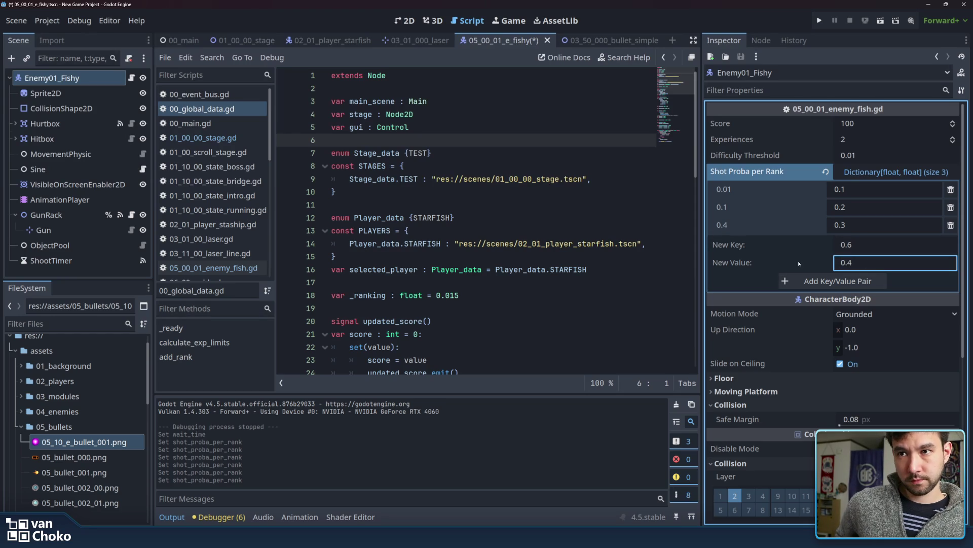
click(847, 281)
click(746, 189)
click(741, 240)
click(563, 242)
scroll(532, 241, down, 15)
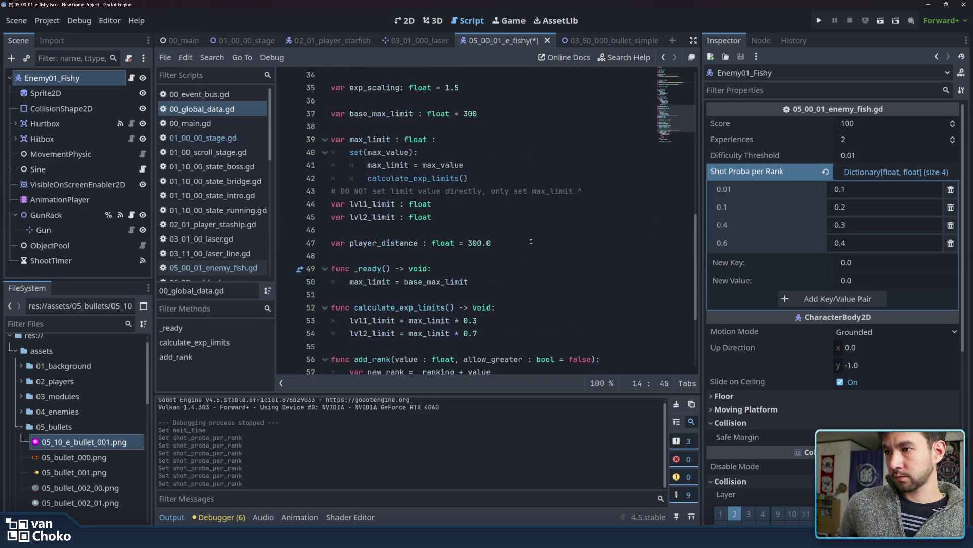
Step: Review the add_rank rank calculation and the score setter in 00_global_data.gd
click(413, 245)
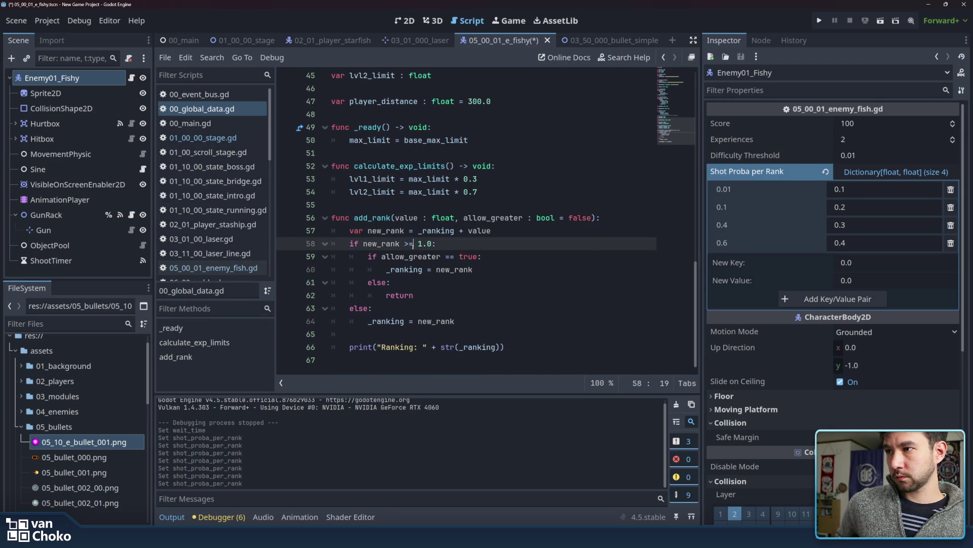
click(414, 230)
scroll(436, 225, up, 9)
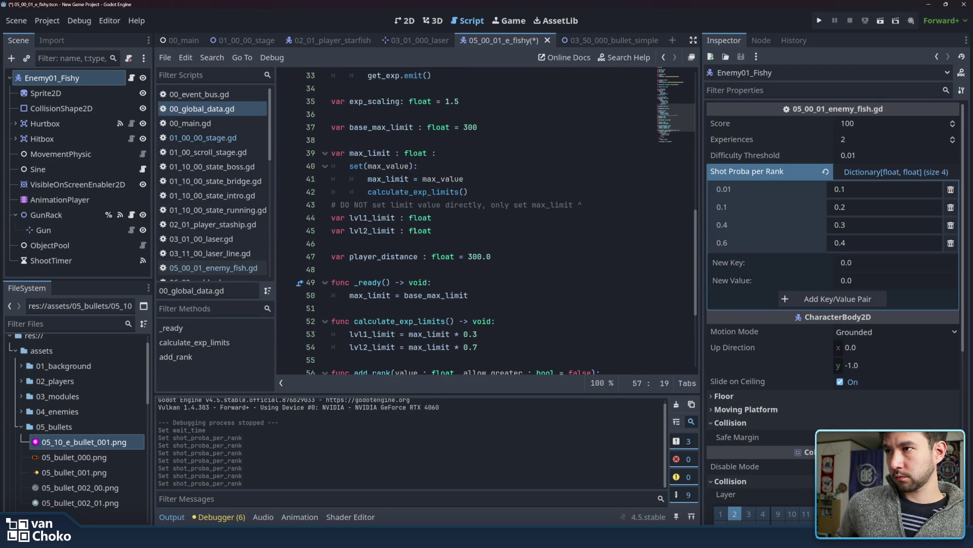
scroll(462, 219, up, 1)
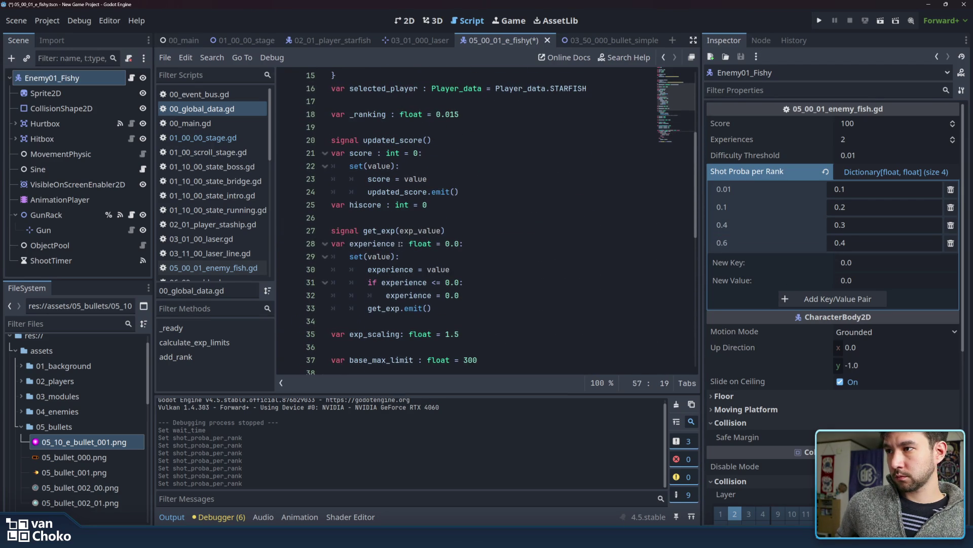
click(393, 168)
click(392, 153)
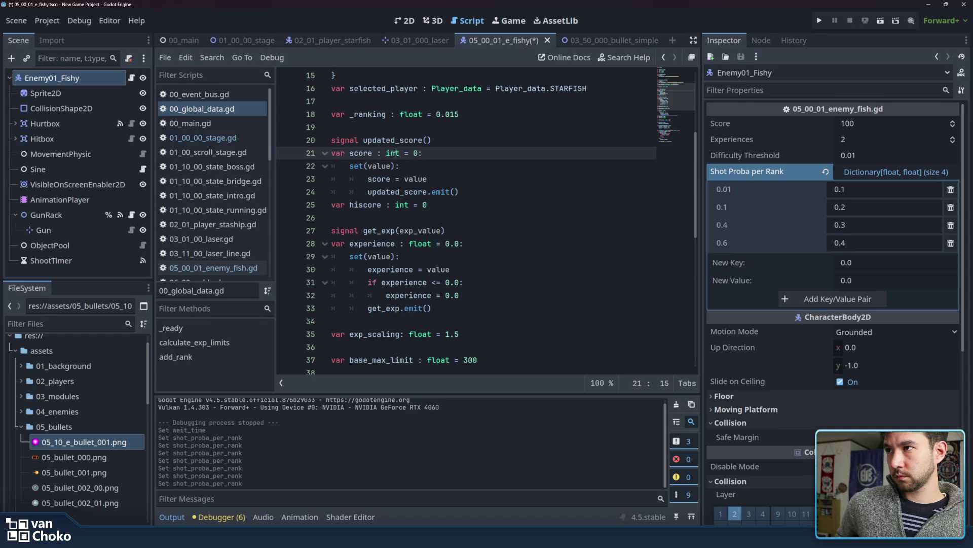
mouse_move(395, 152)
scroll(379, 246, up, 5)
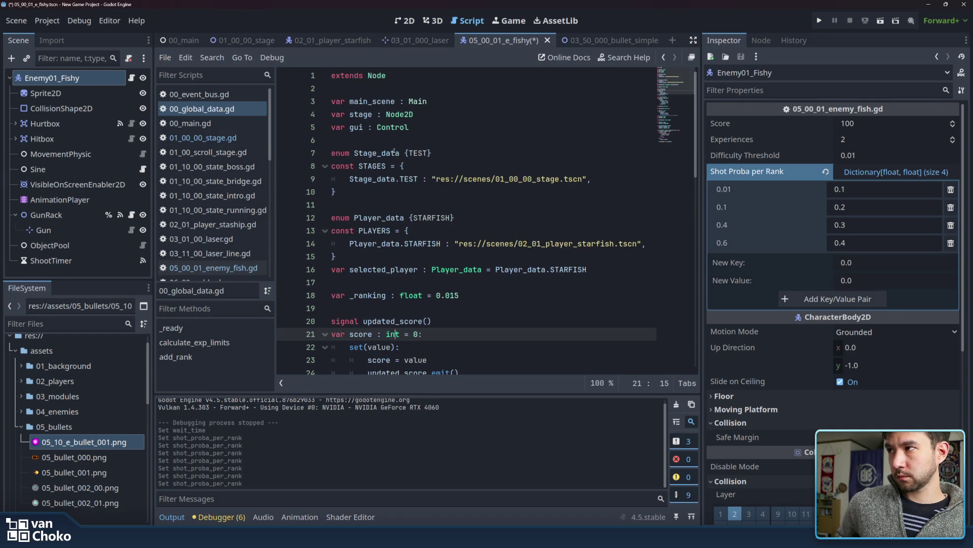
scroll(379, 245, down, 5)
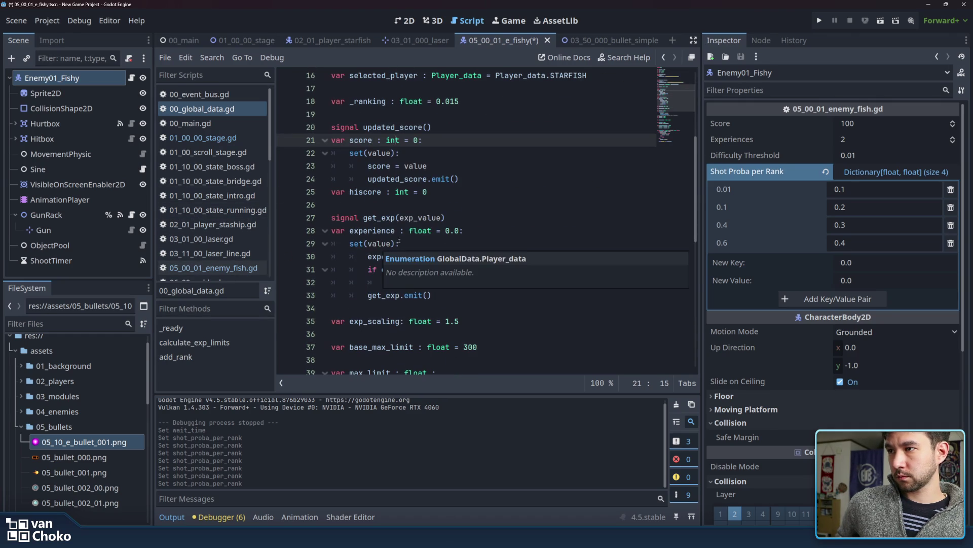
click(459, 192)
Step: Change the starting _ranking value in 00_global_data.gd from 0.015 to 0.01
click(483, 319)
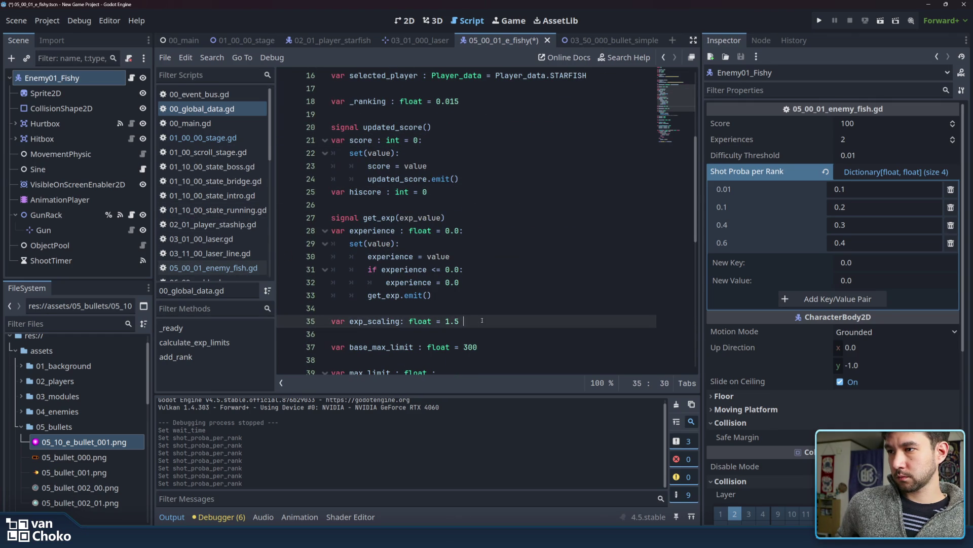
scroll(482, 320, down, 1)
click(469, 238)
click(470, 193)
click(472, 178)
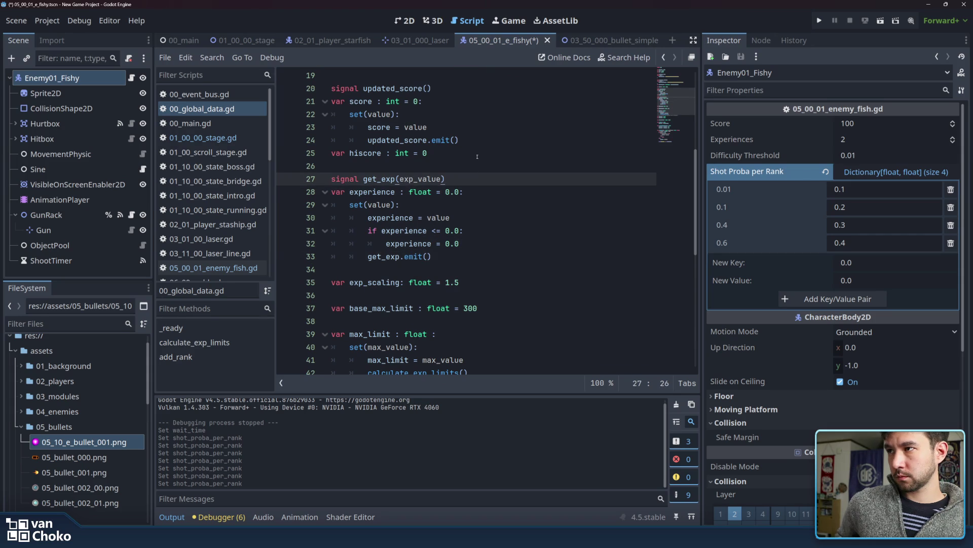
scroll(477, 157, down, 3)
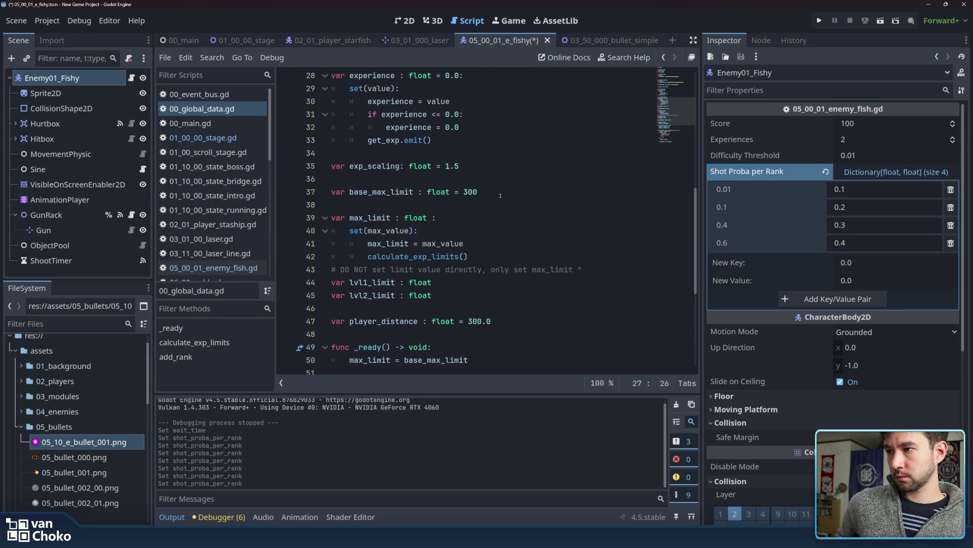
scroll(501, 196, up, 7)
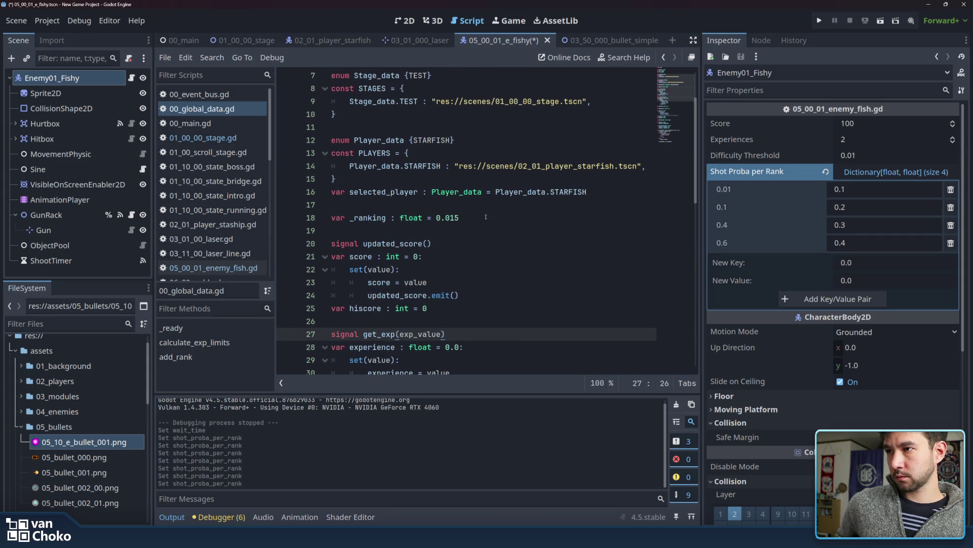
click(485, 217)
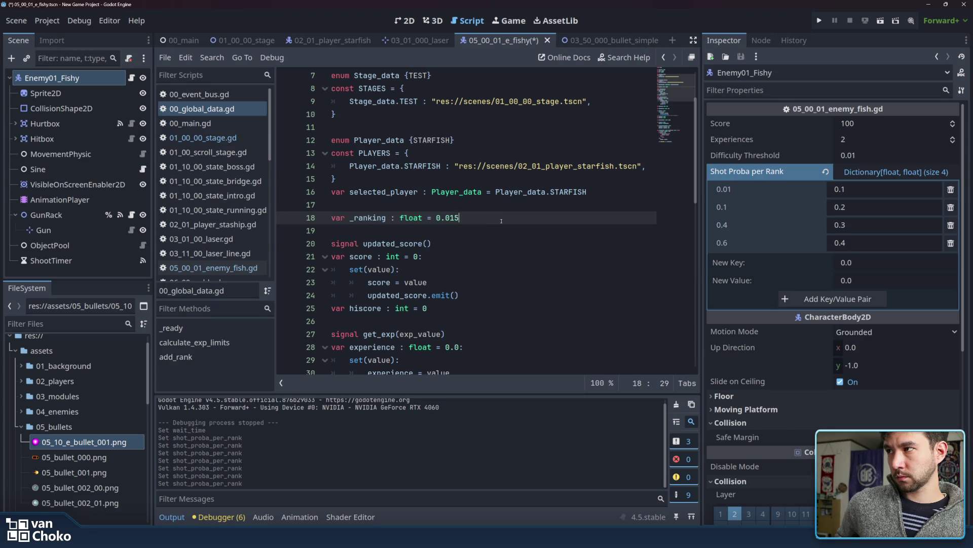
Step: Switch to 05_00_01_enemy_fish.gd and find its gun activation line
click(231, 268)
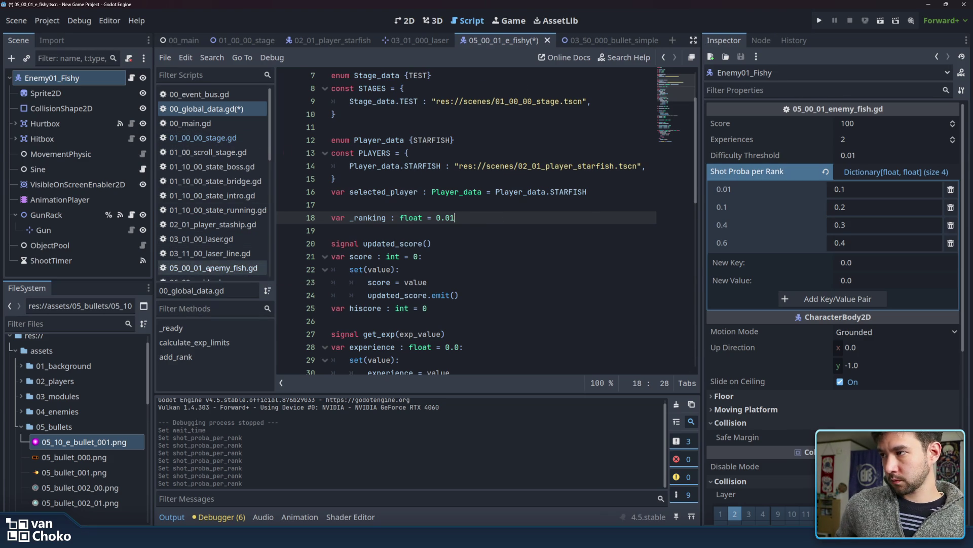
click(501, 282)
scroll(500, 282, down, 1)
click(478, 296)
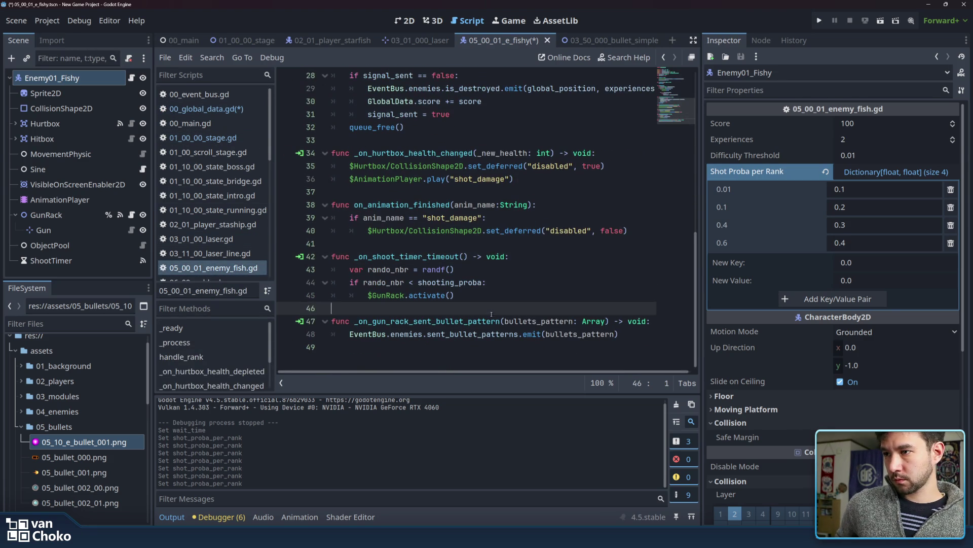
Step: Change the difficulty threshold check in handle_rank from > to >=
click(412, 282)
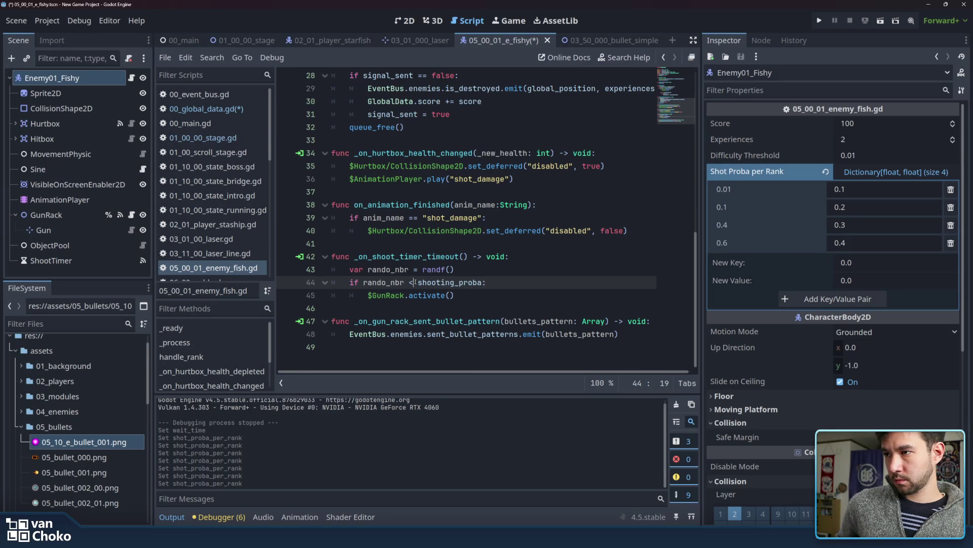
scroll(414, 283, up, 3)
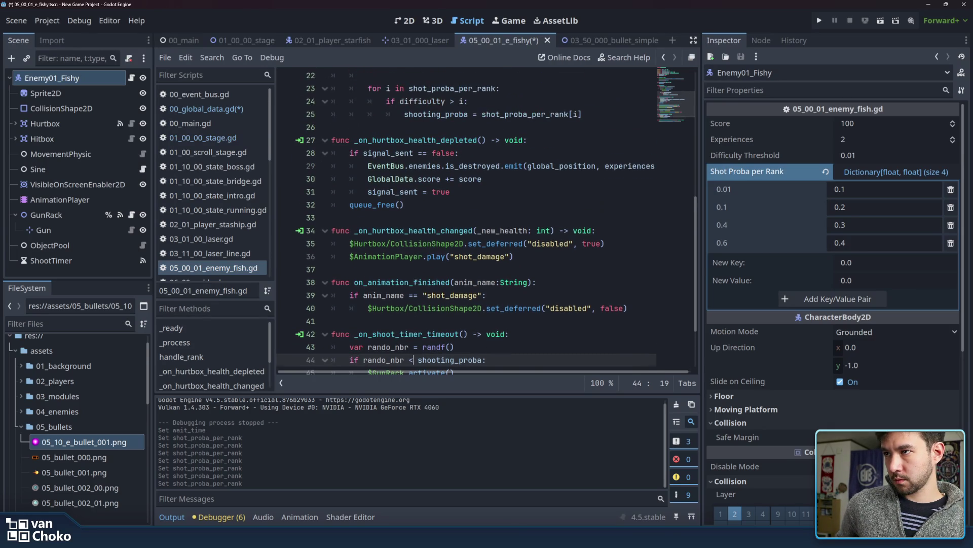
scroll(414, 283, up, 2)
click(417, 270)
scroll(411, 258, up, 3)
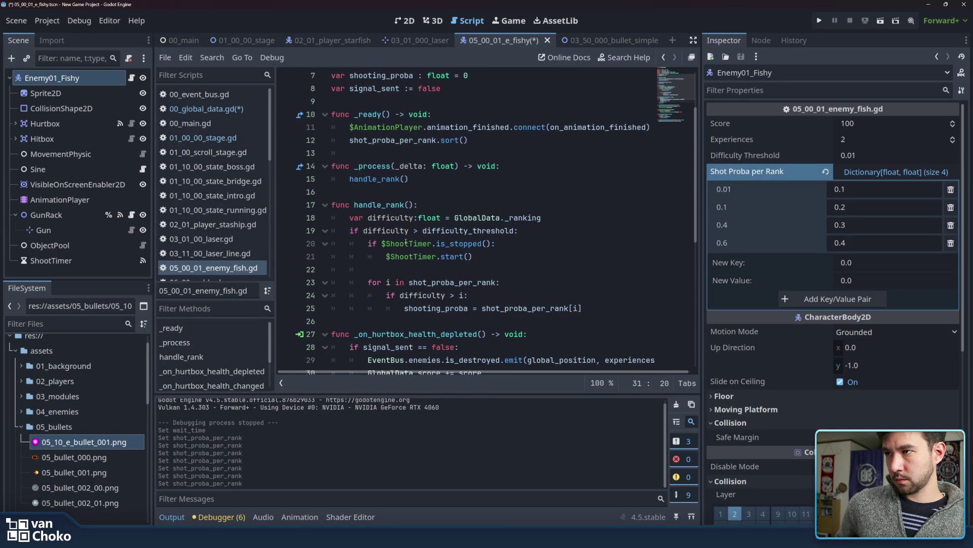
click(412, 231)
key(Down)
key(Down)
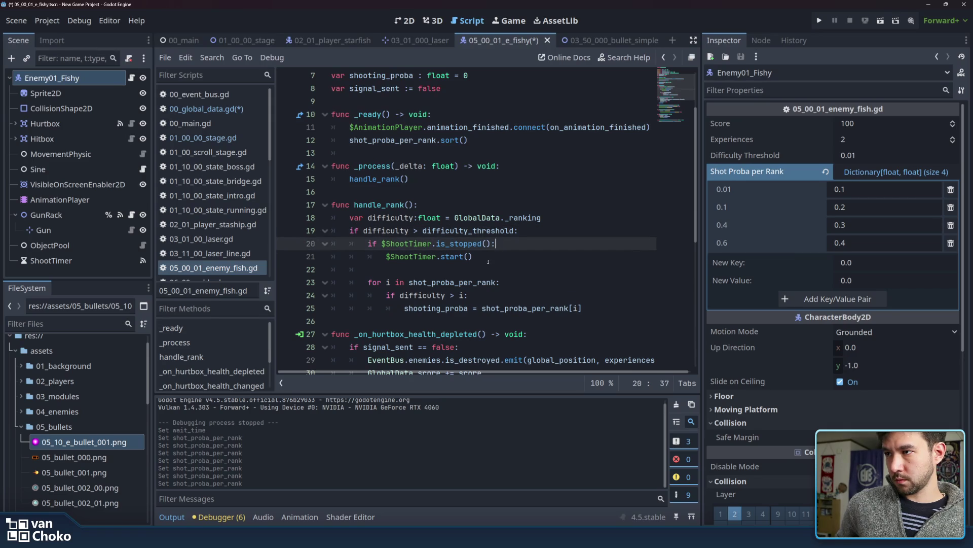
click(418, 231)
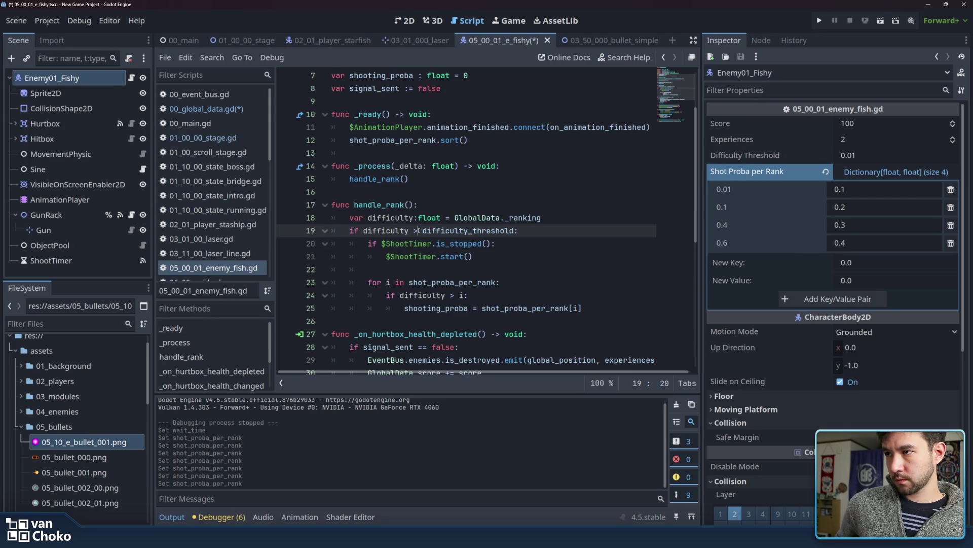
text(=)
Step: Restore the _ranking identifier on the edited line and save the enemy fish script
click(539, 217)
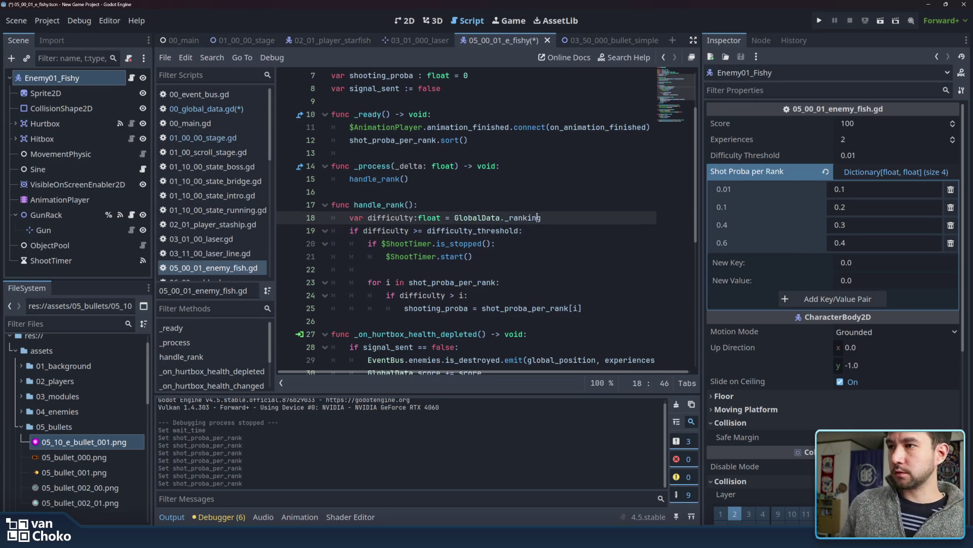
key(BackSpace)
text(g)
key(ctrl+s)
key(Down)
key(Down)
key(Down)
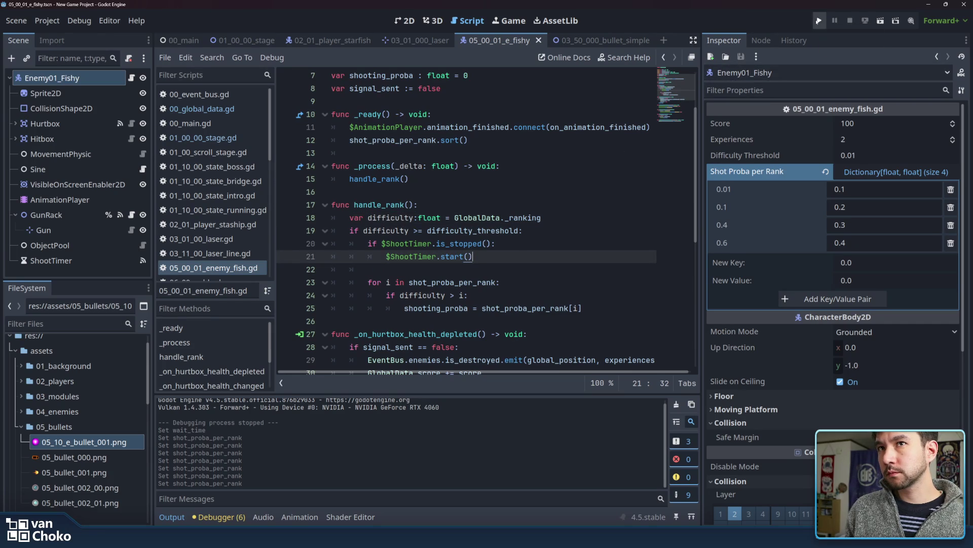
Step: Make the per-rank shot probability comparison >=, save, and run the project
click(453, 295)
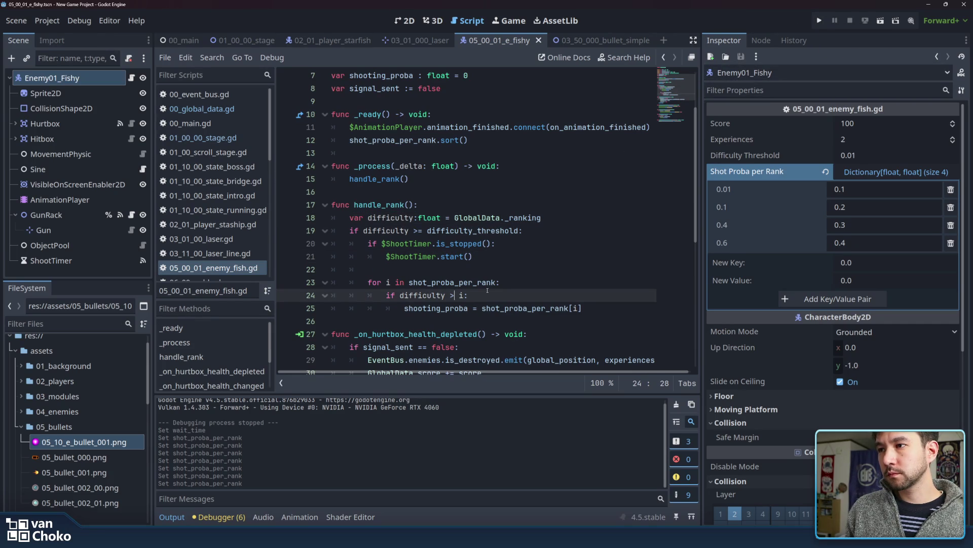
click(529, 298)
key(ctrl+s)
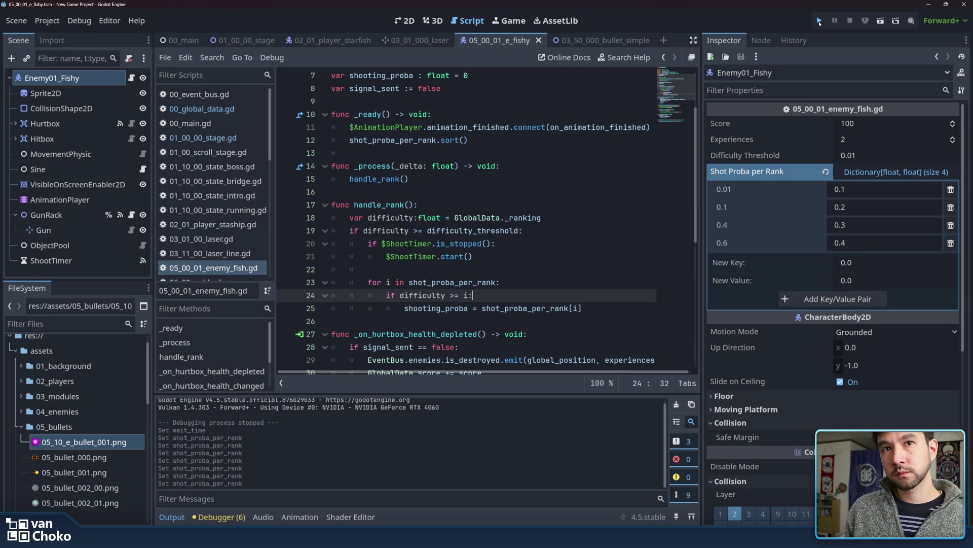
click(820, 21)
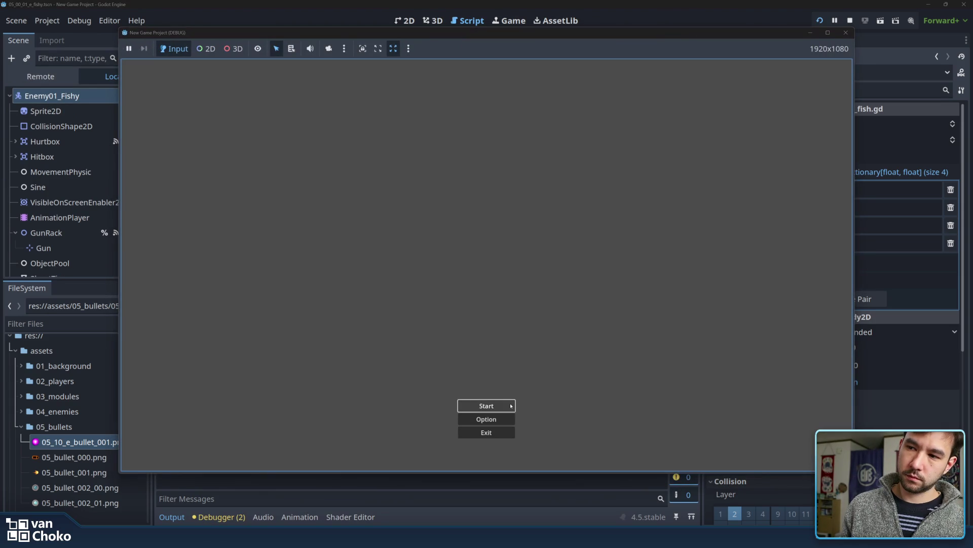
Step: Start Stage 1 and playtest the fish firing magenta bullets, then stop the game
click(511, 406)
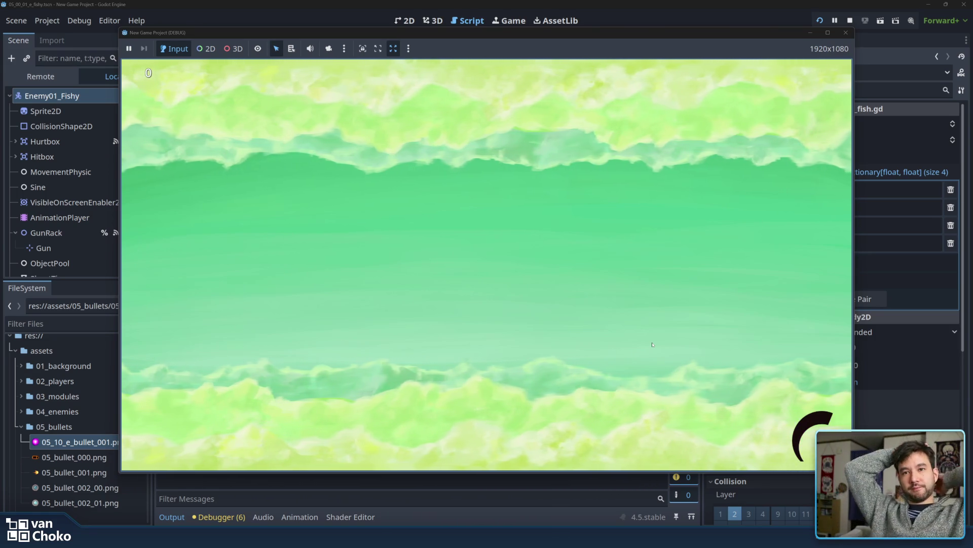
click(846, 32)
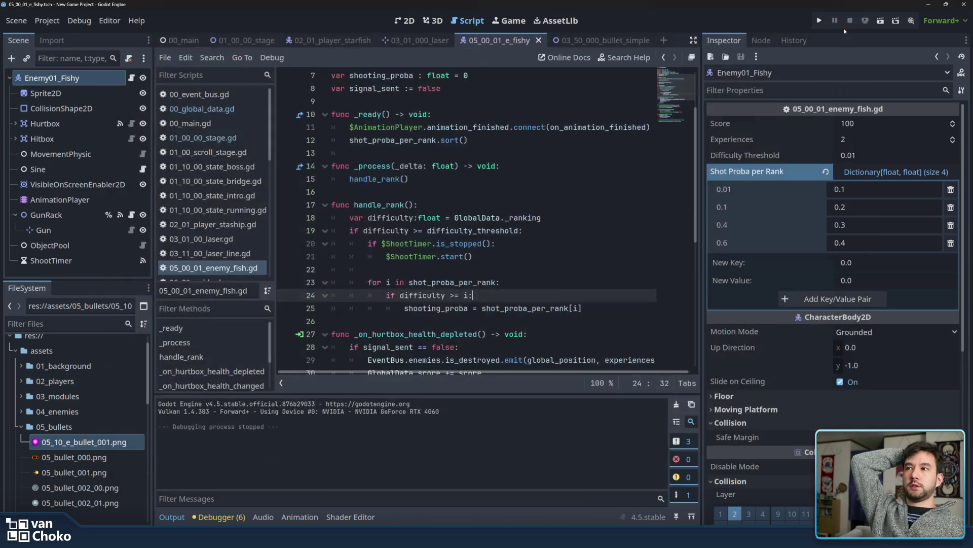
Step: Set _ranking to 0.0 in 00_global_data.gd, save, and relaunch into Stage 1
click(222, 111)
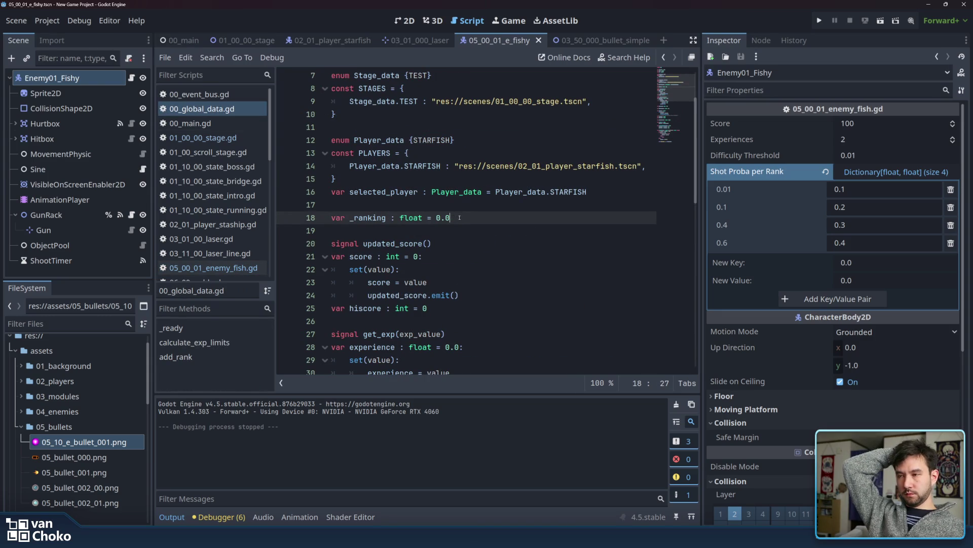
click(476, 234)
key(ctrl+s)
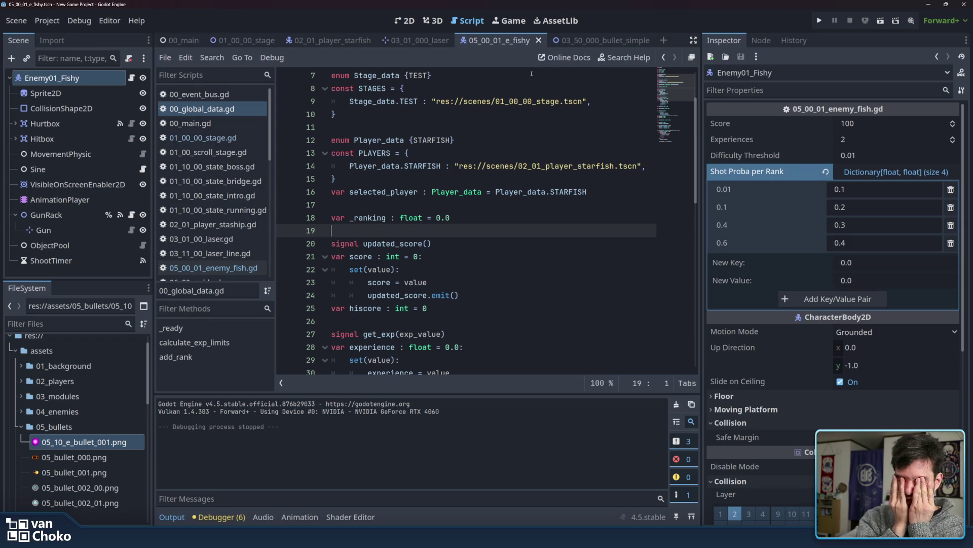
click(819, 20)
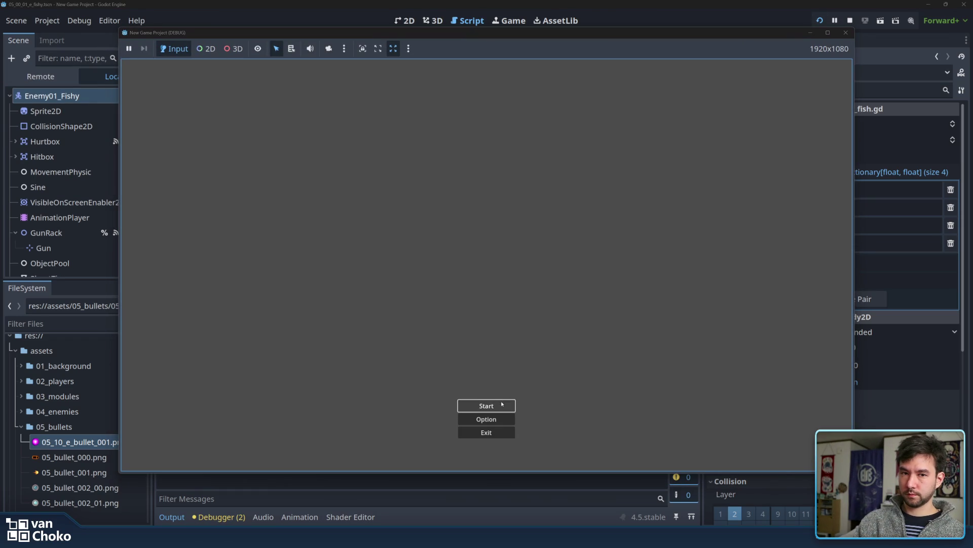
click(502, 407)
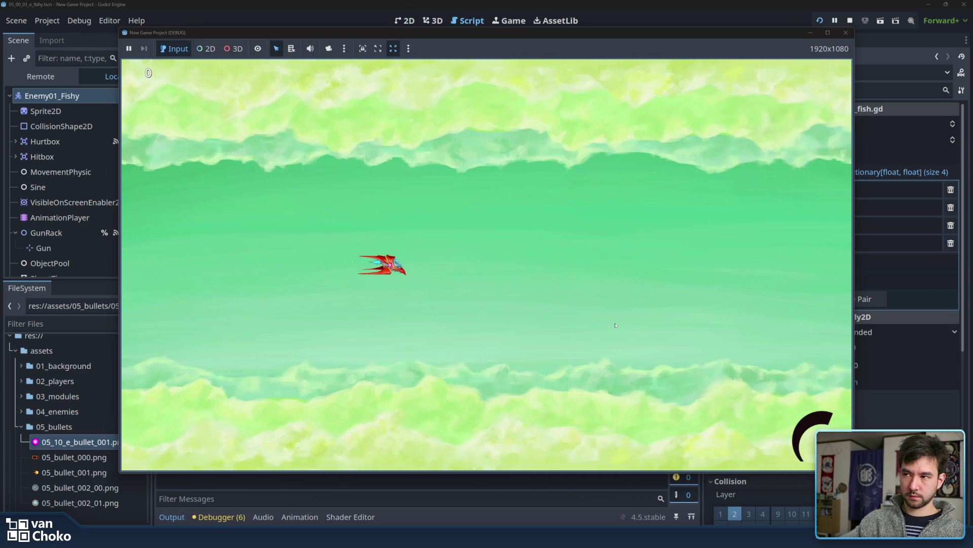
Step: Fly the ship around Stage 1 with the arrow keys, then move the game window aside
key(Up)
key(Right)
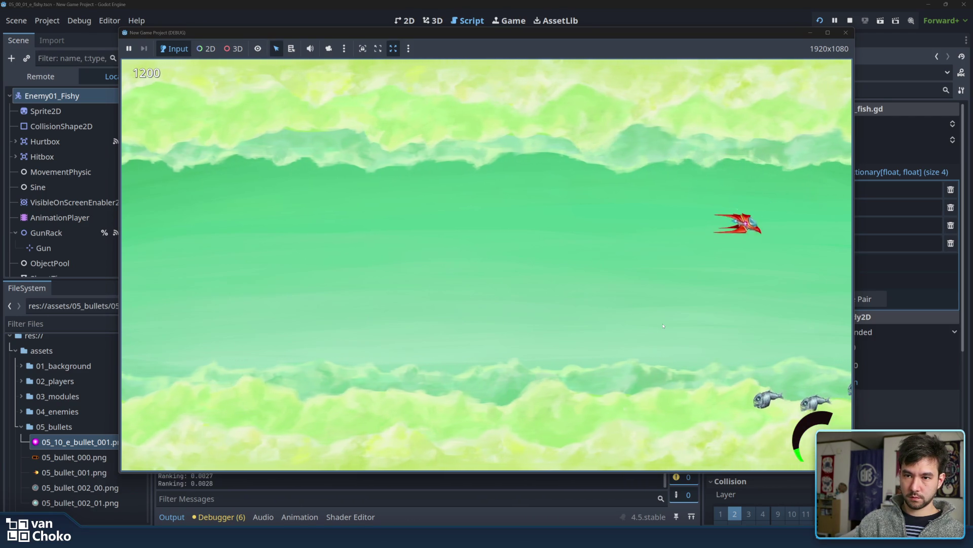
key(Down)
key(Left)
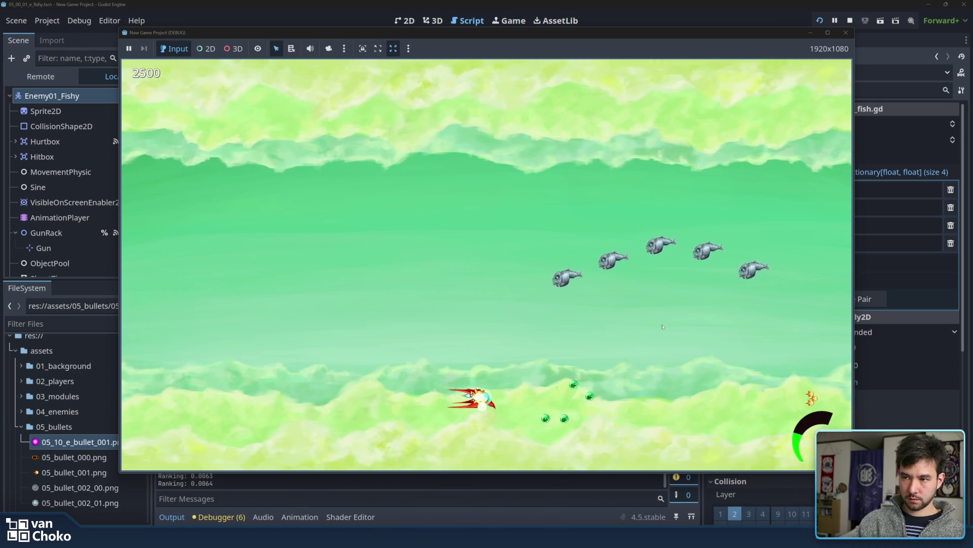
key(Up)
key(Left)
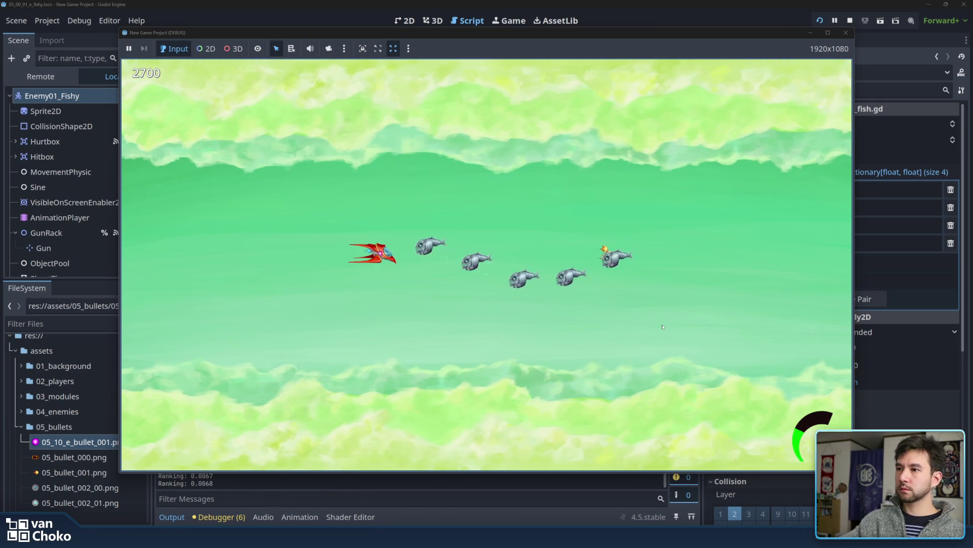
key(Down)
key(Left)
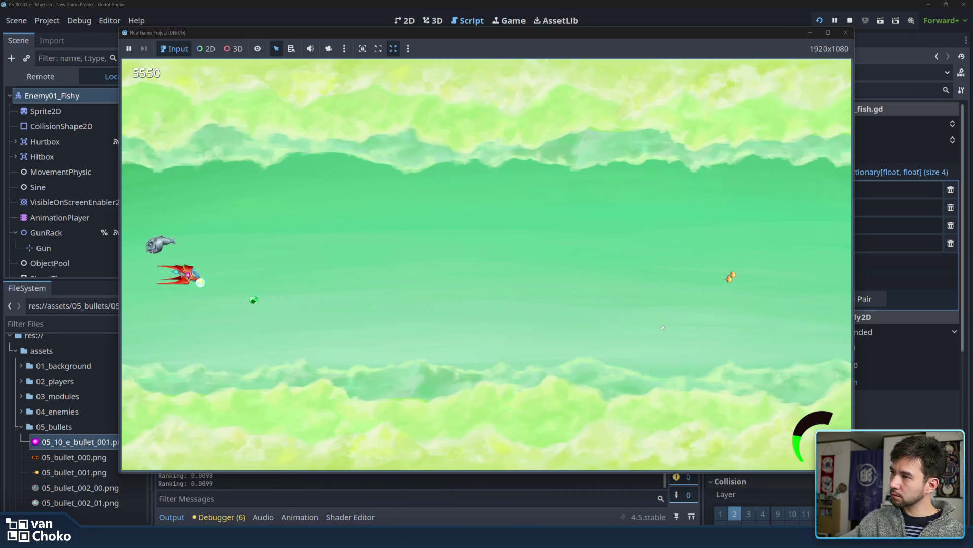
key(Right)
key(Up)
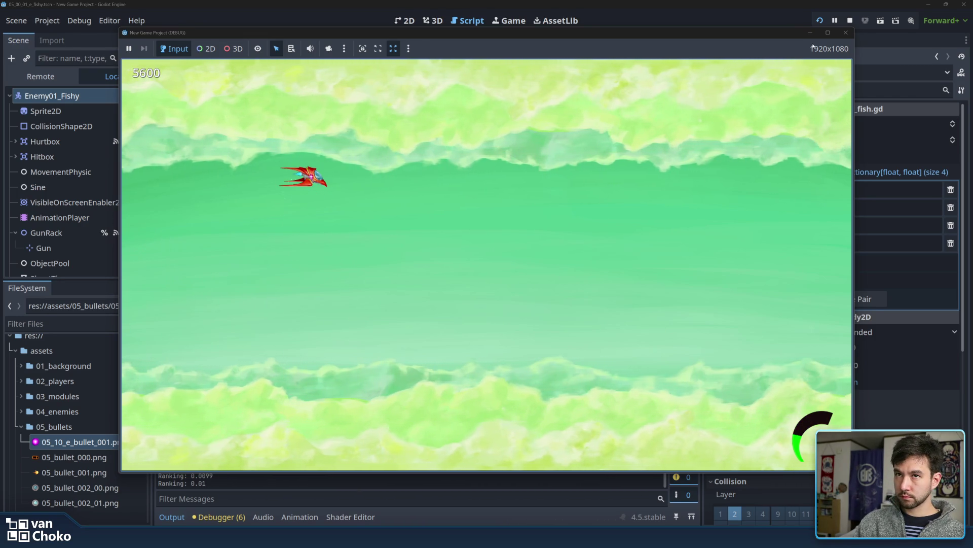
mouse_move(771, 38)
mouse_down()
mouse_move(876, 35)
mouse_move(825, 43)
mouse_up()
Step: Restart and replay Stage 1, shooting fish waves up to 6600 points, then stop the game
click(820, 20)
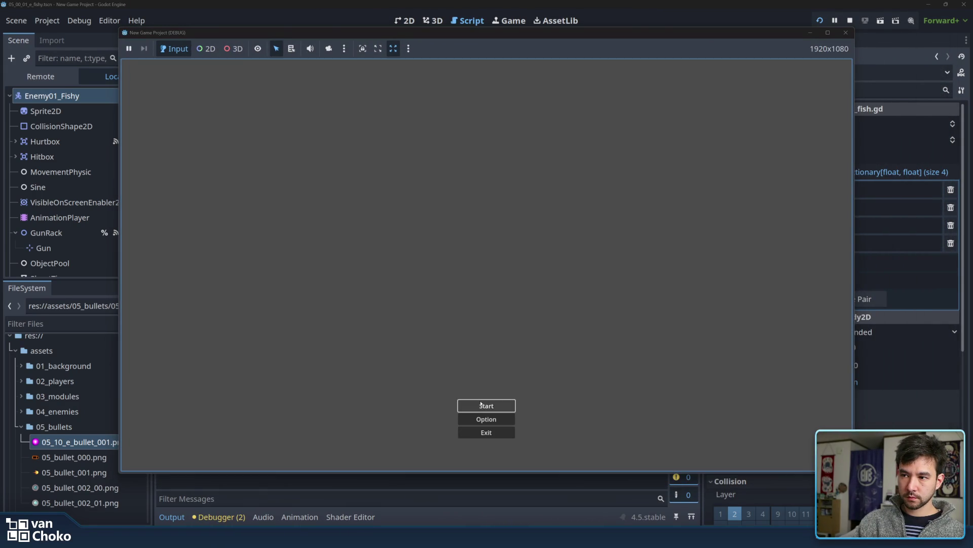
click(480, 404)
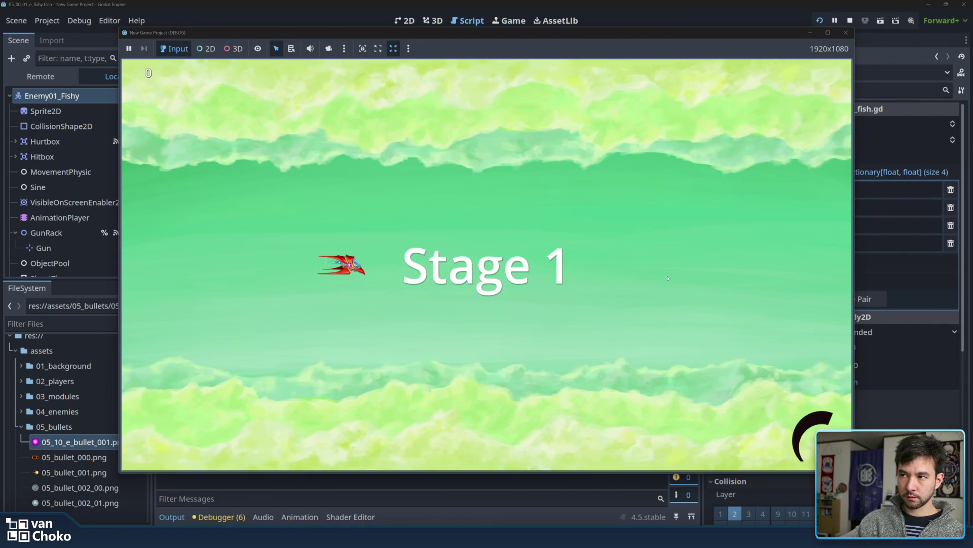
key(Up+Right)
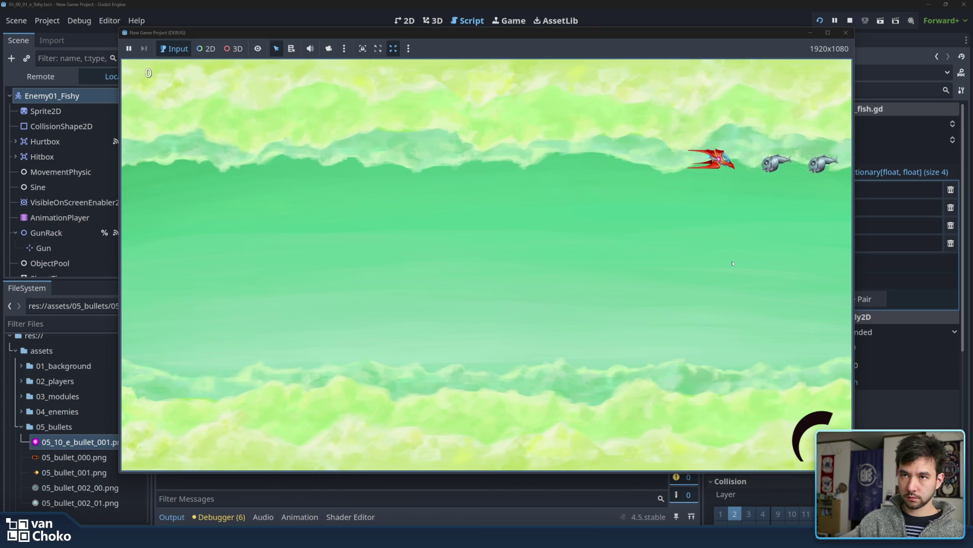
key(Right)
key(Left)
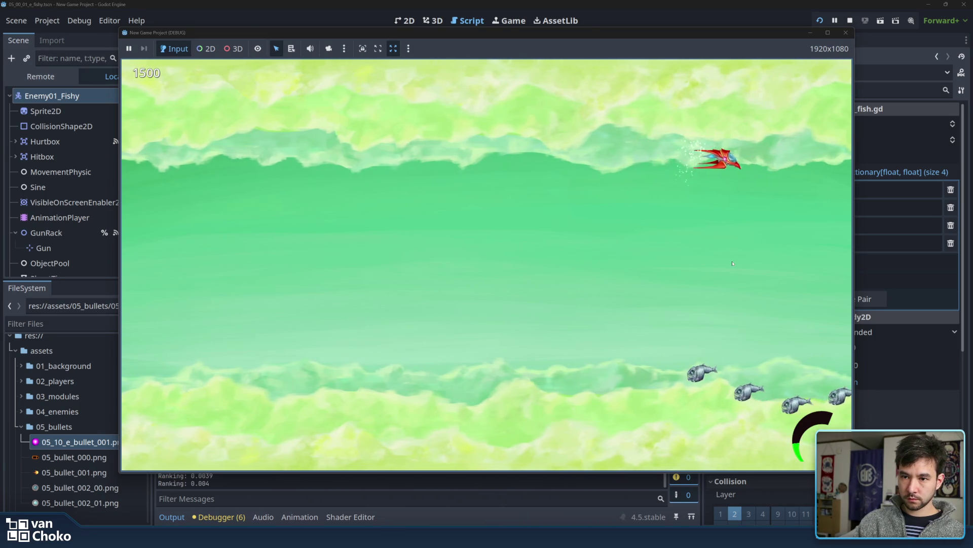
key(Down+Left)
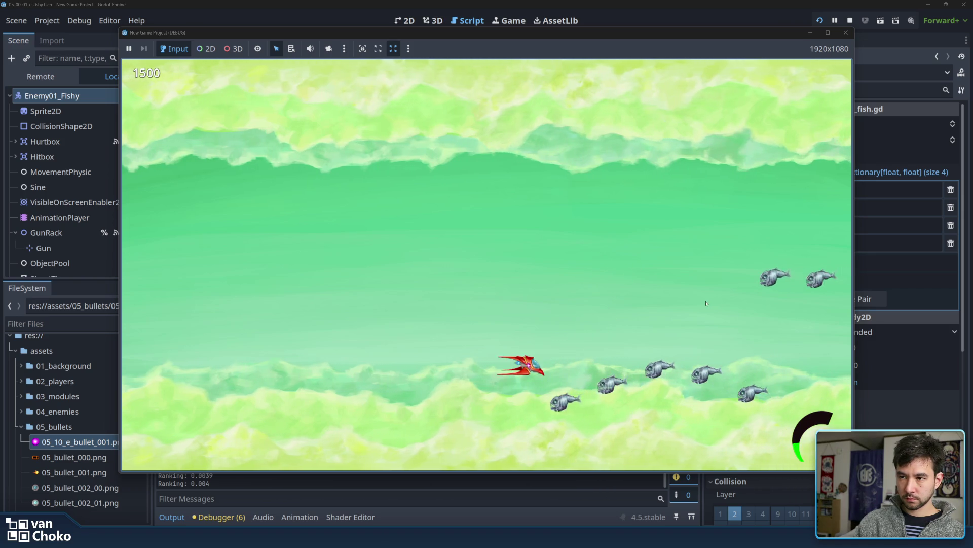
key(Left)
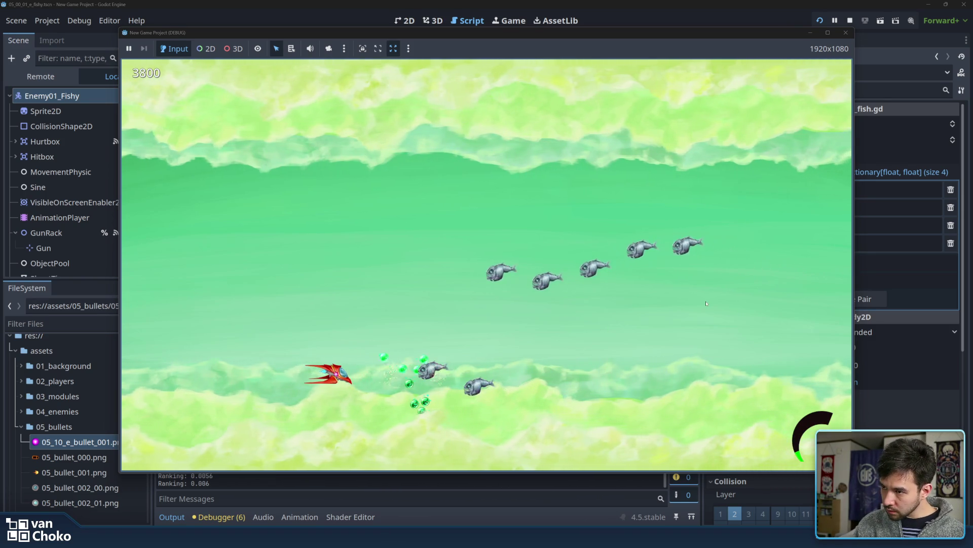
key(Down+Left)
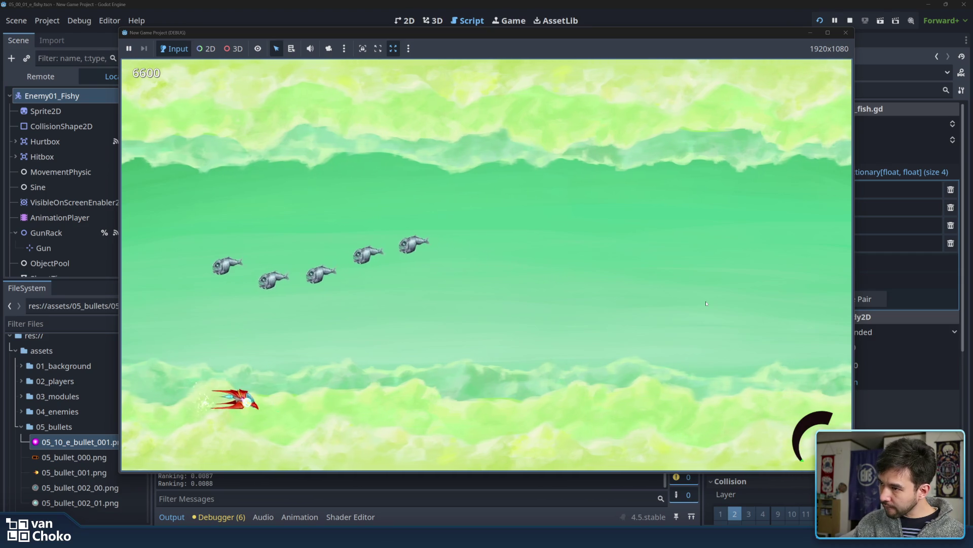
key(Up)
key(Up)
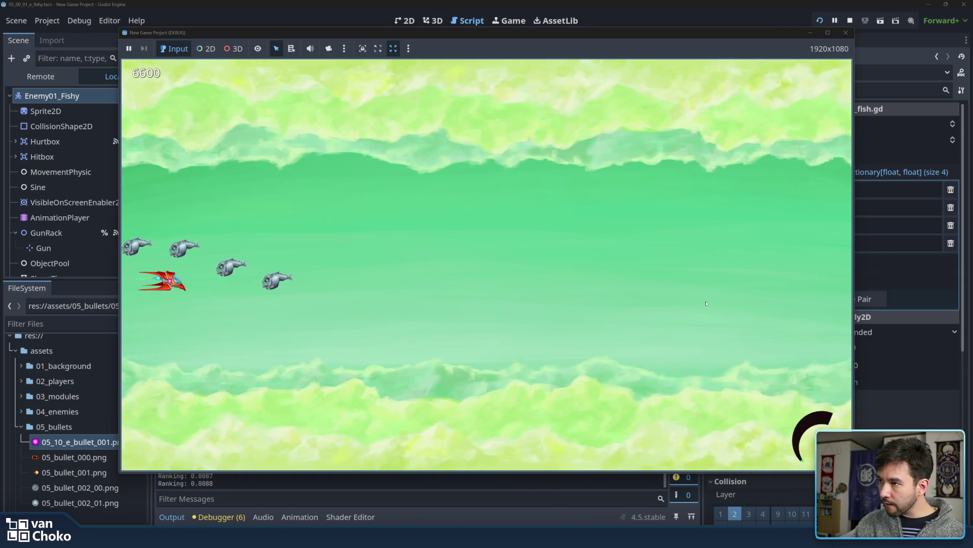
key(Right)
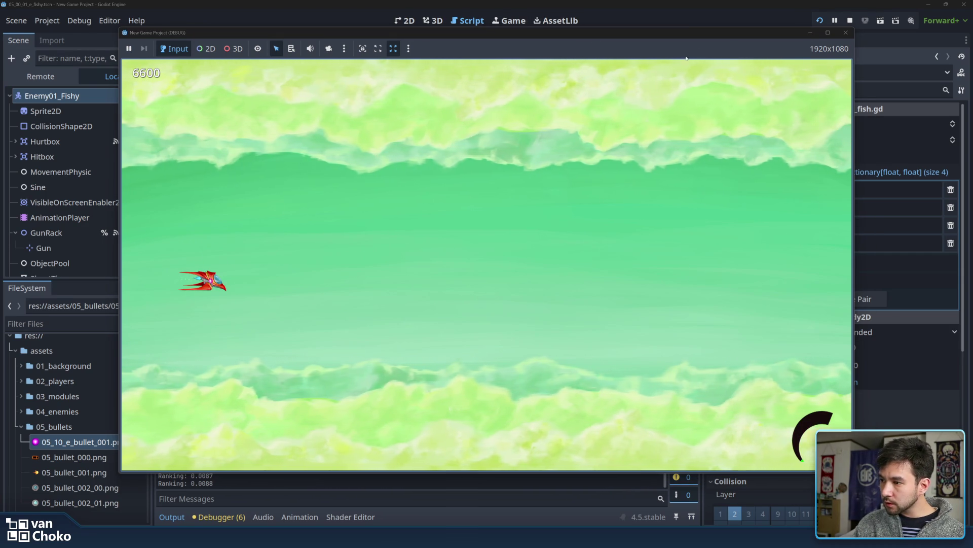
click(846, 32)
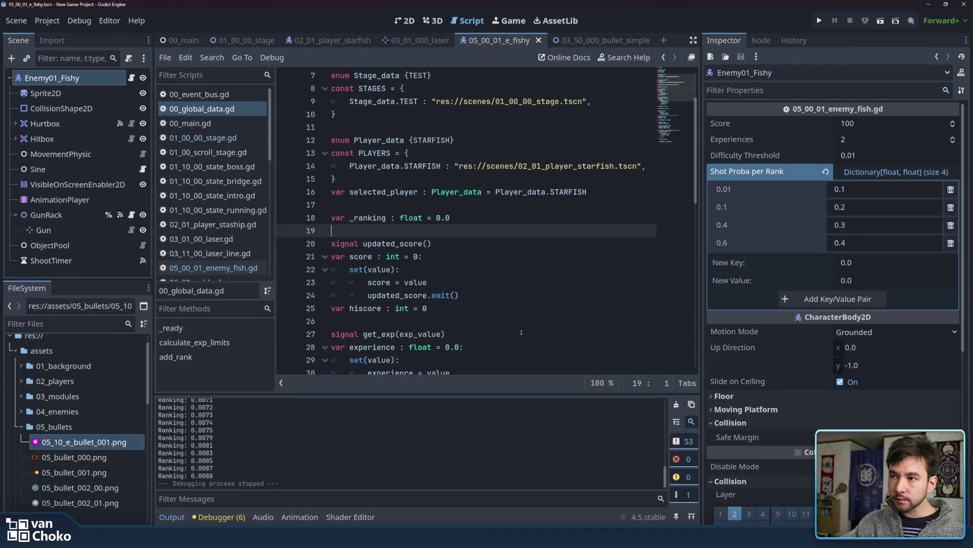
Step: Check the _ranking assignment in add_rank, then switch to the Enemy01_Fishy 2D view
click(521, 332)
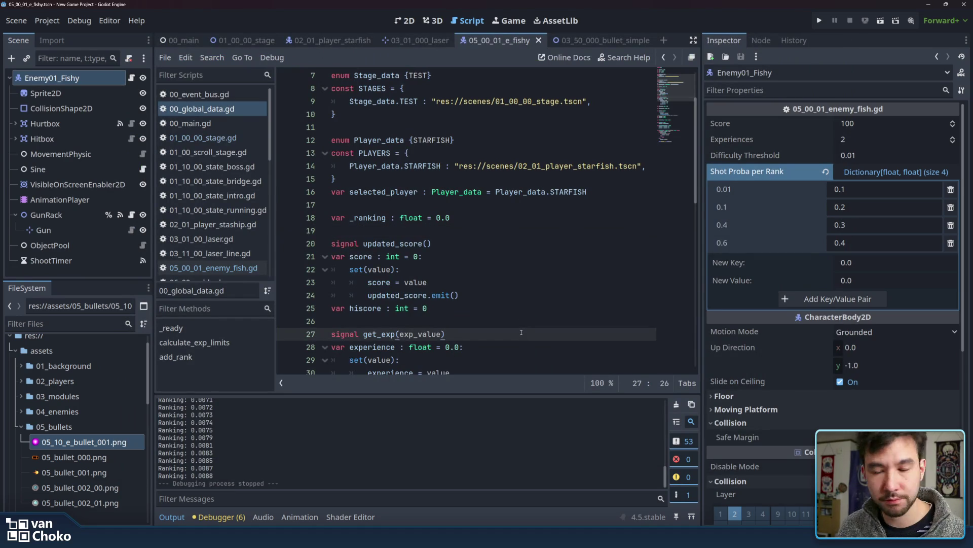
scroll(384, 300, down, 12)
click(384, 302)
click(404, 322)
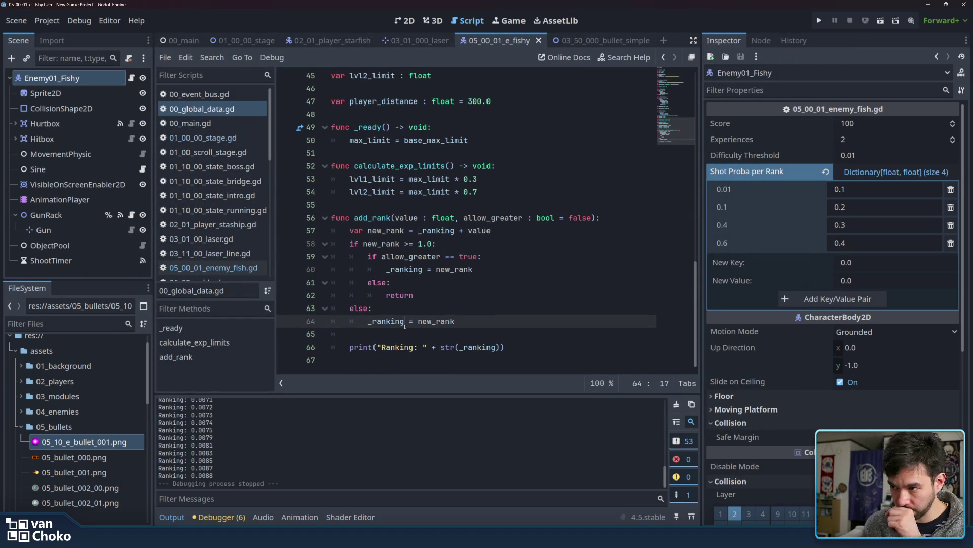
scroll(512, 218, up, 15)
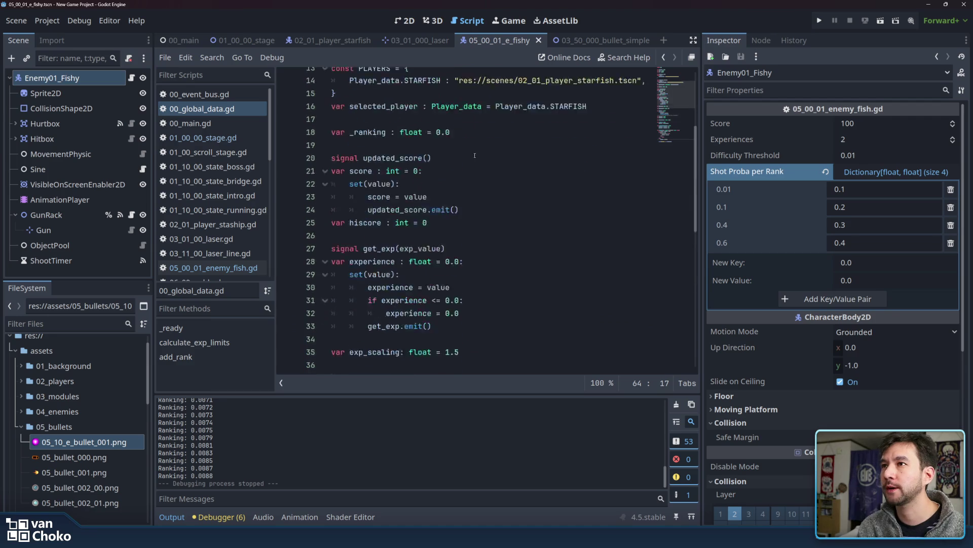
click(404, 21)
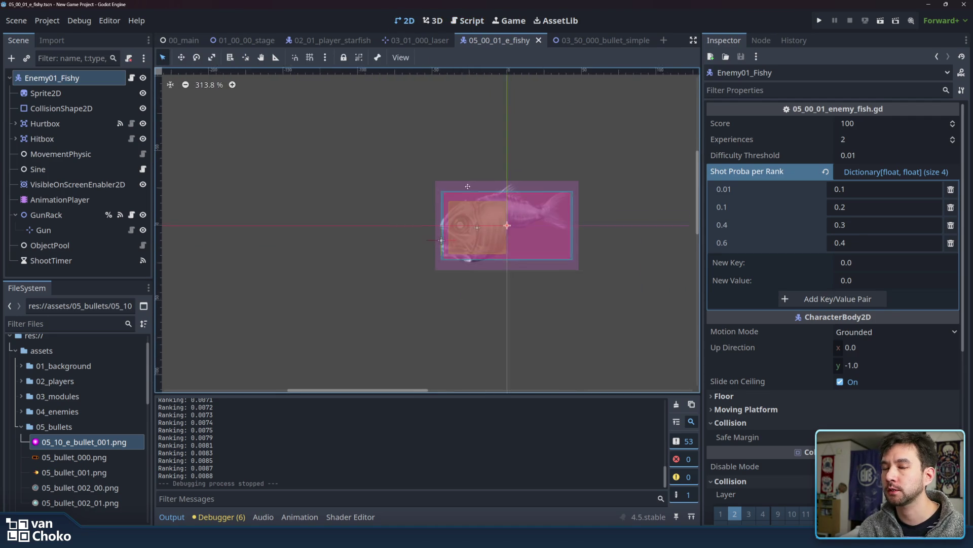
Step: Visit the 00_main scene, then the 01_00_00_stage scene, before heading to Chrome
click(180, 40)
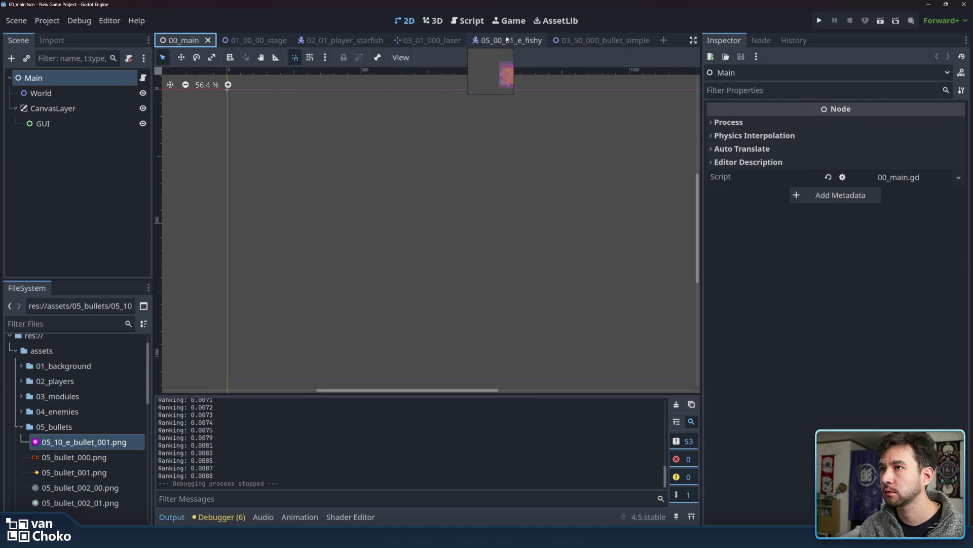
click(94, 98)
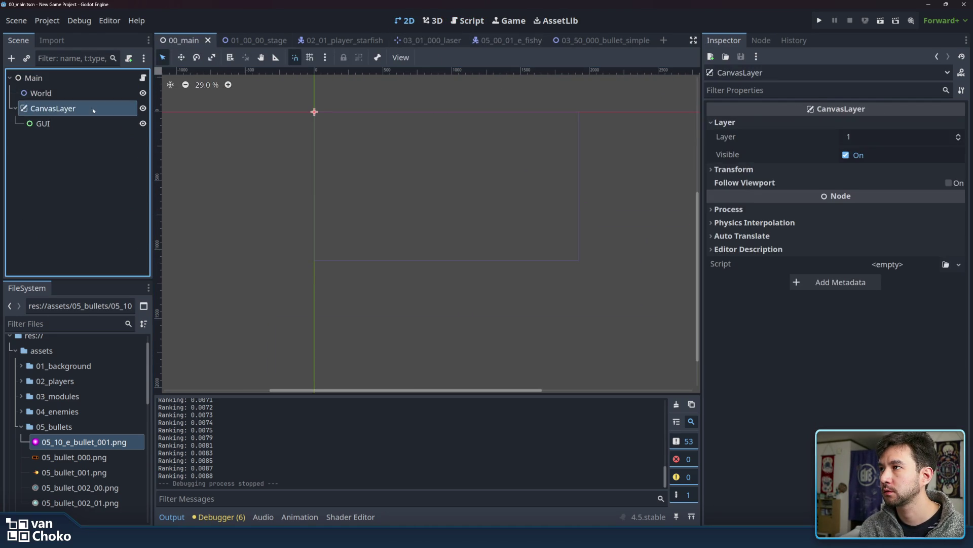
click(254, 40)
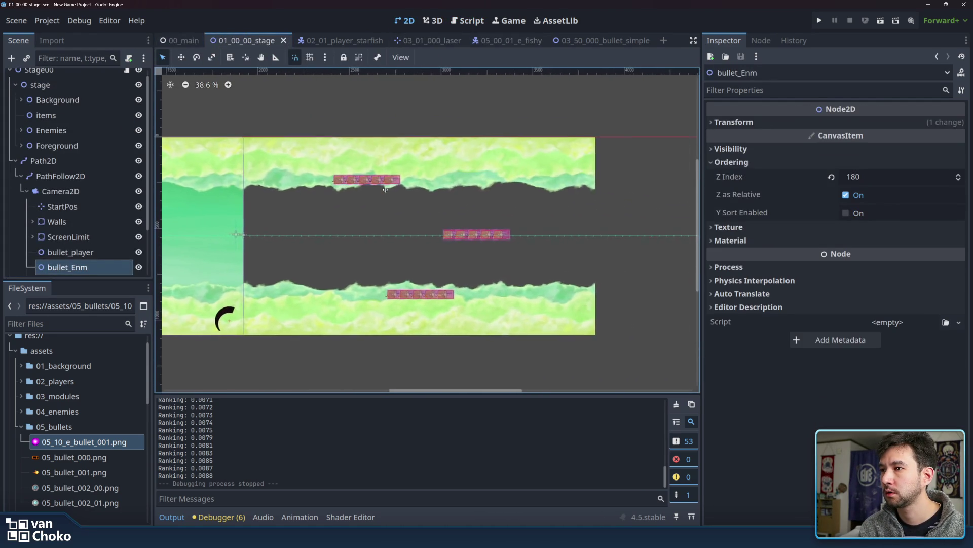
click(767, 416)
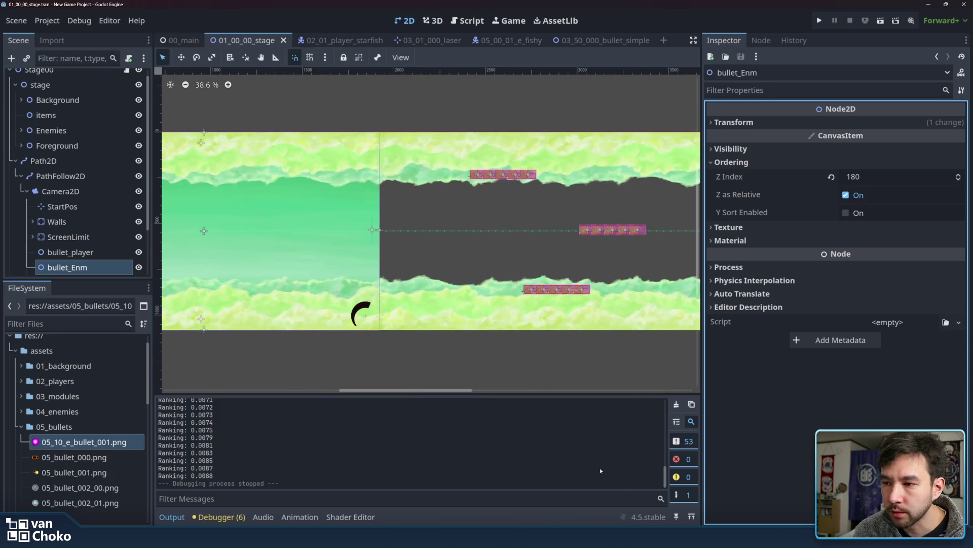
mouse_move(541, 536)
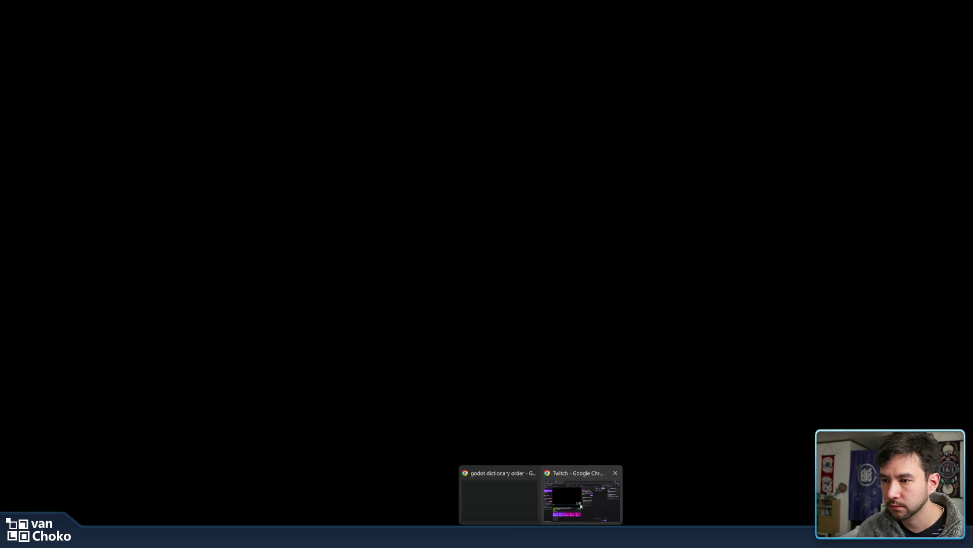
Step: Bring up the Canva Stages presentation and compare the Fishy and Angry Fishy slides
click(515, 497)
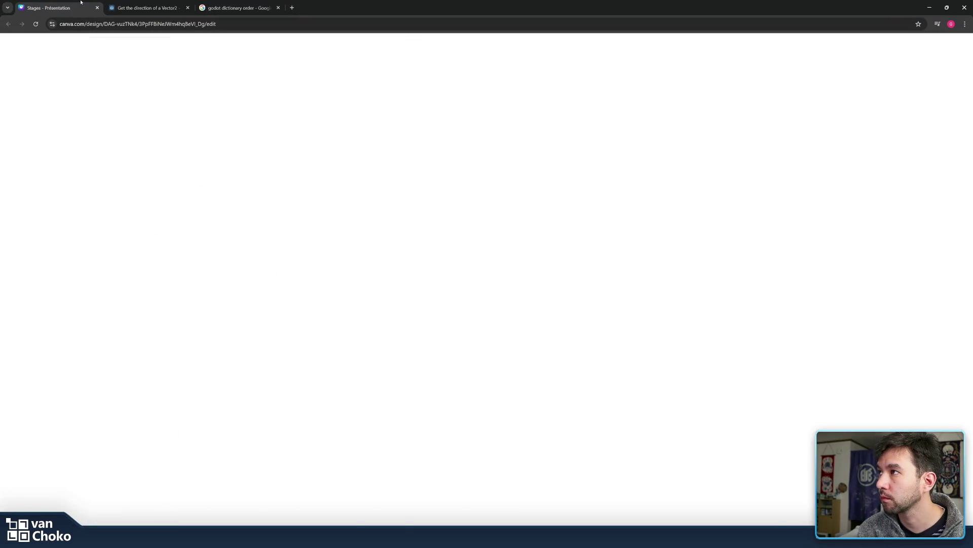
click(101, 5)
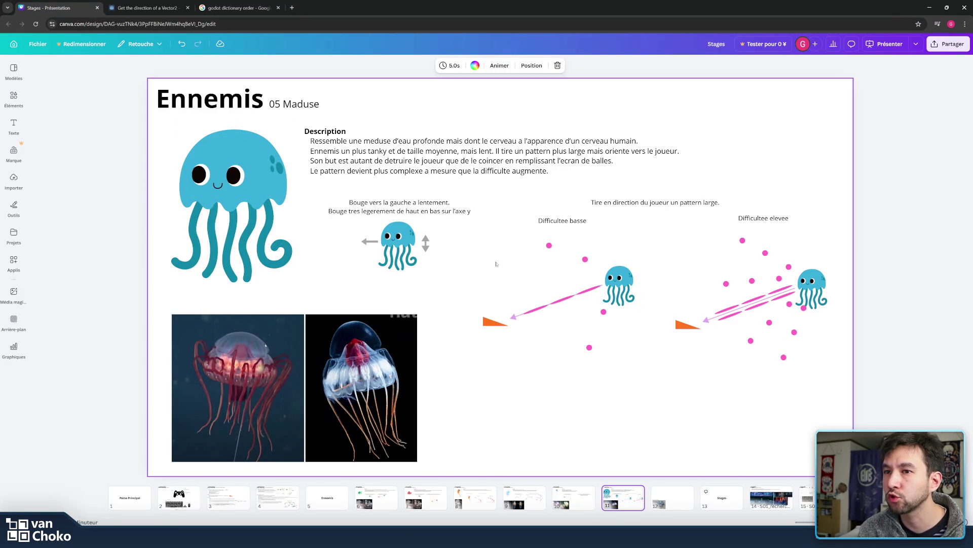
click(426, 498)
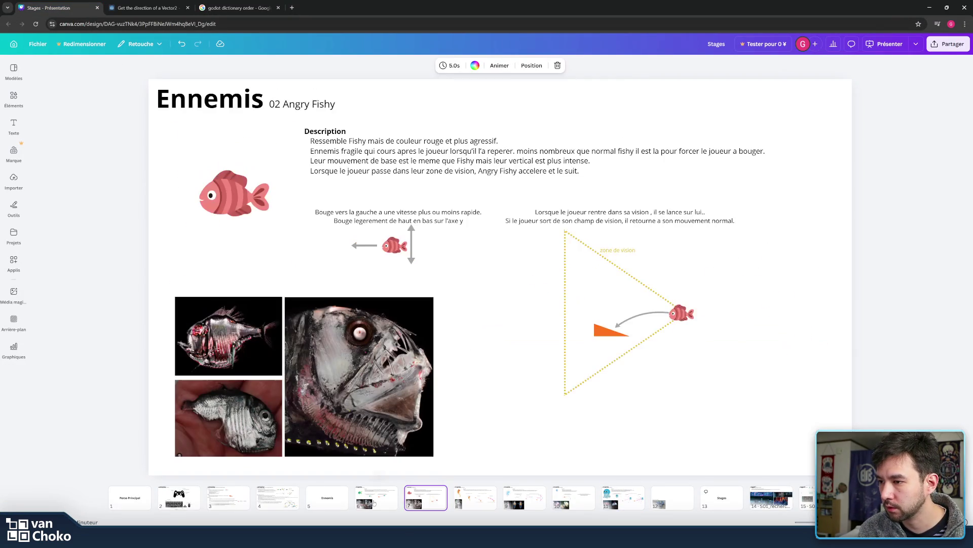
click(374, 503)
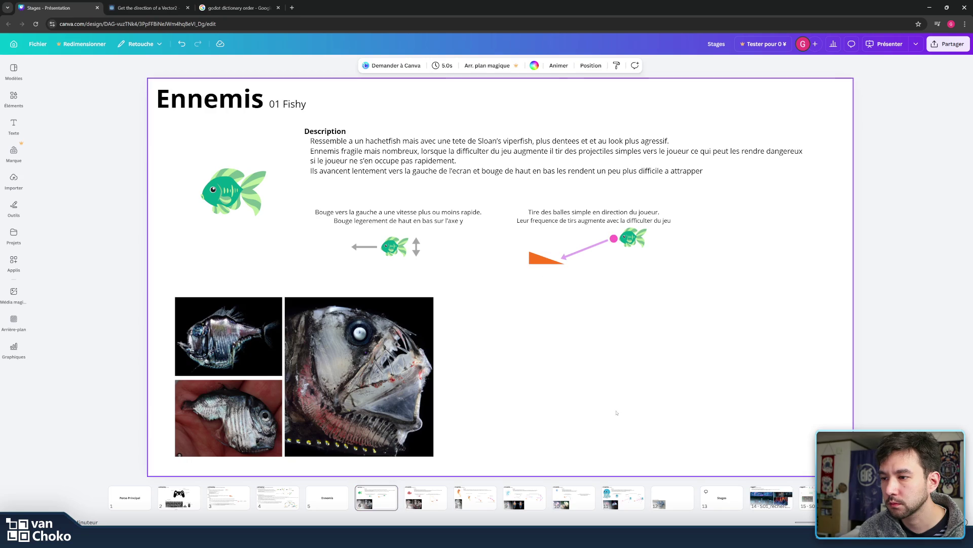
click(429, 495)
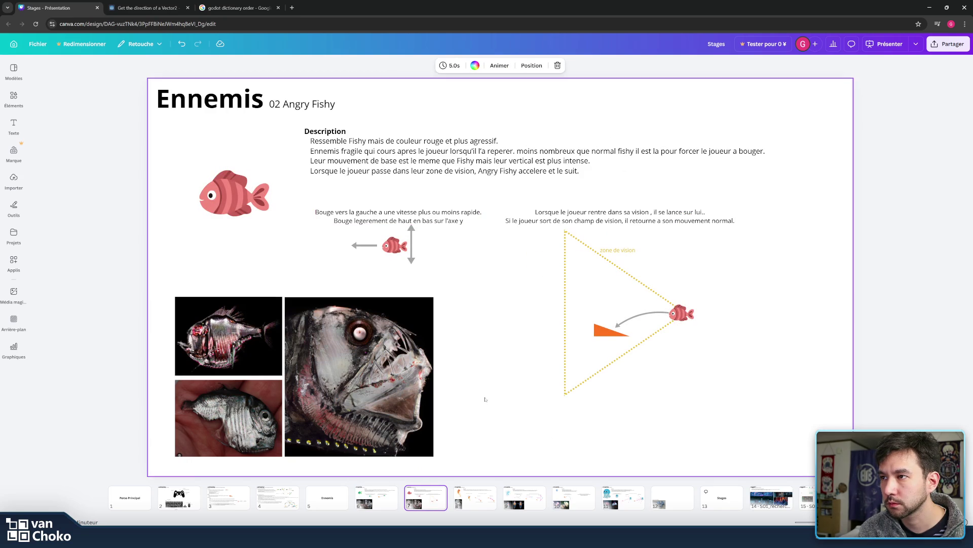
click(373, 503)
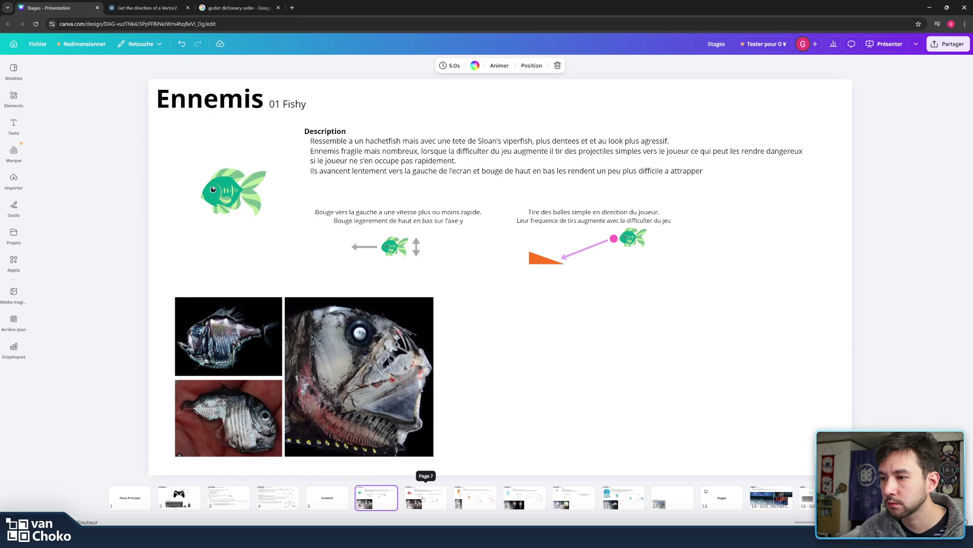
click(422, 499)
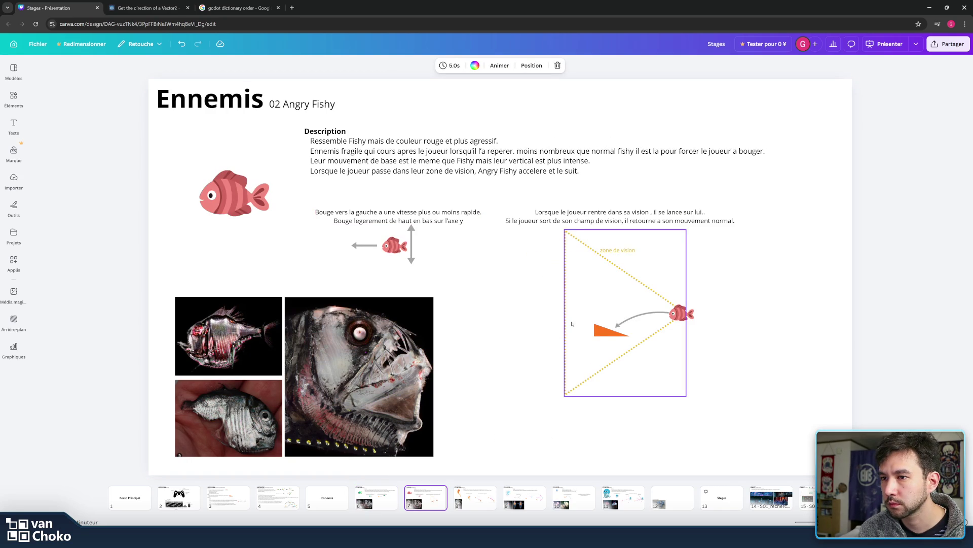
Step: Change 'moins' to 'Moins' in the Angry Fishy description text
mouse_move(408, 192)
mouse_down()
mouse_move(322, 140)
mouse_move(331, 141)
mouse_up()
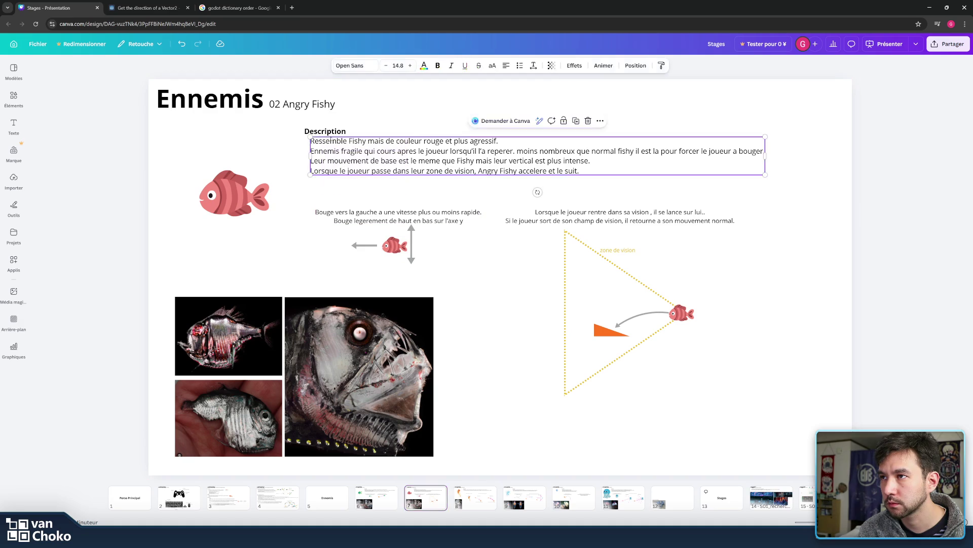
click(425, 124)
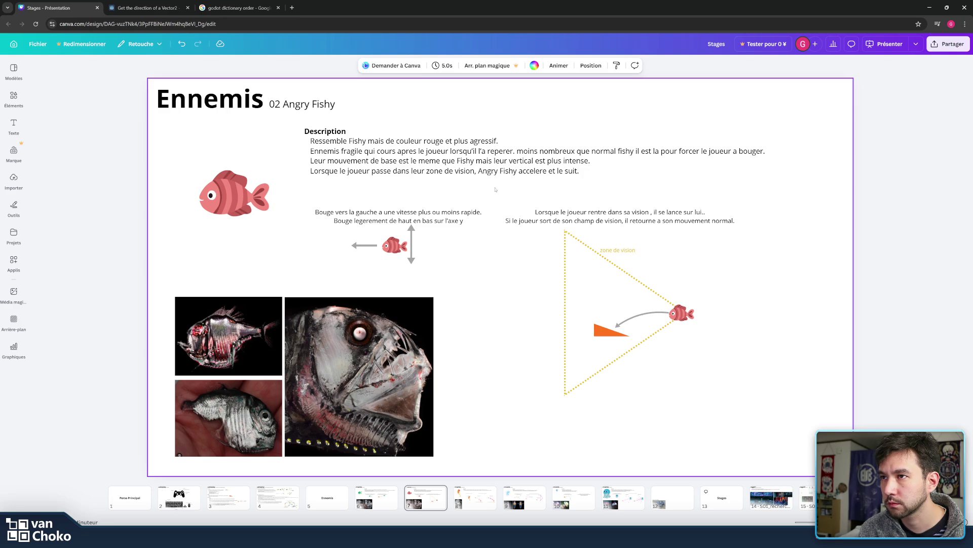
click(524, 151)
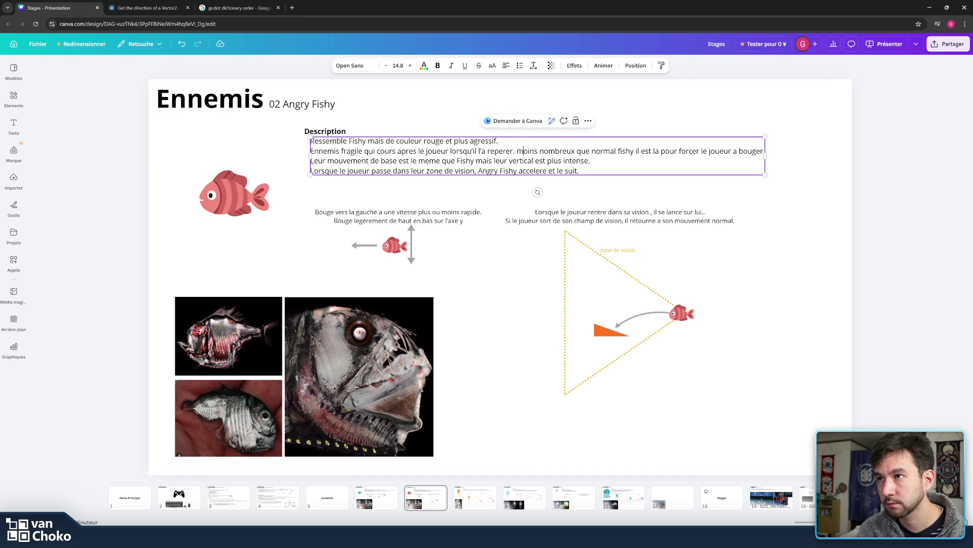
key(Escape)
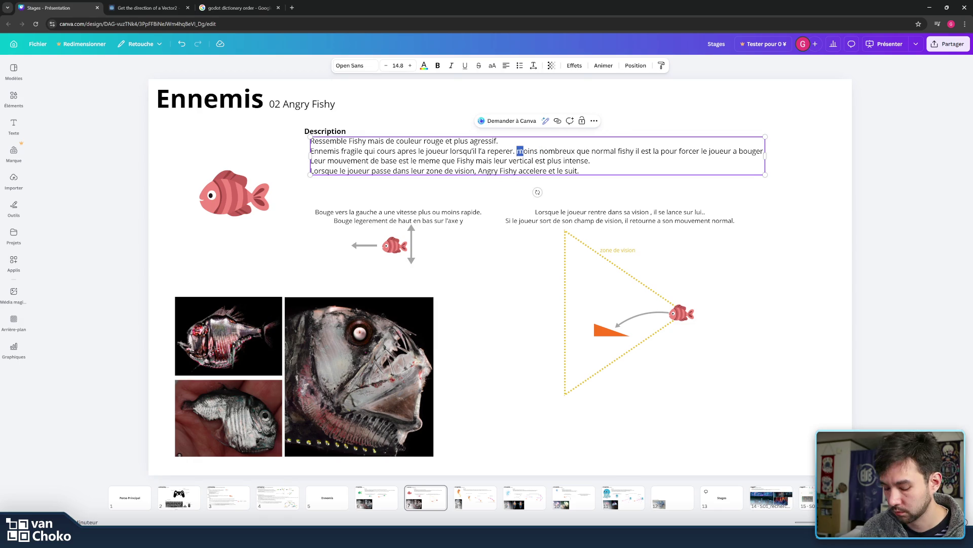
text(M)
click(507, 189)
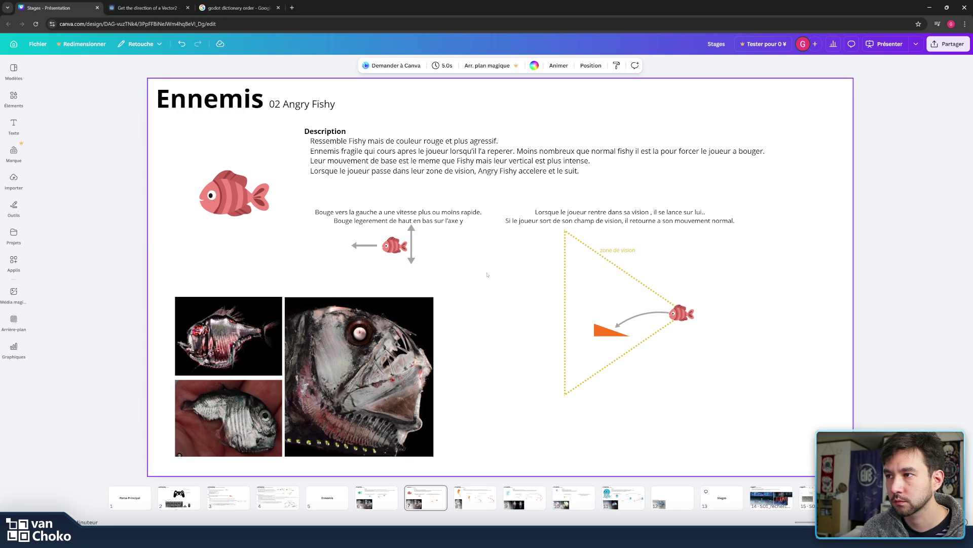
click(929, 6)
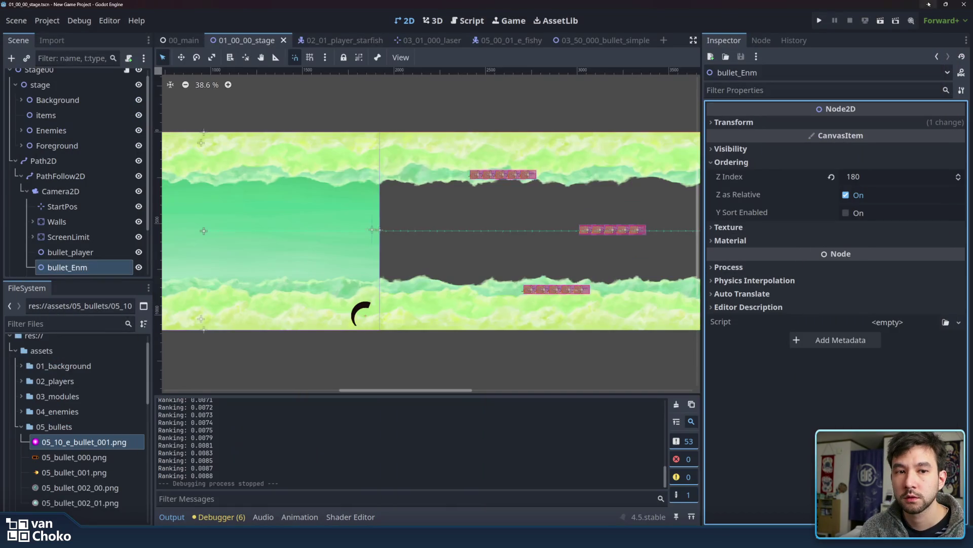
Step: Pan the stage view, deselect bullet_Enm, and switch over to Krita
mouse_move(415, 251)
mouse_down()
mouse_move(633, 249)
mouse_move(553, 236)
mouse_move(554, 221)
mouse_up()
click(529, 360)
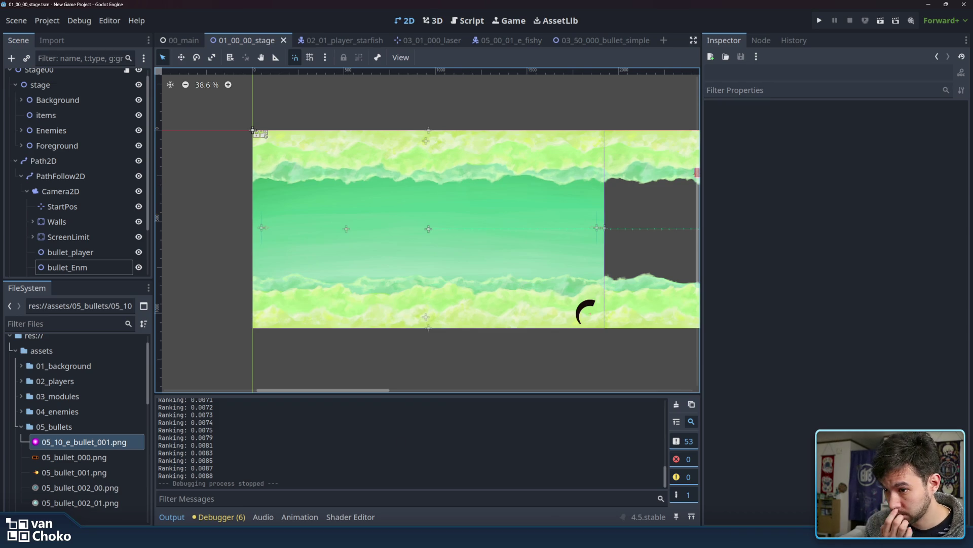
click(507, 489)
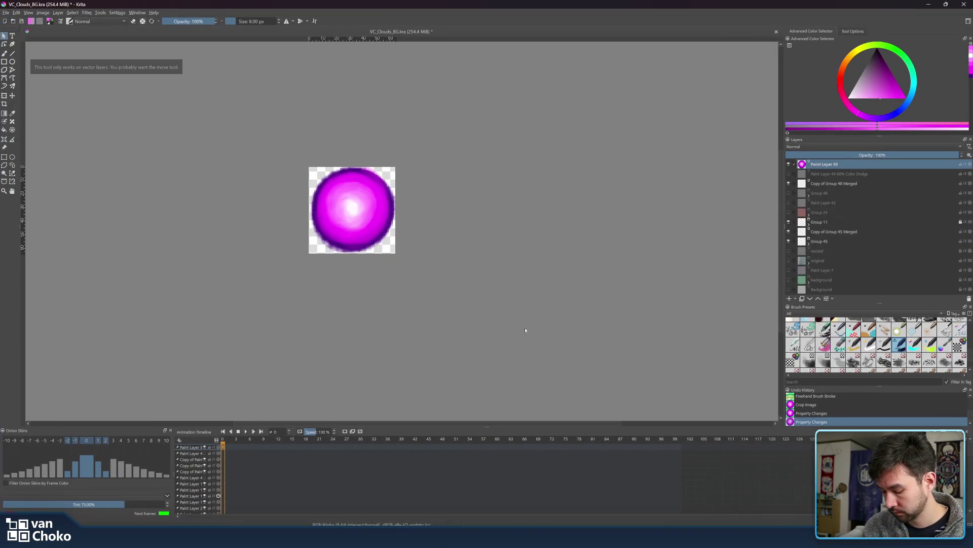
Step: Undo the crop to restore the full painting and zoom out to see all of it
key(ctrl+z)
key(ctrl+z)
key(ctrl+z)
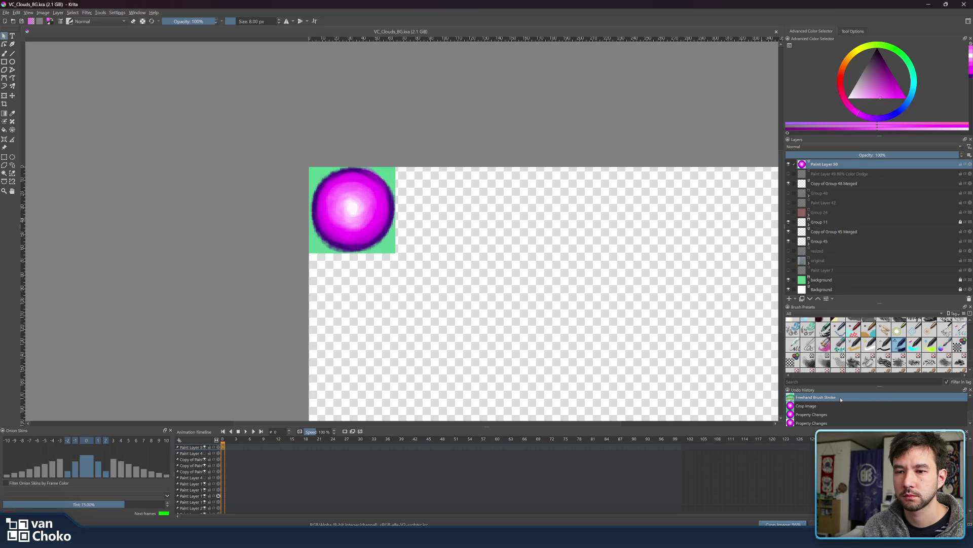
key(minus)
key(minus)
key(minus)
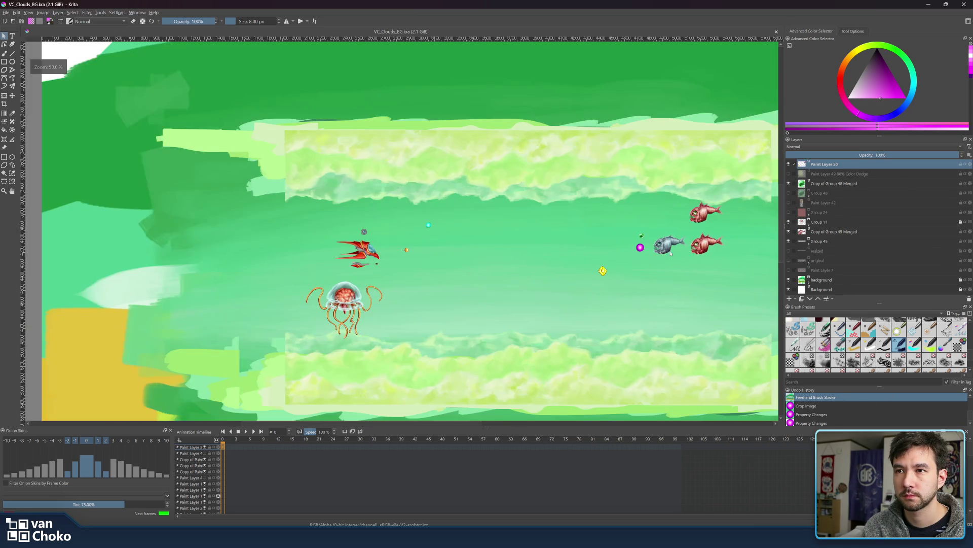
scroll(629, 243, up, 10)
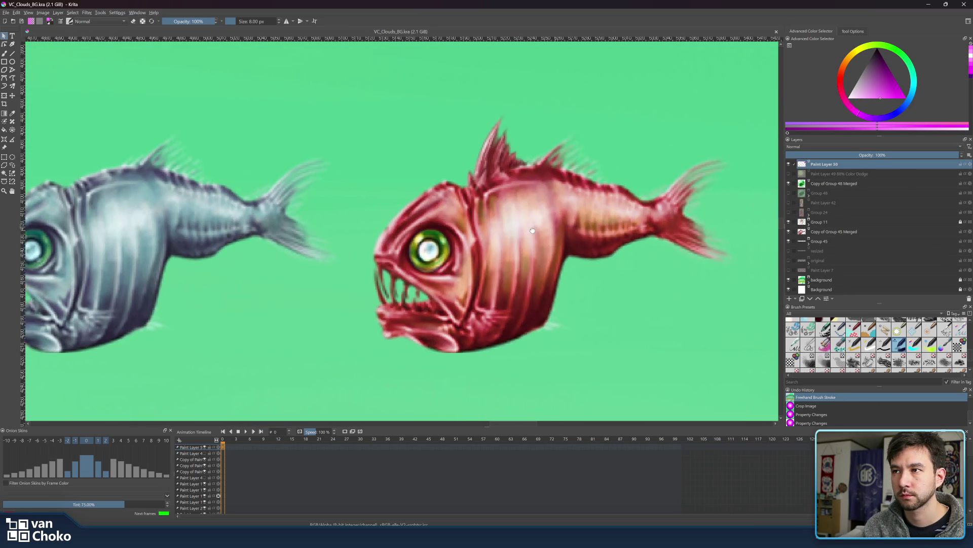
click(455, 218)
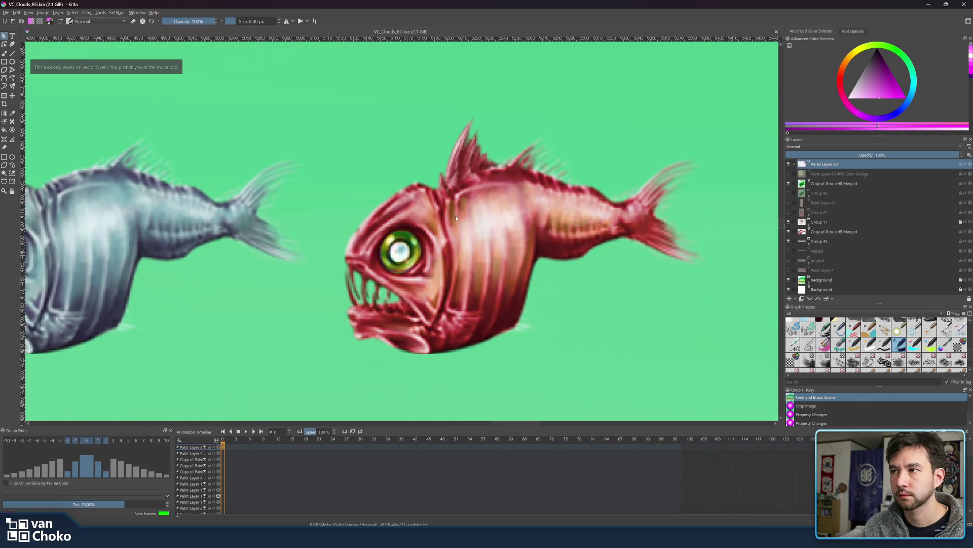
click(12, 96)
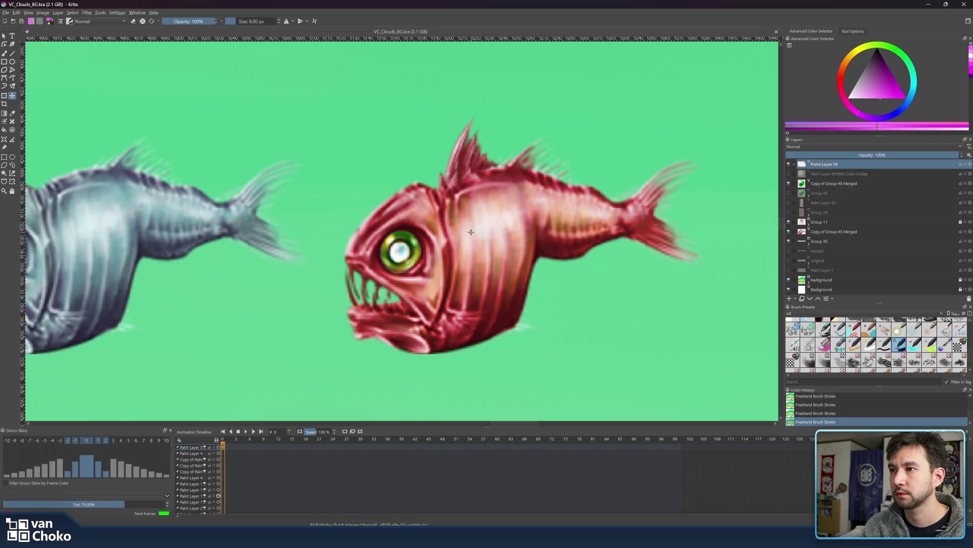
Step: Show only Copy of Group 45 Merged, hiding Group 11, Copy of Group 48 Merged, Paint Layer 50 and both backgrounds
click(814, 232)
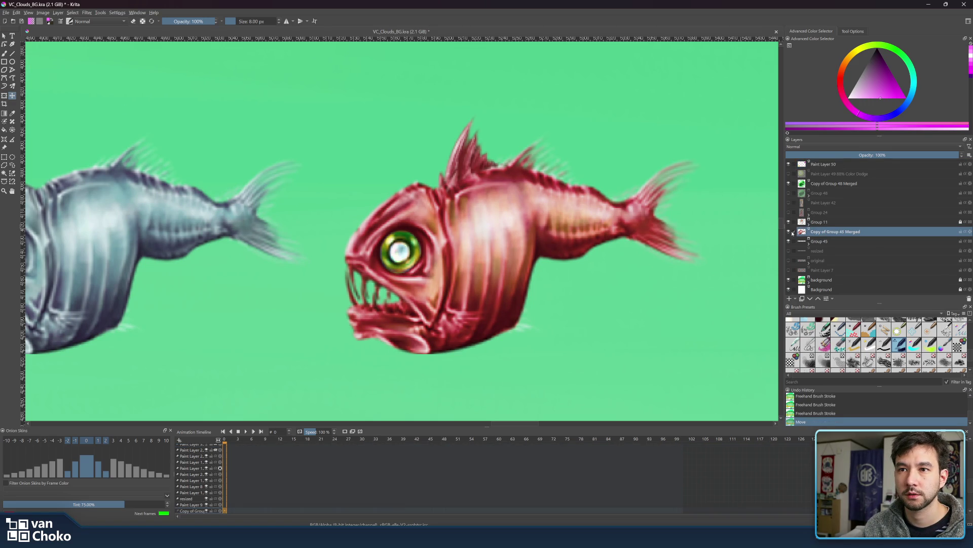
click(788, 221)
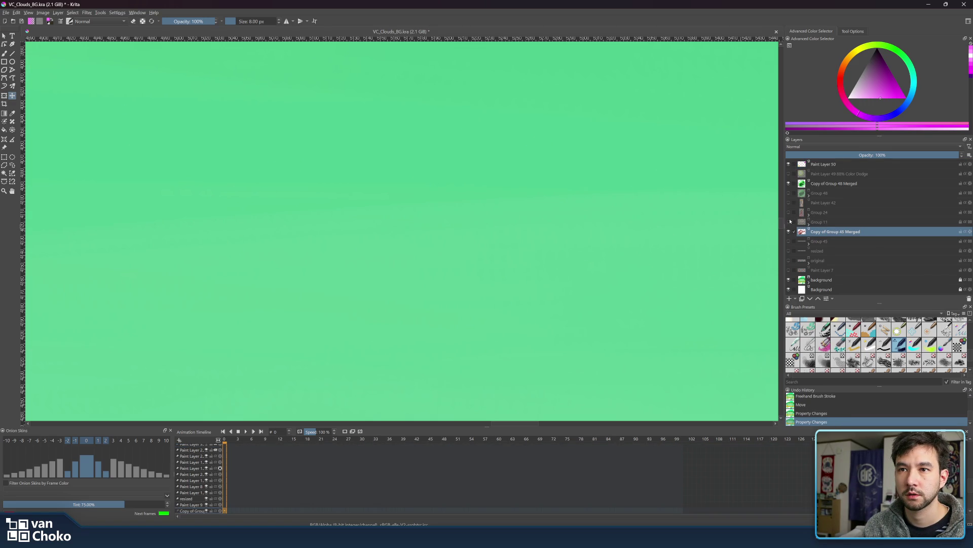
click(789, 231)
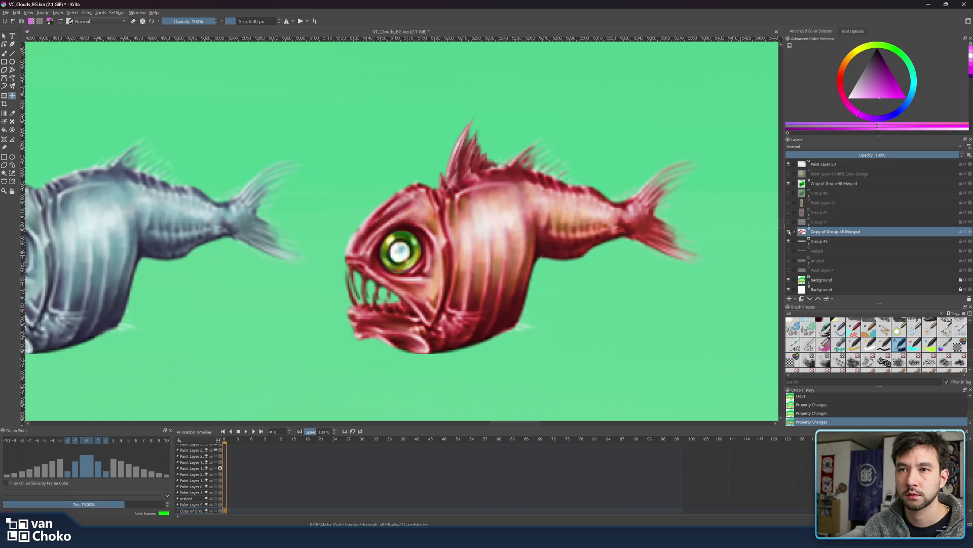
scroll(502, 175, down, 10)
scroll(503, 175, up, 7)
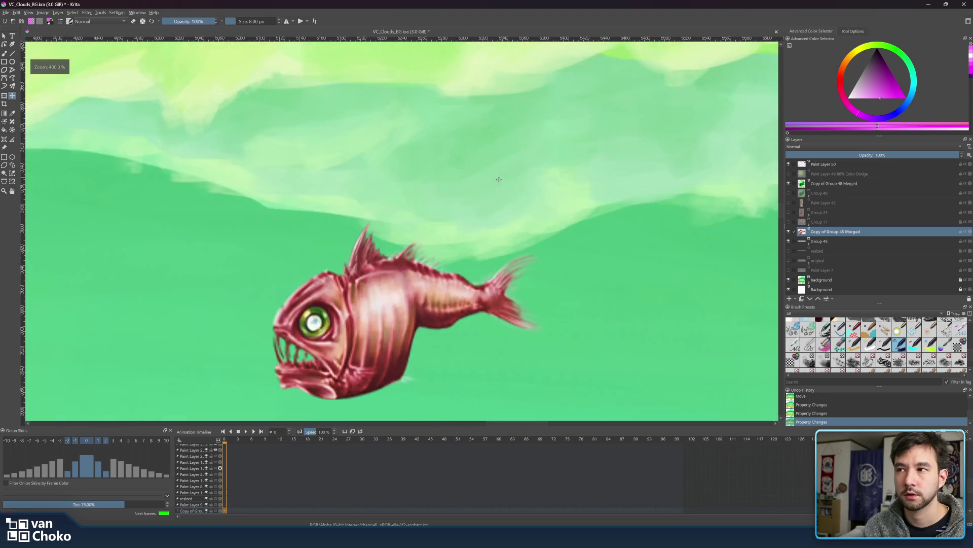
scroll(547, 157, up, 3)
scroll(586, 145, down, 3)
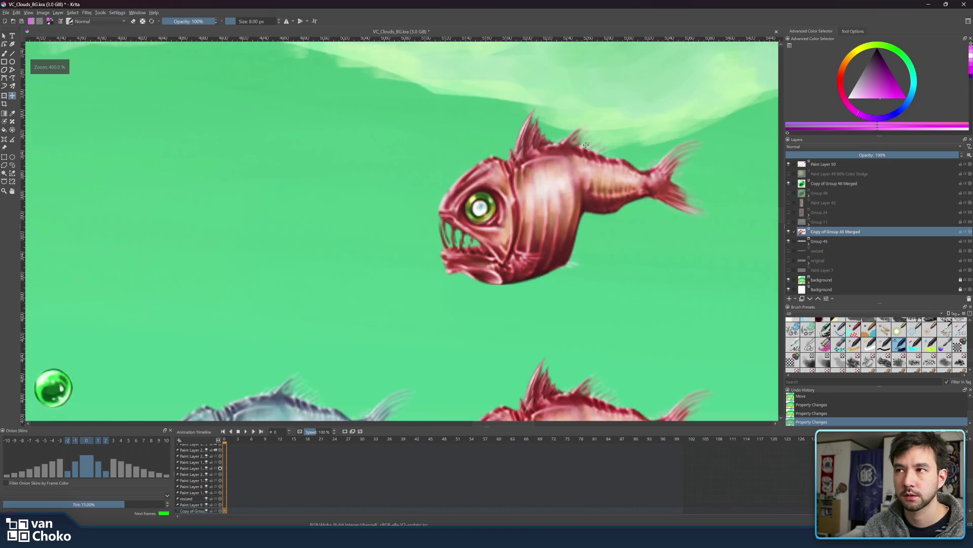
scroll(533, 182, up, 2)
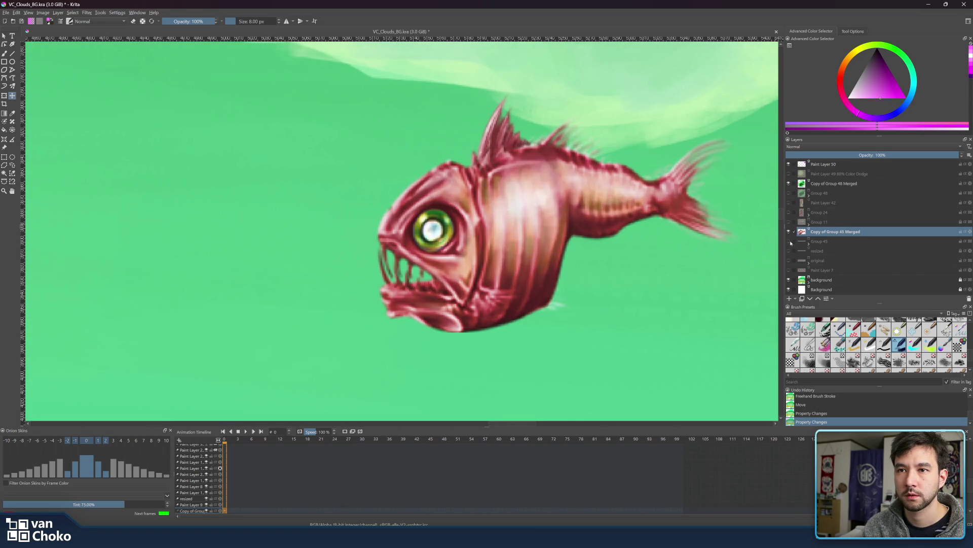
click(789, 183)
click(789, 163)
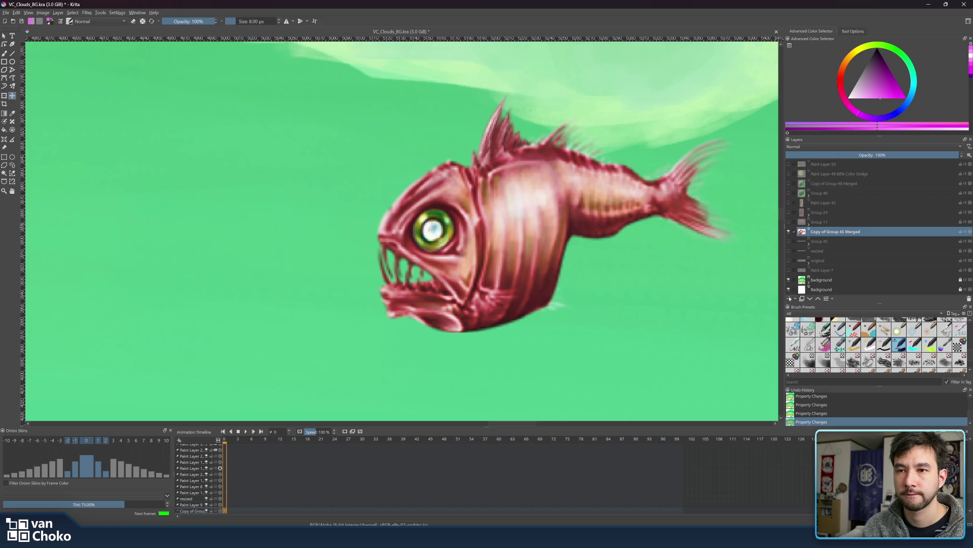
click(788, 280)
click(789, 289)
drag(612, 247, 511, 243)
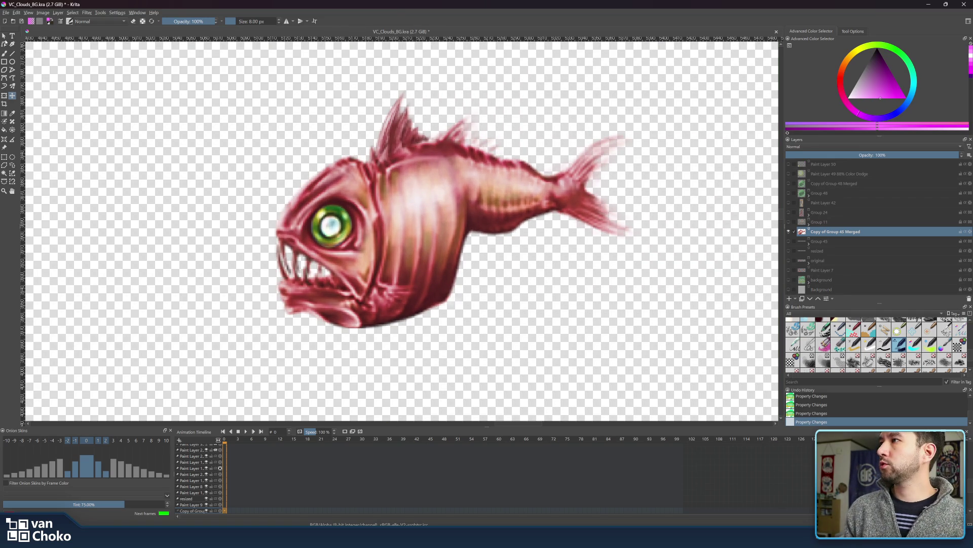
Step: Crop the Krita canvas to a tightly adjusted rectangle around the red fish, then leave Save As unsaved
click(5, 13)
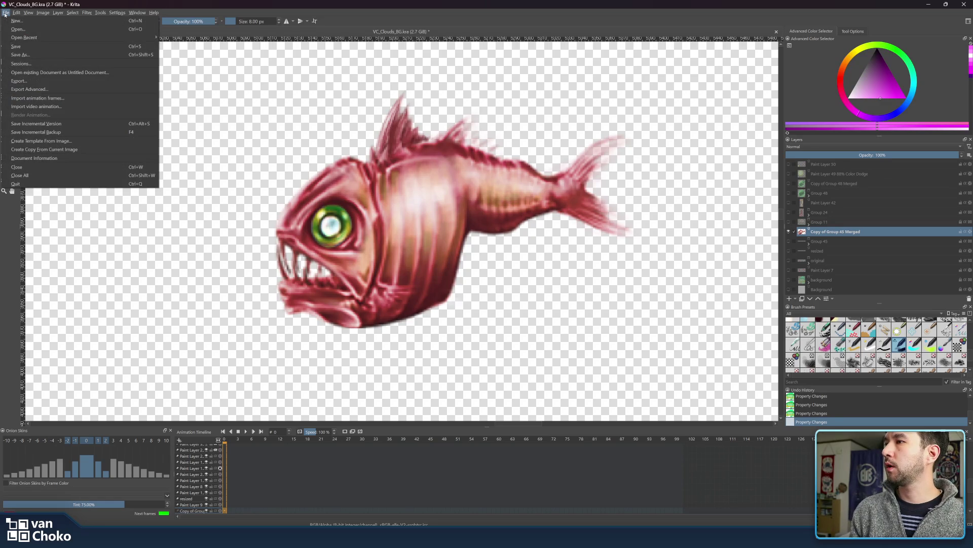
key(Escape)
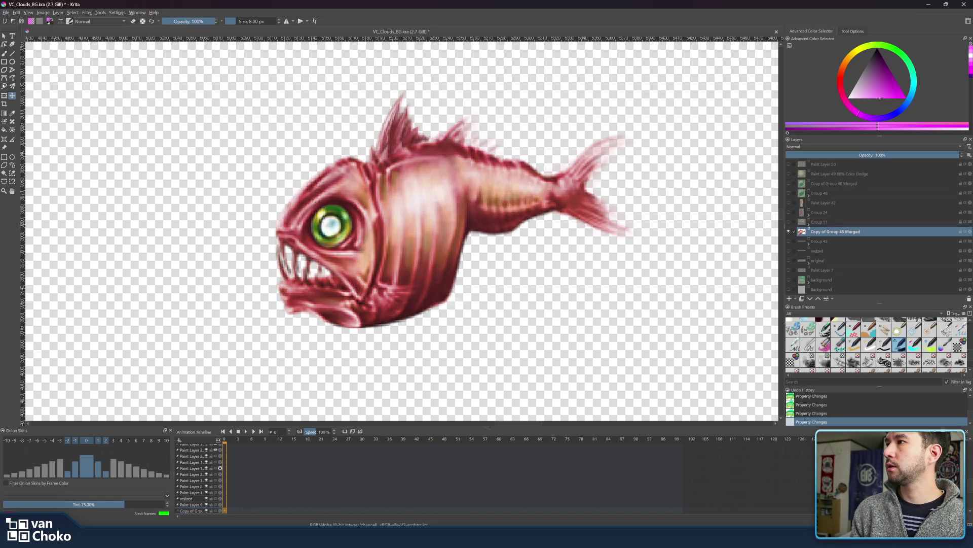
click(5, 104)
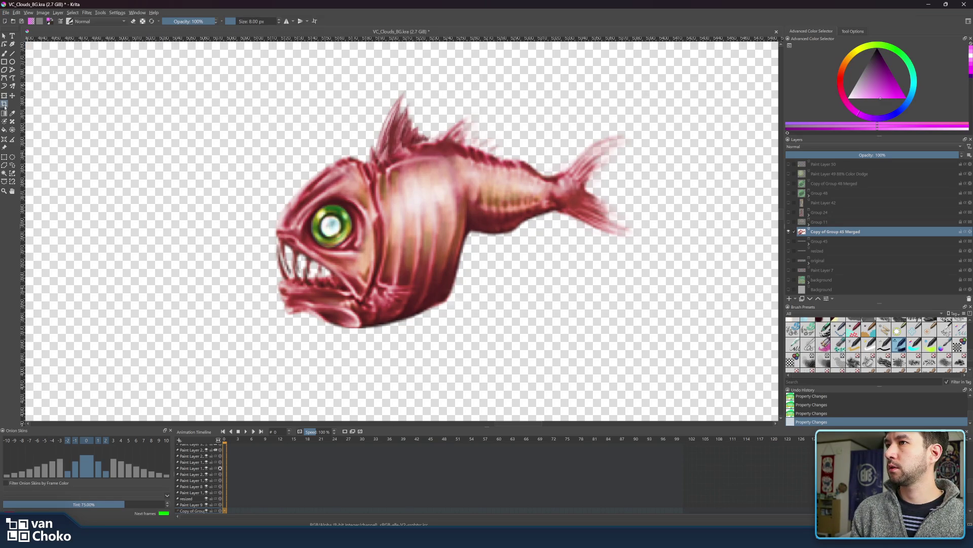
mouse_move(254, 87)
mouse_down()
mouse_move(636, 281)
mouse_move(652, 327)
mouse_move(644, 331)
mouse_up()
mouse_move(253, 209)
mouse_down()
mouse_move(273, 213)
mouse_move(263, 215)
mouse_up()
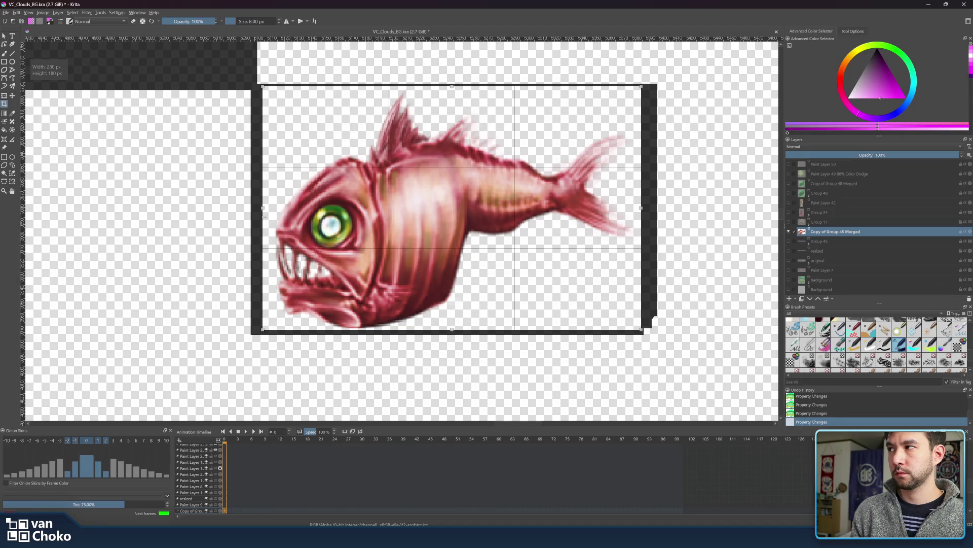
drag(444, 210, 446, 213)
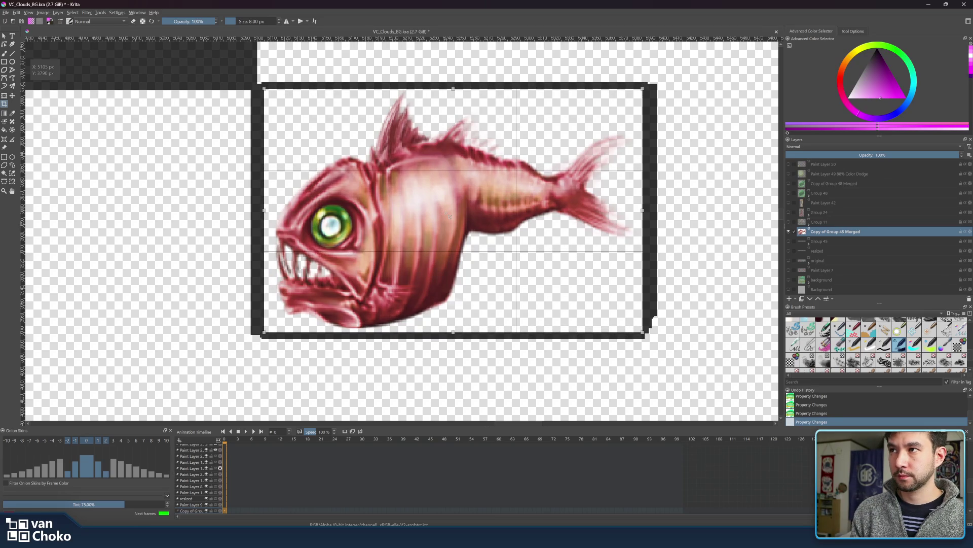
key(Return)
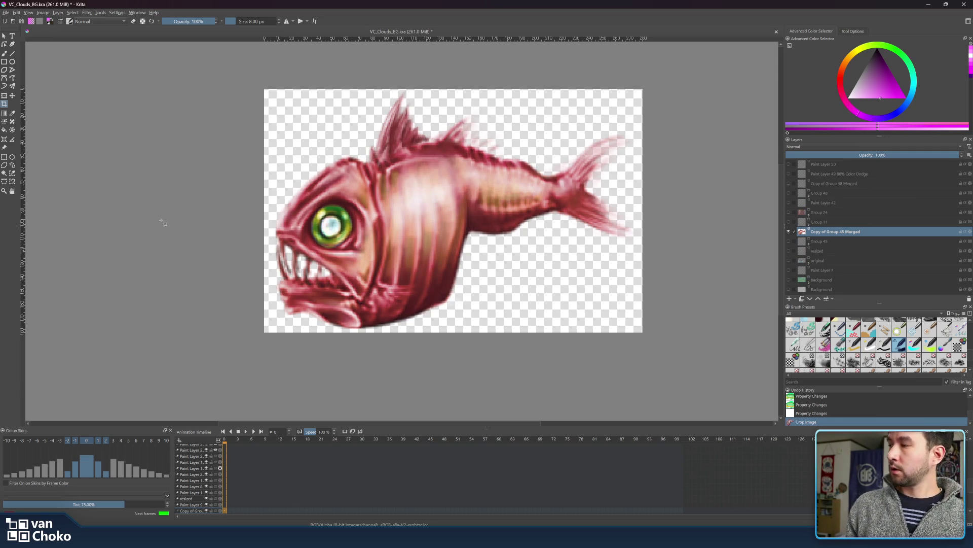
key(ctrl+shift+s)
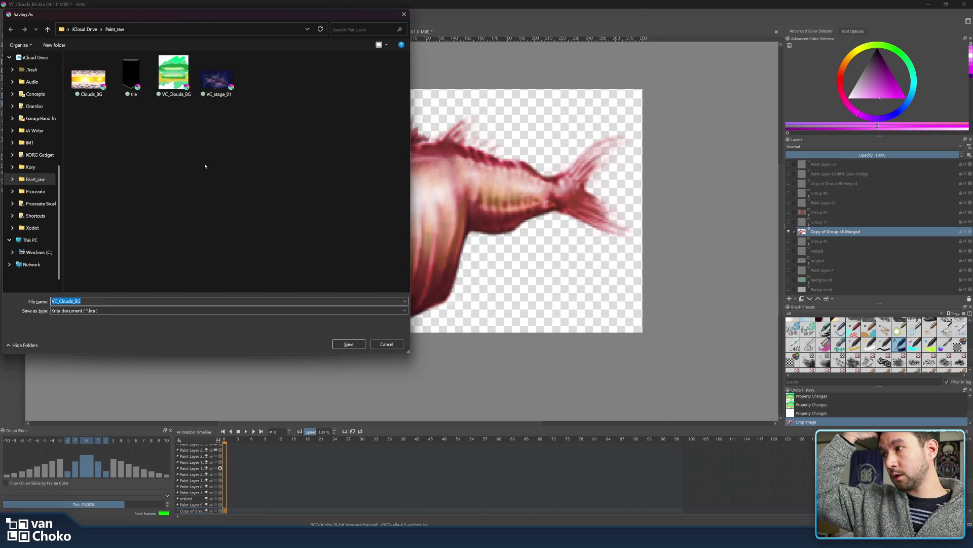
click(404, 14)
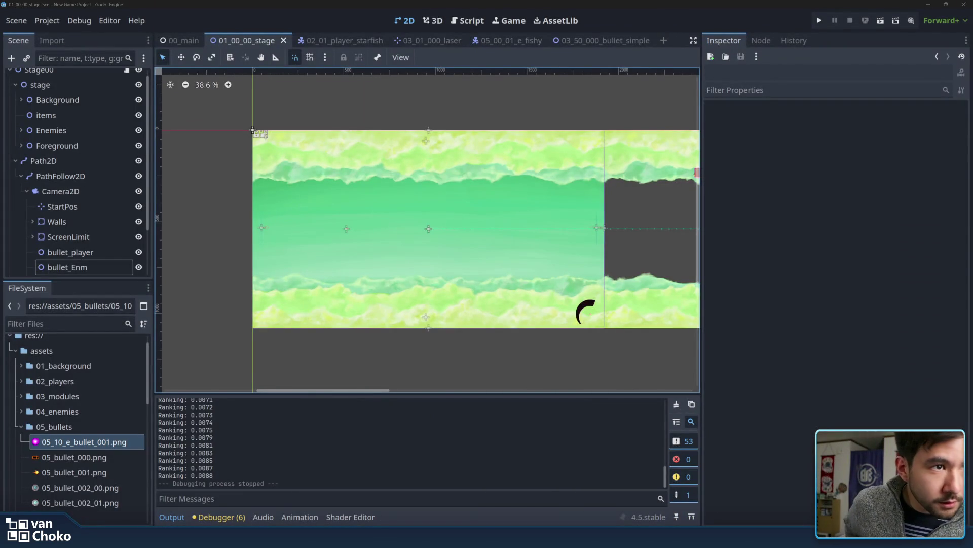
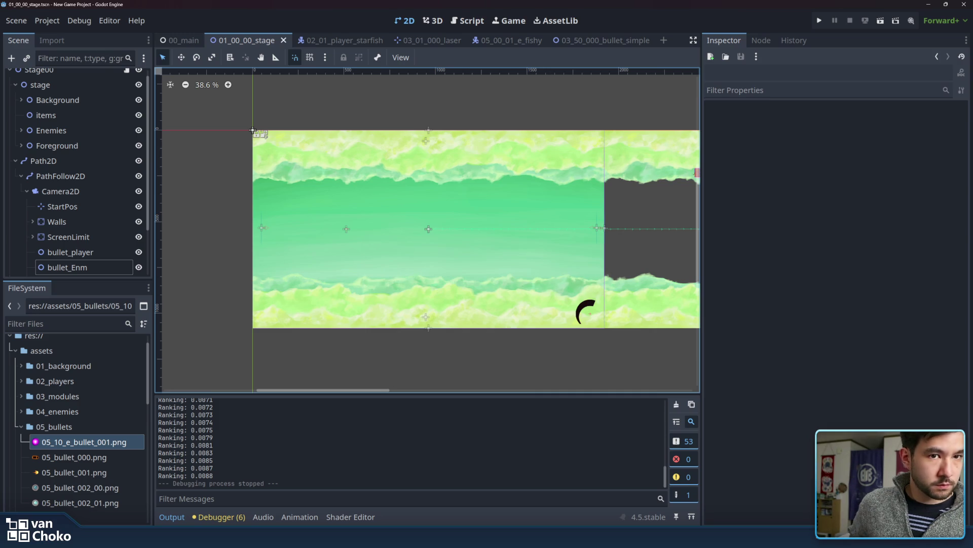
Step: Drag 04_enemy_s_01.png from the 04_enemies folder into the stage viewport
mouse_move(557, 347)
mouse_down()
mouse_move(611, 332)
mouse_move(593, 335)
mouse_up()
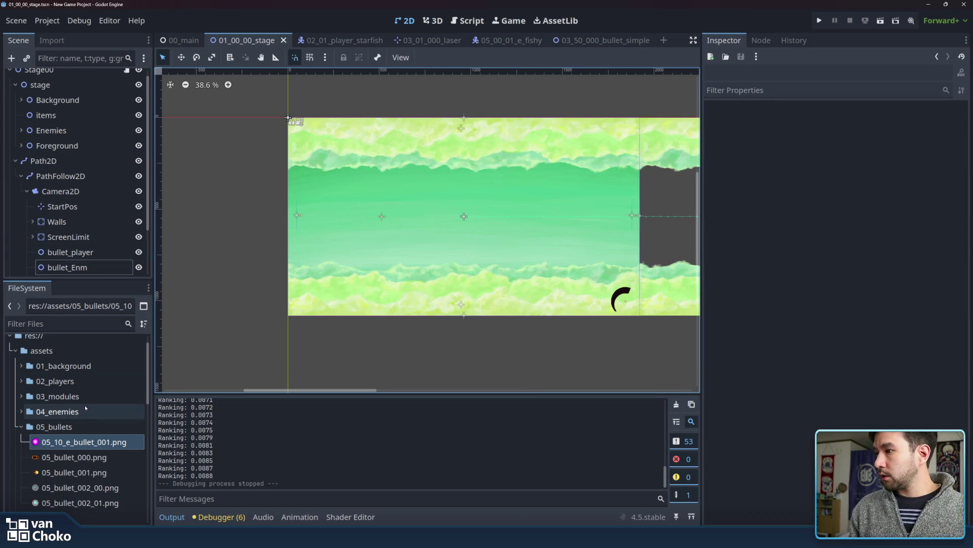
click(29, 427)
click(51, 411)
click(21, 412)
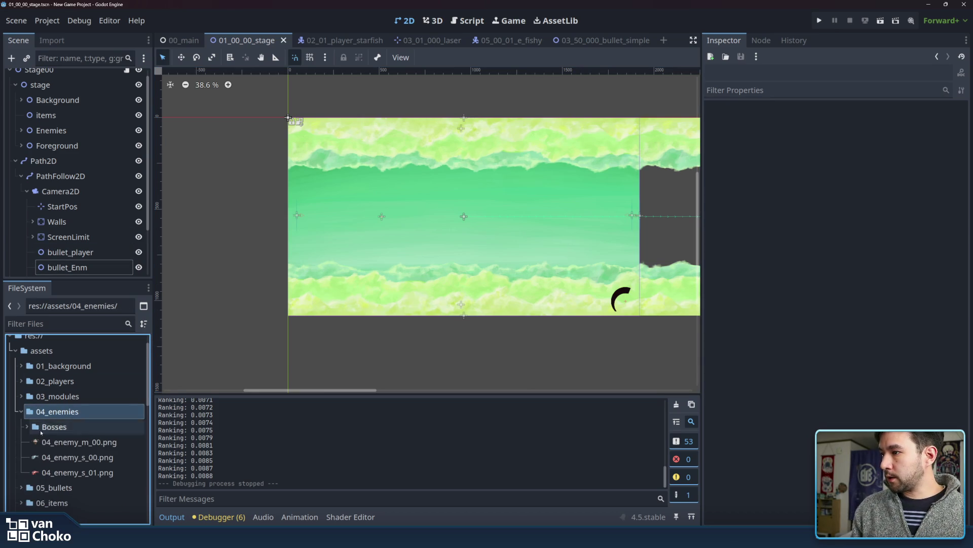
click(63, 444)
click(76, 473)
mouse_move(76, 472)
mouse_down()
mouse_move(380, 283)
mouse_move(533, 245)
mouse_move(560, 280)
mouse_up()
Step: Widen the viewport panel and pan the stage view around the new fish
click(526, 318)
scroll(548, 275, up, 3)
scroll(553, 273, down, 1)
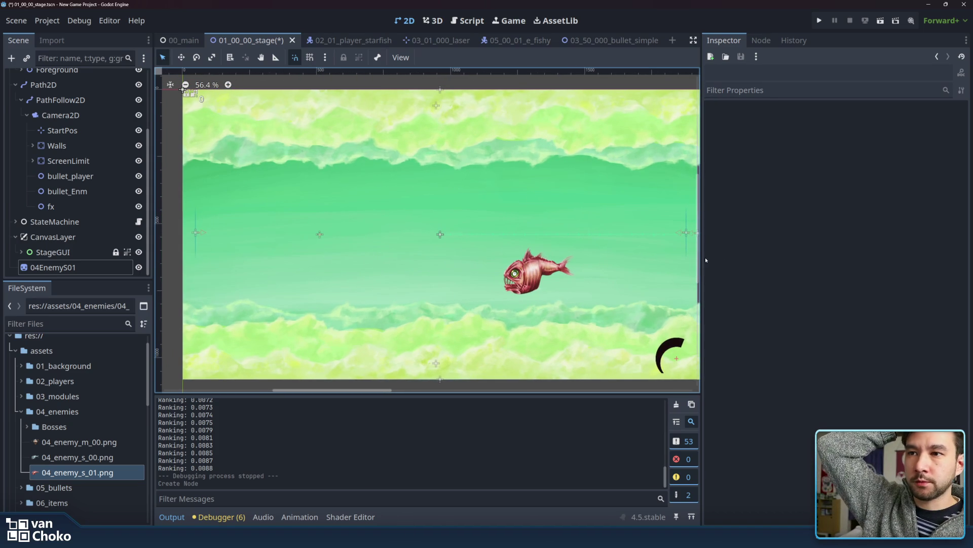
drag(701, 280, 782, 280)
drag(715, 259, 735, 261)
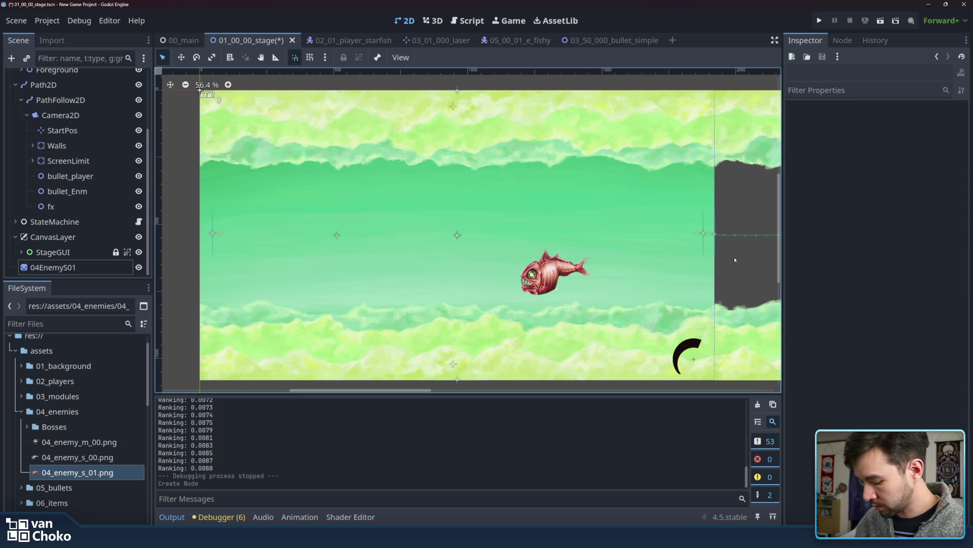
Step: Check the 04EnemyS01 fish's Transform scale, then delete the node
click(533, 277)
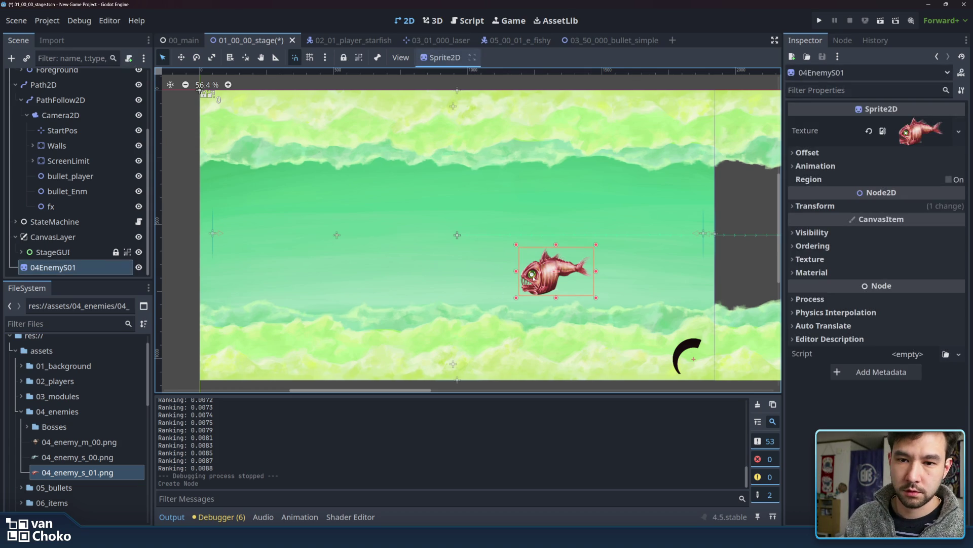
mouse_move(534, 277)
mouse_down()
mouse_move(519, 271)
mouse_move(542, 274)
mouse_up()
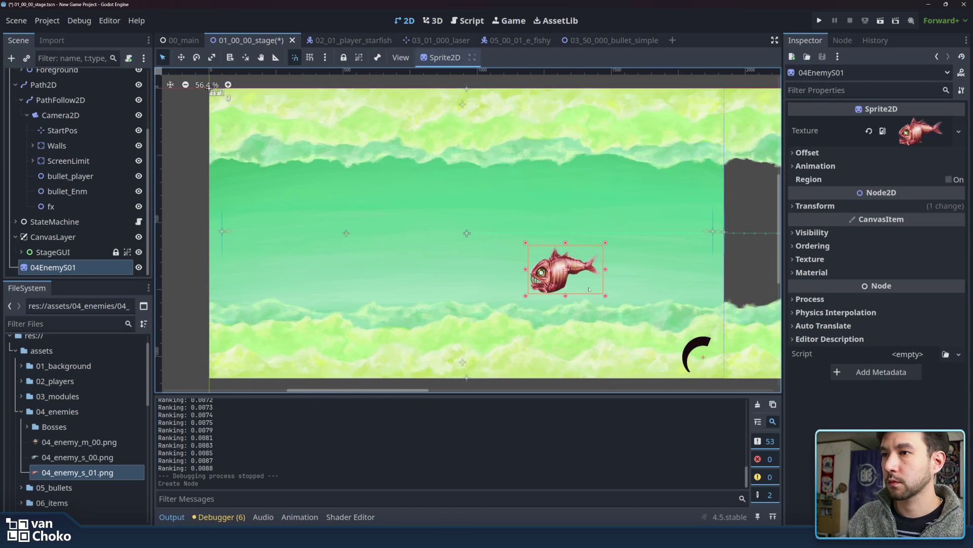
click(857, 206)
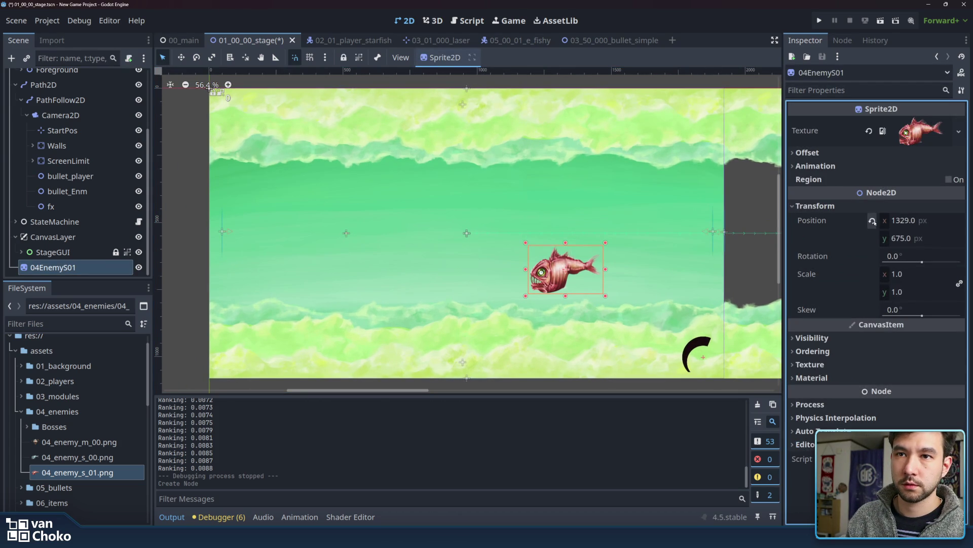
click(905, 274)
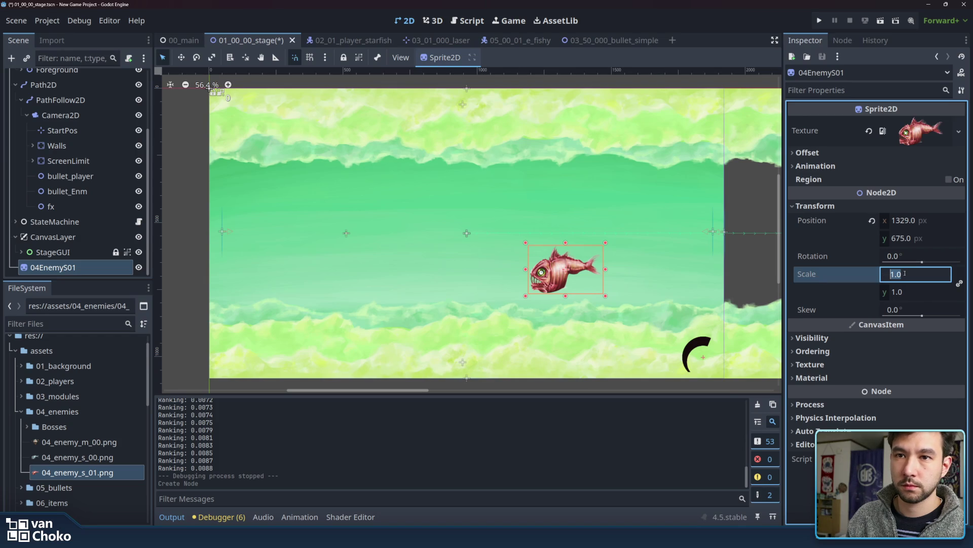
click(552, 259)
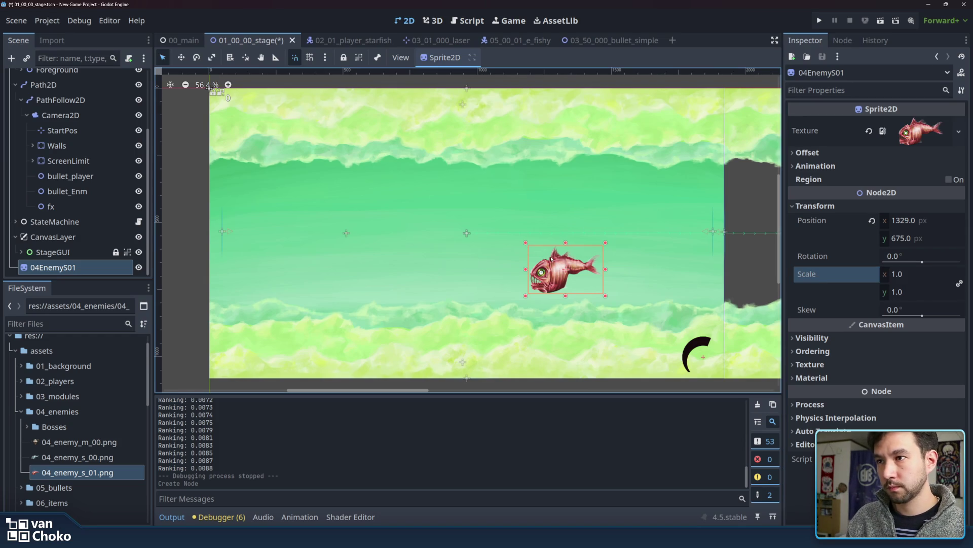
key(Delete)
key(Return)
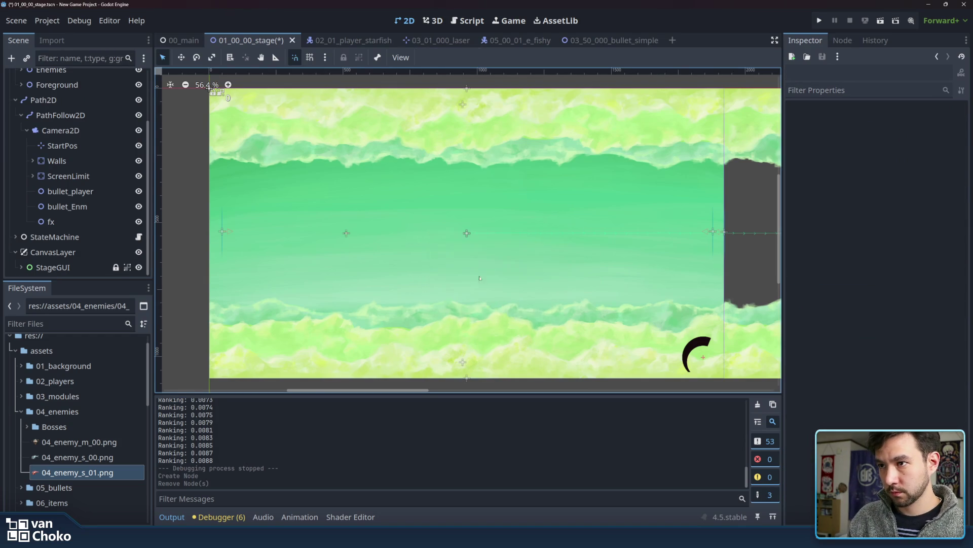
Step: Move to the 03_50_000_bullet_simple scene
scroll(524, 264, right, 5)
scroll(456, 267, right, 4)
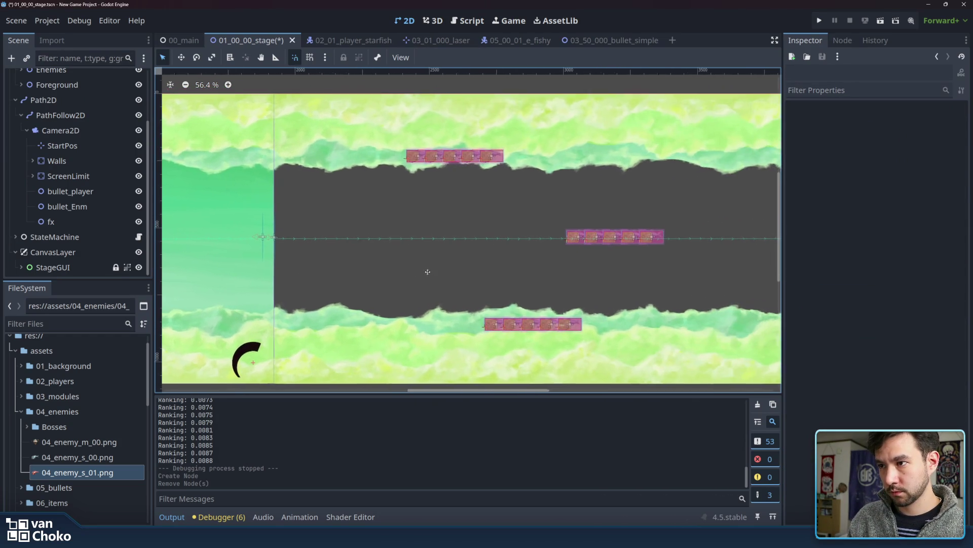
scroll(431, 269, left, 2)
scroll(409, 80, left, 8)
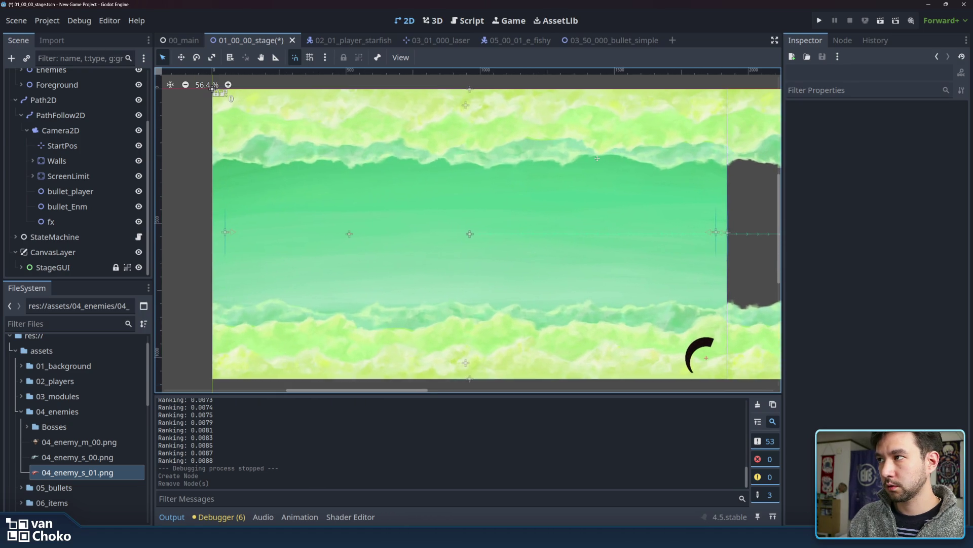
click(514, 40)
click(592, 40)
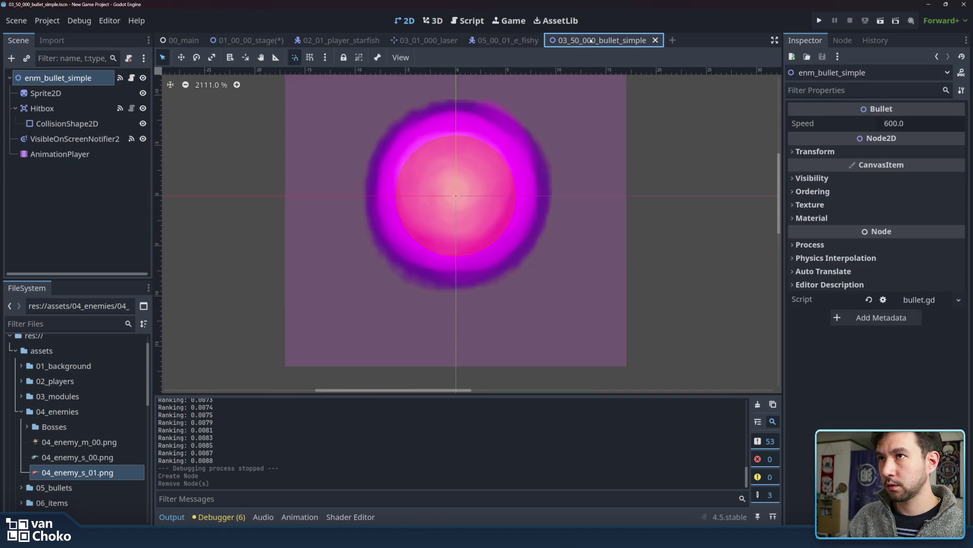
Step: Review the Enemy01_Fishy node tree in the 05_00_01_e_fishy scene
click(523, 42)
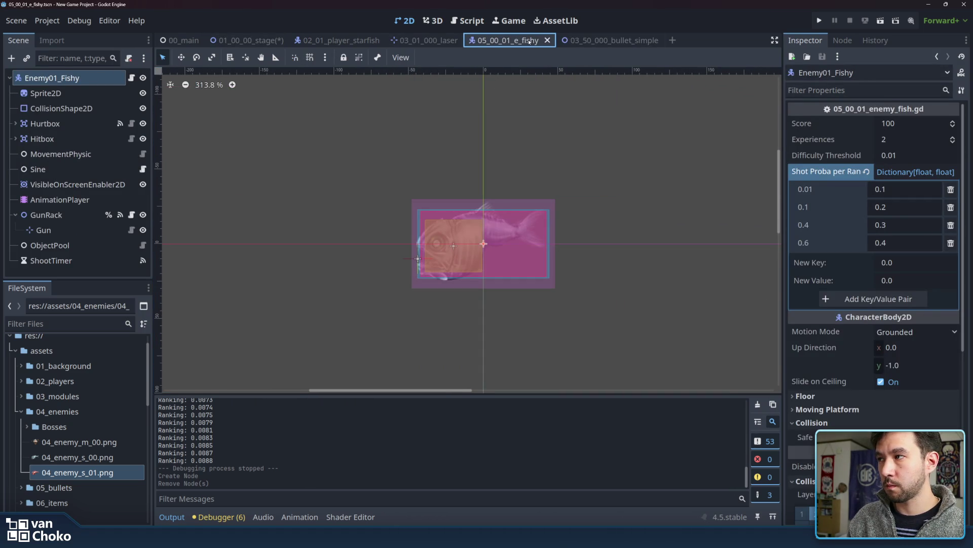
click(10, 78)
click(81, 114)
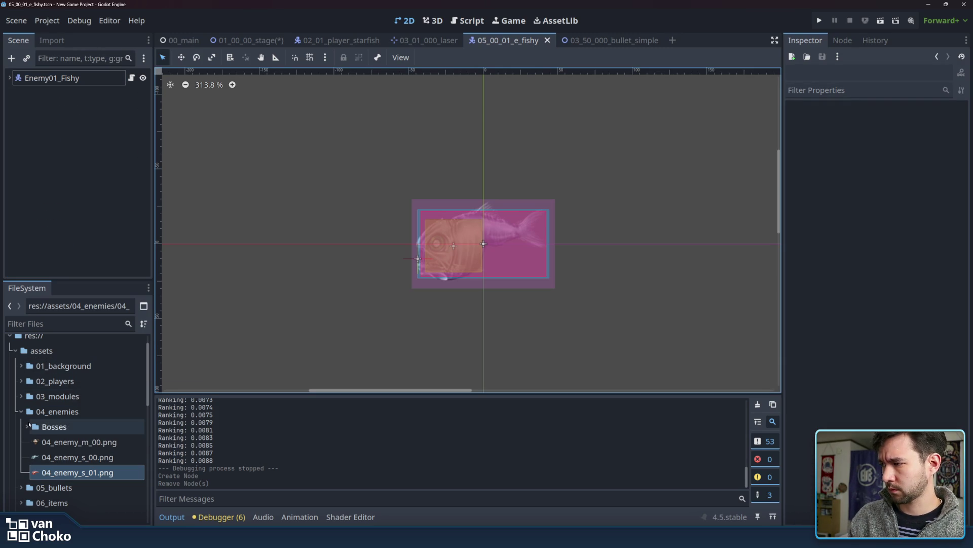
click(22, 413)
click(70, 226)
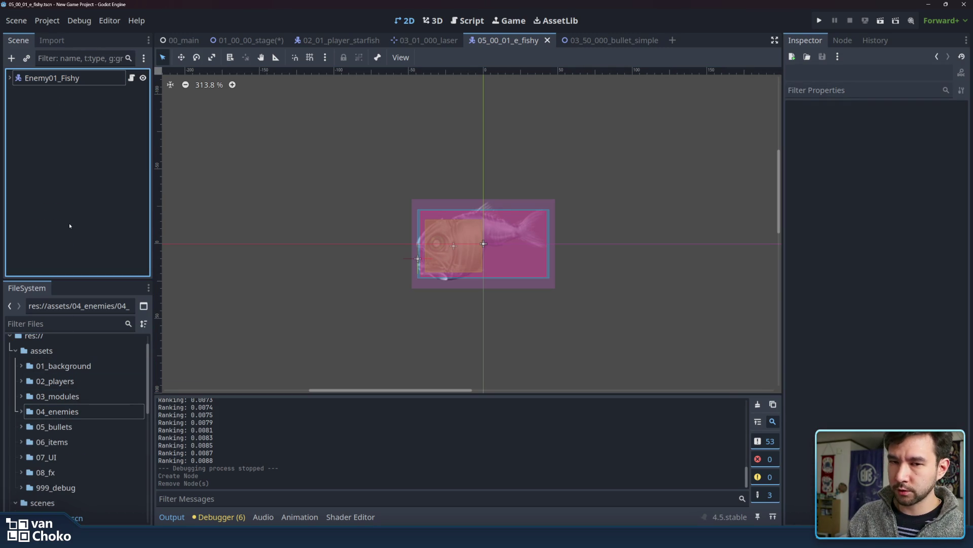
click(10, 78)
Step: Return to the 01_00_00_stage scene
click(246, 40)
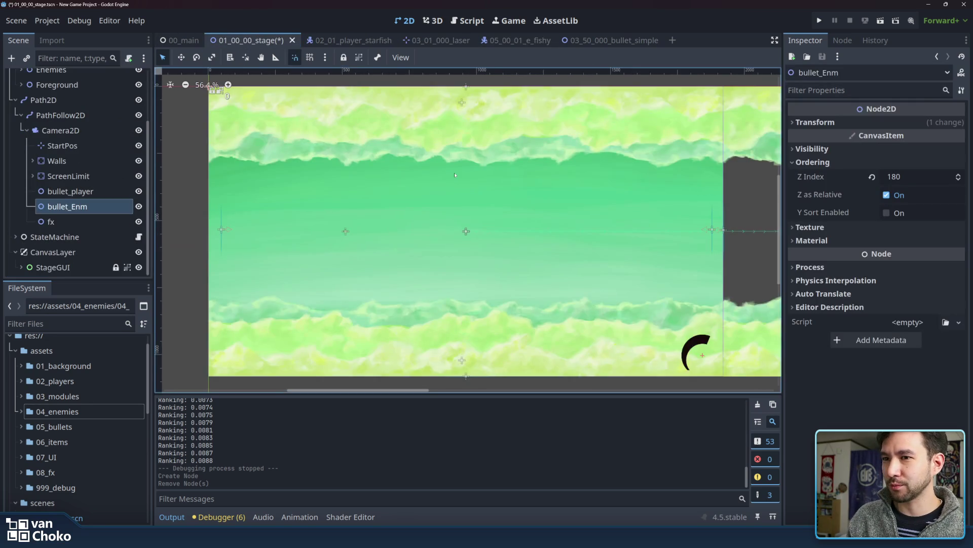
scroll(359, 182, right, 5)
scroll(360, 182, left, 8)
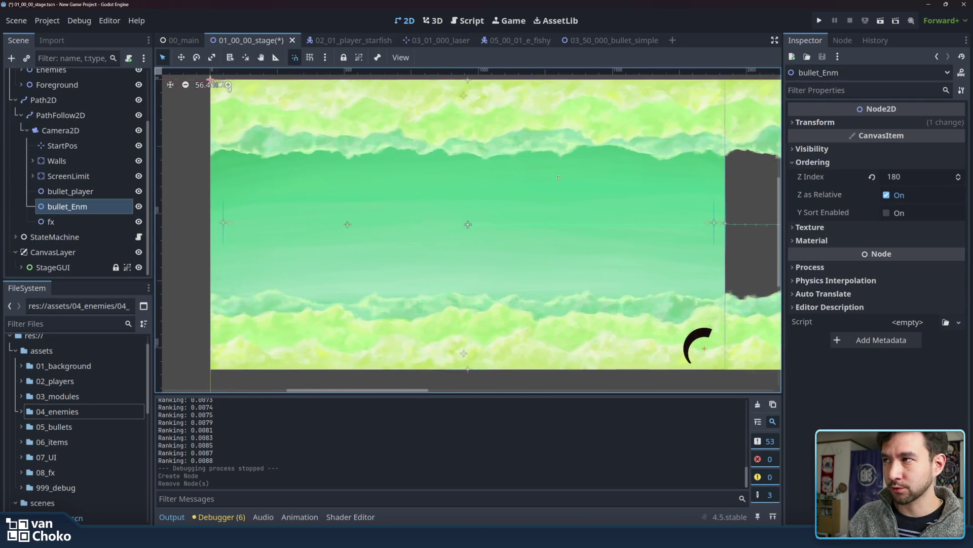
scroll(518, 279, right, 10)
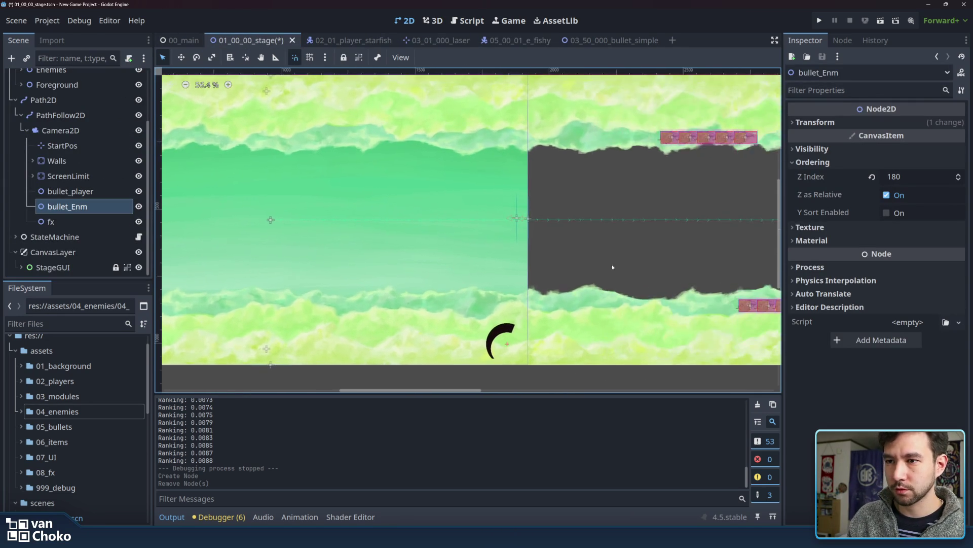
scroll(376, 281, right, 10)
scroll(549, 285, left, 15)
scroll(690, 273, left, 8)
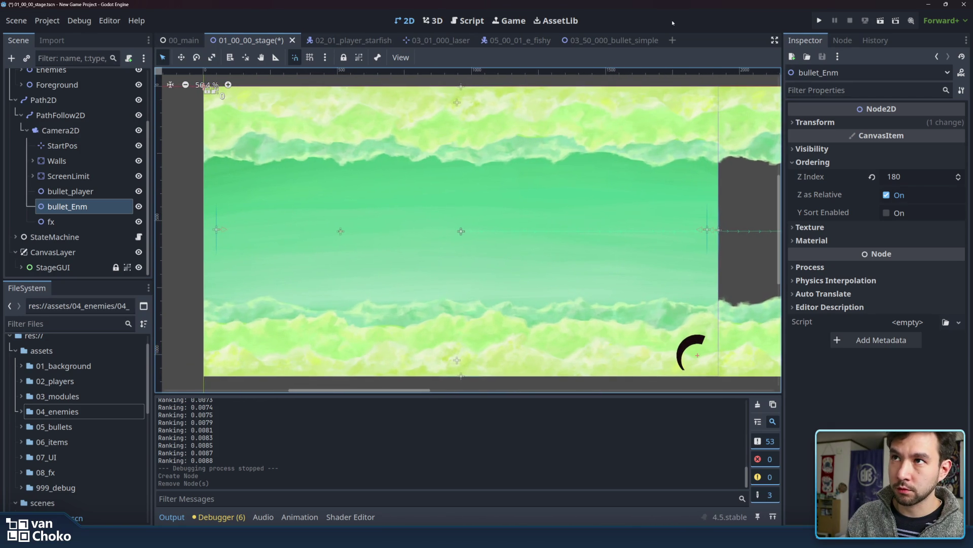
mouse_move(516, 40)
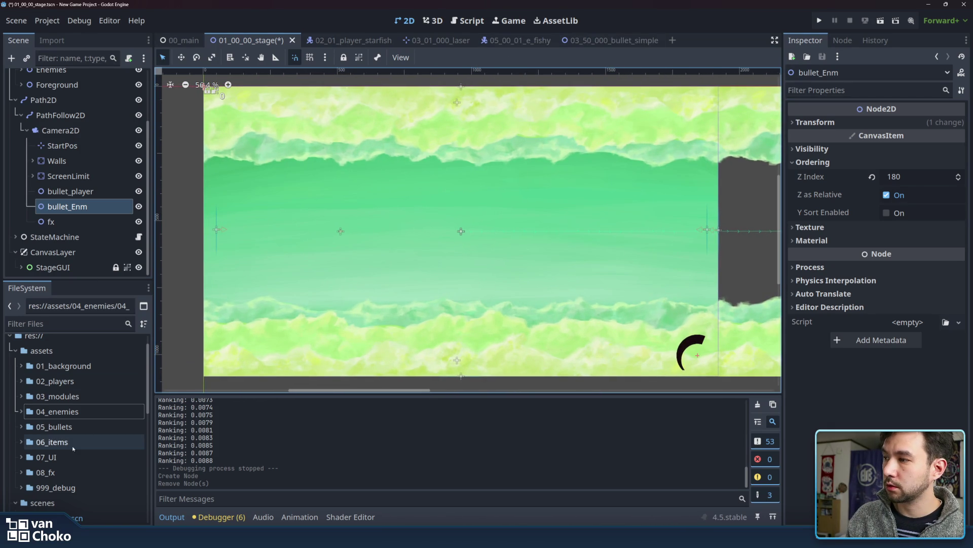
Step: Scroll the FileSystem to the scenes folder and bring up 05_00_01_e_fishy.tscn's context menu
click(21, 426)
click(21, 427)
scroll(75, 414, down, 4)
scroll(75, 415, down, 3)
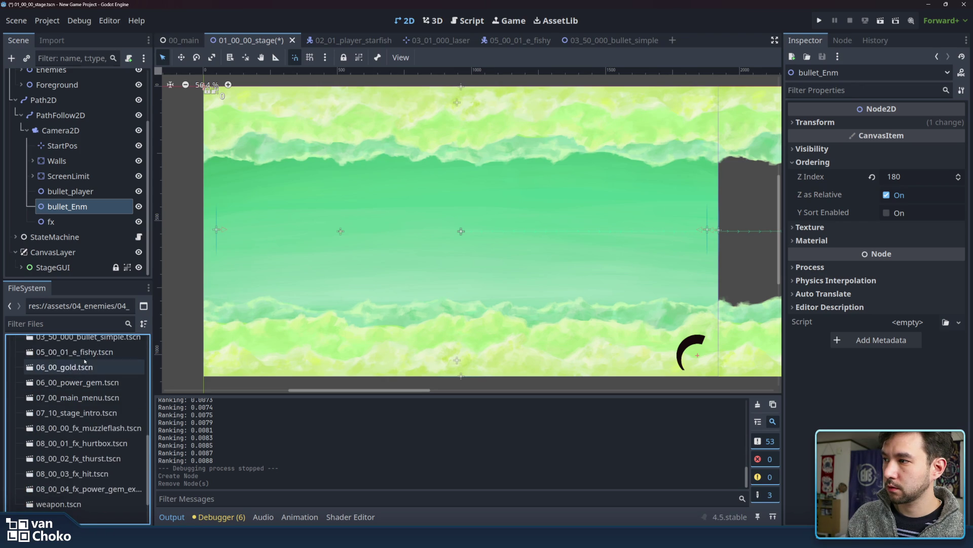
click(80, 352)
right_click(81, 354)
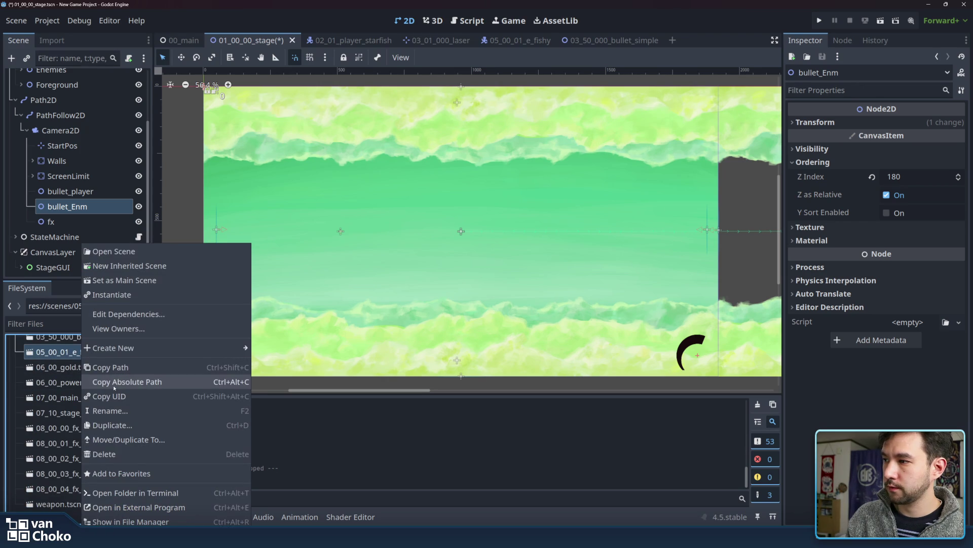
Step: Duplicate 05_00_01_e_fishy.tscn, changing the name's number to 05_00_02
click(118, 426)
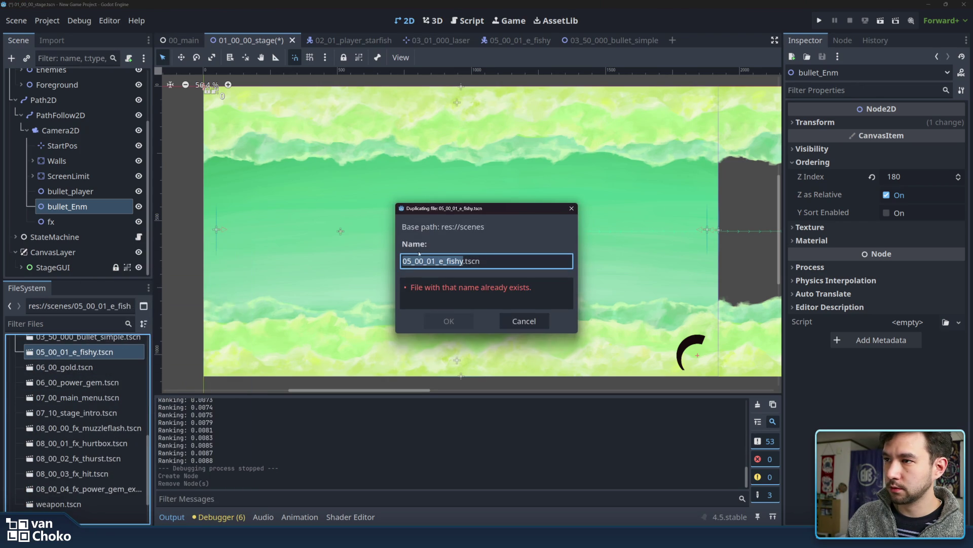
click(434, 261)
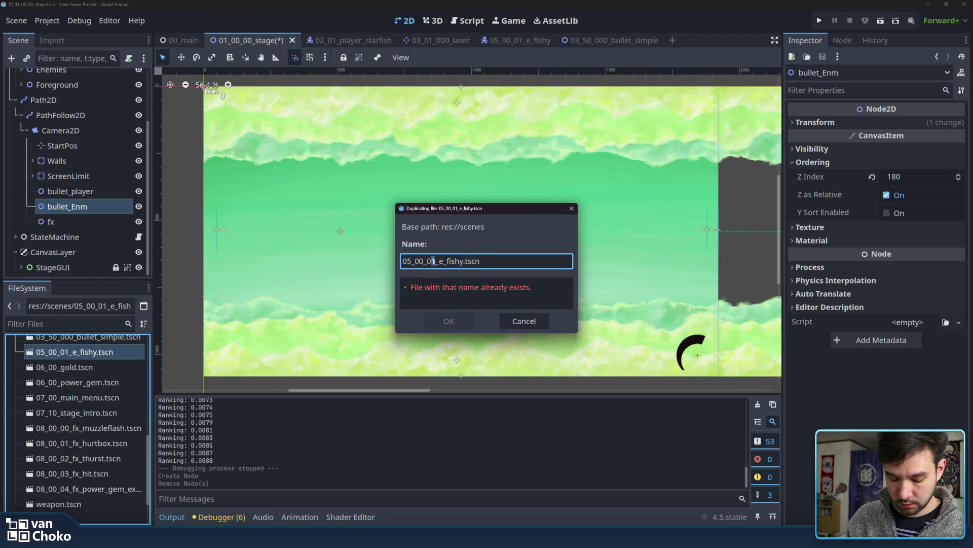
key(BackSpace)
text(2)
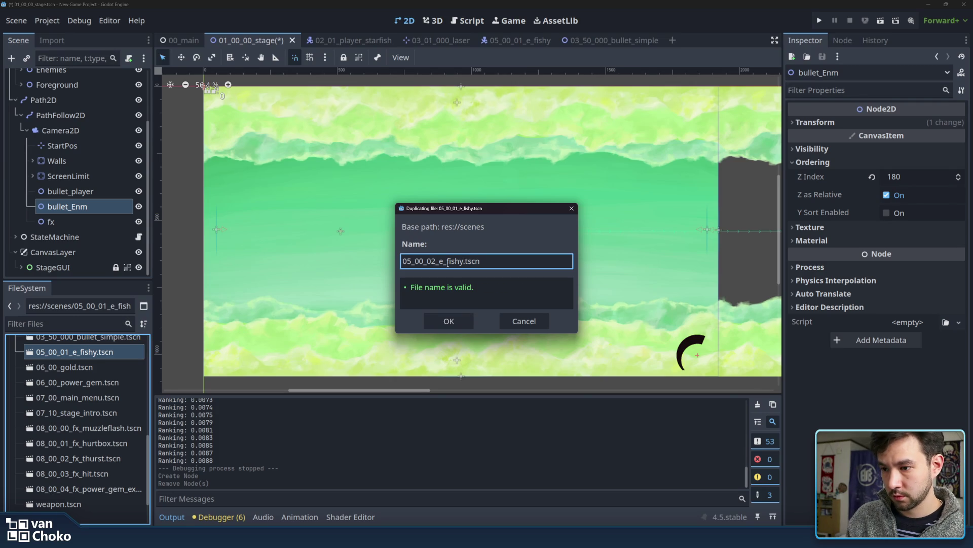
Step: Review the Angry Fishy design slide in Canva, then return to Godot
mouse_move(541, 537)
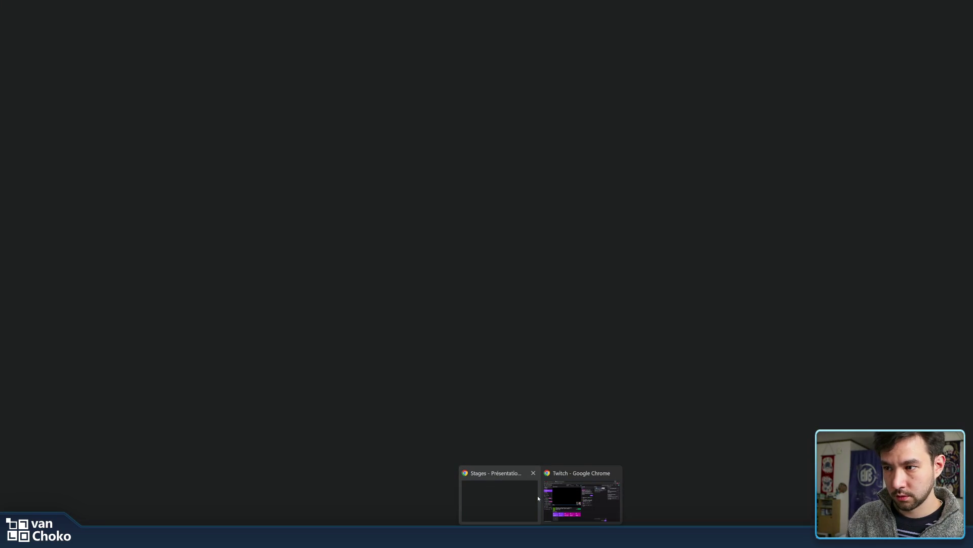
click(516, 497)
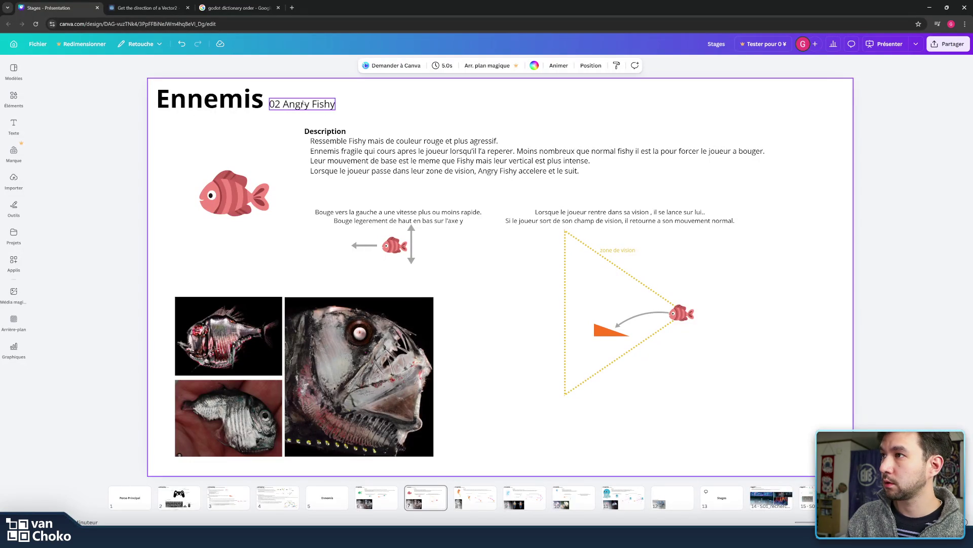
click(929, 8)
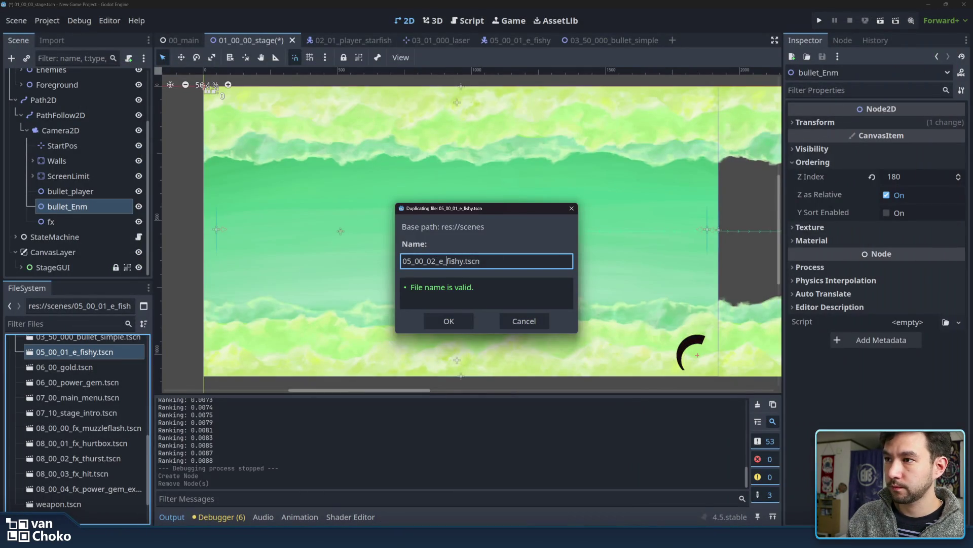
Step: Name the copy 05_00_02_e_angry_fishy.tscn, create it, and find it in the file list
click(446, 261)
text(angry)
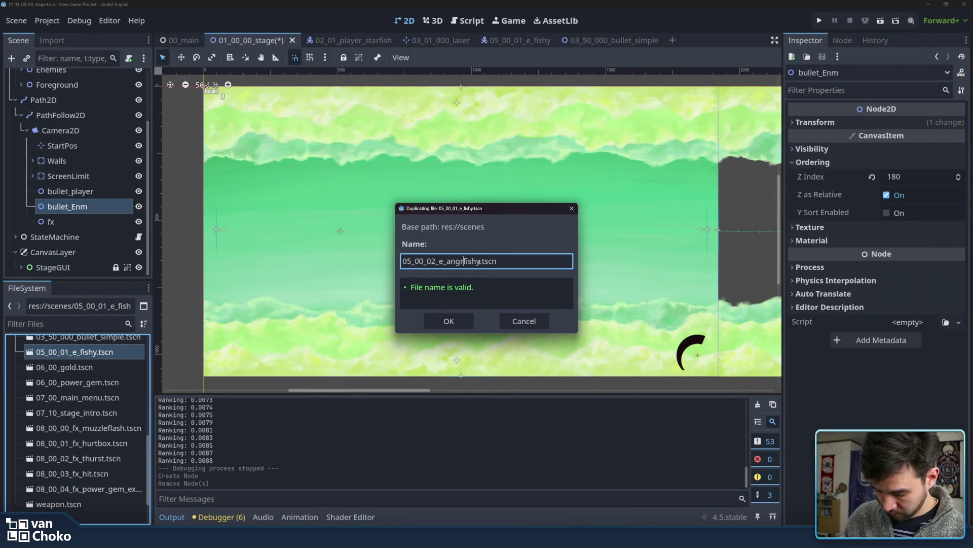
text(_)
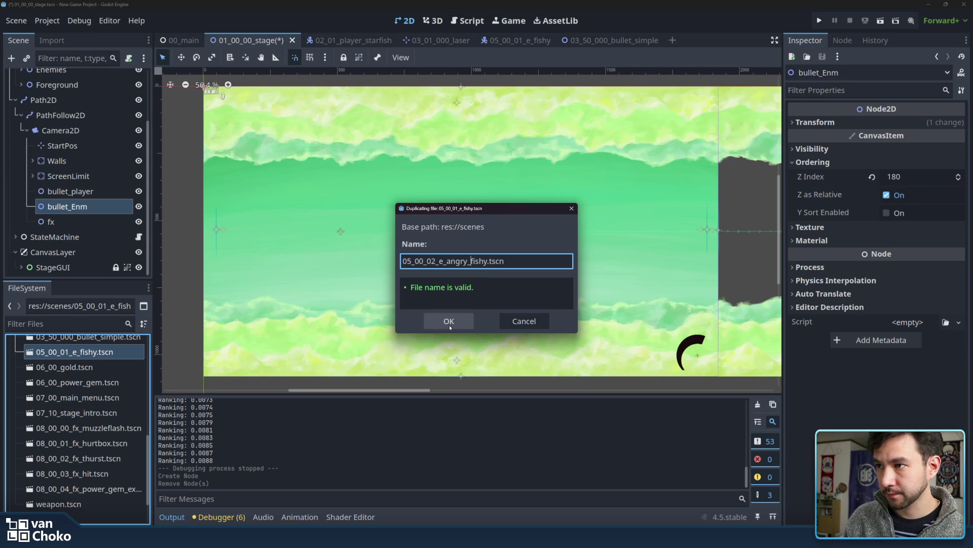
click(449, 323)
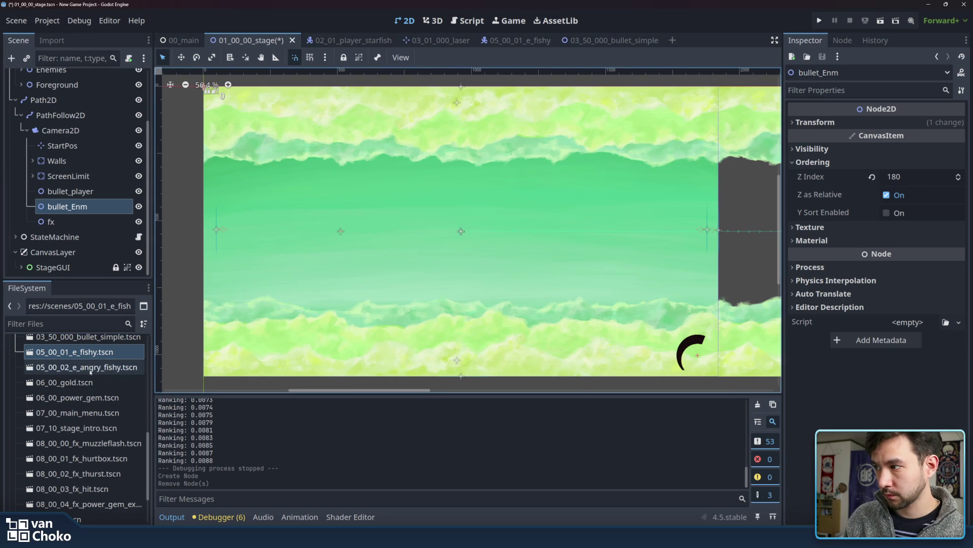
click(82, 352)
scroll(84, 368, up, 1)
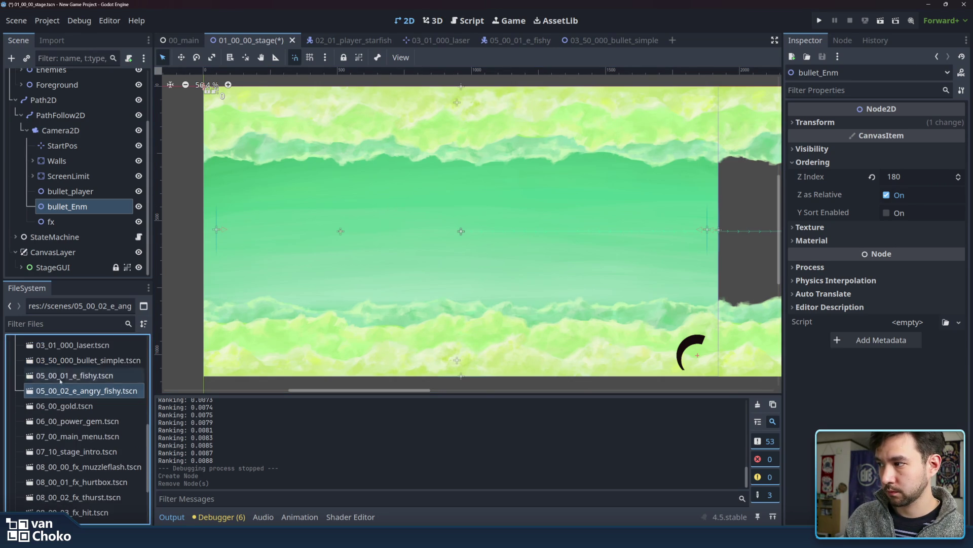
Step: Open the angry fishy scene, collapse GunRack, Hitbox and Hurtbox, and select Sprite2D
double_click(86, 392)
scroll(437, 257, up, 5)
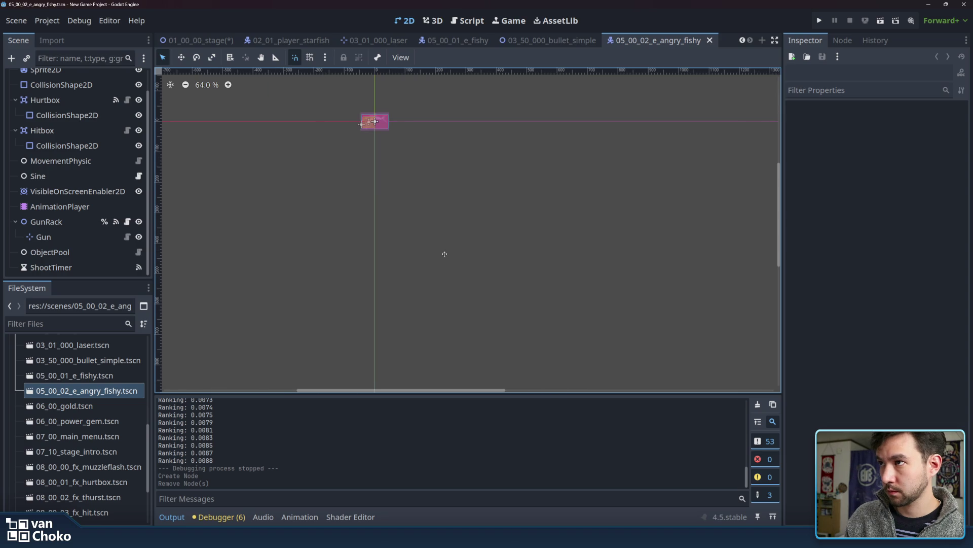
scroll(381, 147, up, 10)
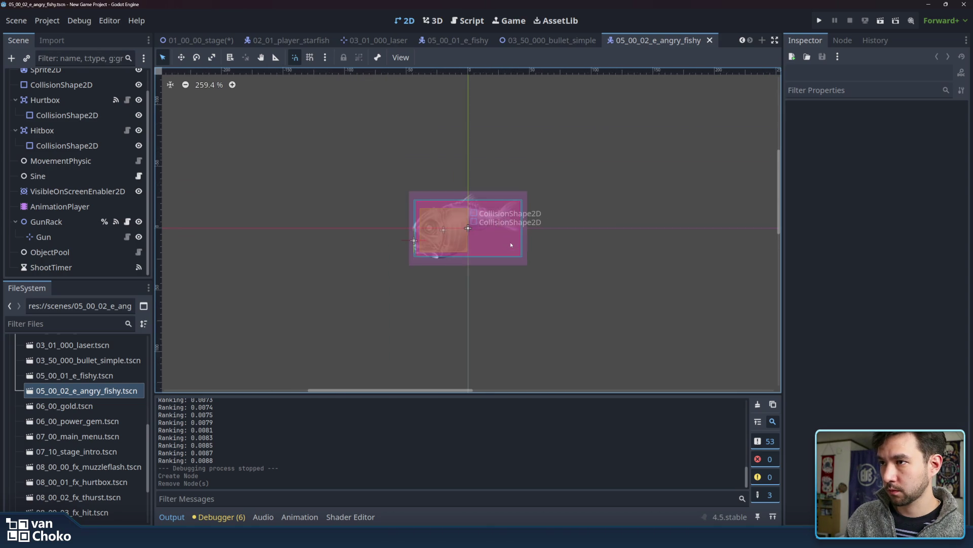
click(14, 222)
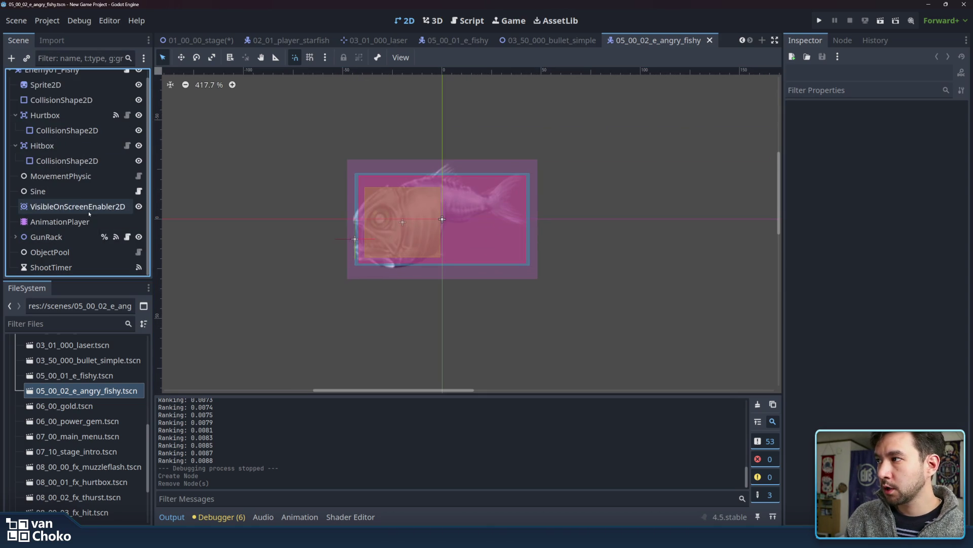
click(15, 146)
click(16, 124)
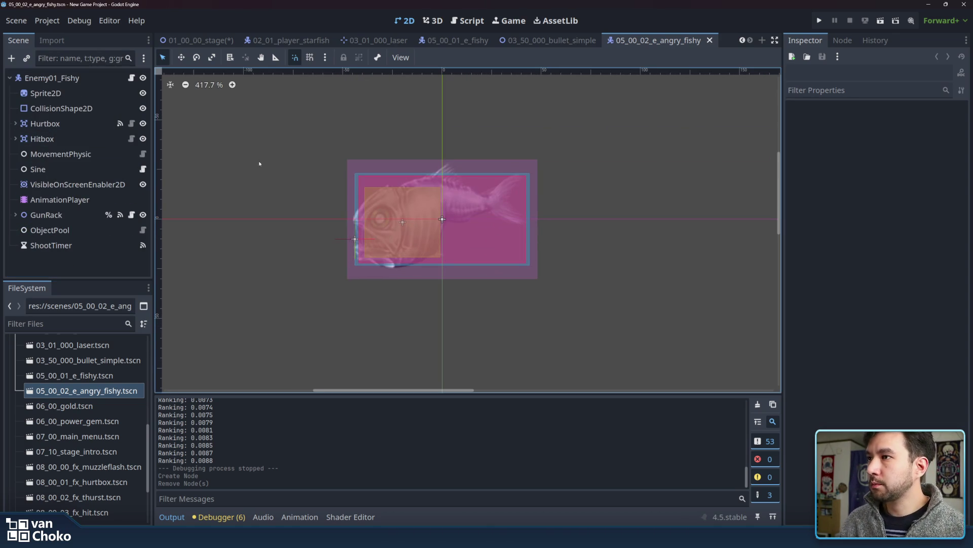
click(45, 93)
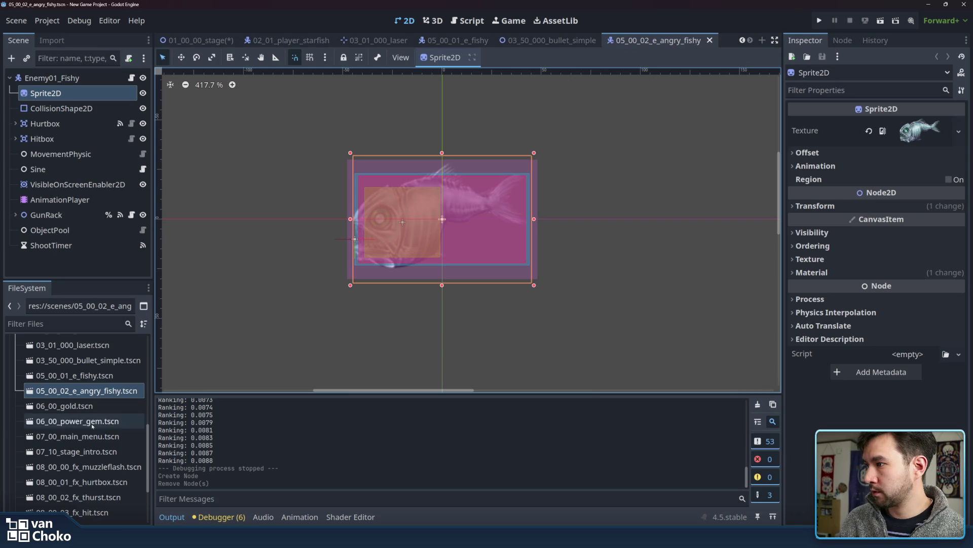
Step: Assign 04_enemy_s_01.png from 04_enemies as the Sprite2D texture
scroll(66, 395, up, 8)
click(60, 404)
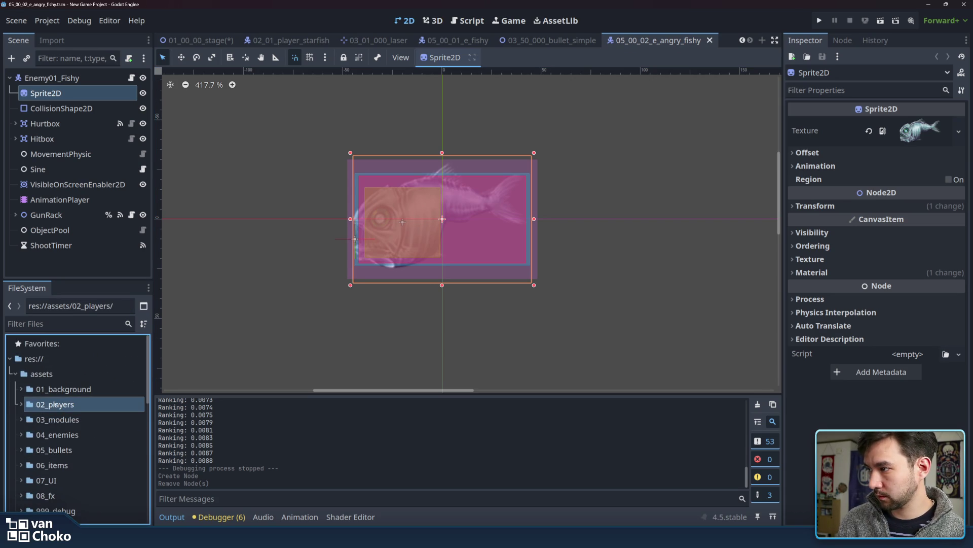
click(21, 404)
click(21, 405)
click(62, 434)
click(22, 435)
scroll(74, 471, down, 1)
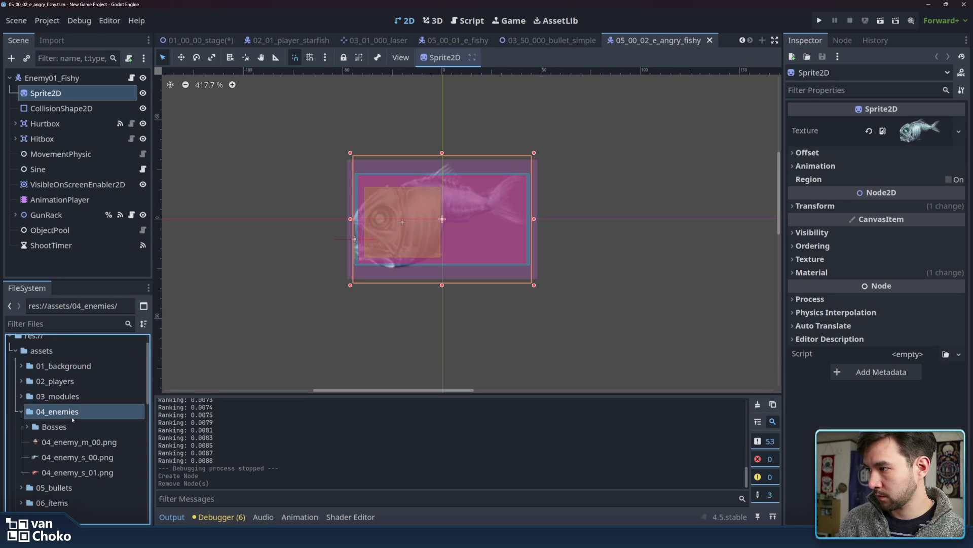
mouse_move(73, 476)
mouse_down()
mouse_move(460, 297)
mouse_move(573, 218)
mouse_move(931, 118)
mouse_up()
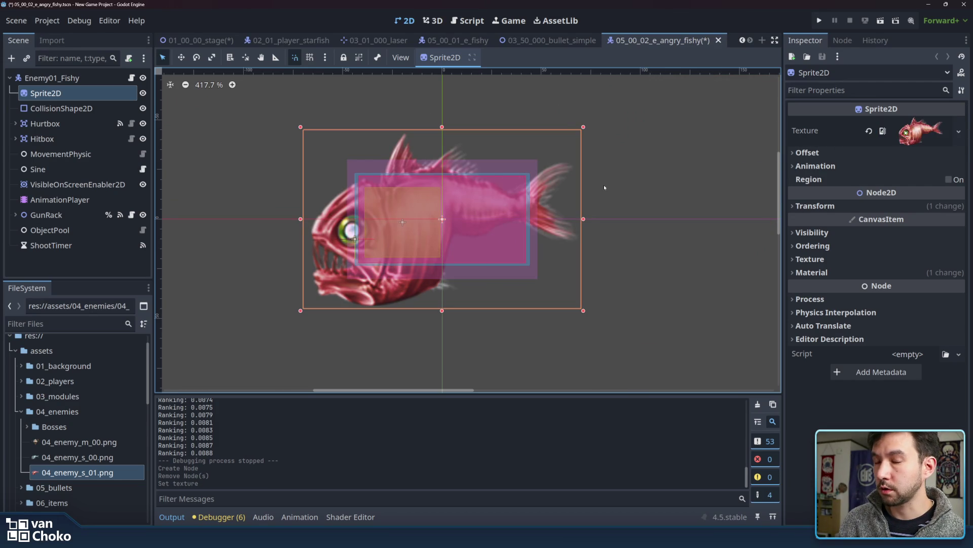
Step: Try a sprite scale of 0.4, then revert it to 0.3
click(814, 206)
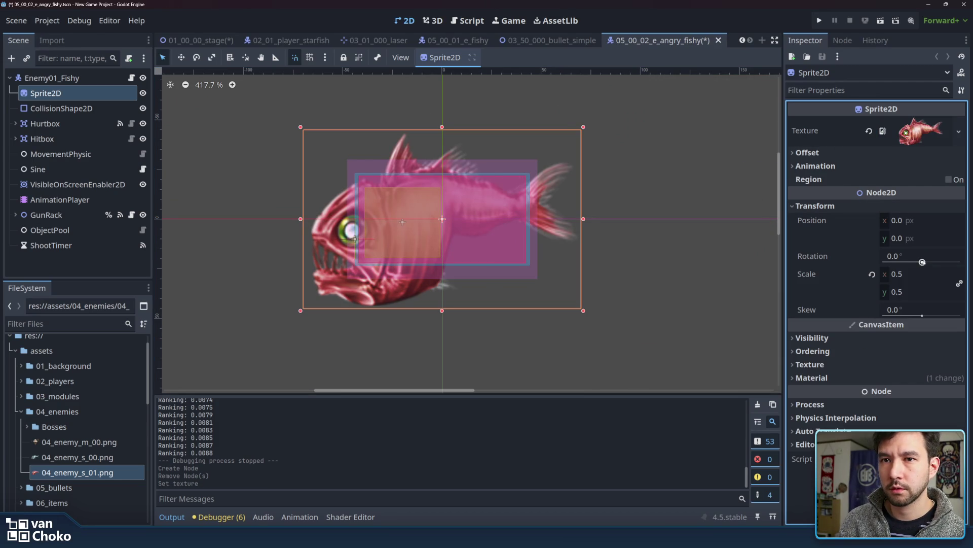
click(916, 276)
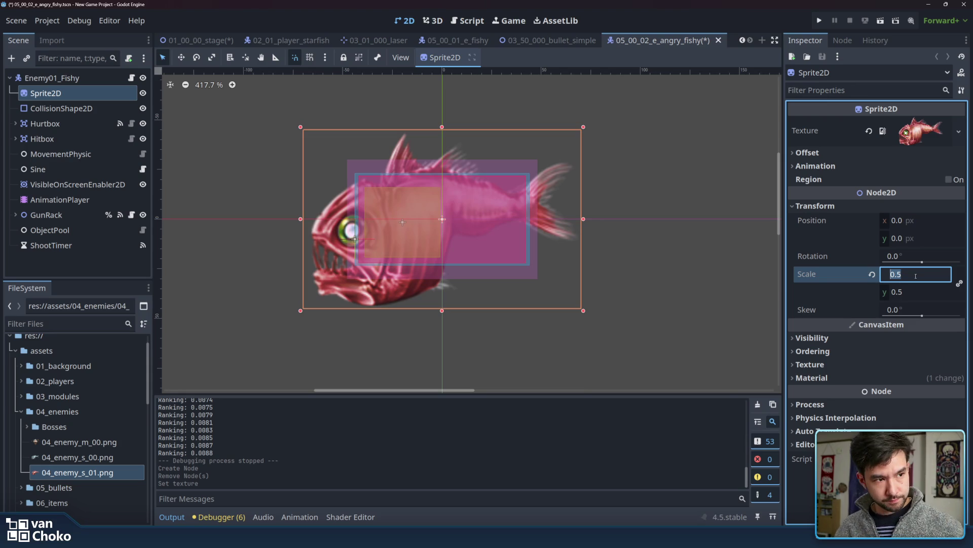
text(4)
key(Return)
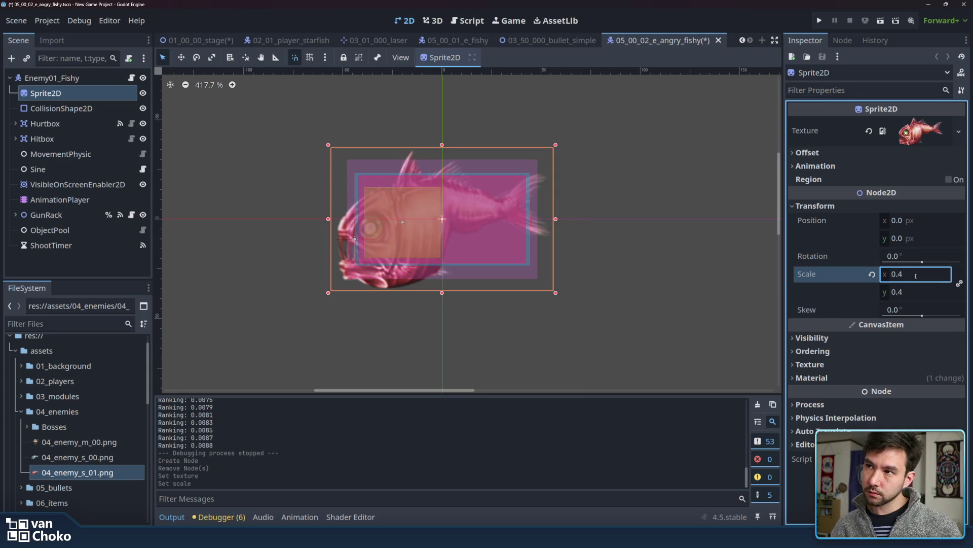
click(916, 276)
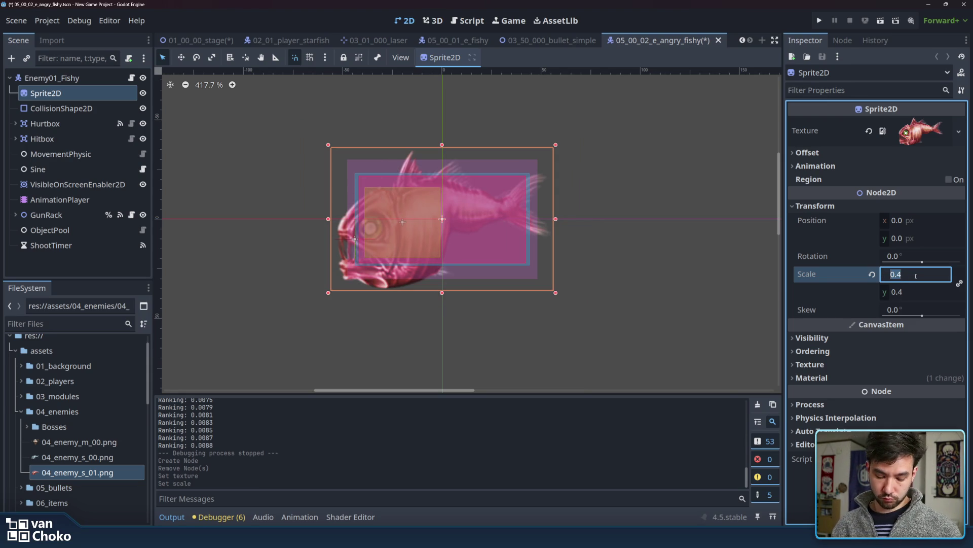
text(0.)
key(Return)
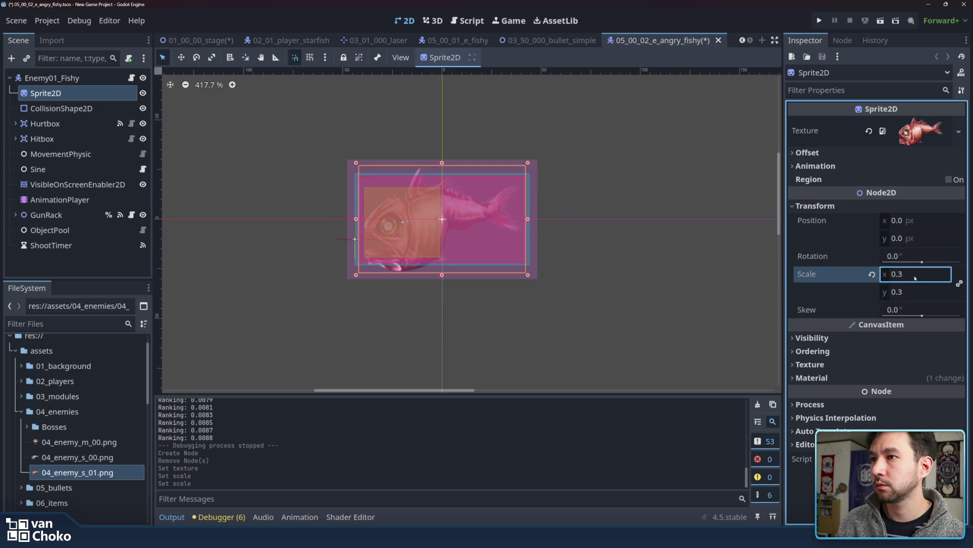
Step: After comparing with the original fishy, set the sprite scale to 0.36, then 0.4
click(537, 169)
click(453, 40)
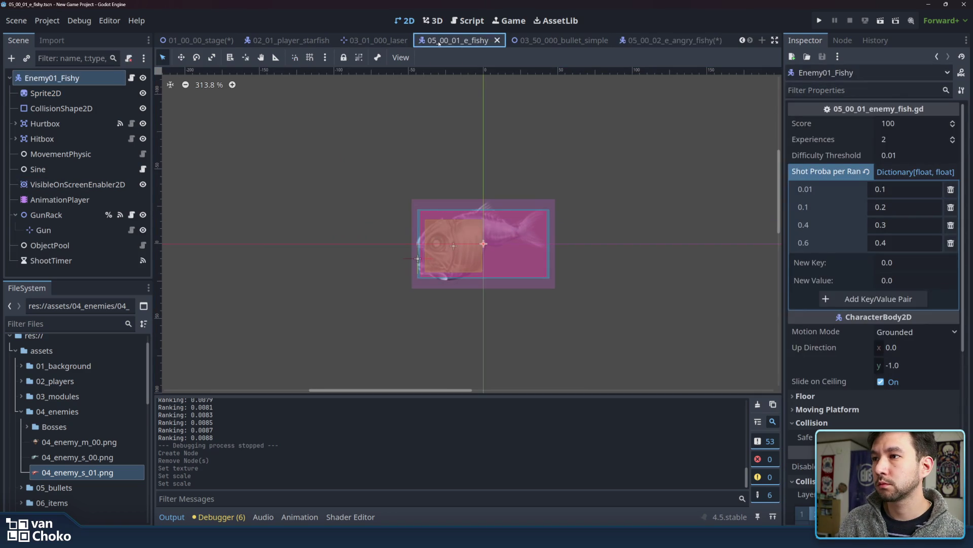
click(647, 42)
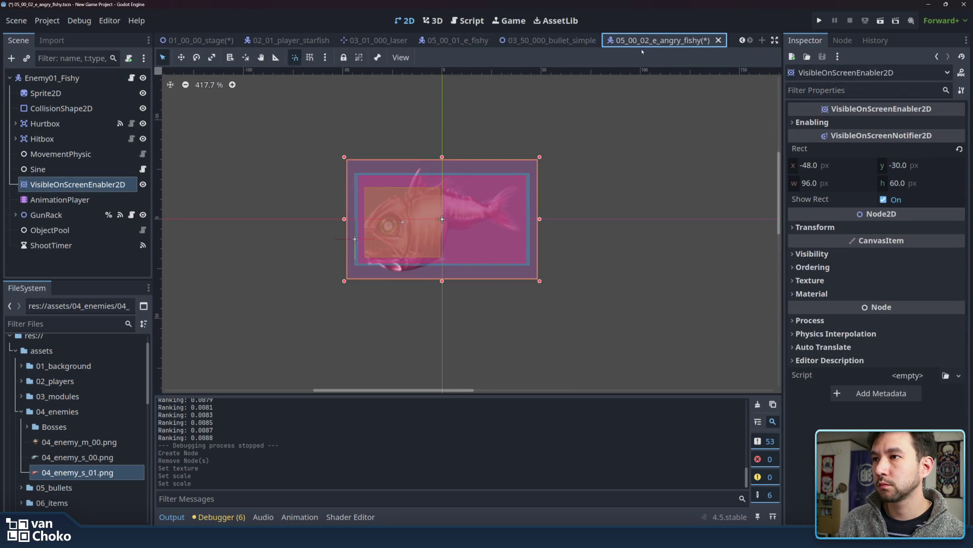
click(815, 227)
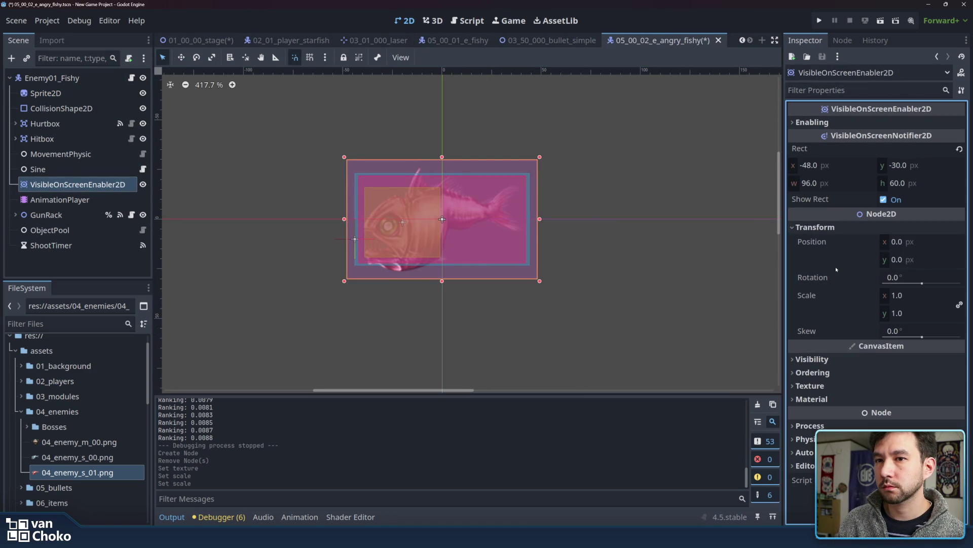
click(46, 93)
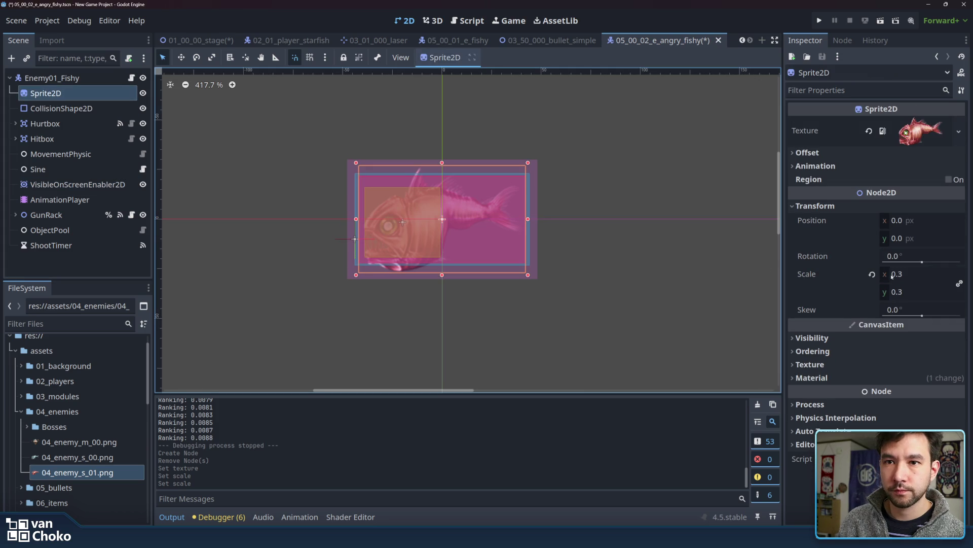
click(914, 273)
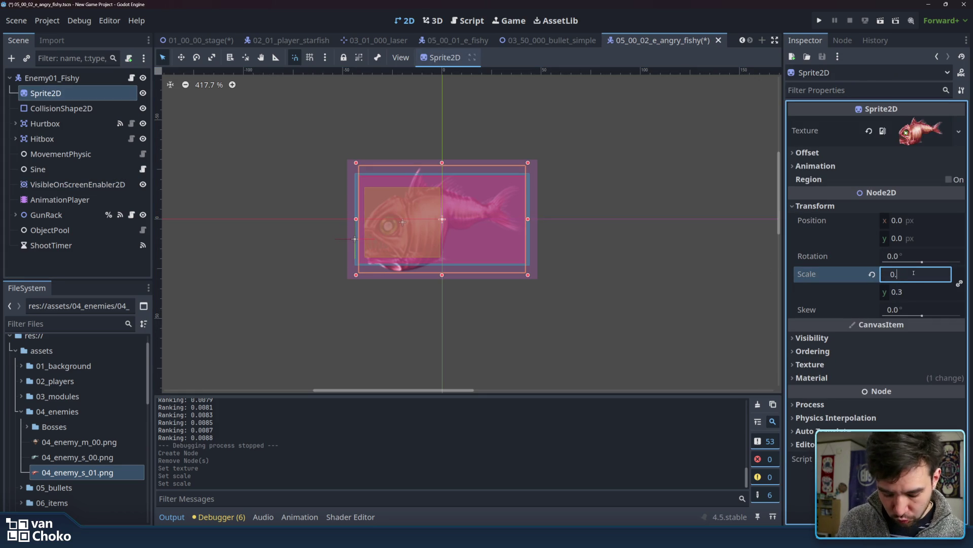
text(6)
key(Return)
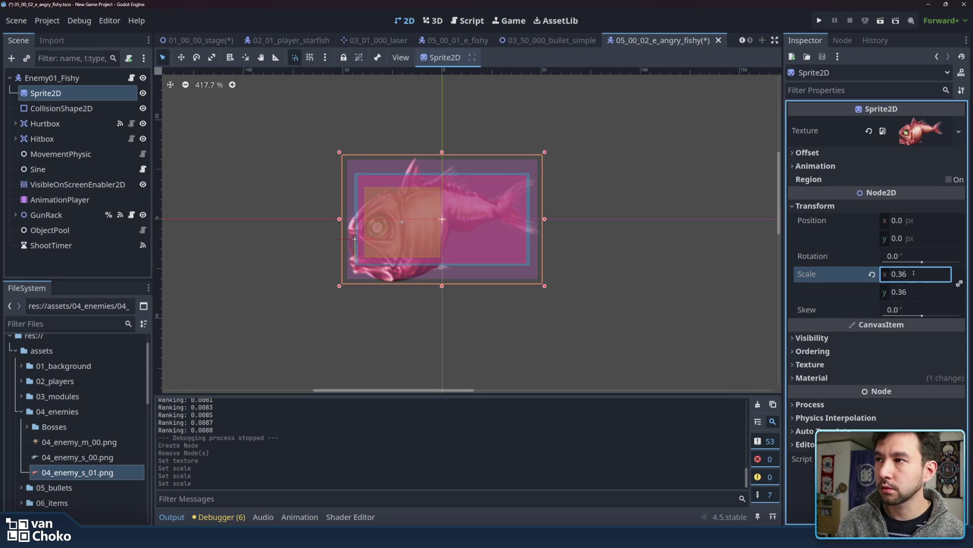
click(912, 273)
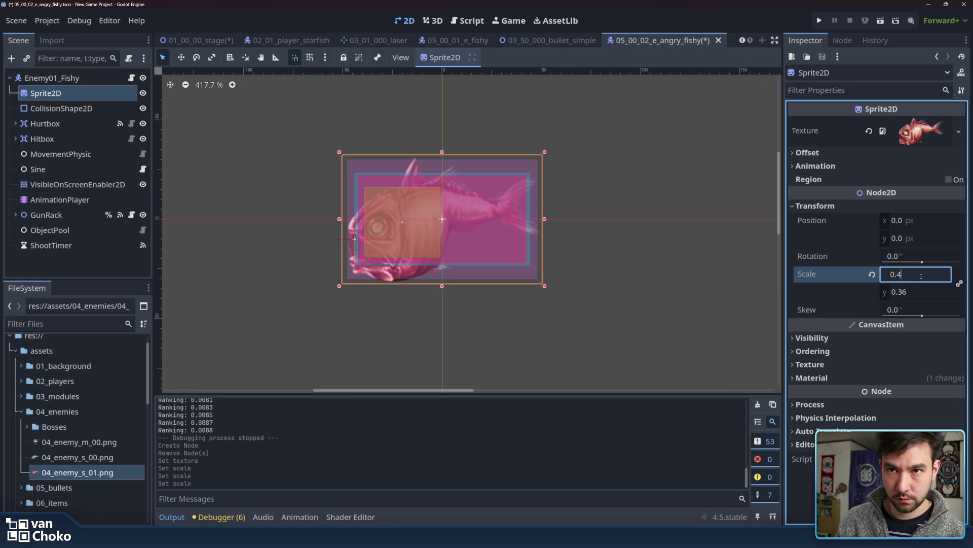
key(Return)
click(628, 238)
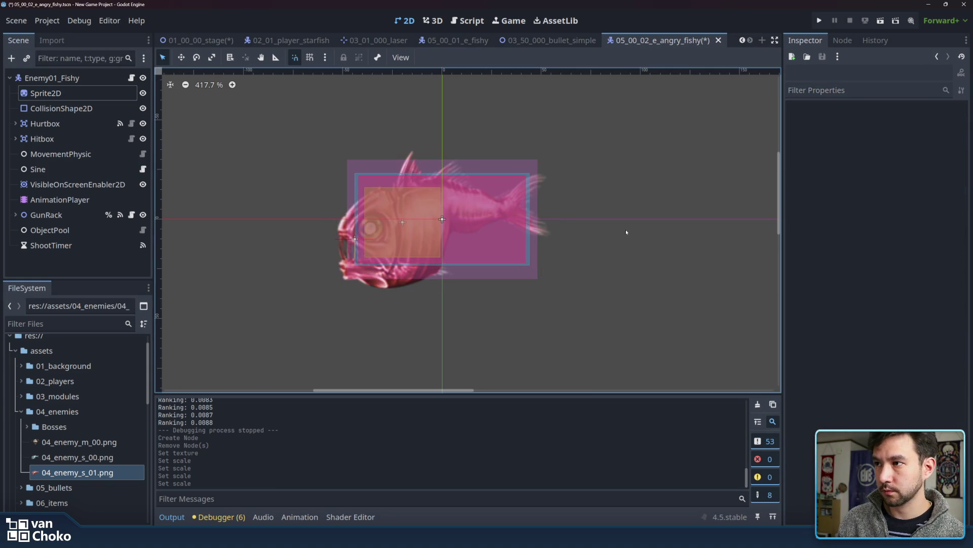
Step: Compare the angry fishy's size against the original fishy at actual size
click(447, 41)
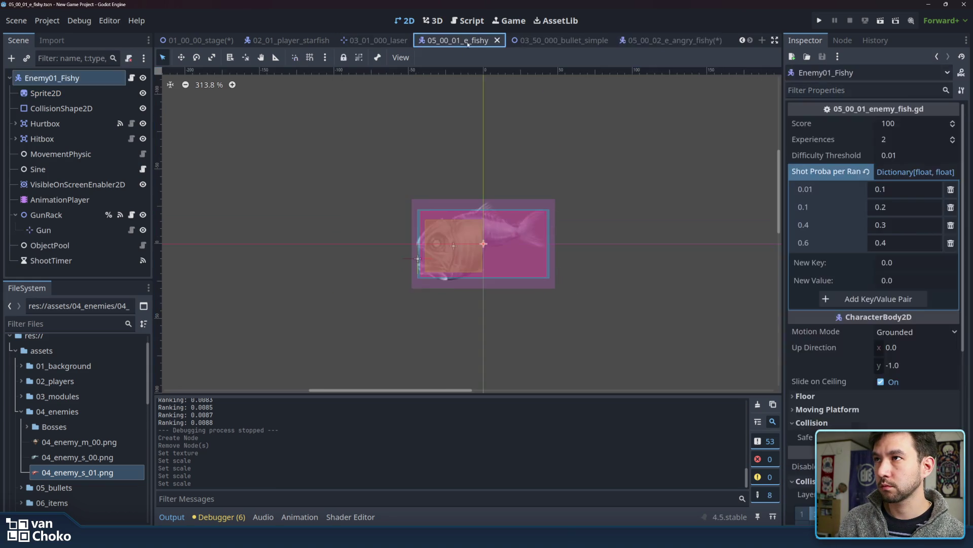
click(683, 42)
scroll(636, 179, down, 5)
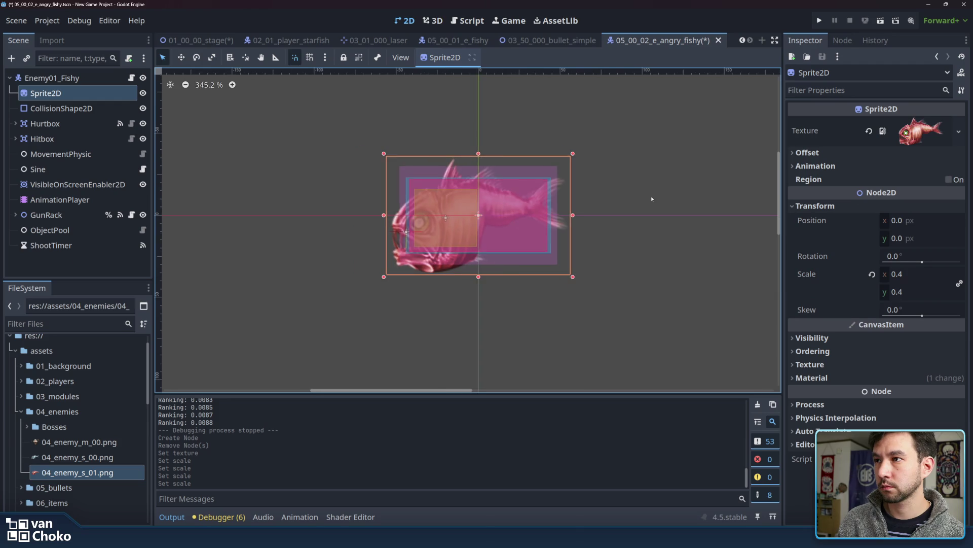
scroll(636, 177, down, 2)
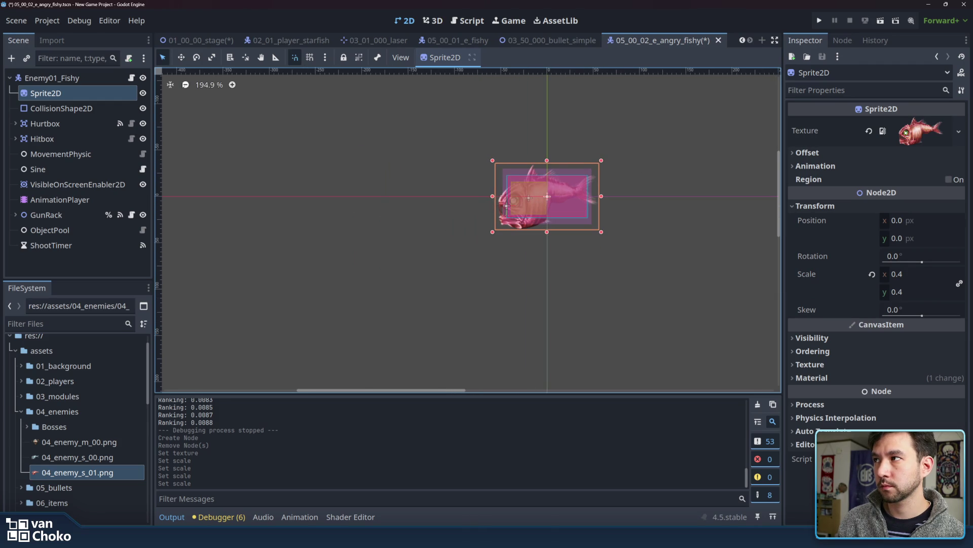
click(454, 40)
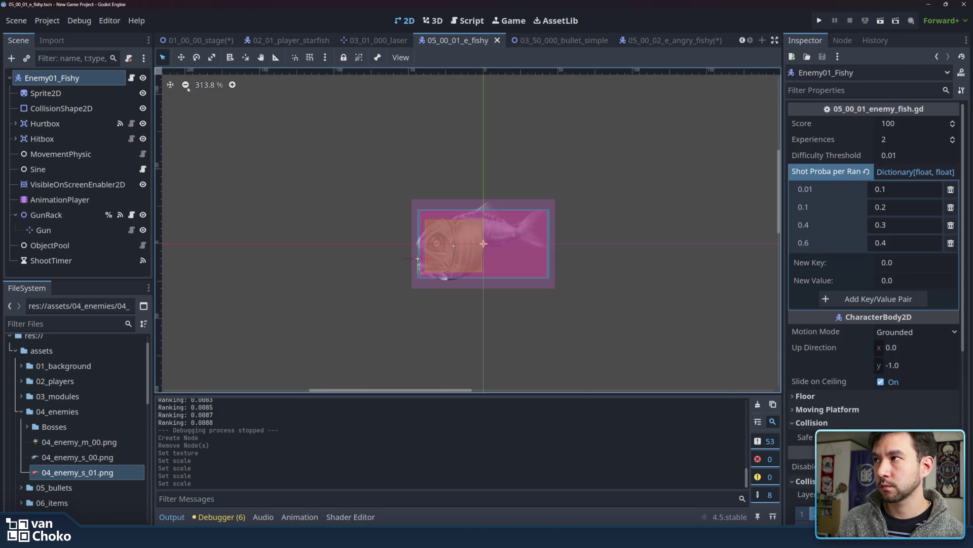
click(208, 86)
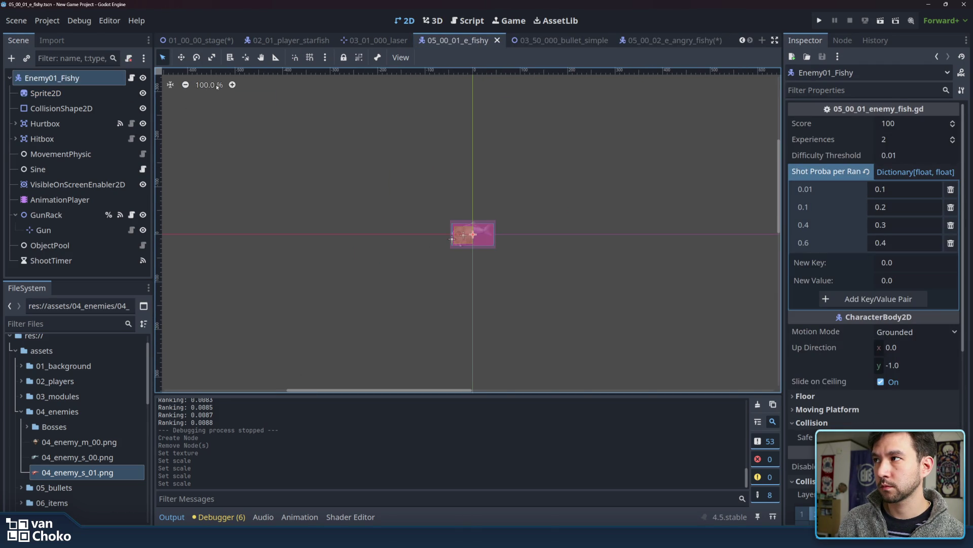
click(664, 40)
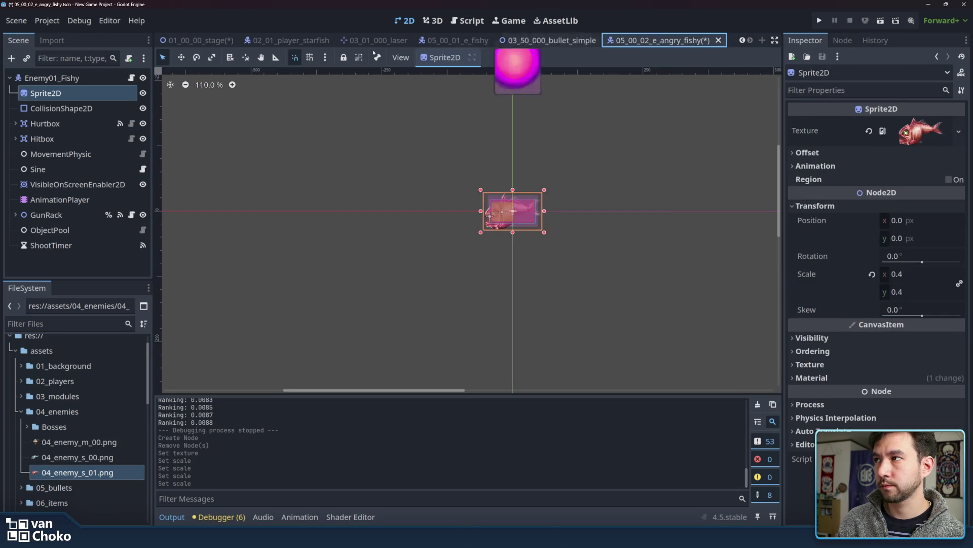
click(186, 85)
click(208, 85)
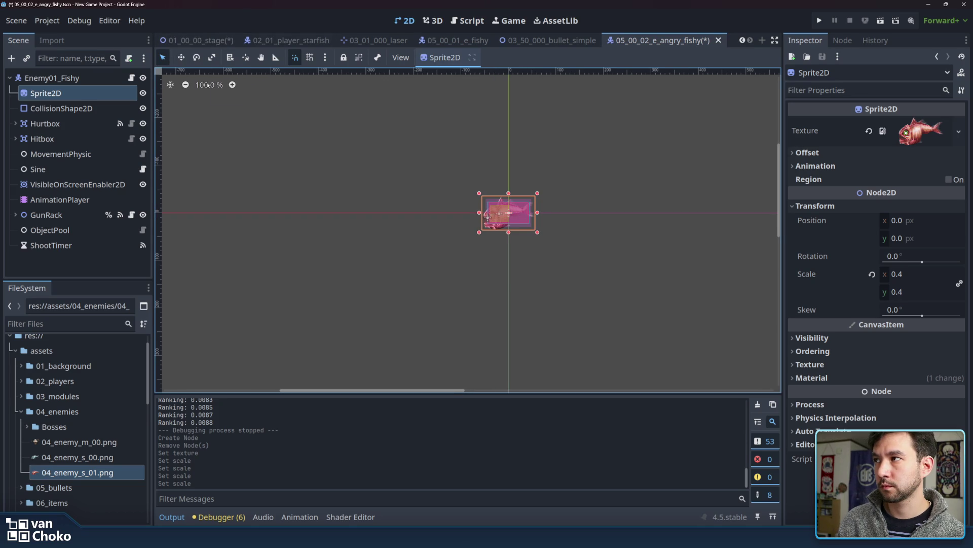
click(411, 90)
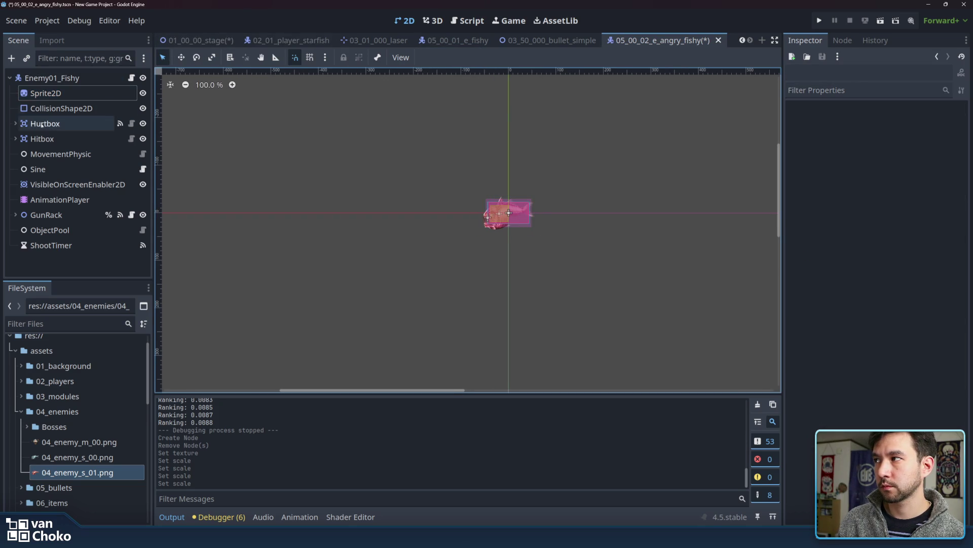
Step: Zoom the angry fishy's viewport onto the fish and select the Hitbox node
click(456, 43)
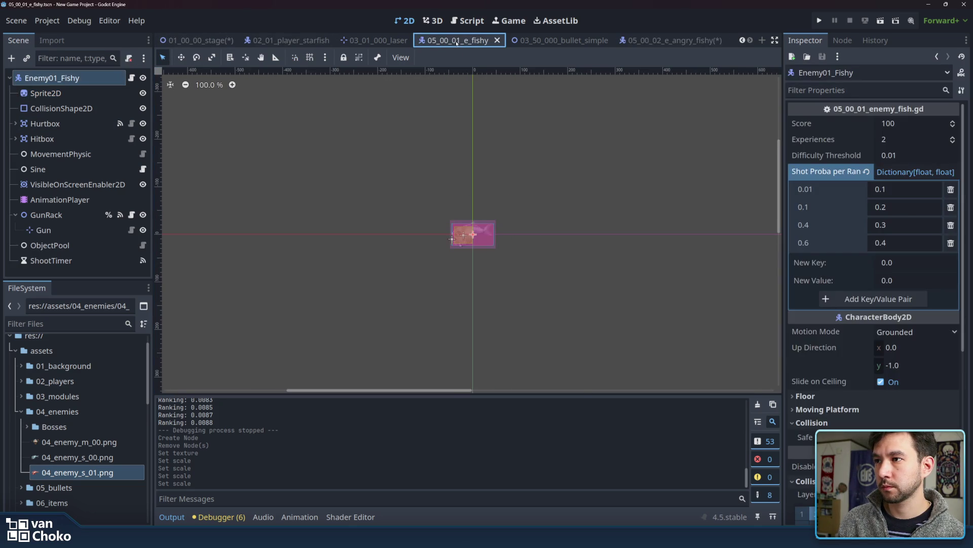
click(664, 40)
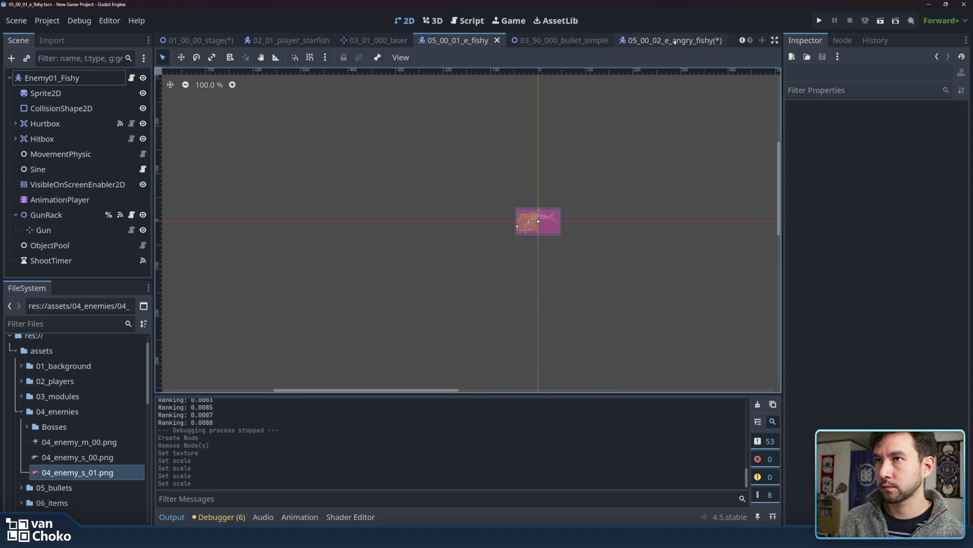
click(467, 43)
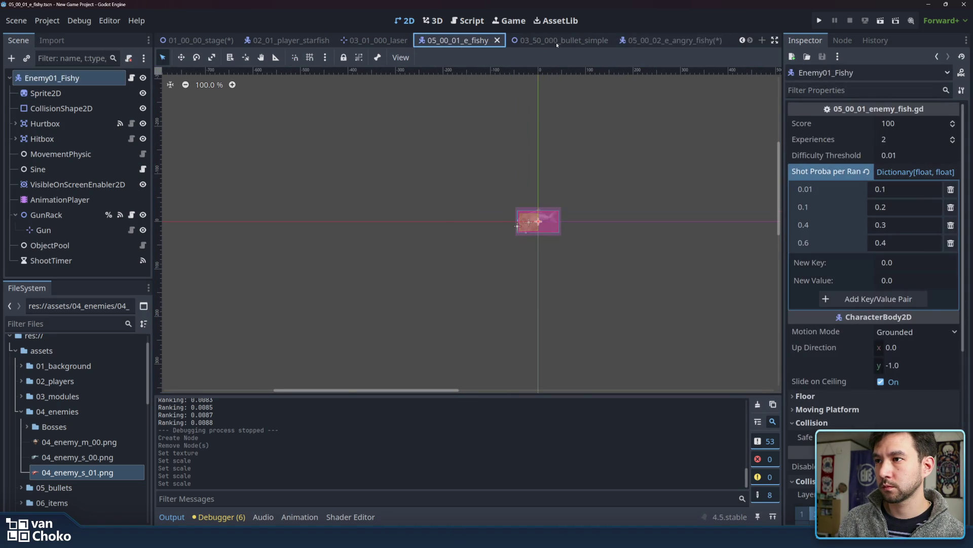
click(664, 40)
click(582, 143)
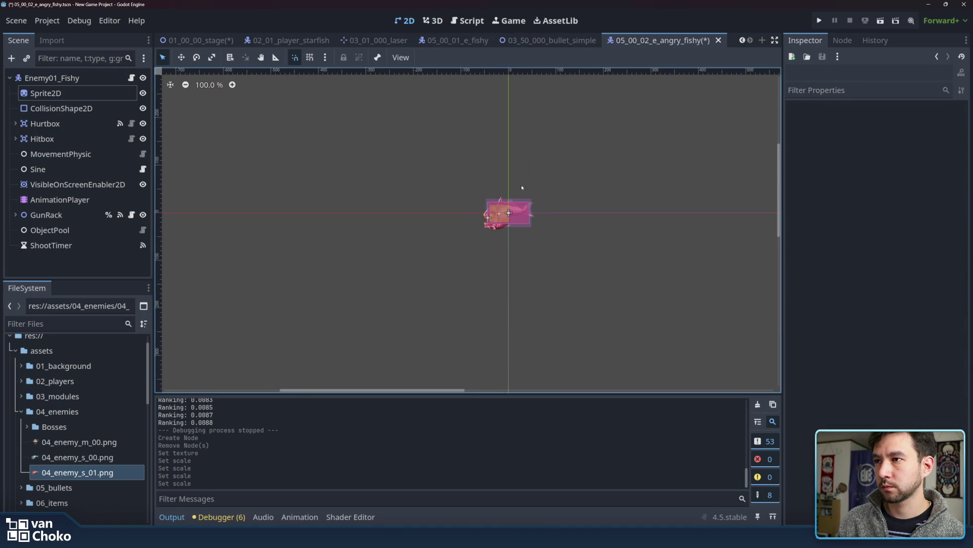
scroll(520, 196, up, 7)
scroll(554, 206, down, 3)
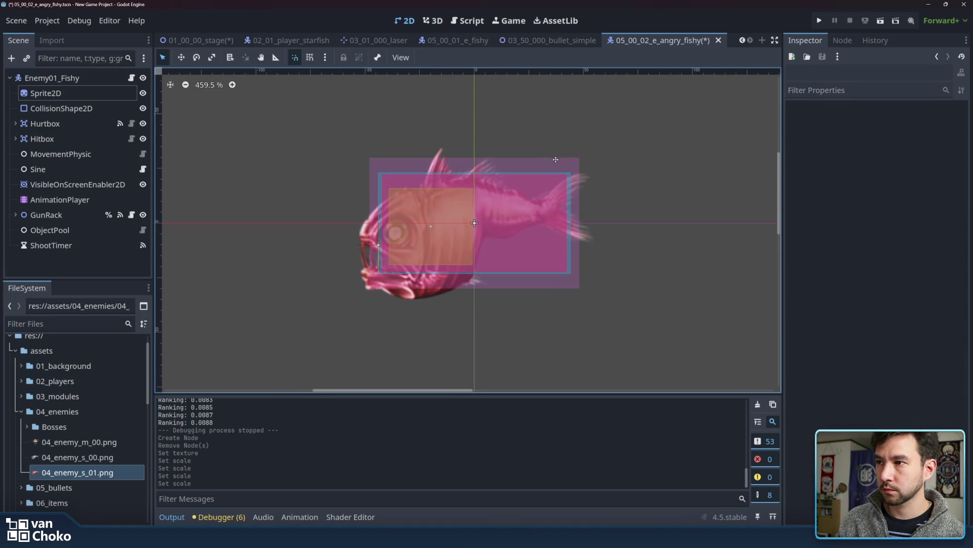
click(30, 139)
click(16, 138)
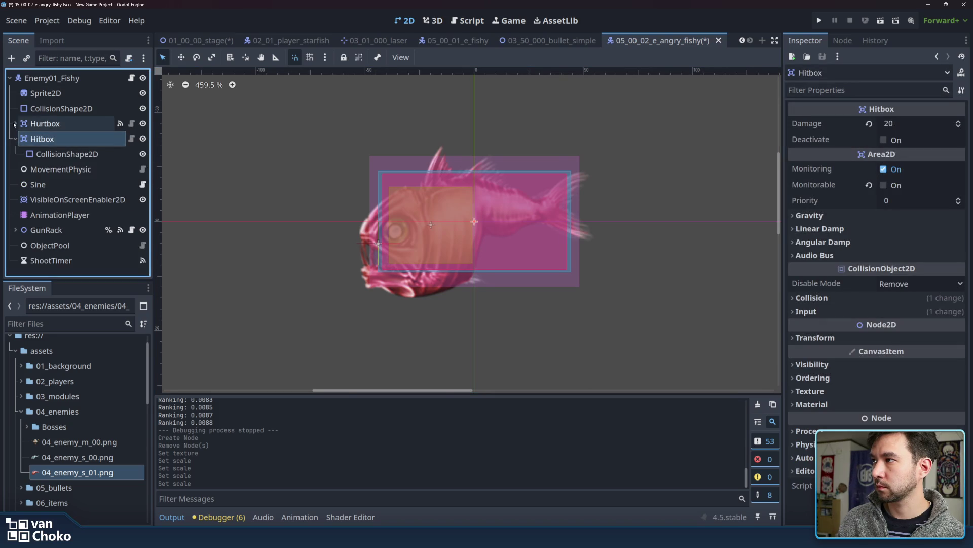
Step: Select the Hitbox's CollisionShape2D in the angry fishy scene
click(15, 123)
click(60, 100)
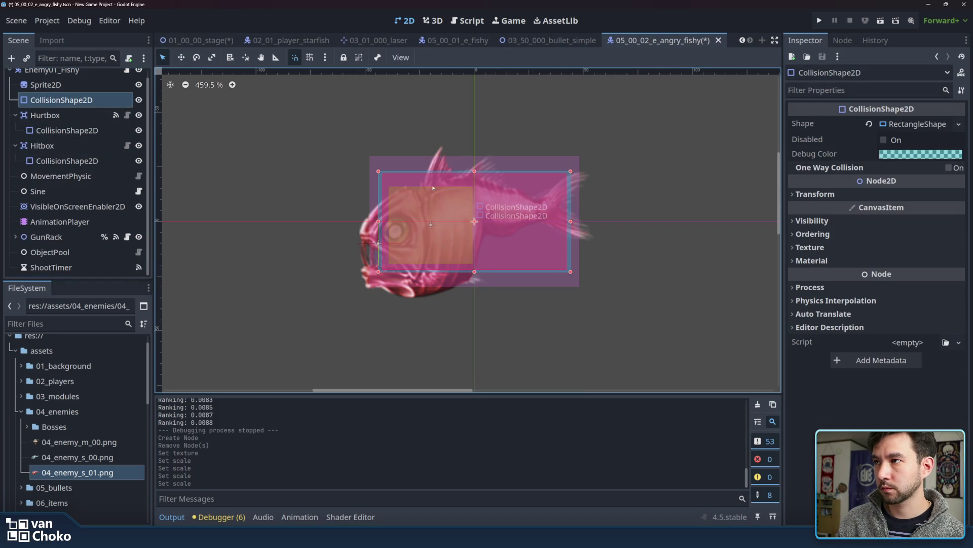
click(502, 188)
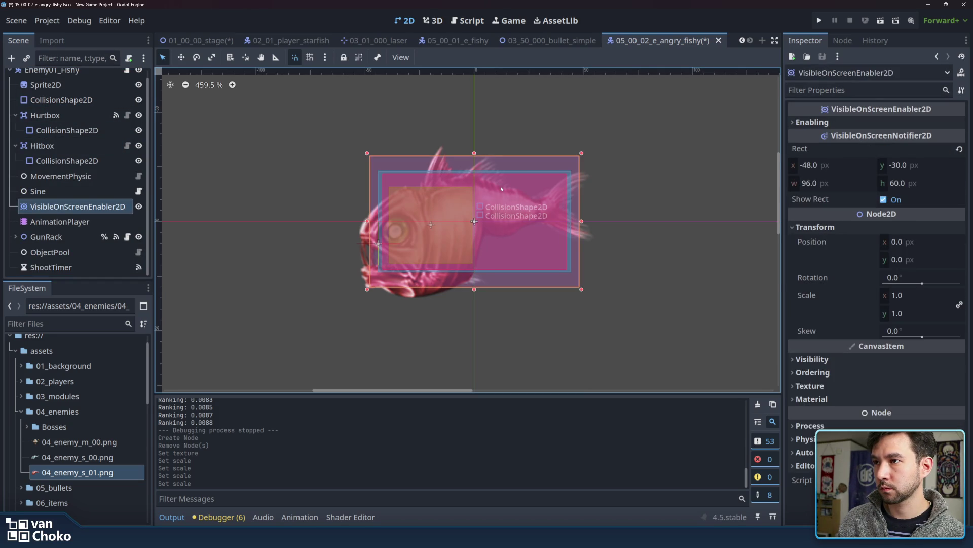
click(42, 146)
click(67, 160)
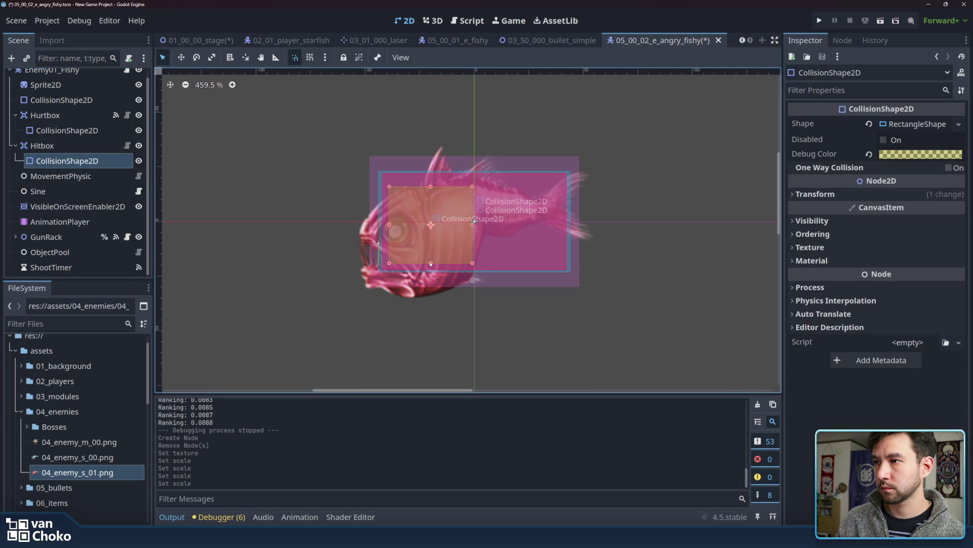
Step: Drag the Hitbox rectangle's bottom, left, top and right edges to fit the fish's head
drag(431, 263, 430, 287)
drag(389, 237, 376, 241)
drag(424, 189, 424, 193)
drag(472, 240, 483, 240)
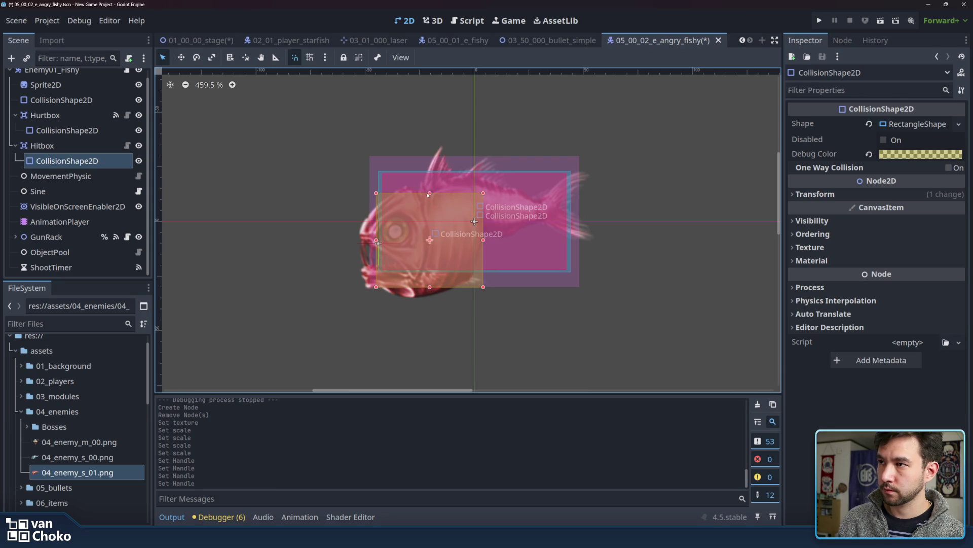
drag(430, 193, 429, 191)
drag(430, 287, 430, 287)
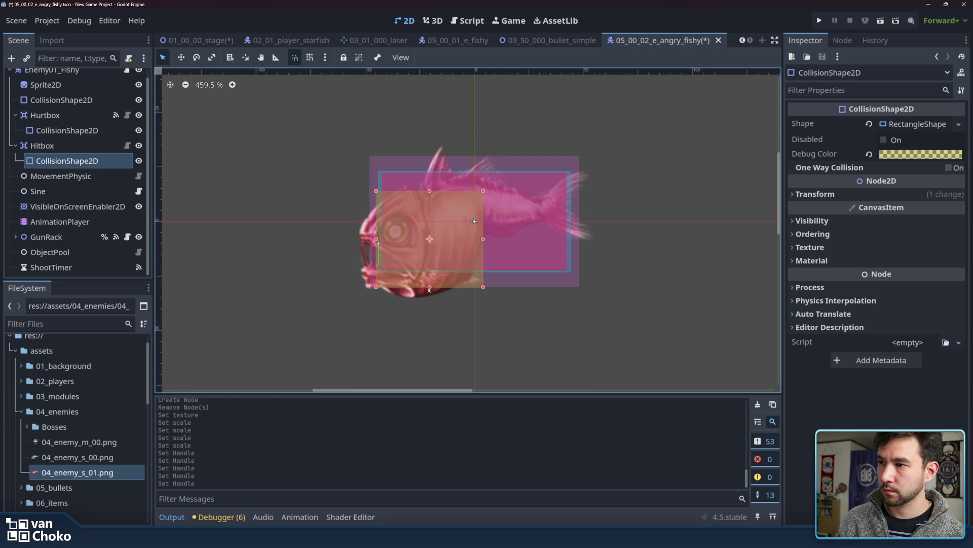
click(590, 346)
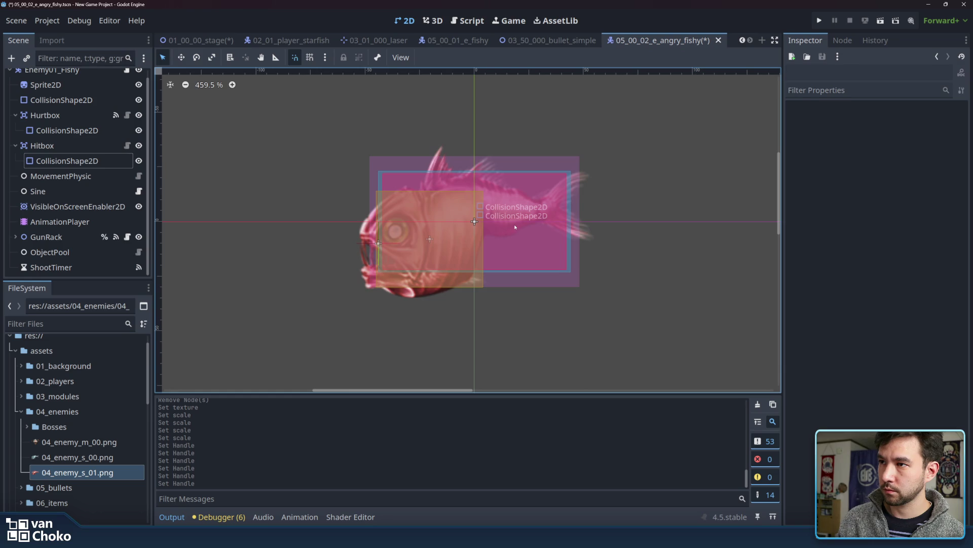
Step: Stretch the VisibleOnScreenEnabler2D rect to -58, -36, size 114 × 74, around the fish
click(482, 201)
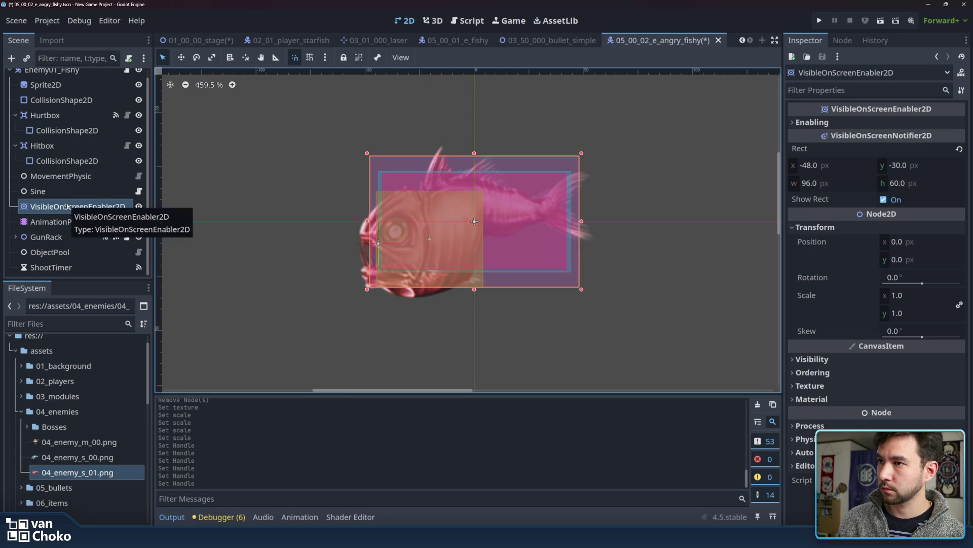
mouse_move(581, 221)
mouse_down()
mouse_move(612, 221)
mouse_move(599, 221)
mouse_up()
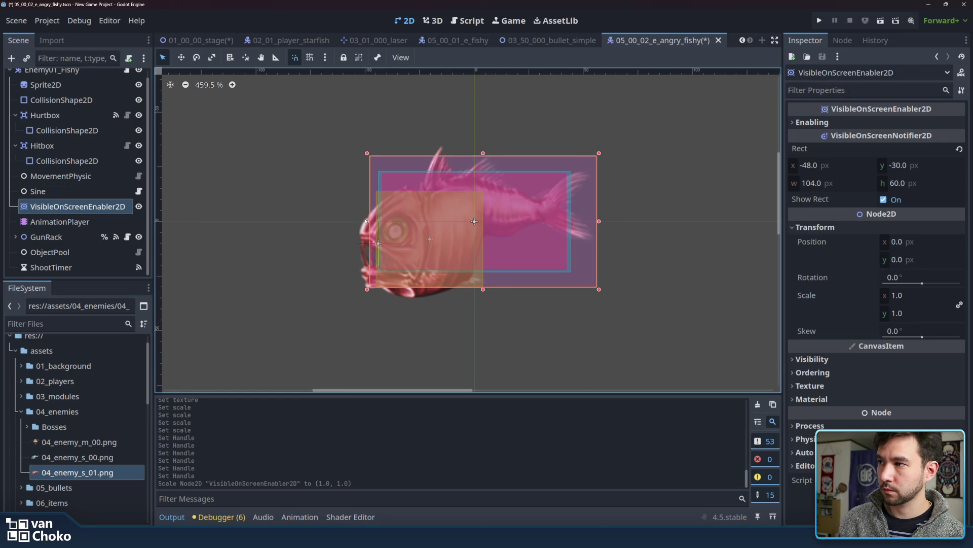
mouse_move(367, 222)
mouse_down()
mouse_move(330, 221)
mouse_move(345, 221)
mouse_up()
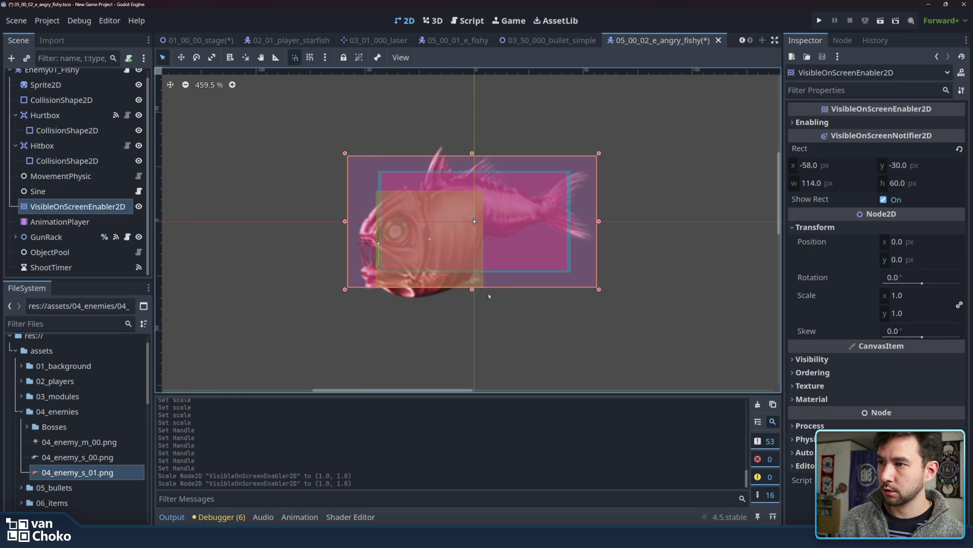
mouse_move(472, 290)
mouse_down()
mouse_move(472, 318)
mouse_move(472, 306)
mouse_up()
drag(472, 153, 475, 140)
click(686, 184)
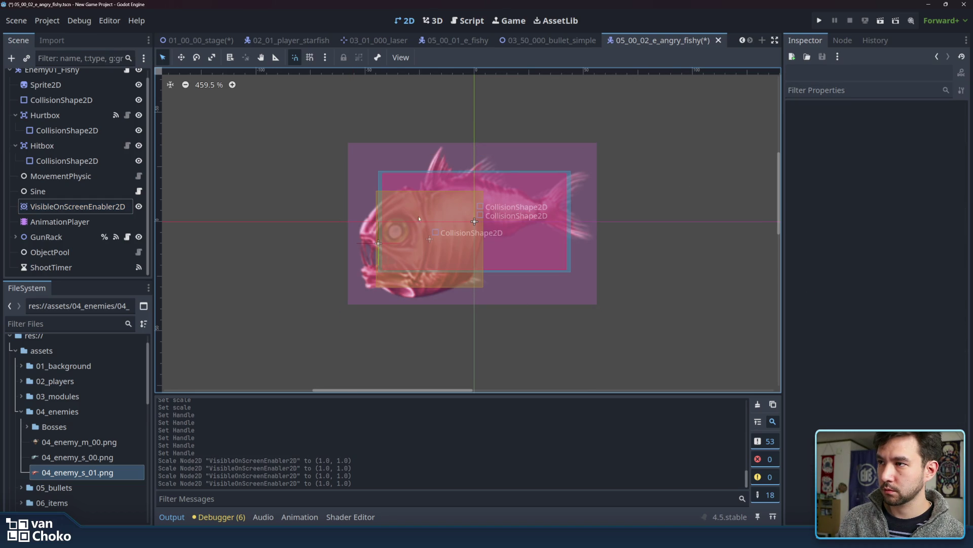
click(51, 237)
Step: Select the Hurtbox's CollisionShape2D and compare it against the original fishy scene
click(71, 130)
key(Up)
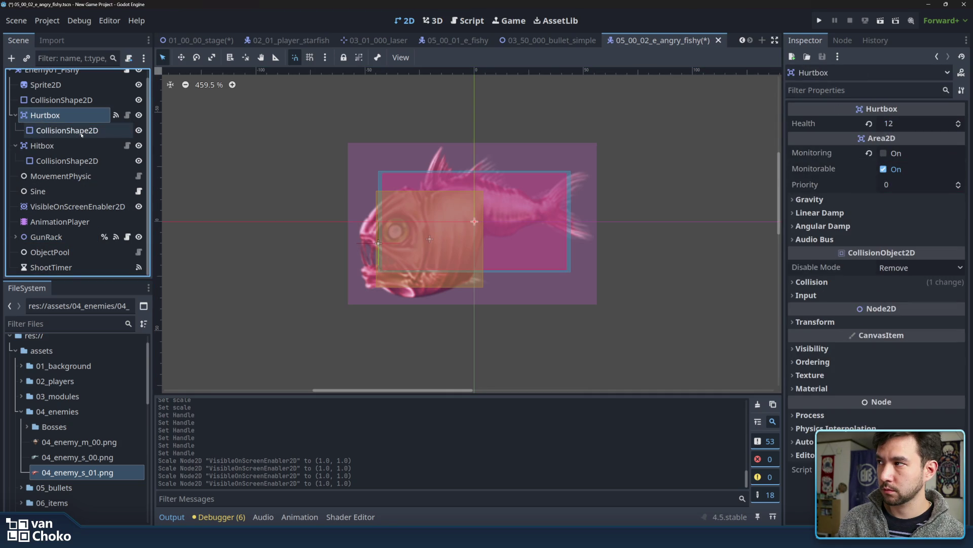
scroll(81, 134, up, 1)
click(76, 138)
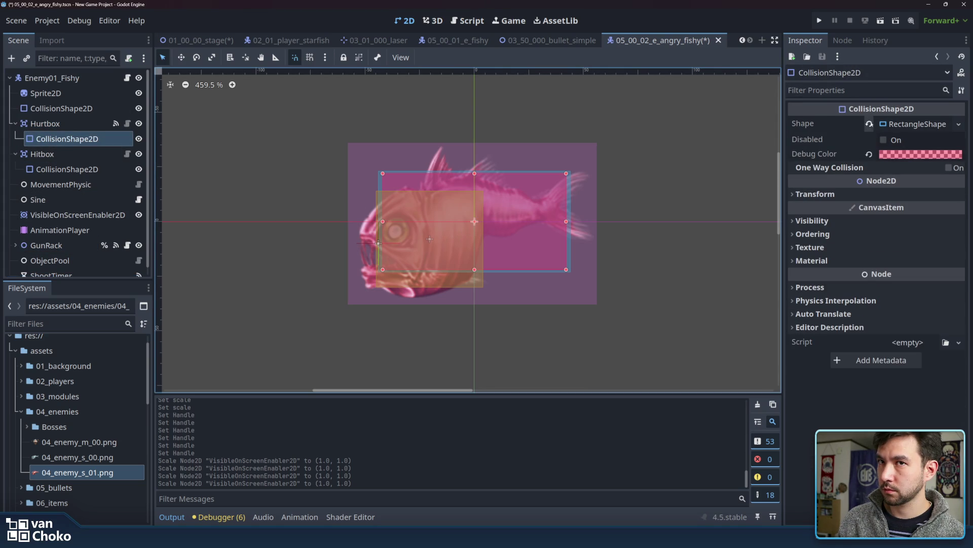
click(453, 40)
scroll(553, 188, up, 3)
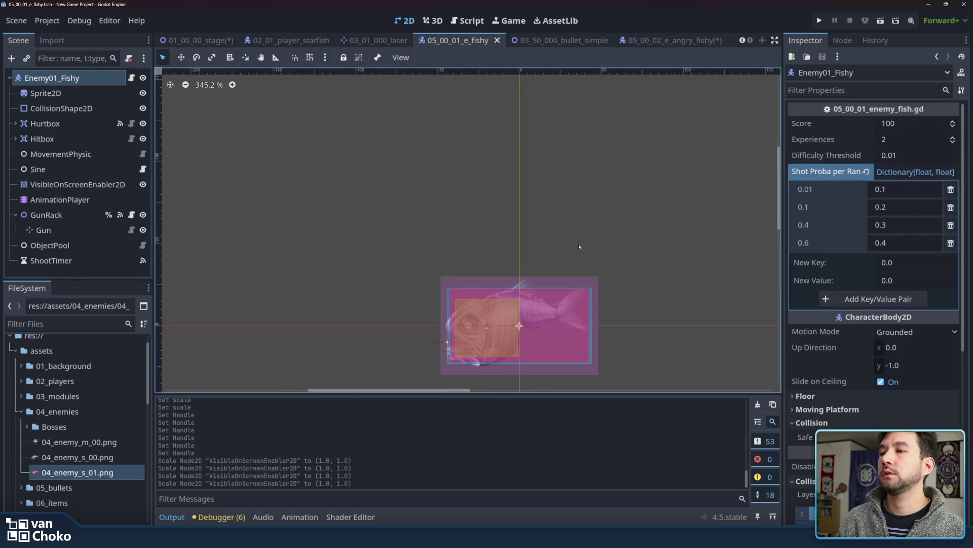
click(688, 41)
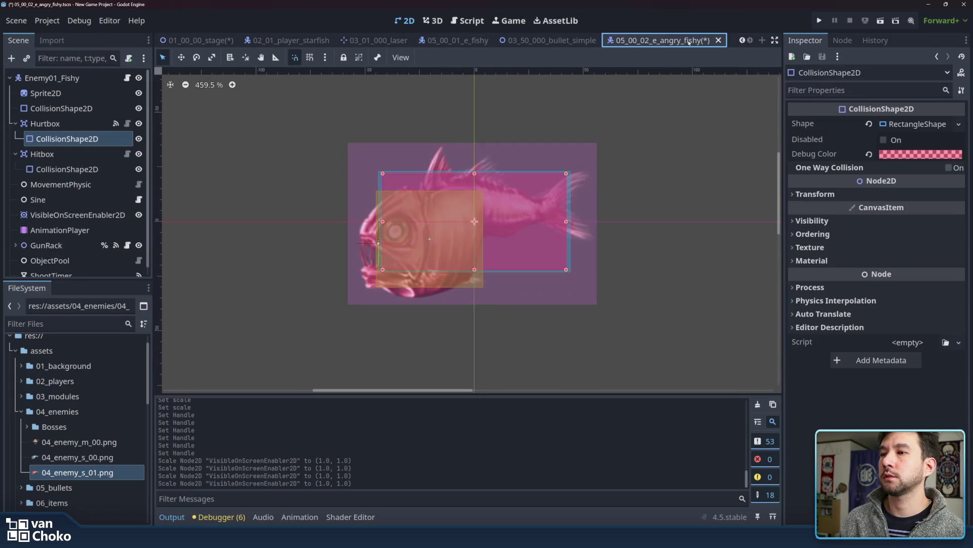
click(452, 40)
click(678, 40)
Step: After one more comparison with the fishy scene, clear the Hurtbox collision shape's Shape property
click(638, 119)
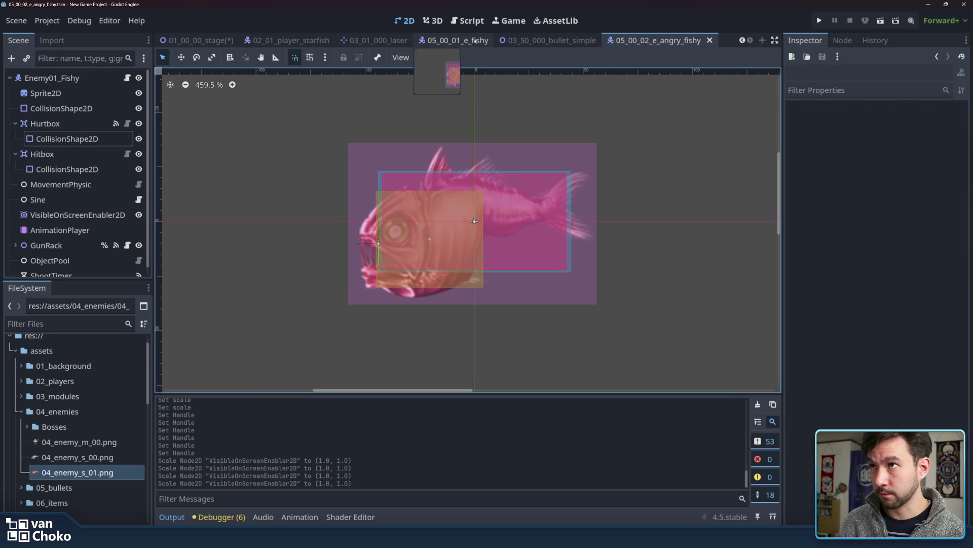
click(458, 41)
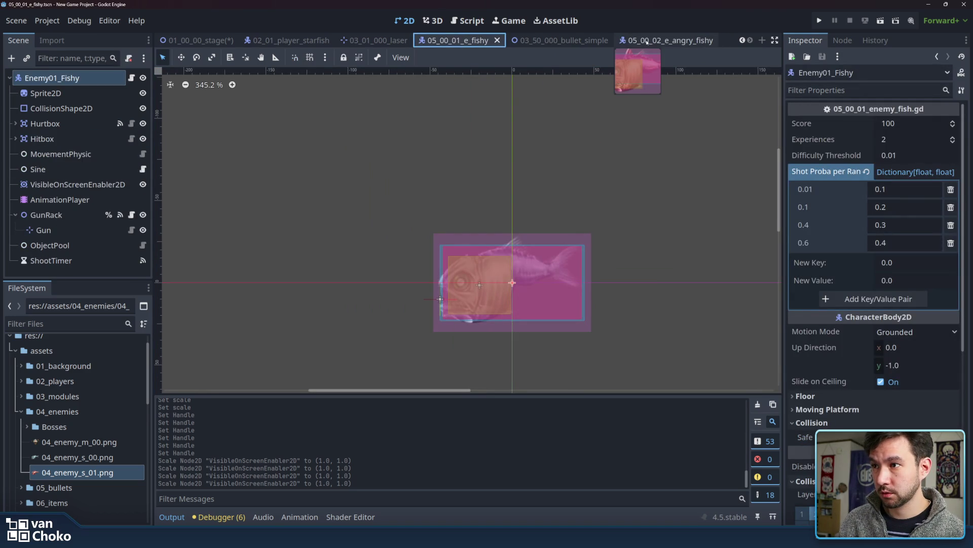
click(647, 42)
click(460, 40)
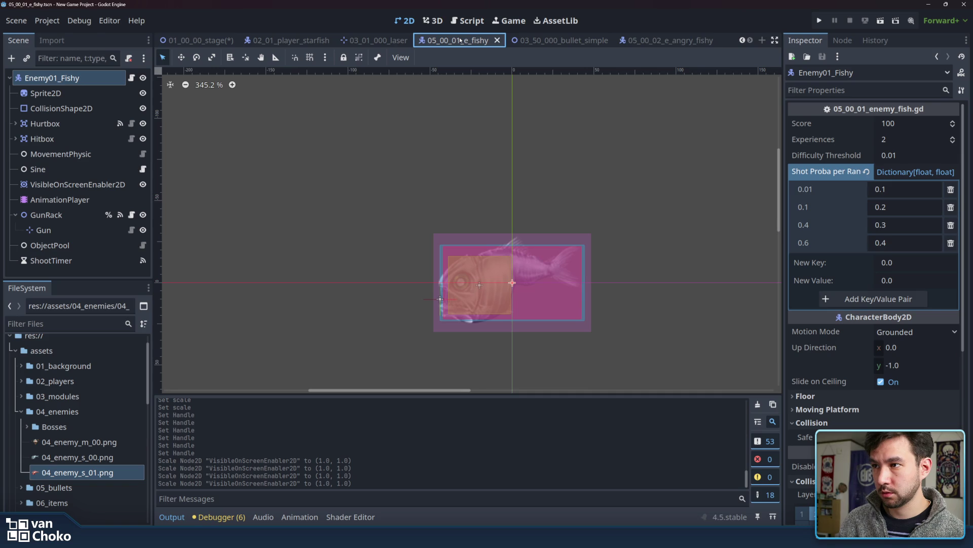
click(686, 42)
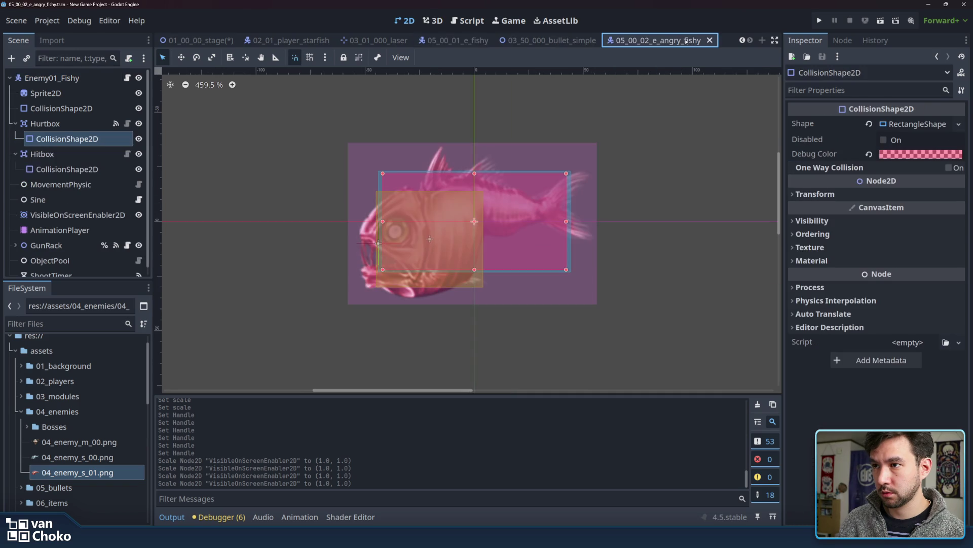
click(869, 124)
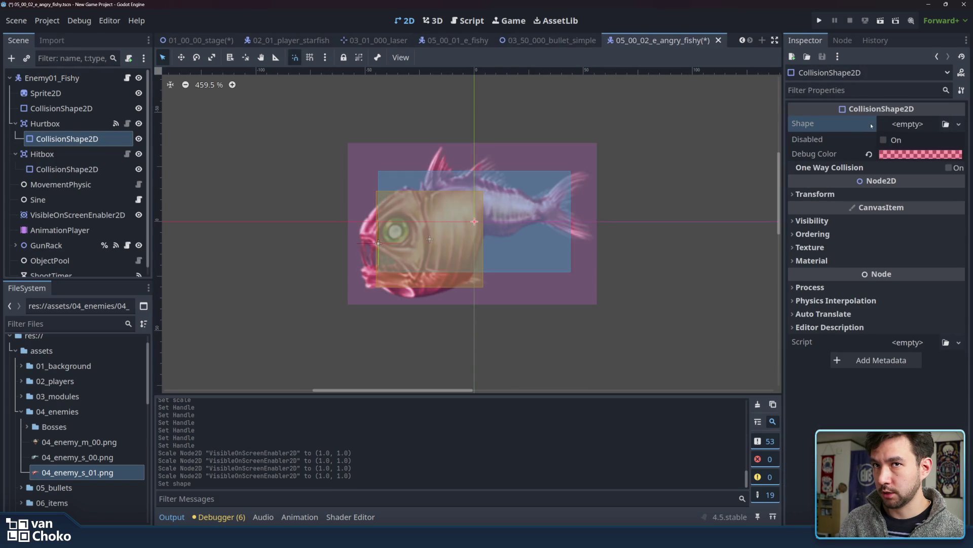
Step: Give the Hurtbox a new RectangleShape2D and stretch its edges over the fish's head, body and tail
click(899, 125)
click(900, 212)
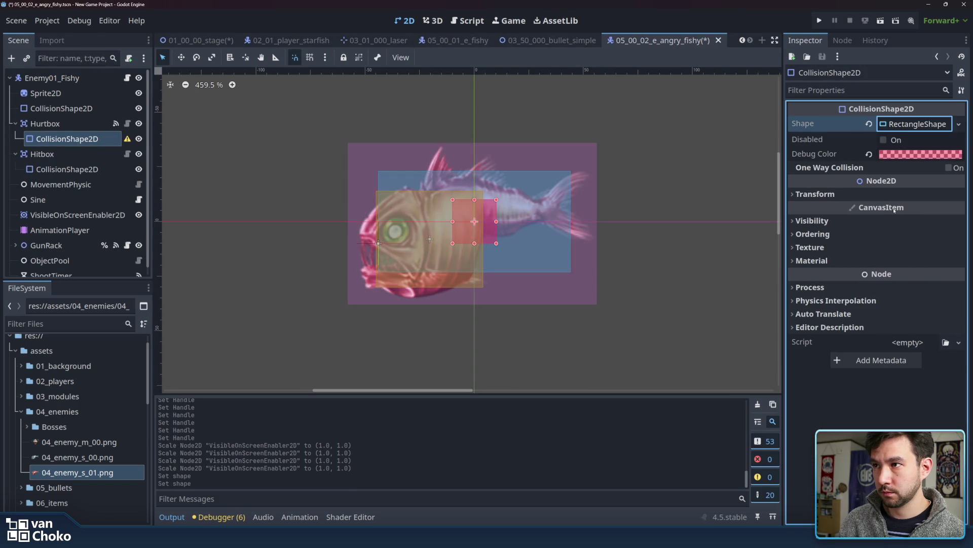
mouse_move(453, 222)
mouse_down()
mouse_move(359, 228)
mouse_move(363, 235)
mouse_up()
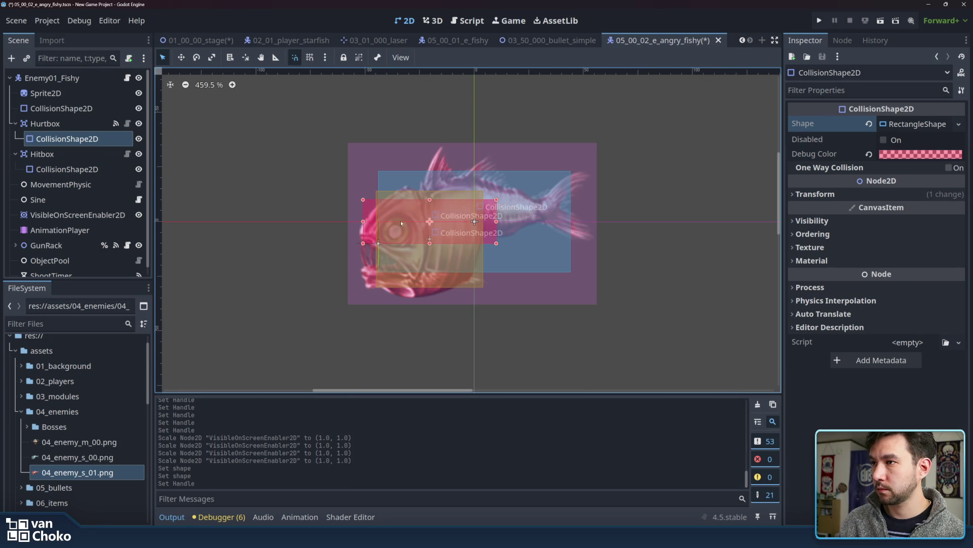
drag(430, 200, 430, 176)
drag(497, 211, 567, 207)
drag(464, 245, 466, 292)
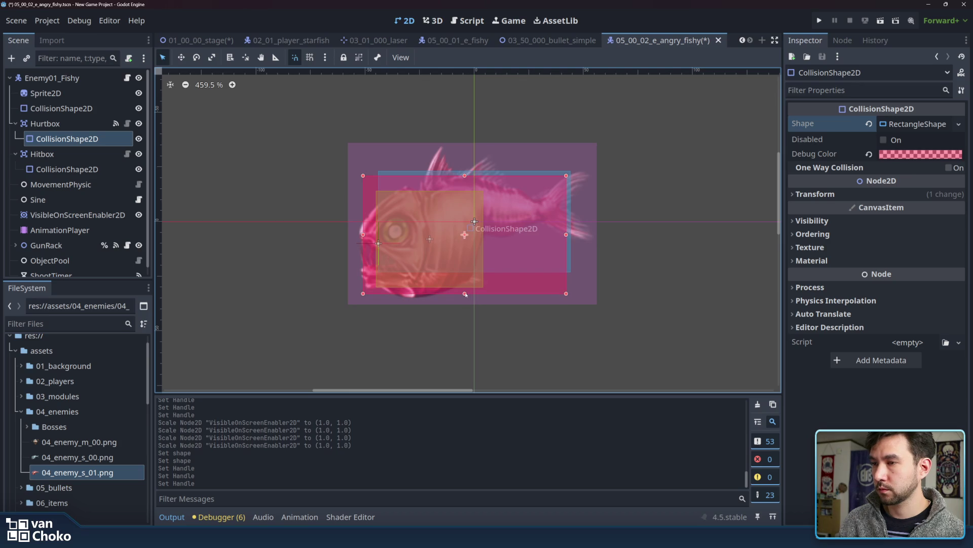
Step: Compare with the original fishy scene and fine-tune the Hurtbox rectangle's bottom and left edges
click(464, 94)
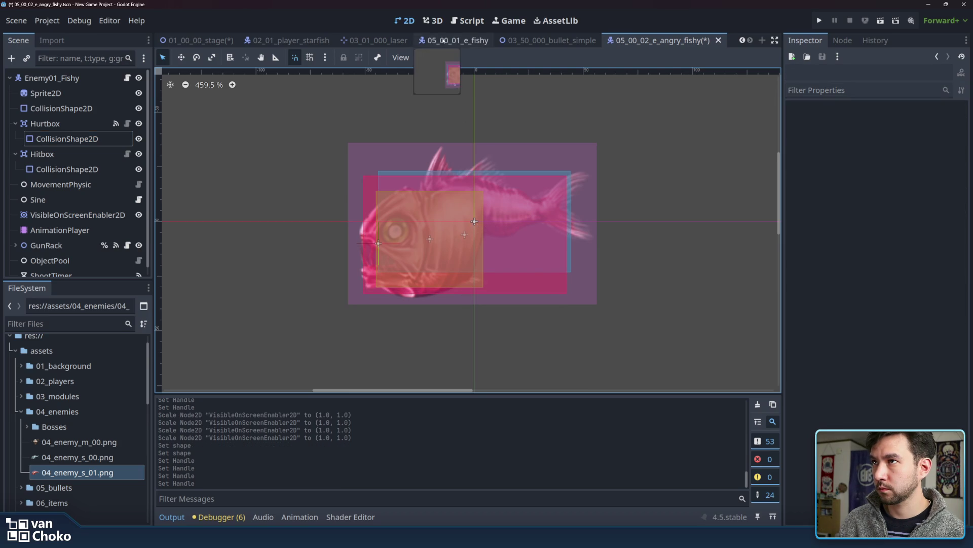
click(457, 40)
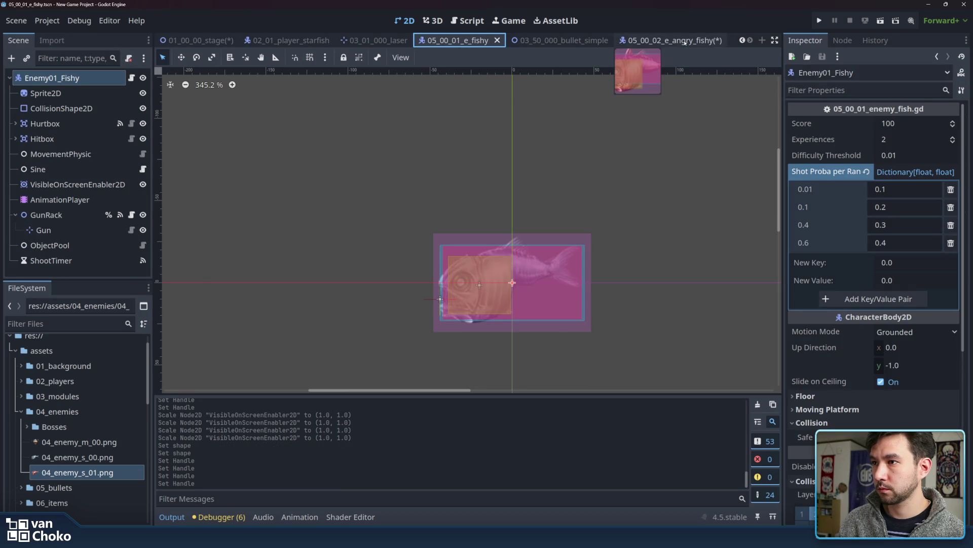
click(685, 41)
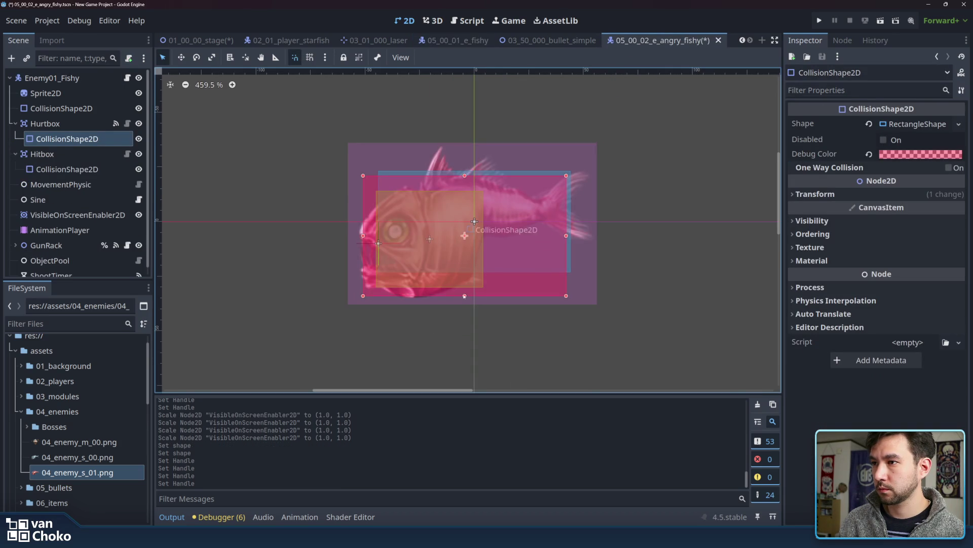
drag(465, 294, 465, 292)
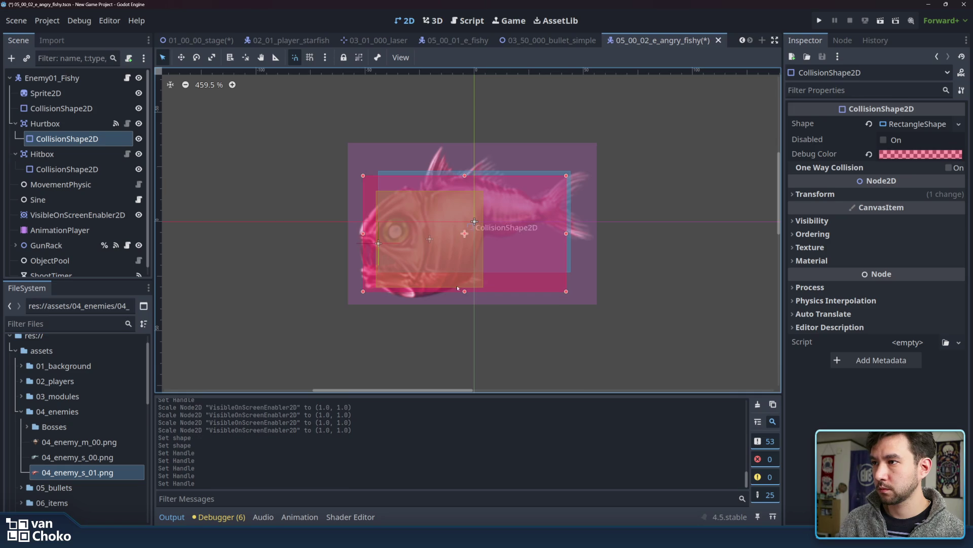
click(365, 234)
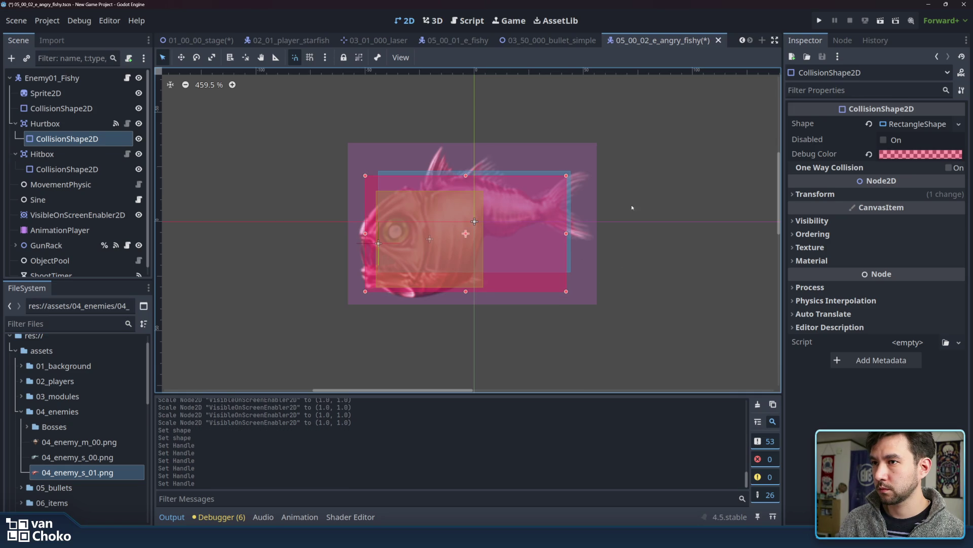
click(446, 40)
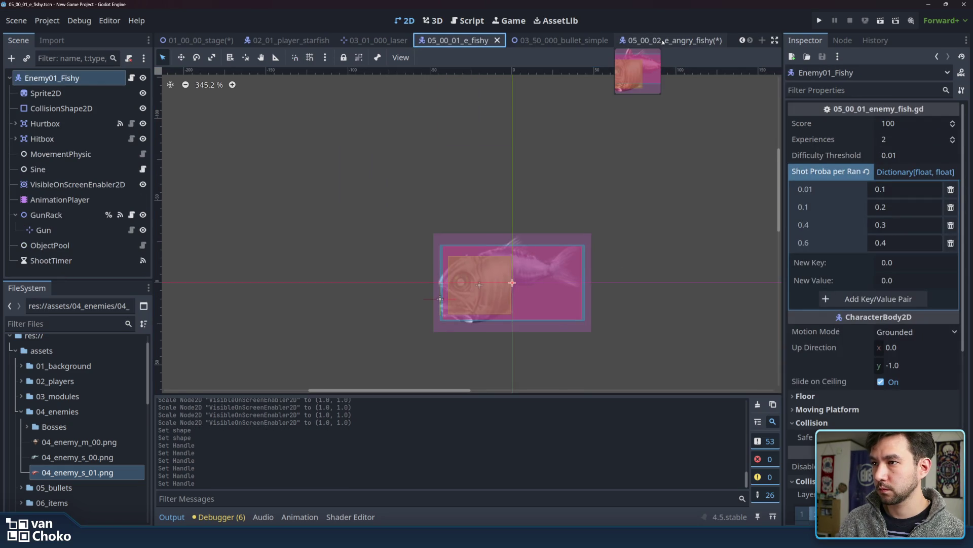
Step: Back in the Angry Fishy scene, narrow the Hurtbox rectangle from its left side
click(663, 42)
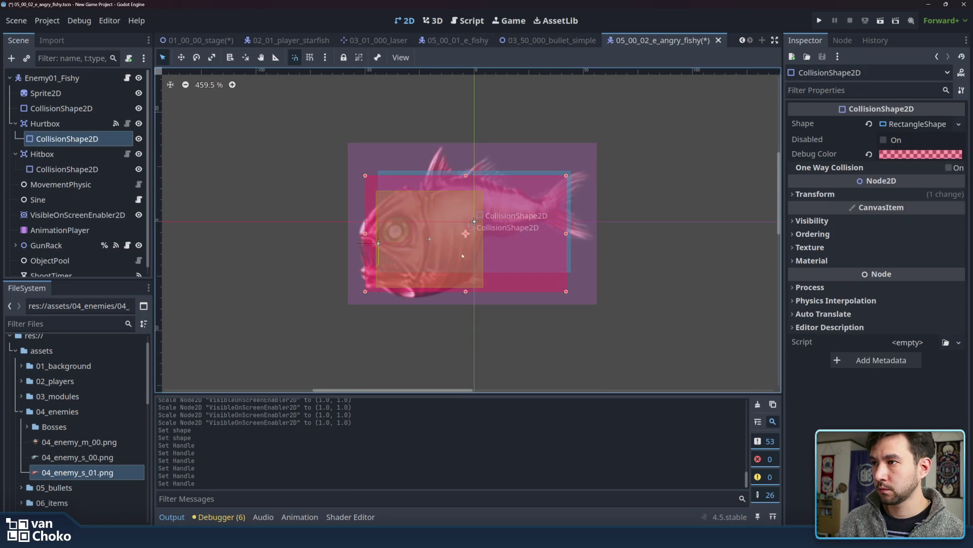
mouse_move(365, 234)
mouse_down()
mouse_move(384, 235)
mouse_move(364, 239)
mouse_up()
click(91, 214)
Step: Resize the Hitbox rectangle: widen it left, raise the top, extend the bottom, trim the right edge
click(66, 169)
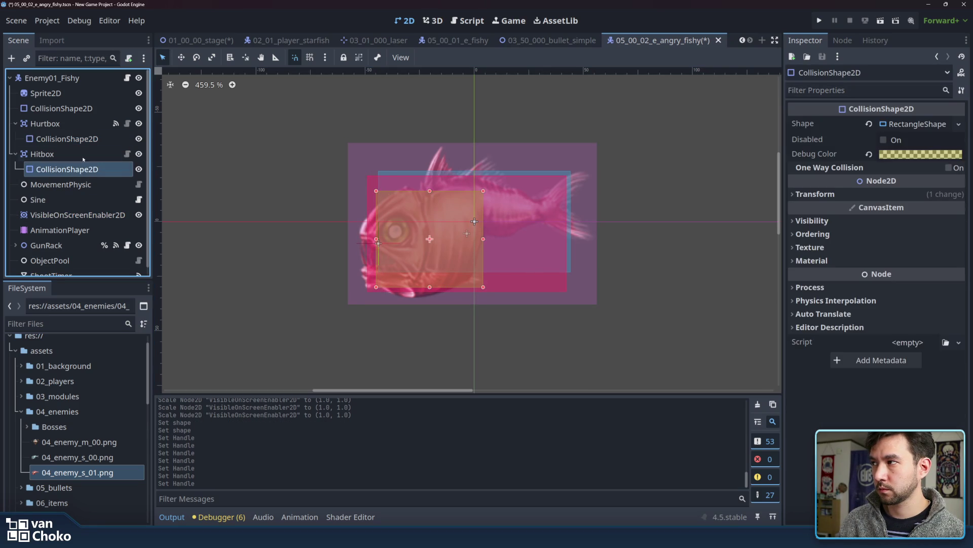
drag(376, 238, 365, 239)
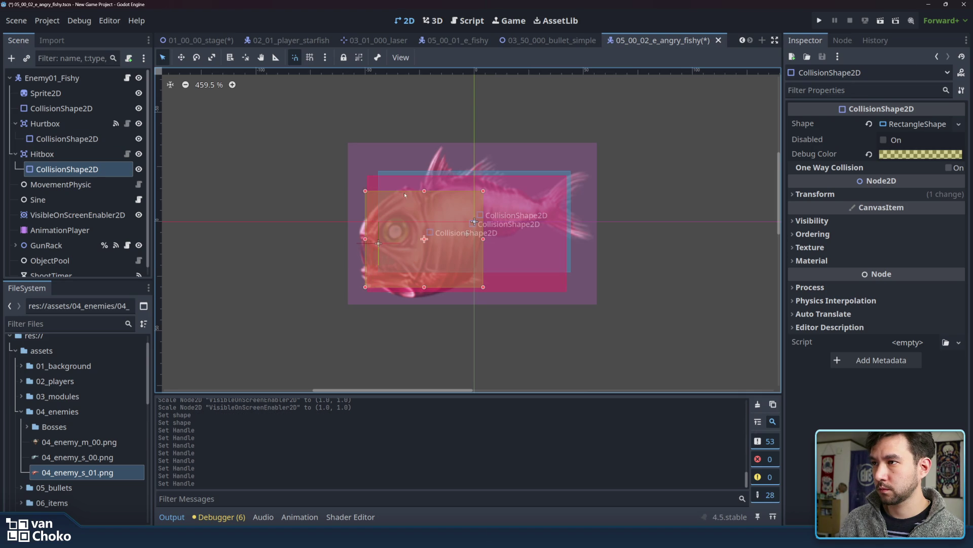
drag(425, 191, 424, 179)
click(427, 182)
drag(424, 289, 425, 295)
mouse_move(484, 237)
mouse_down()
mouse_move(461, 238)
mouse_move(473, 239)
mouse_up()
drag(418, 181, 417, 191)
click(513, 197)
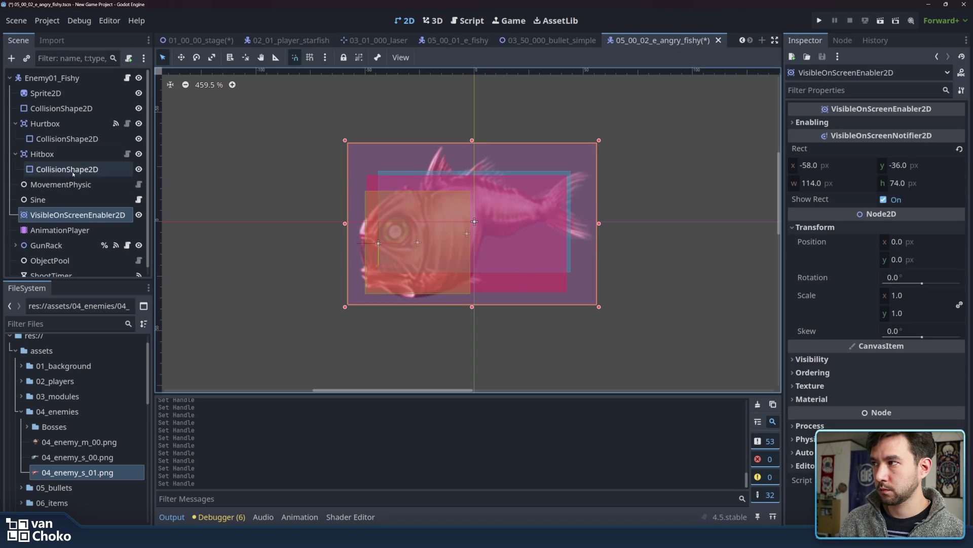
Step: Select the root CollisionShape2D and apply an option from its Shape resource menu
click(311, 242)
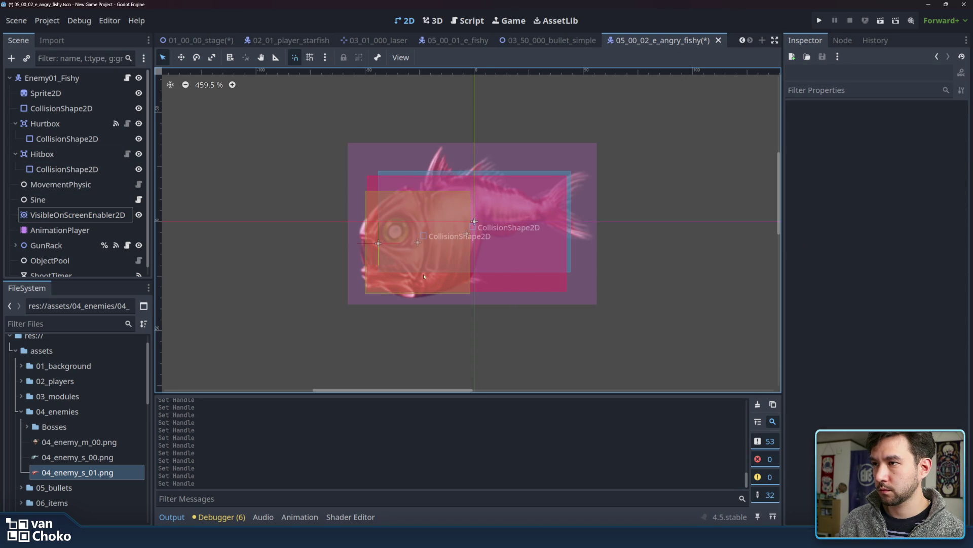
drag(424, 276, 480, 277)
click(623, 205)
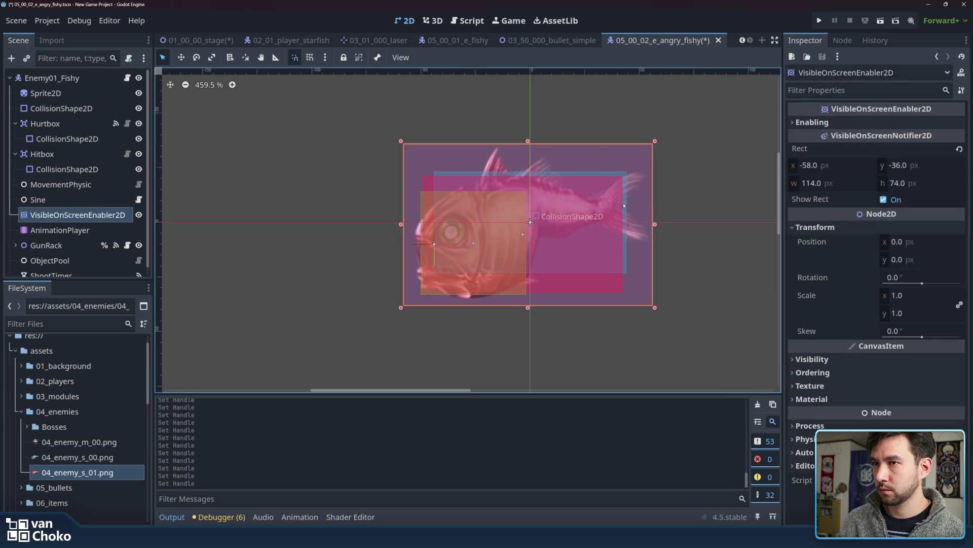
click(500, 266)
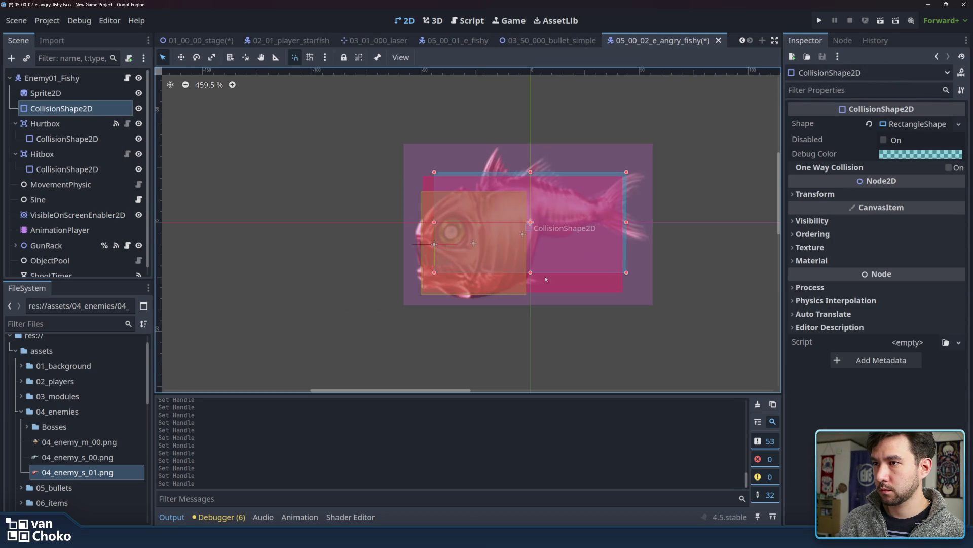
click(892, 129)
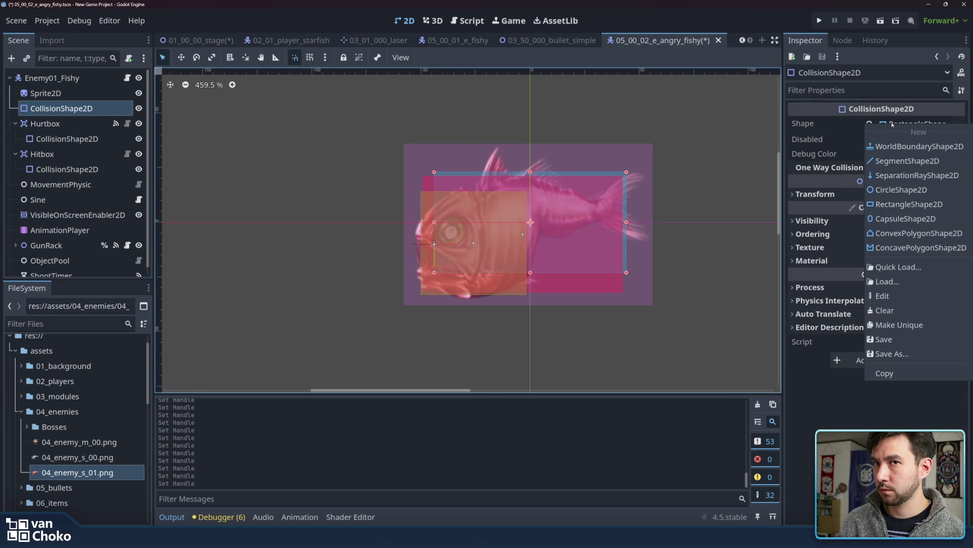
click(882, 324)
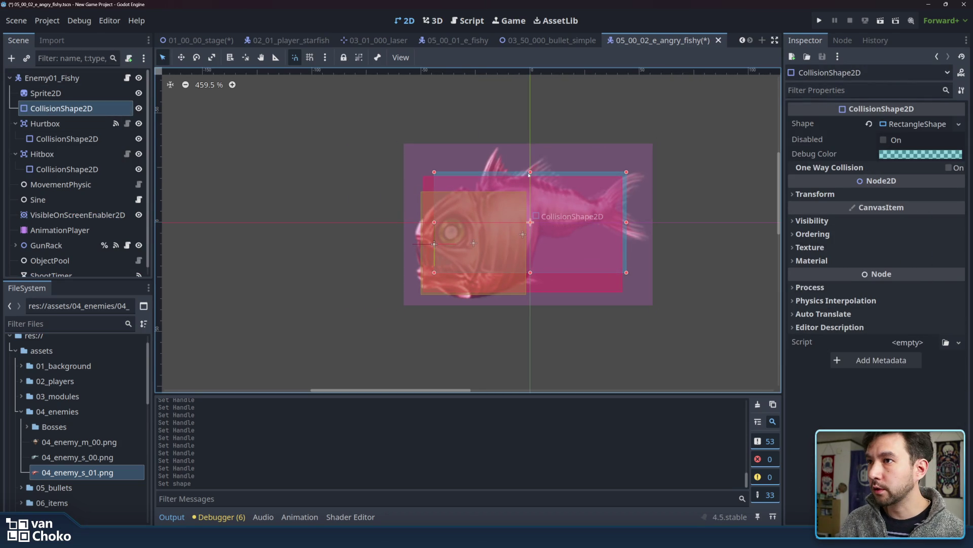
Step: Stretch the main collision rectangle's top, bottom and left edges over the fish, then view the original fishy scene
mouse_move(530, 173)
mouse_down()
mouse_move(530, 153)
mouse_move(531, 171)
mouse_up()
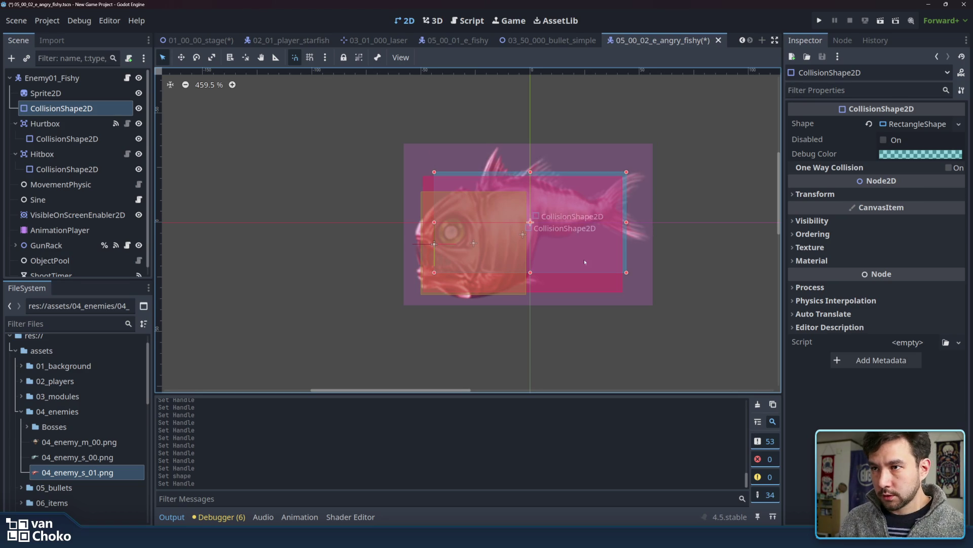
drag(530, 274, 533, 298)
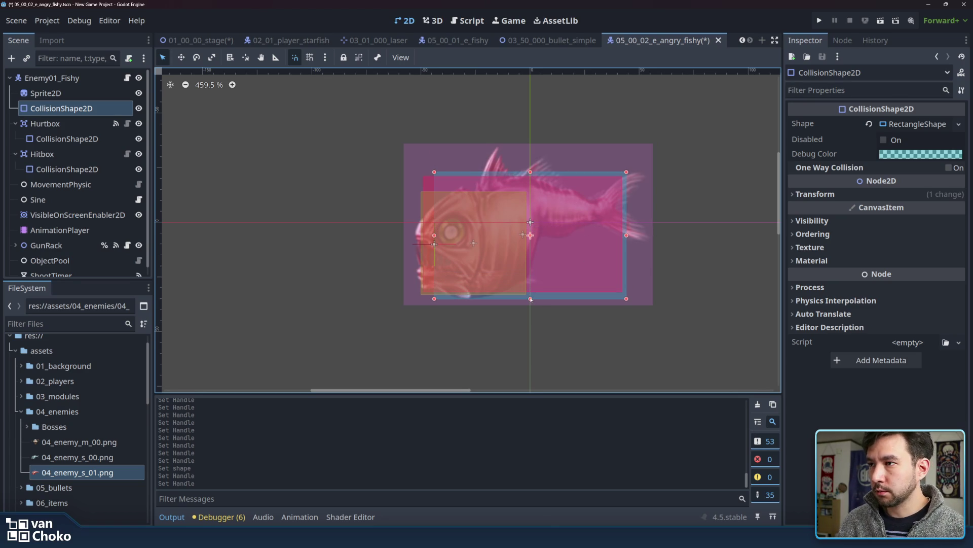
mouse_move(435, 235)
mouse_down()
mouse_move(417, 235)
mouse_move(431, 237)
mouse_up()
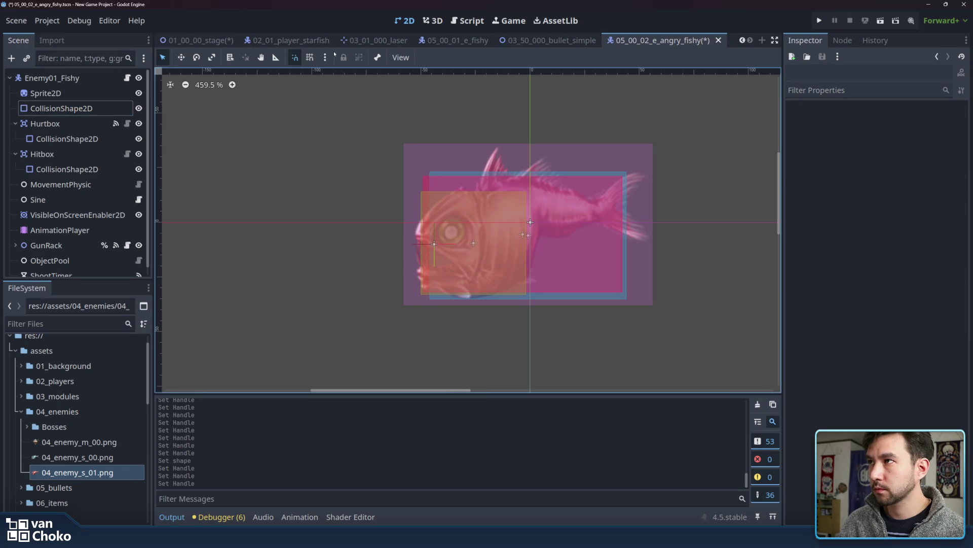
click(287, 40)
click(482, 41)
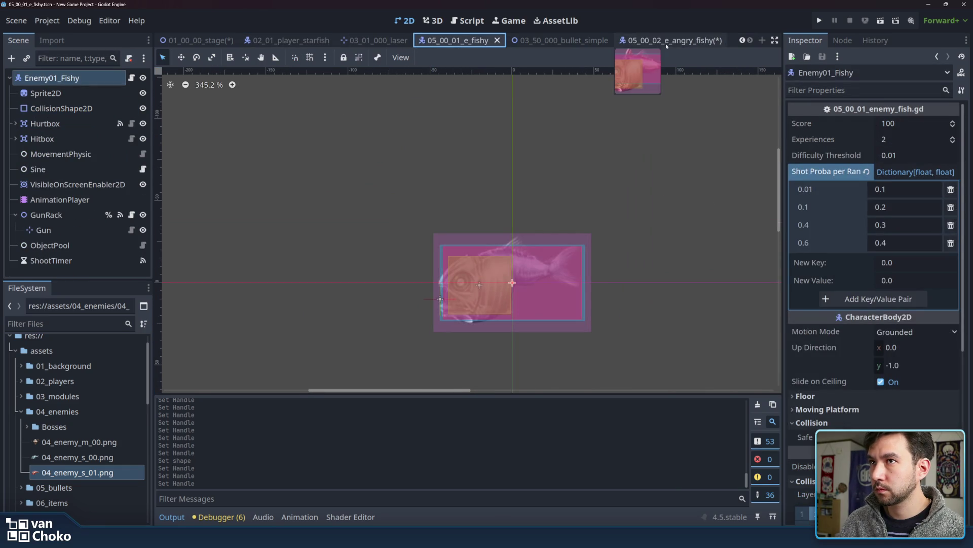
Step: Widen the Angry Fishy's main collision rectangle further to the left
click(664, 41)
drag(431, 238, 417, 239)
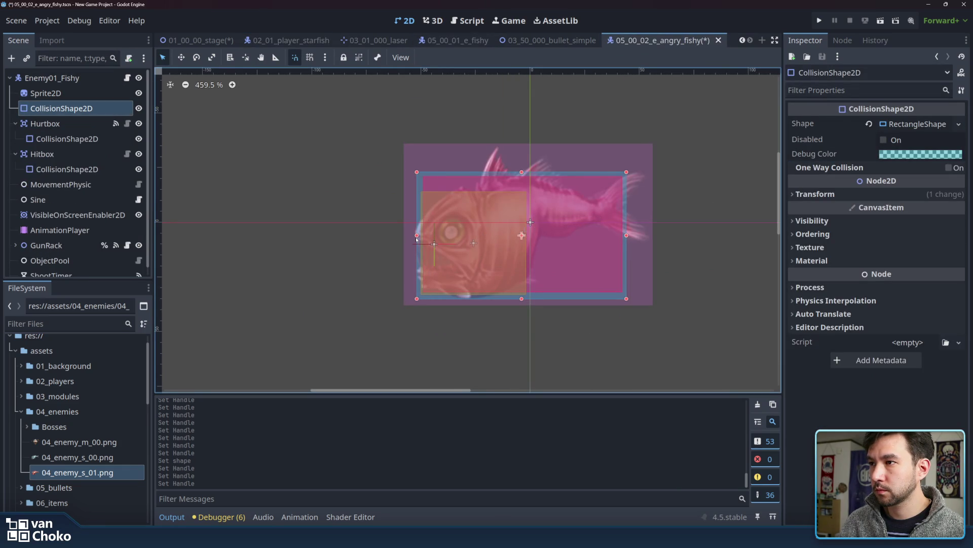
click(574, 337)
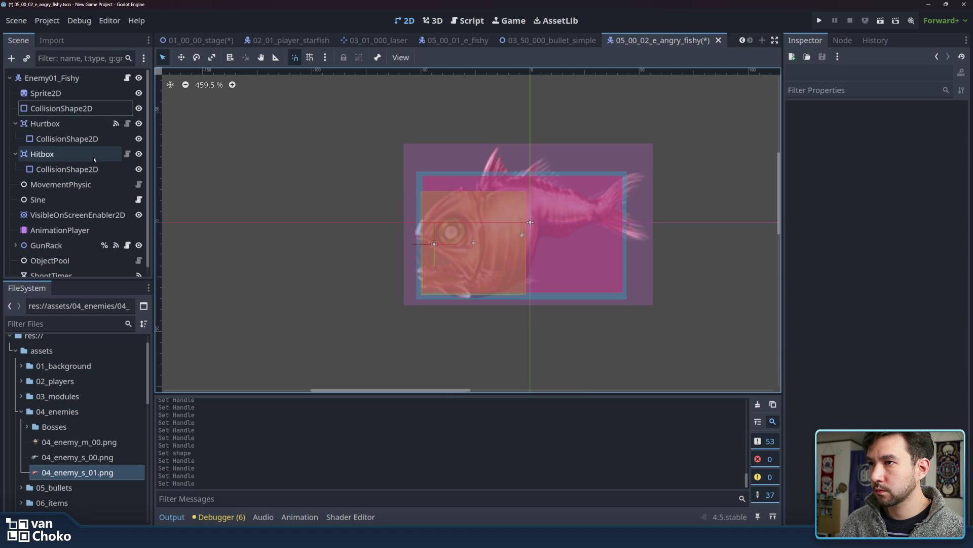
Step: In the original fishy scene, inspect the Hitbox and Hurtbox collision shapes
click(462, 42)
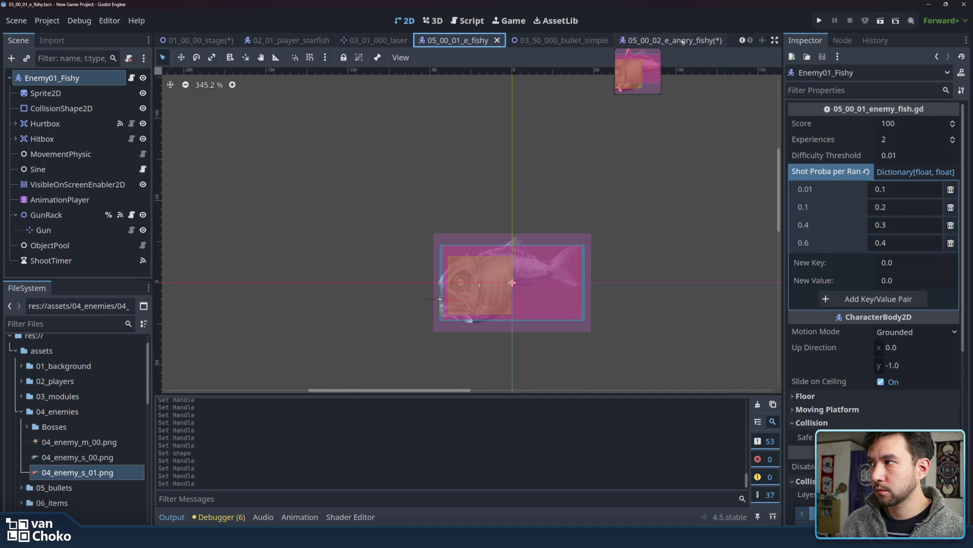
click(76, 123)
click(72, 140)
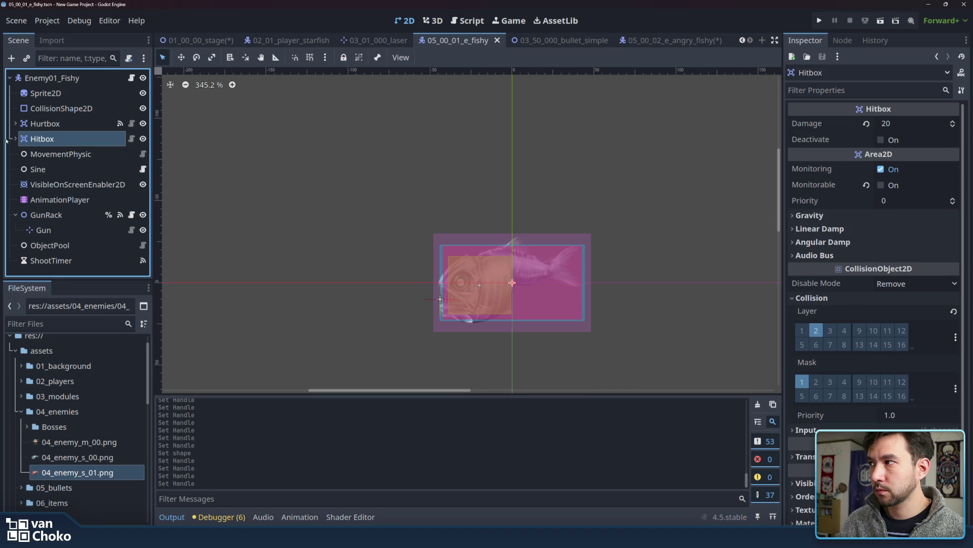
click(15, 138)
click(66, 153)
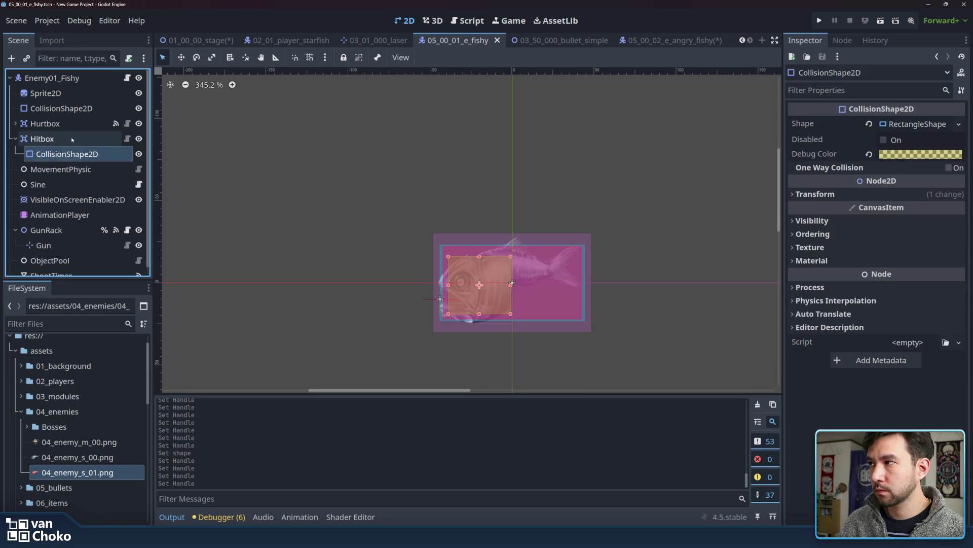
click(16, 124)
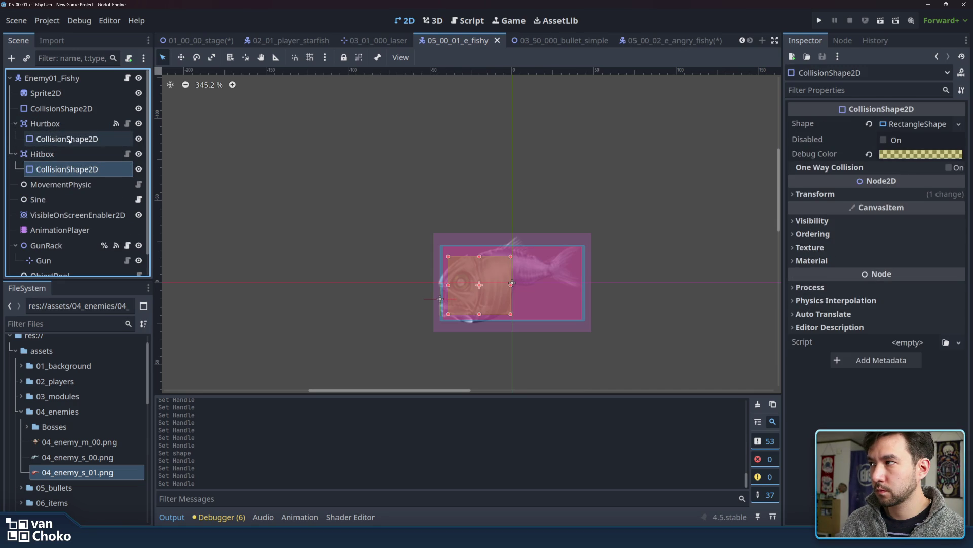
click(70, 142)
click(372, 150)
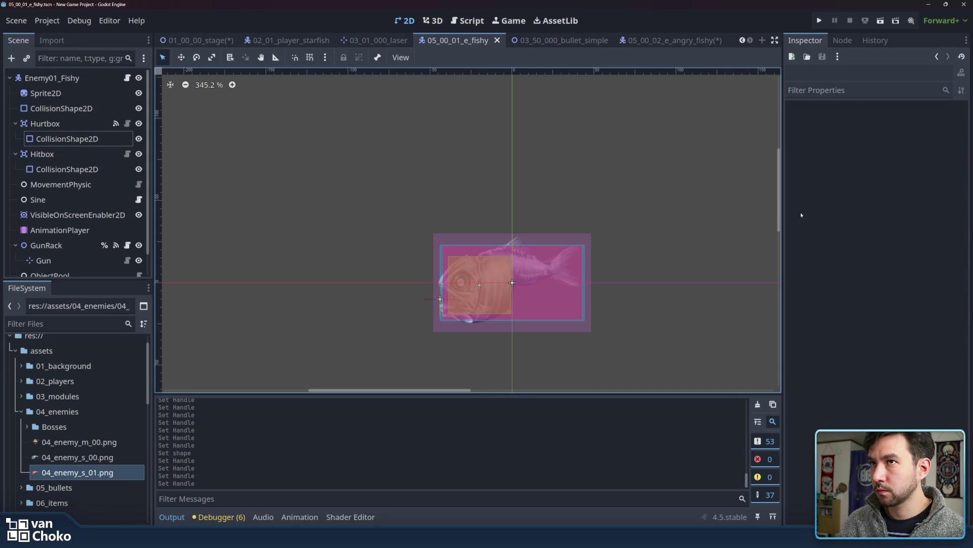
Step: Return to the Angry Fishy scene and save it with Ctrl+S
click(654, 40)
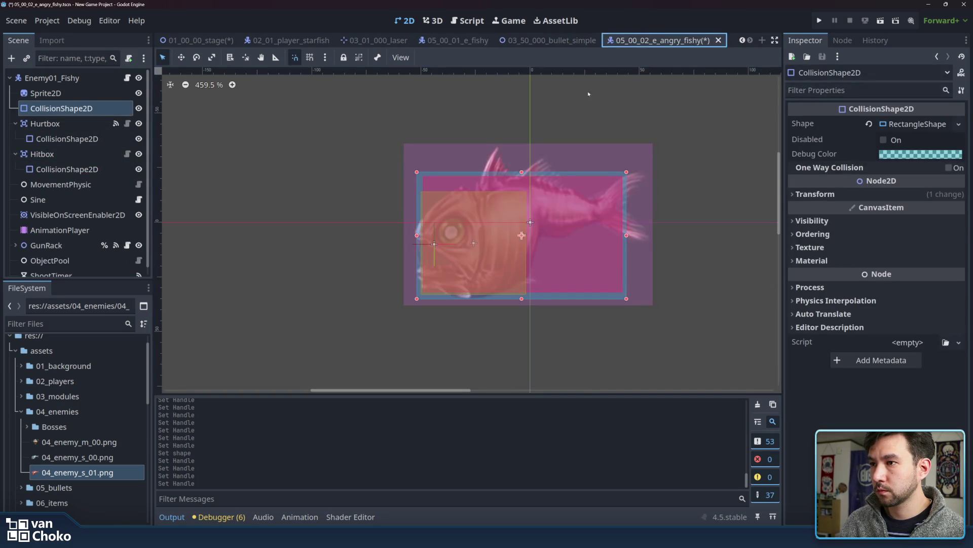
click(623, 160)
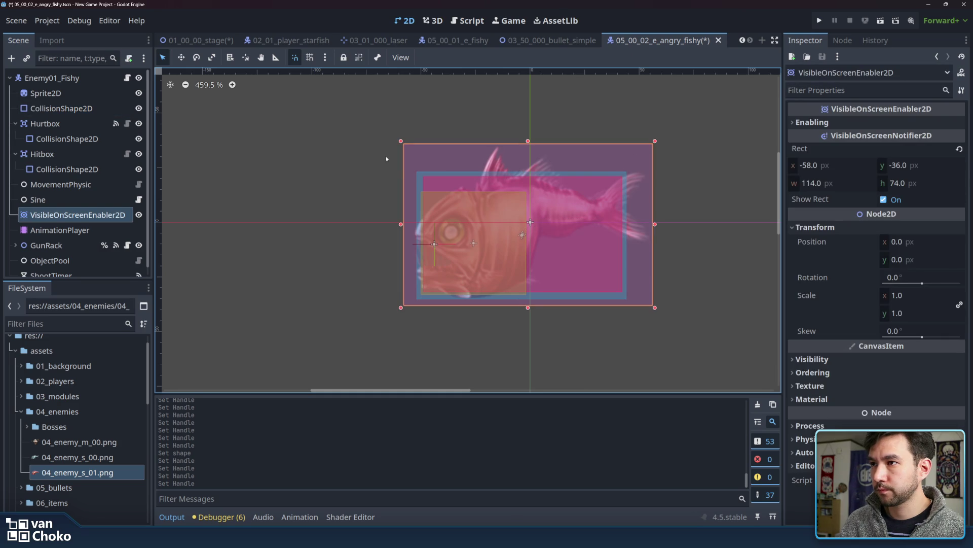
click(332, 156)
key(ctrl+s)
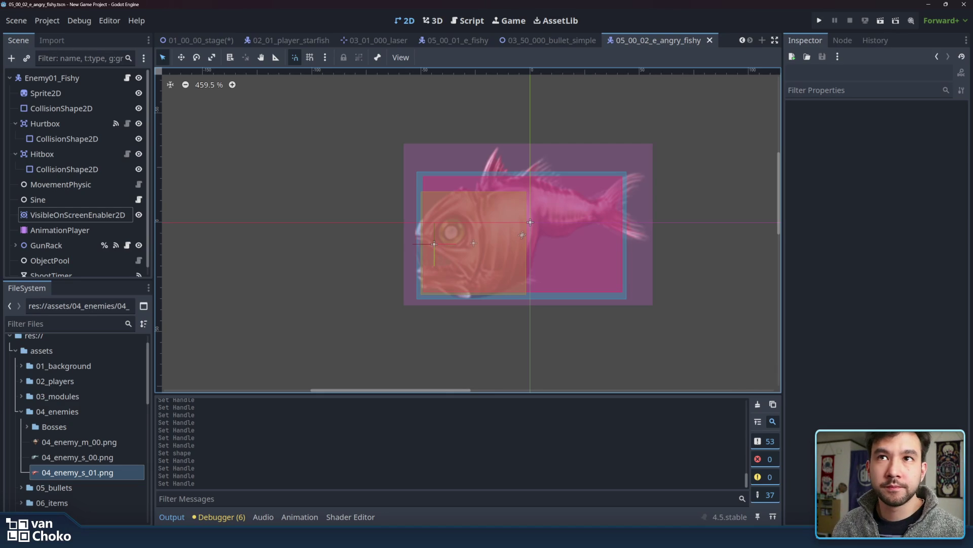
Step: Launch the game and start a run from the title menu
scroll(734, 123, down, 2)
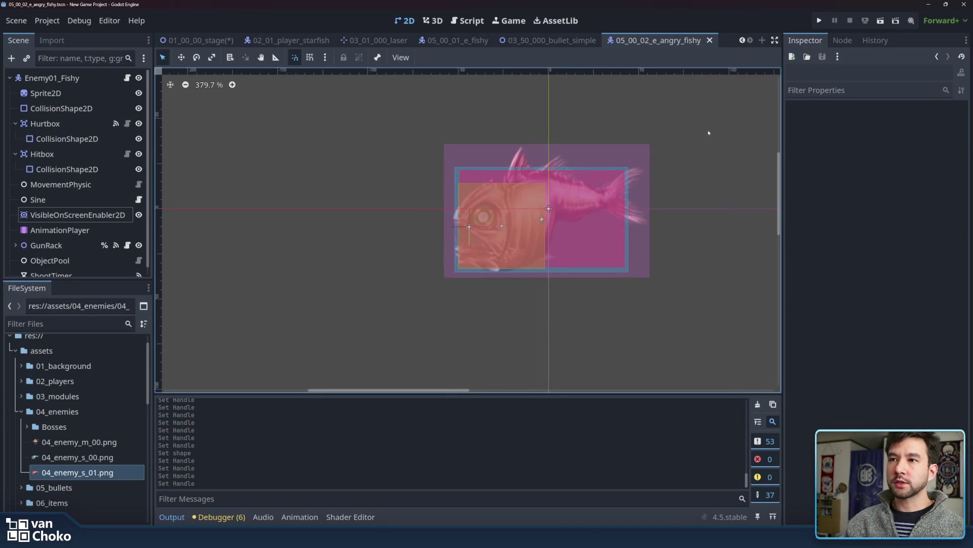
click(820, 21)
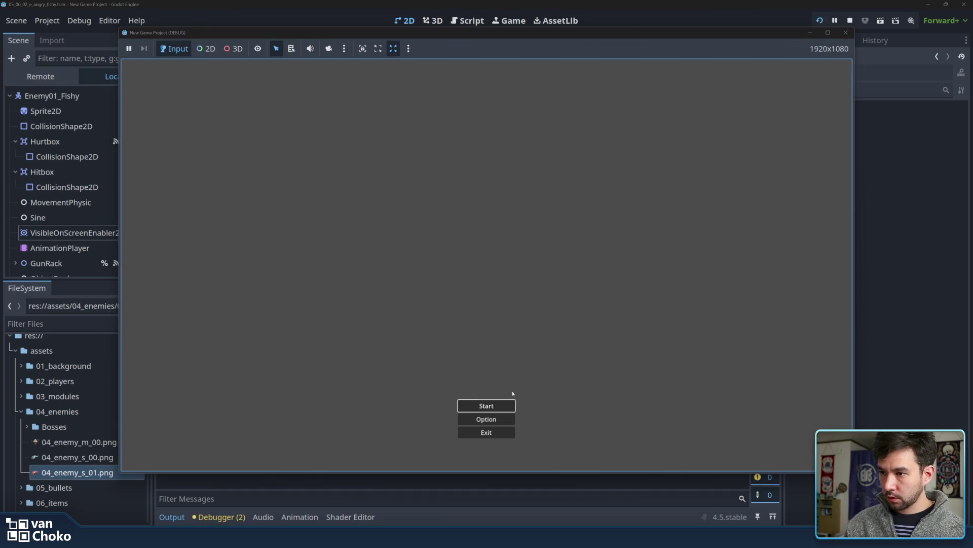
click(487, 406)
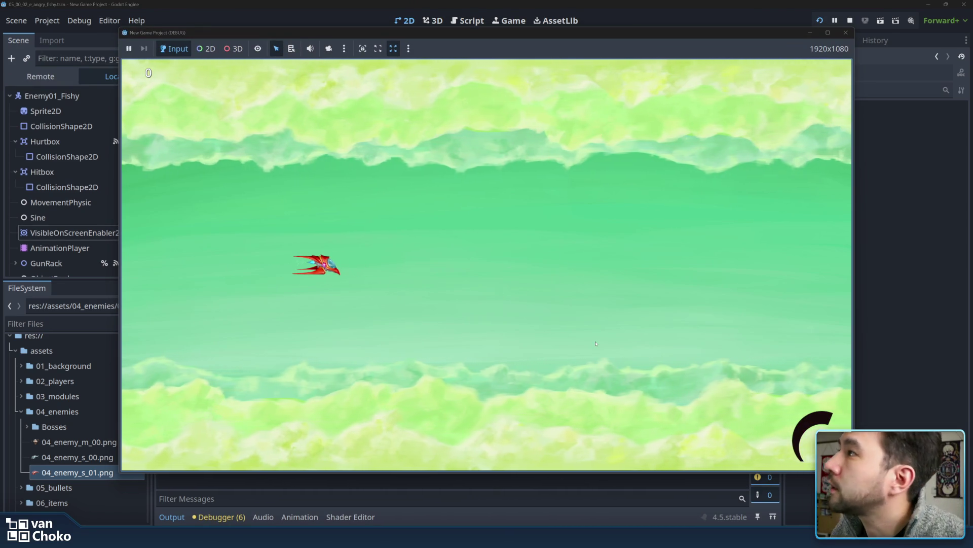
Step: Fly the ship across lanes shooting the angry fish wave, then close the game window
key(Right)
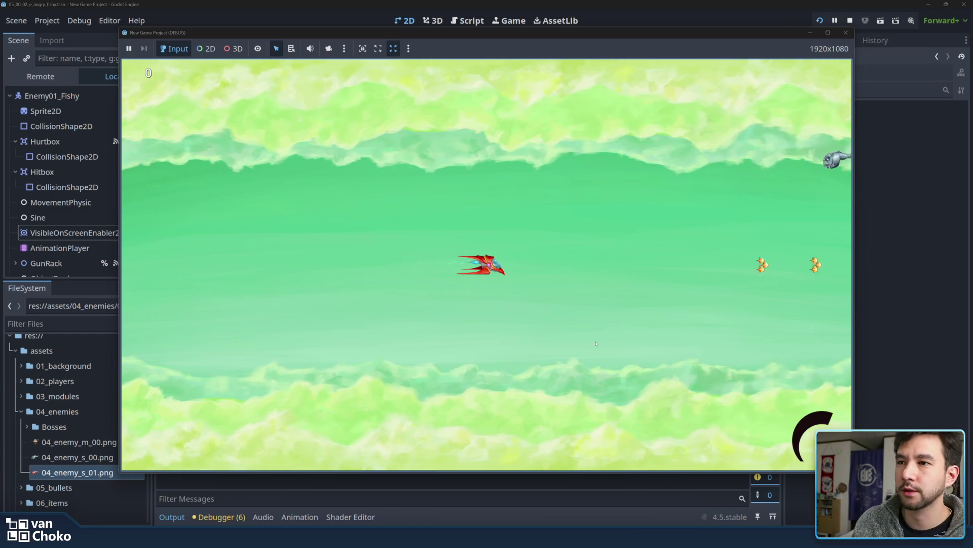
key(Up)
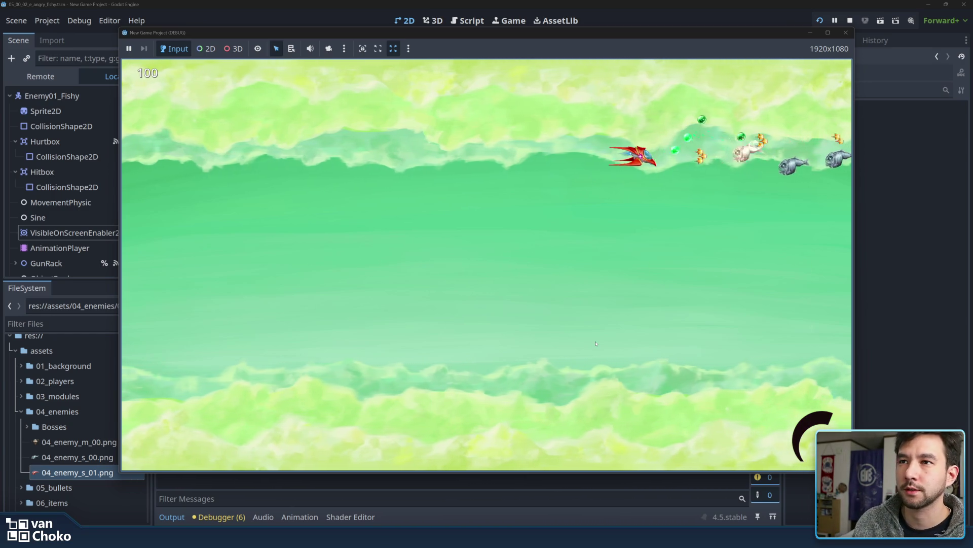
key(Right)
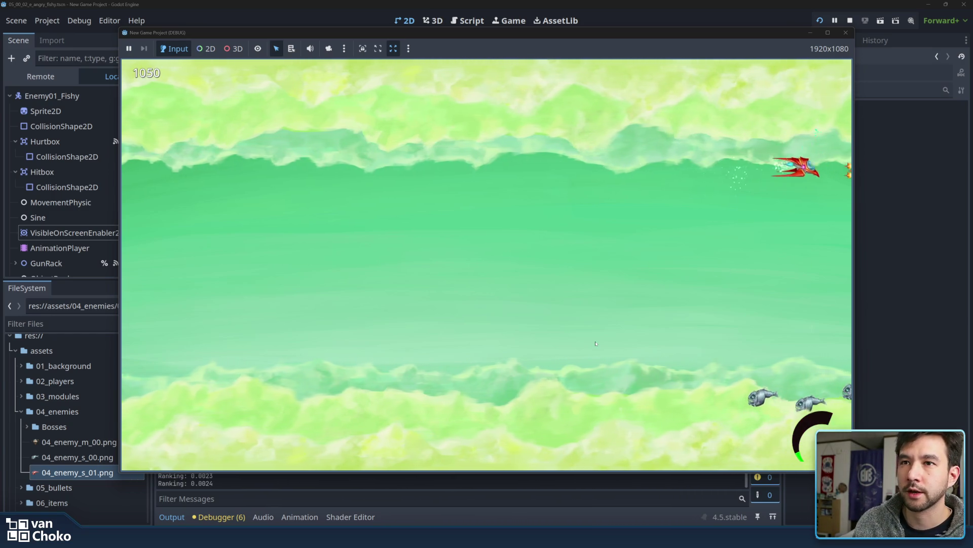
key(Down)
key(Left)
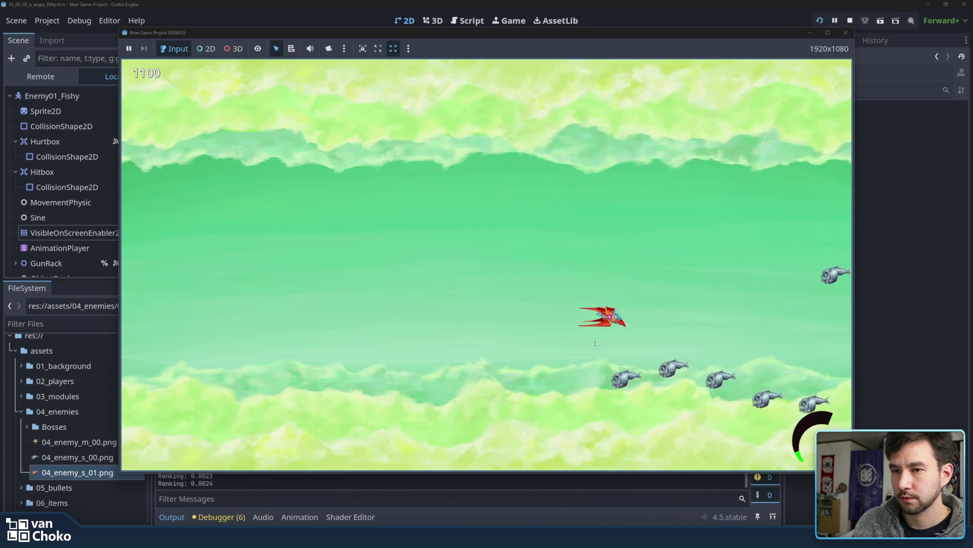
key(Left)
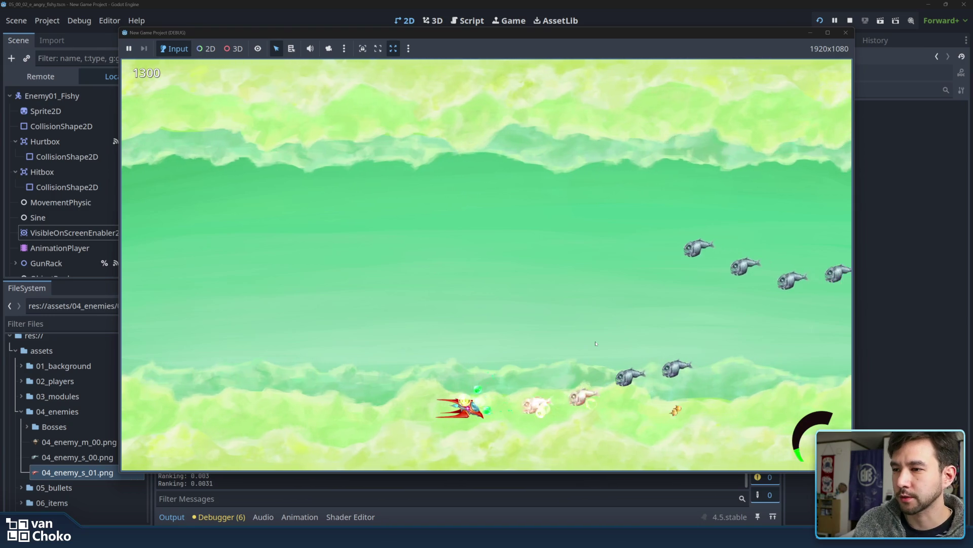
key(Left)
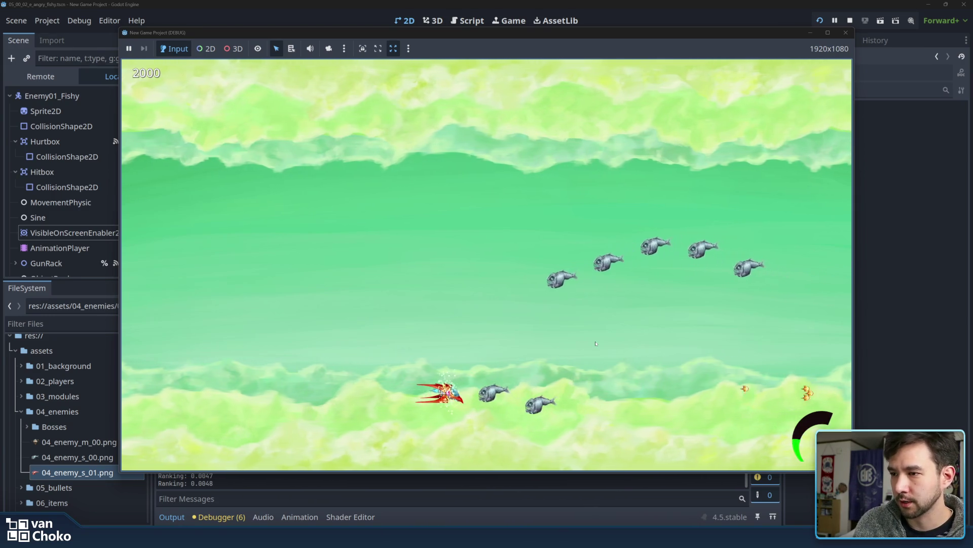
key(Left)
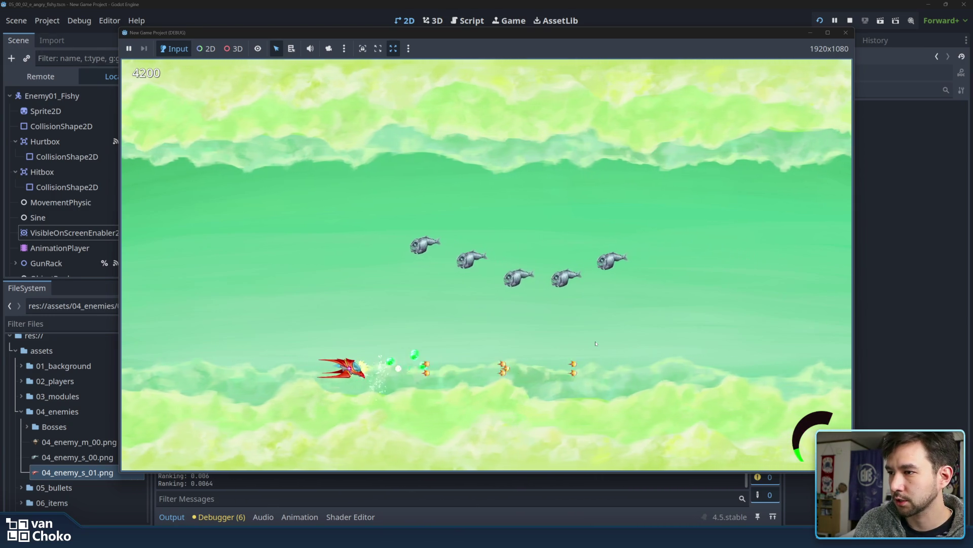
key(Up)
key(Left)
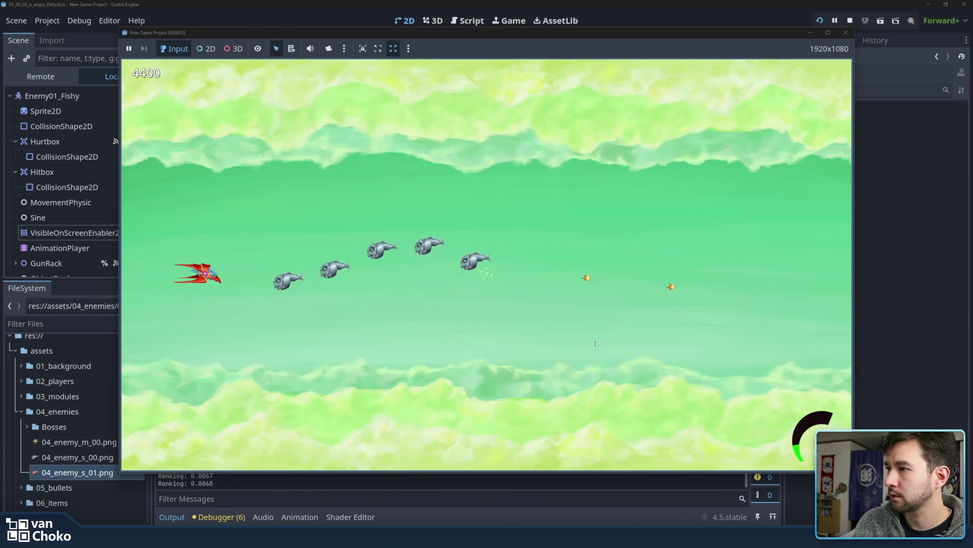
key(Left)
key(Up)
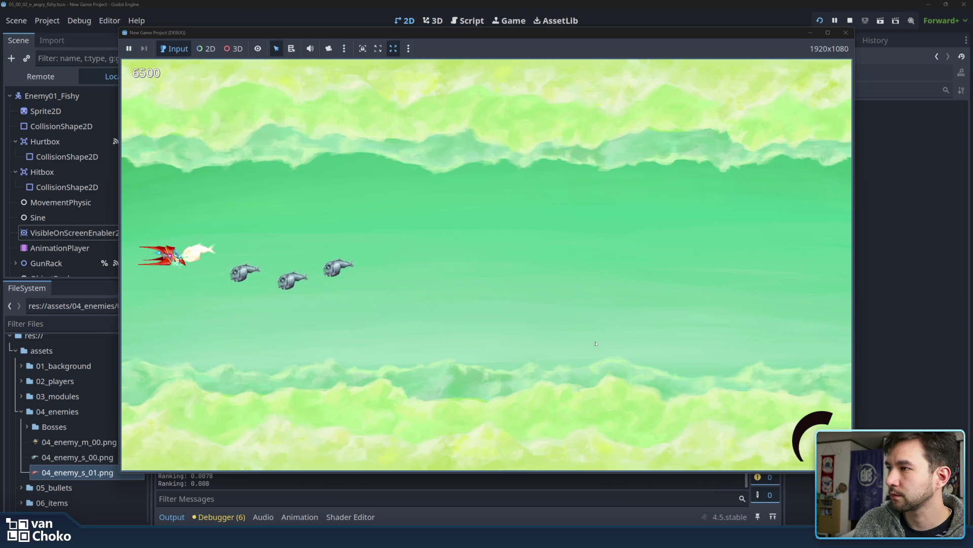
key(Up)
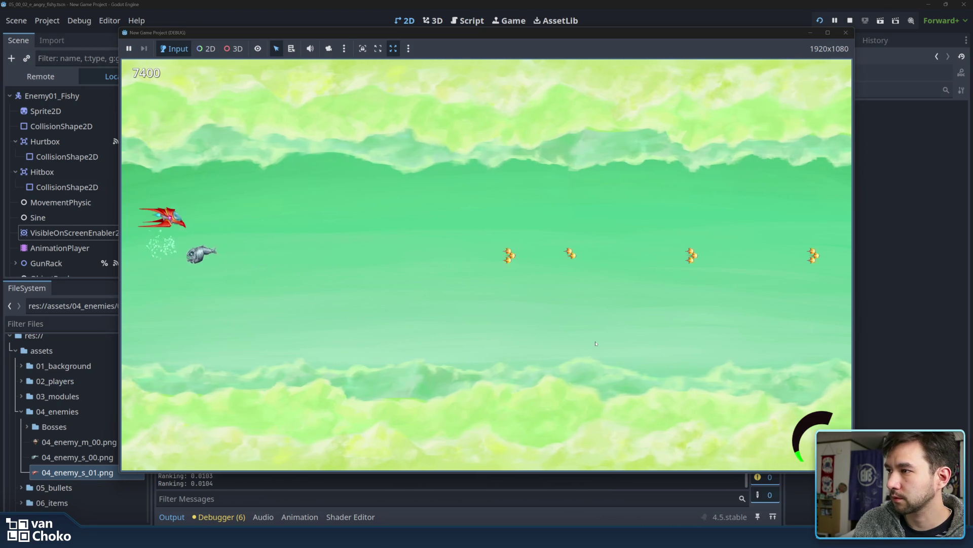
key(Up)
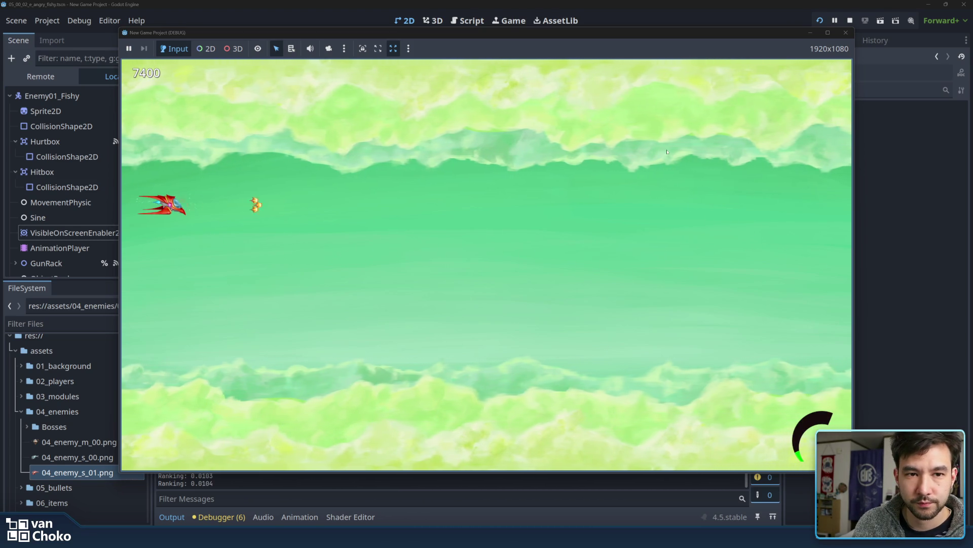
click(846, 33)
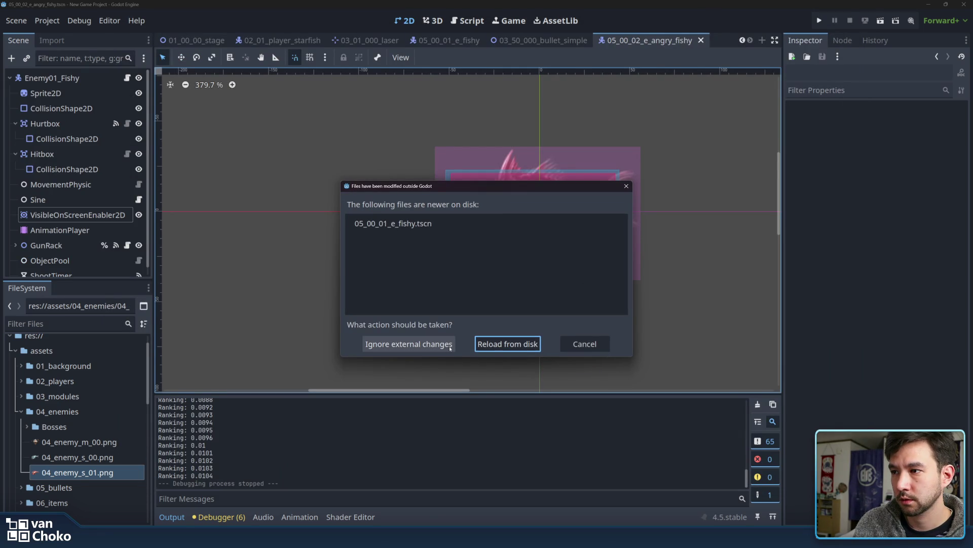
Step: Reload the modified fishy scene from disk and start a new test run from the 05_00_01_e_fishy tab
click(516, 347)
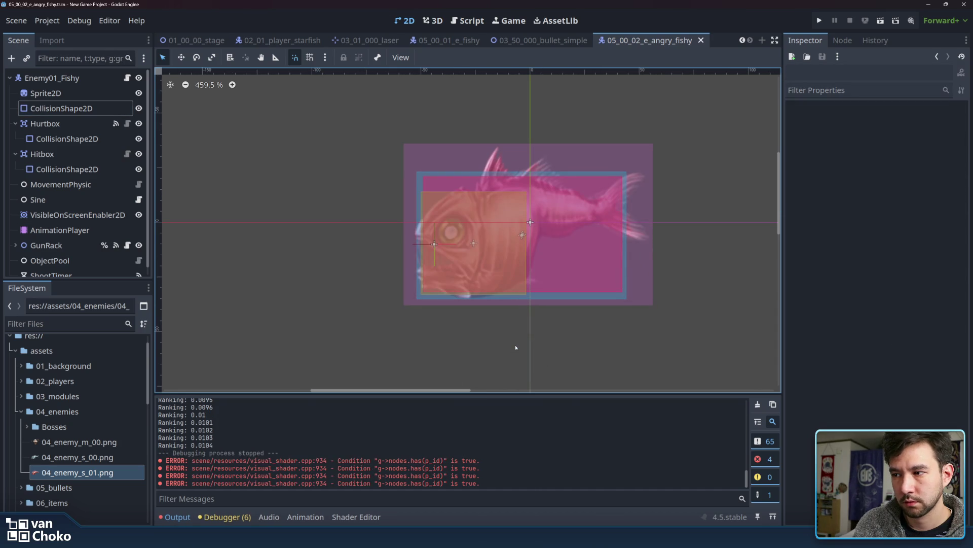
click(446, 40)
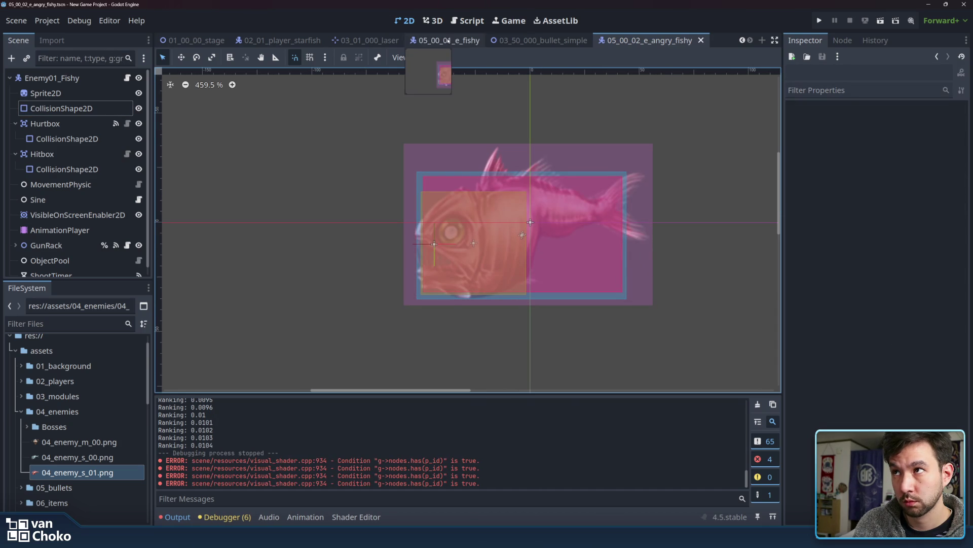
click(819, 20)
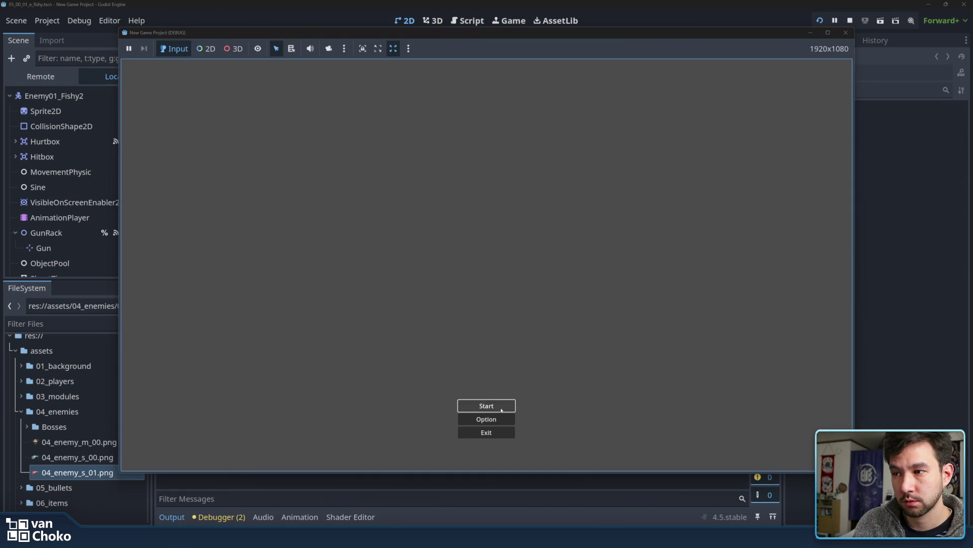
click(495, 408)
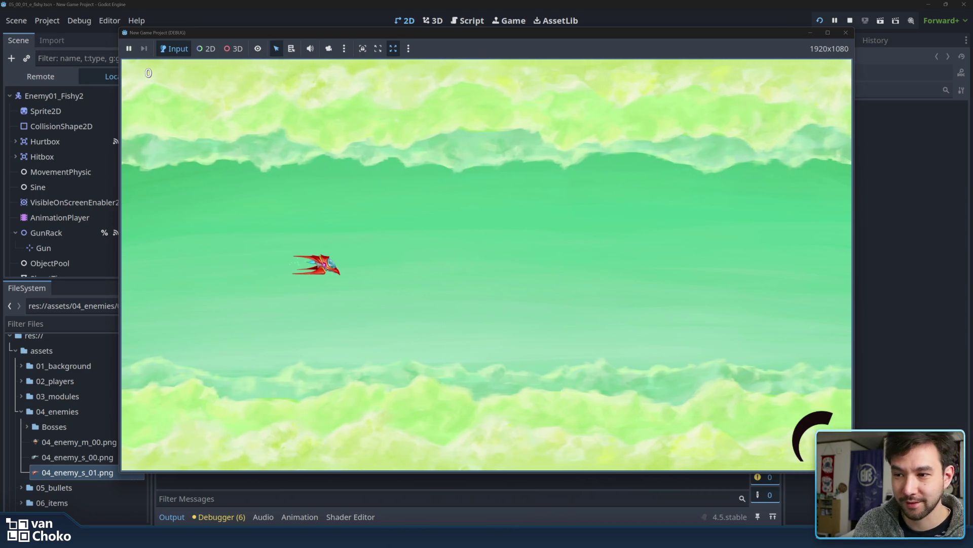
Step: Play through the fish waves to a score of 5200, then stop the game with F8
key(Up)
key(Right)
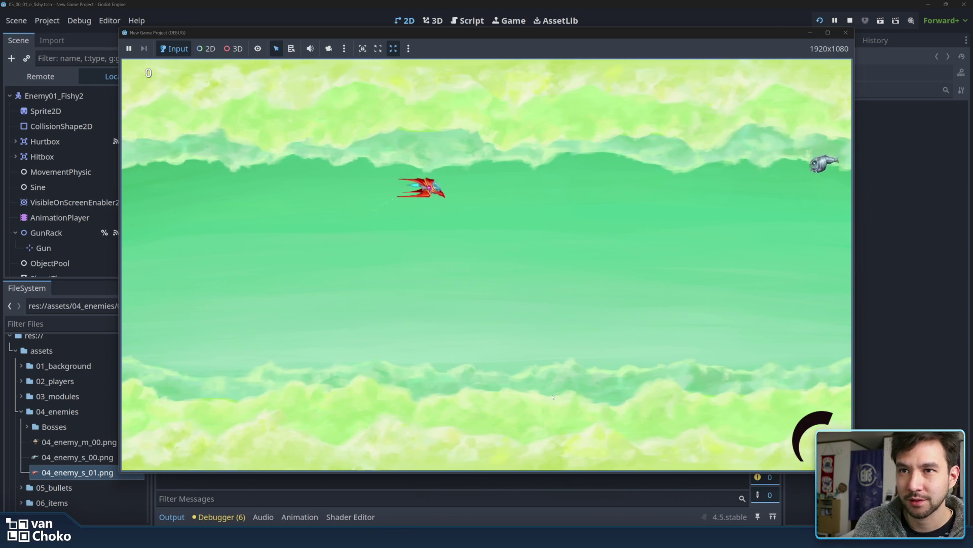
key(Right)
key(Left)
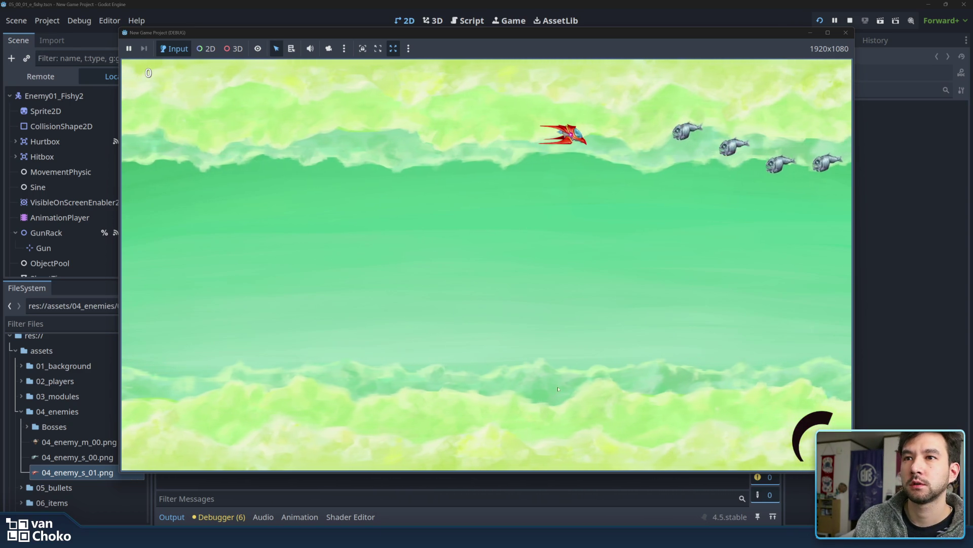
key(Left)
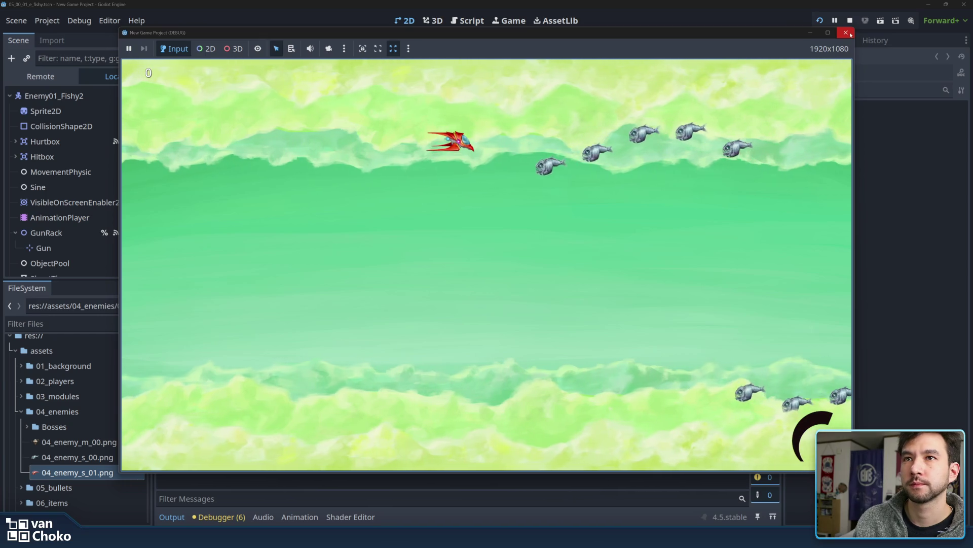
key(Left)
key(space)
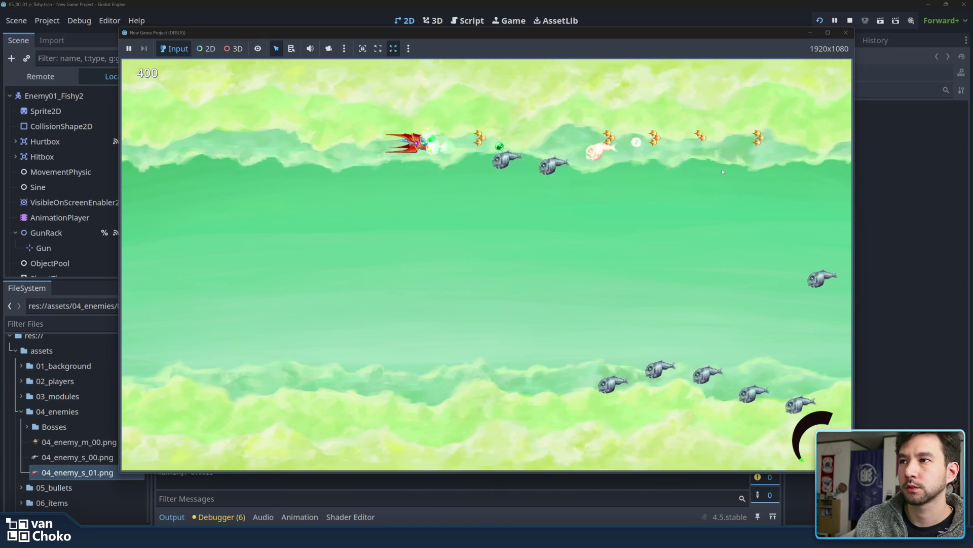
key(Right)
key(Down)
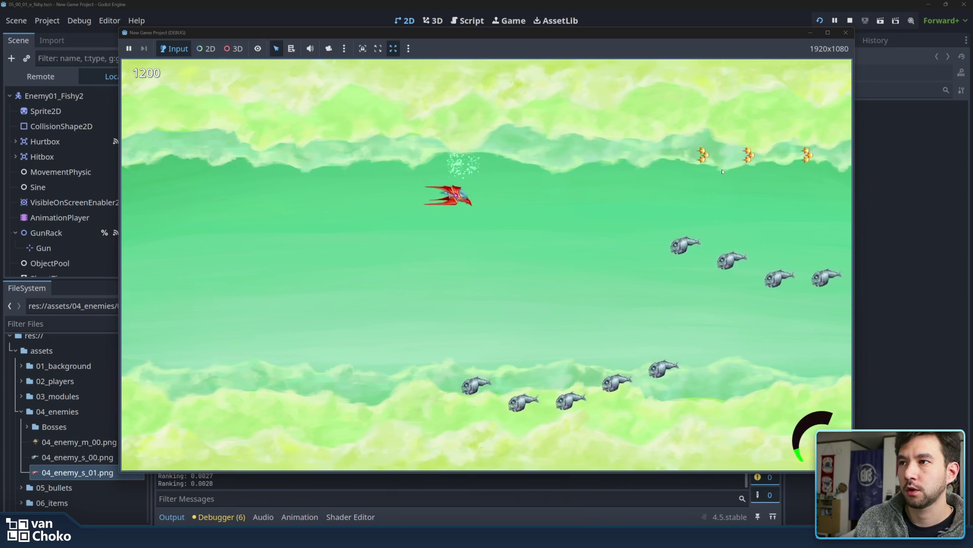
key(Left)
key(Down)
key(Left)
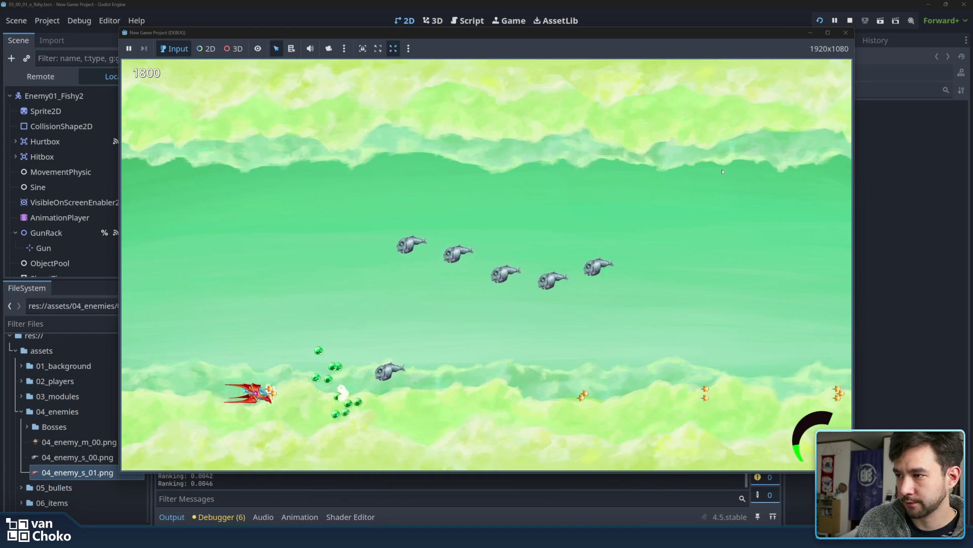
key(Right)
key(Up)
key(Left)
key(Down)
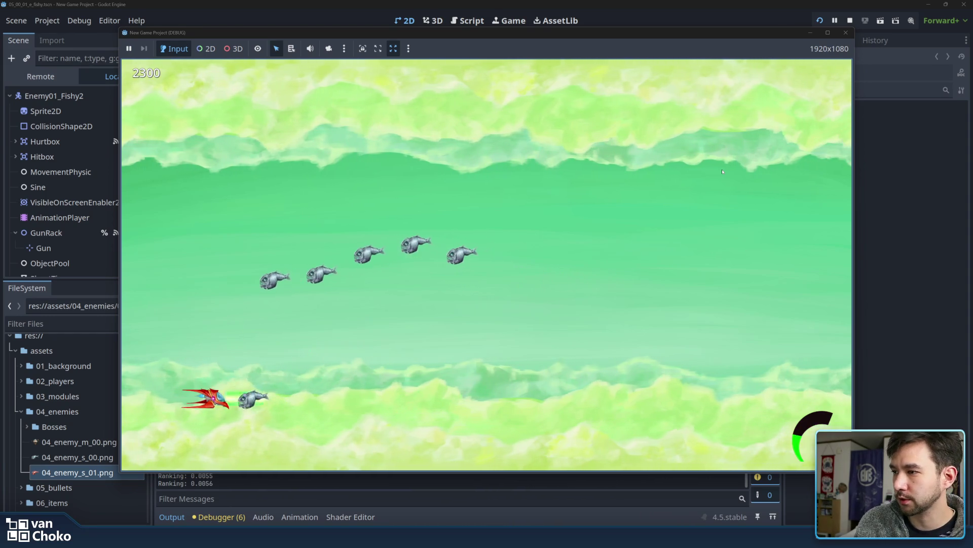
key(Up)
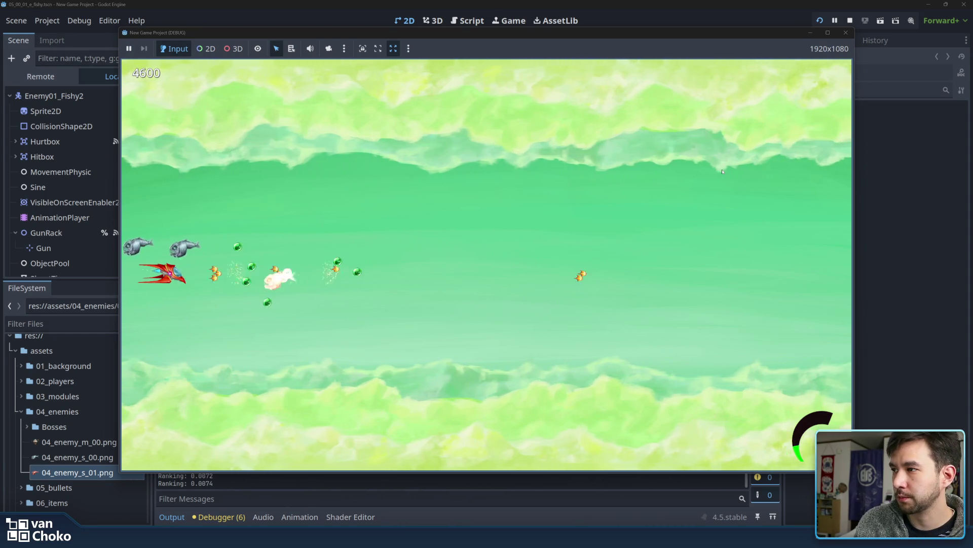
key(Right)
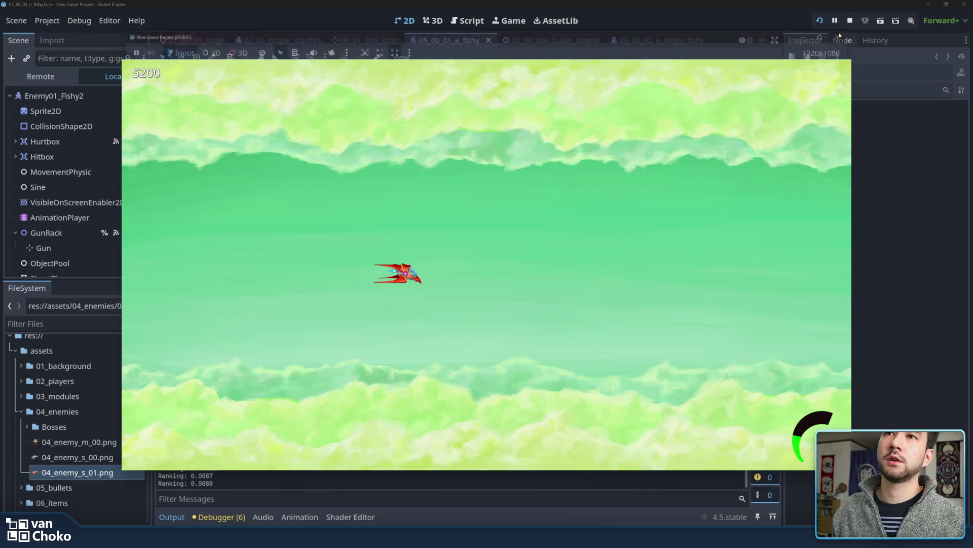
key(F8)
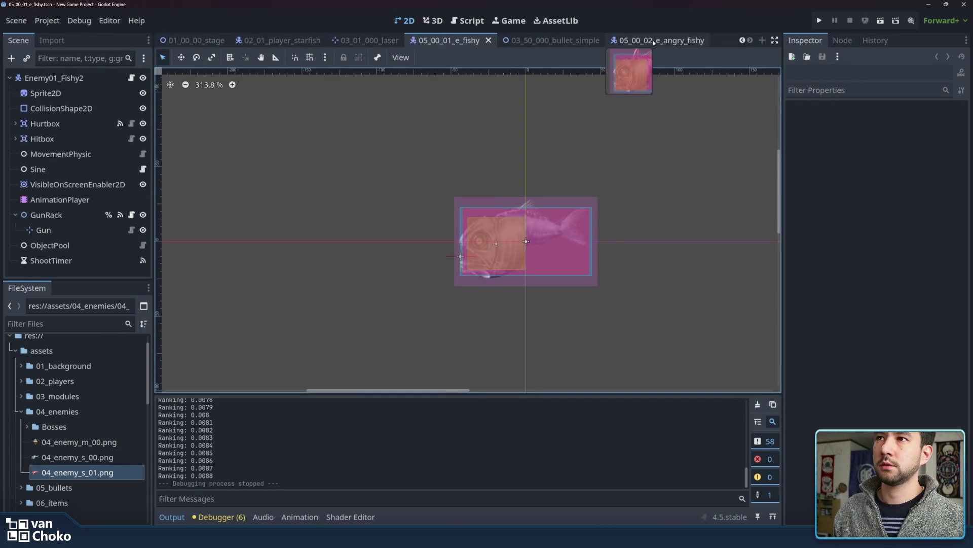
Step: Return to the angry fishy scene, clear the selection and nudge the canvas view
click(654, 42)
click(327, 154)
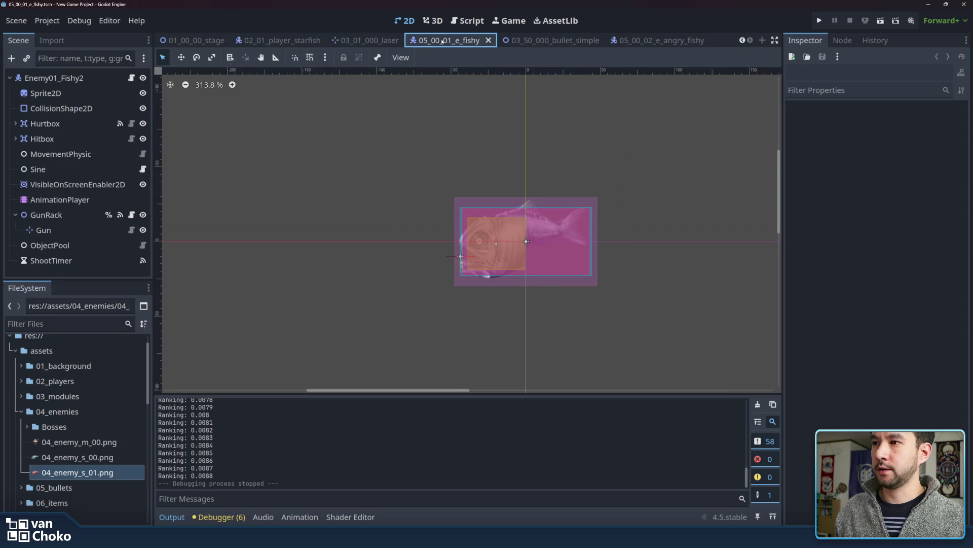
click(662, 42)
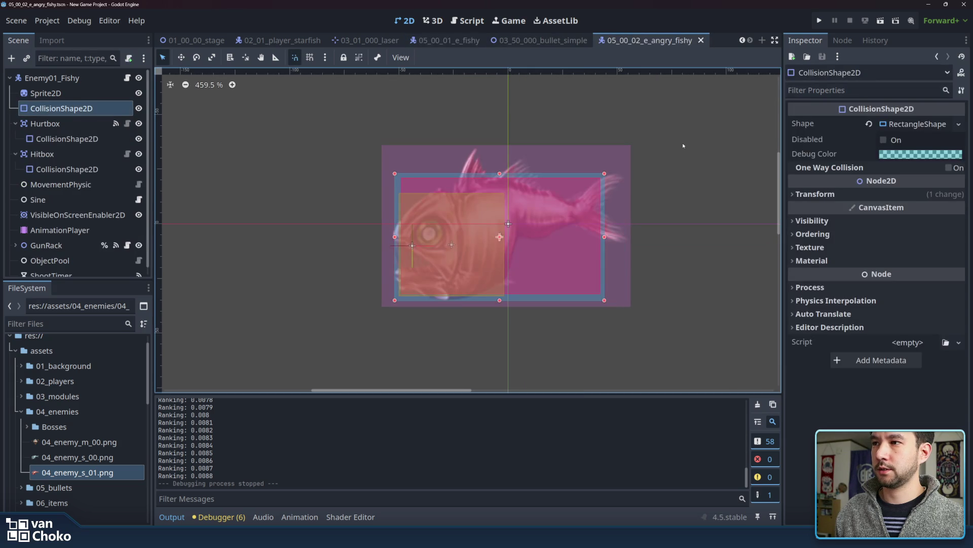
click(597, 128)
mouse_move(597, 128)
mouse_down()
mouse_move(591, 141)
mouse_move(592, 129)
mouse_move(602, 124)
mouse_move(603, 132)
mouse_up()
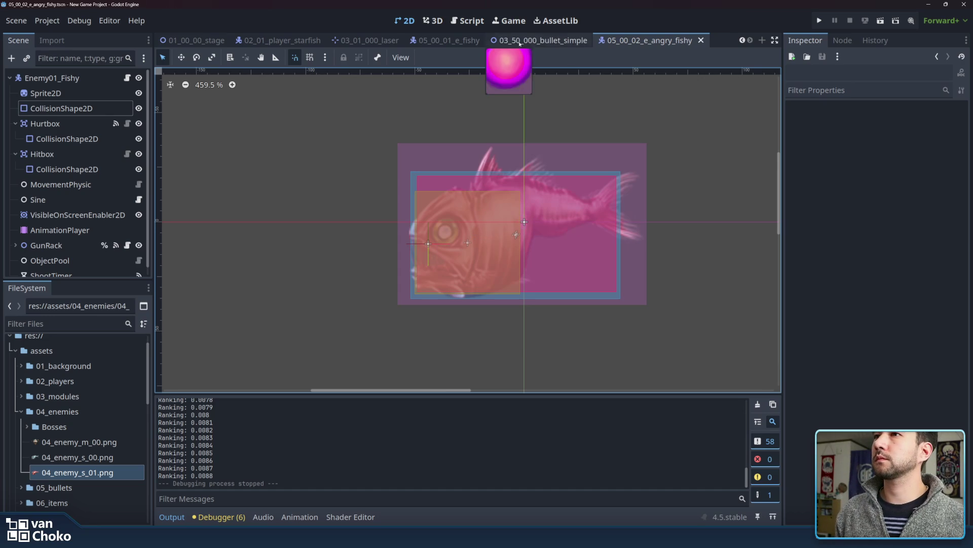
click(542, 41)
click(638, 43)
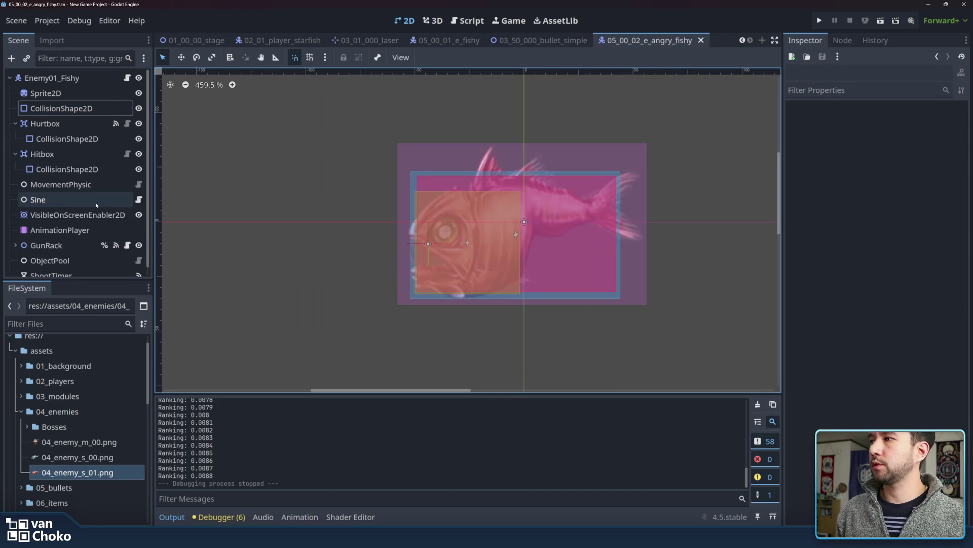
Step: Inspect the Hitbox, collision shape, Sprite2D, ShootTimer and GunRack nodes, then open the root's 05_00_01_enemy_fish.gd script
click(39, 154)
click(14, 155)
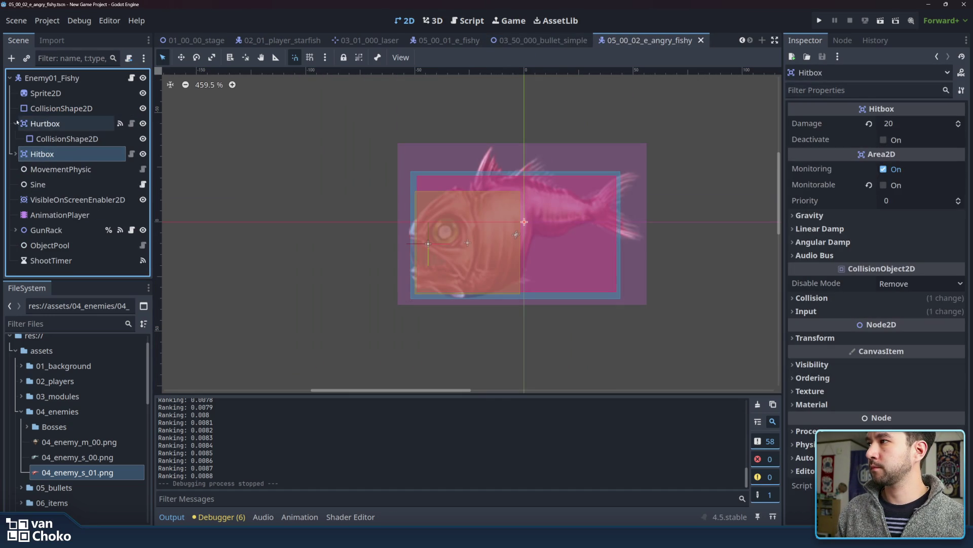
click(16, 124)
click(53, 108)
click(45, 93)
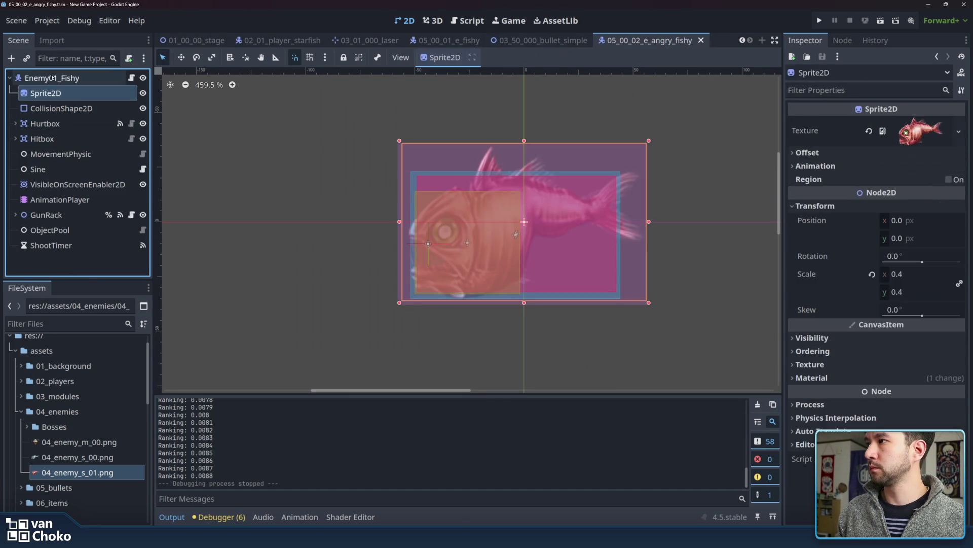
click(52, 78)
click(51, 245)
click(64, 213)
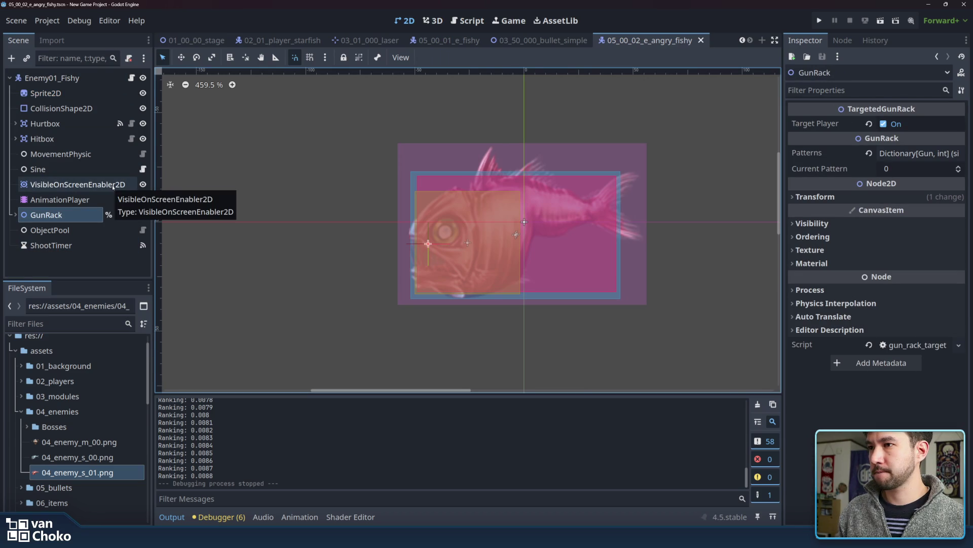
click(107, 78)
click(132, 78)
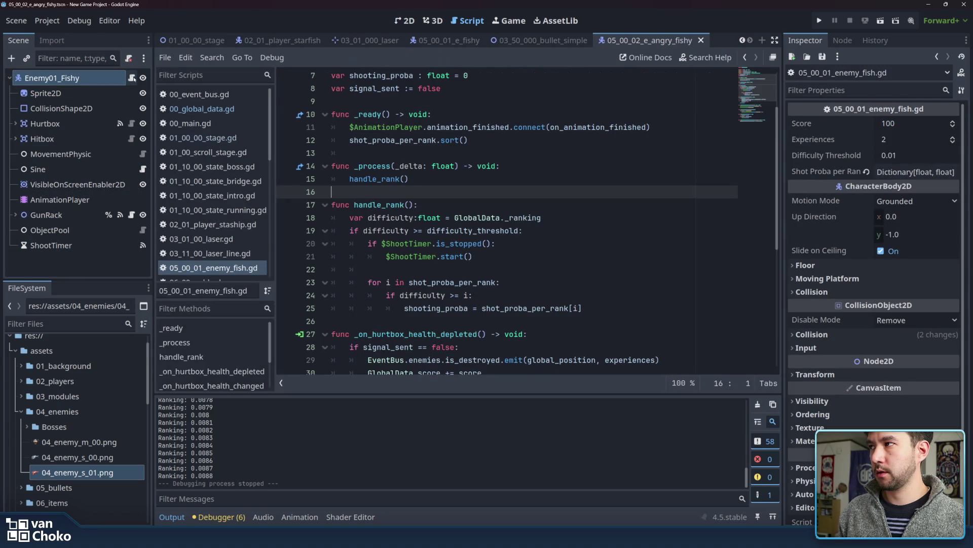
scroll(484, 143, up, 2)
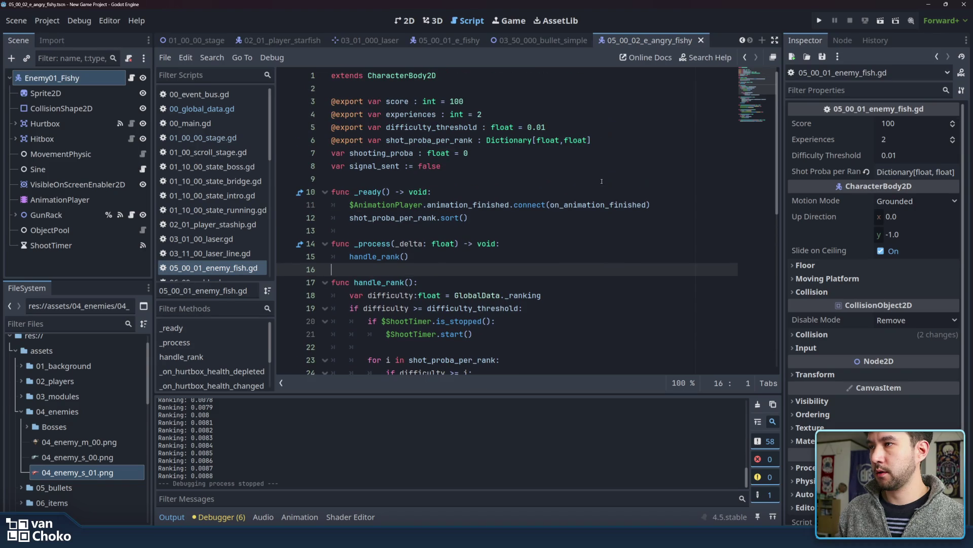
scroll(601, 181, down, 6)
scroll(602, 181, up, 6)
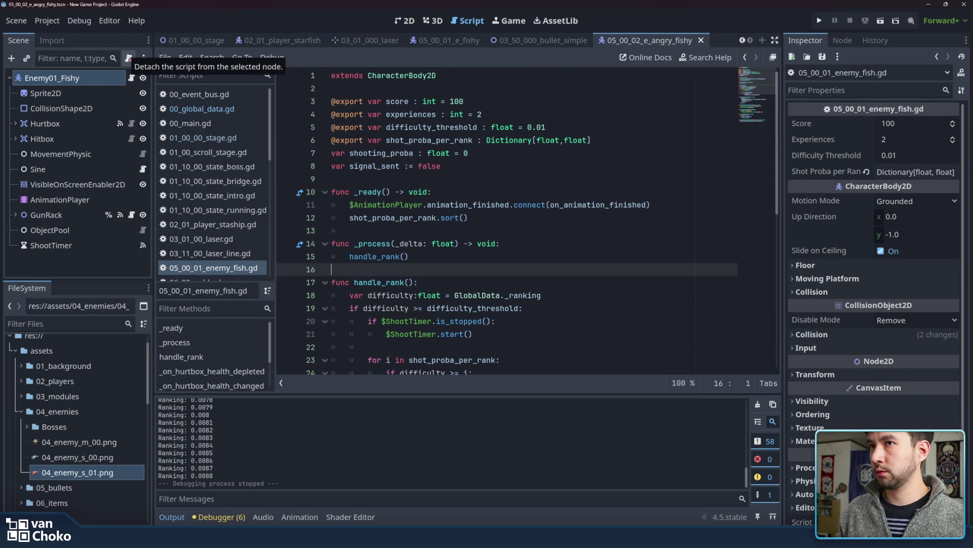
double_click(71, 77)
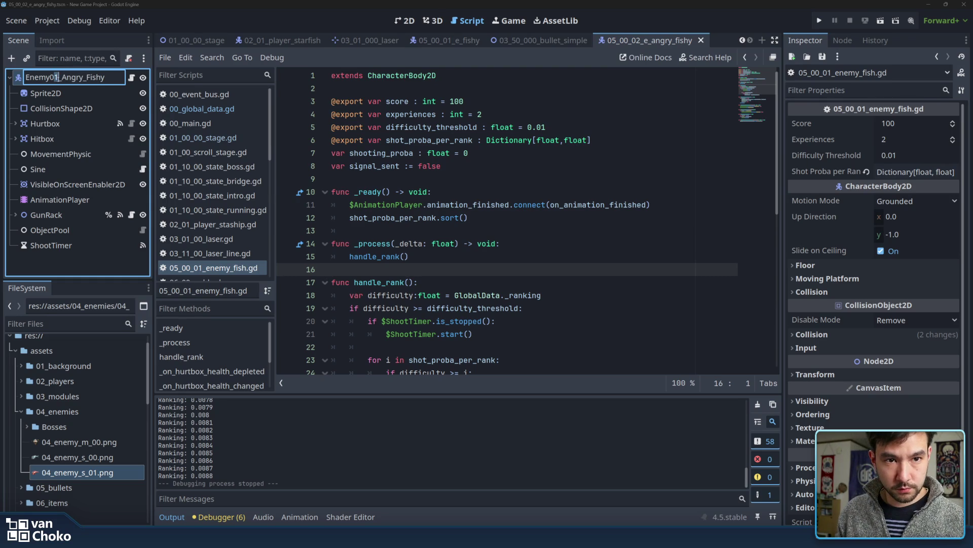
key(BackSpace)
text(2)
key(Return)
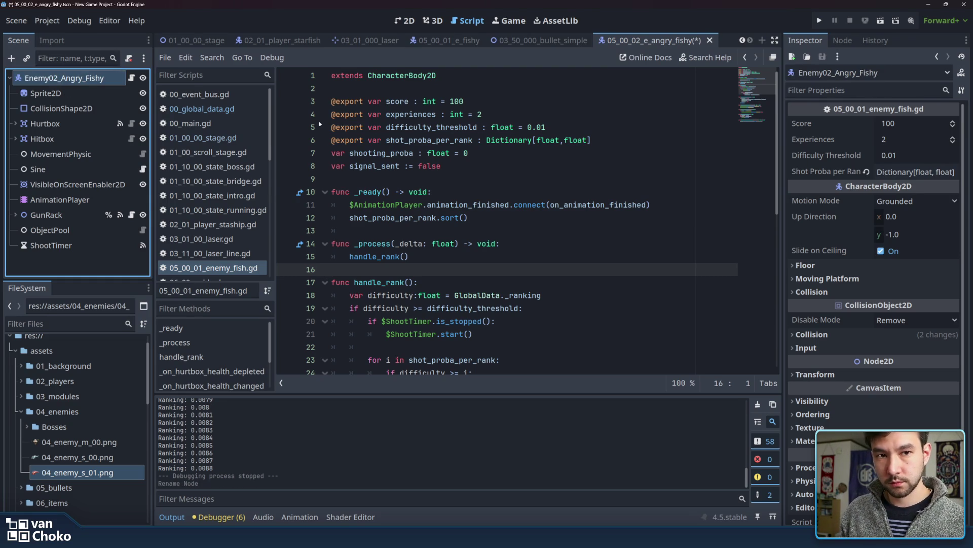
click(319, 127)
click(348, 101)
mouse_move(331, 101)
mouse_down()
mouse_move(545, 127)
mouse_move(457, 153)
mouse_move(593, 140)
mouse_move(345, 152)
mouse_up()
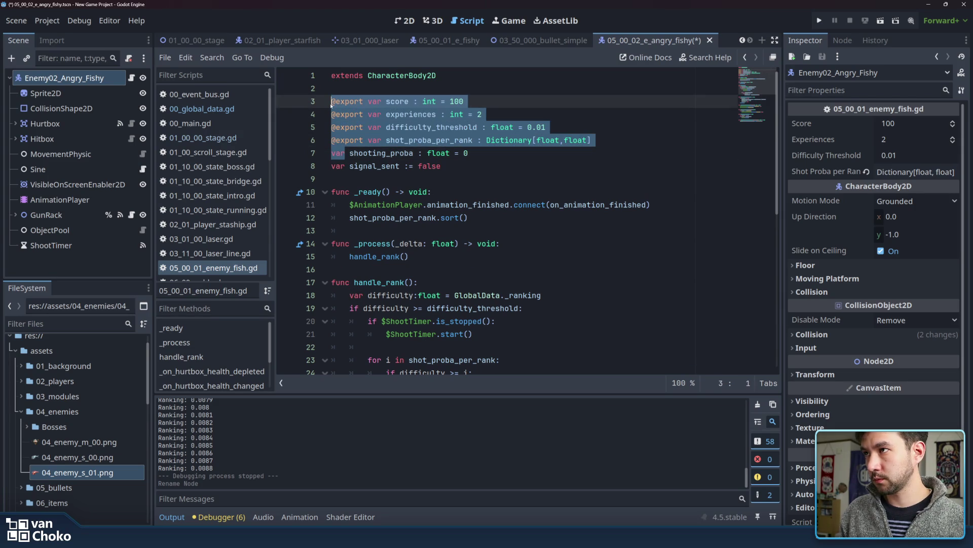
double_click(349, 101)
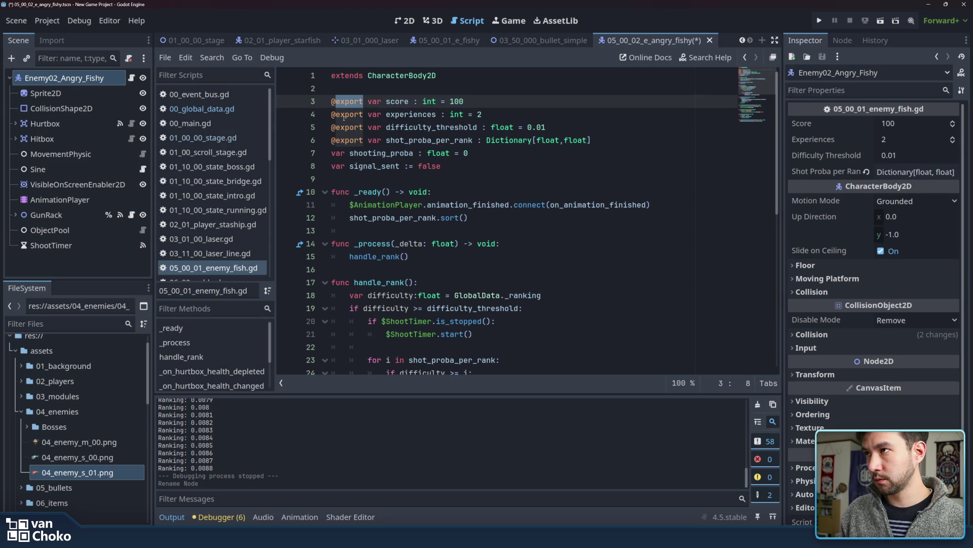
click(623, 141)
key(Down)
key(Down)
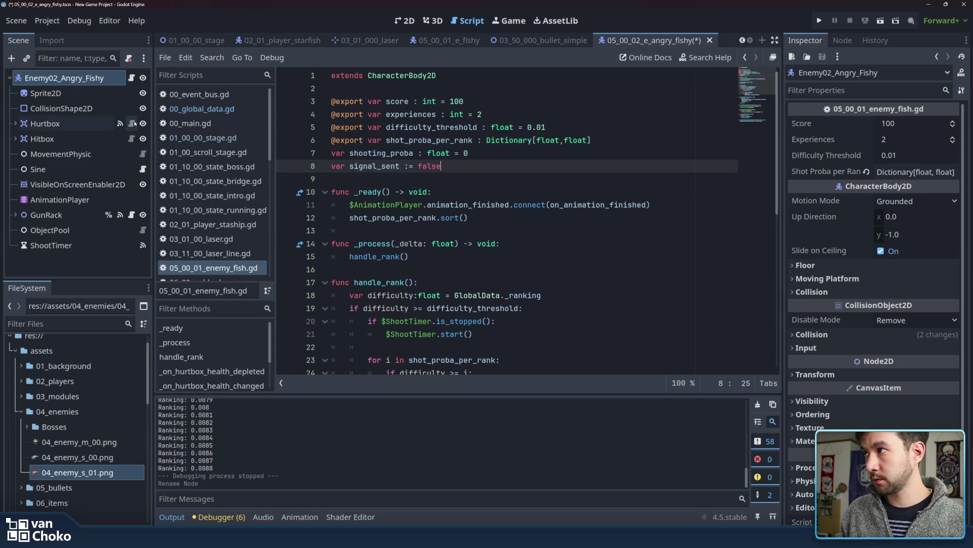
click(401, 77)
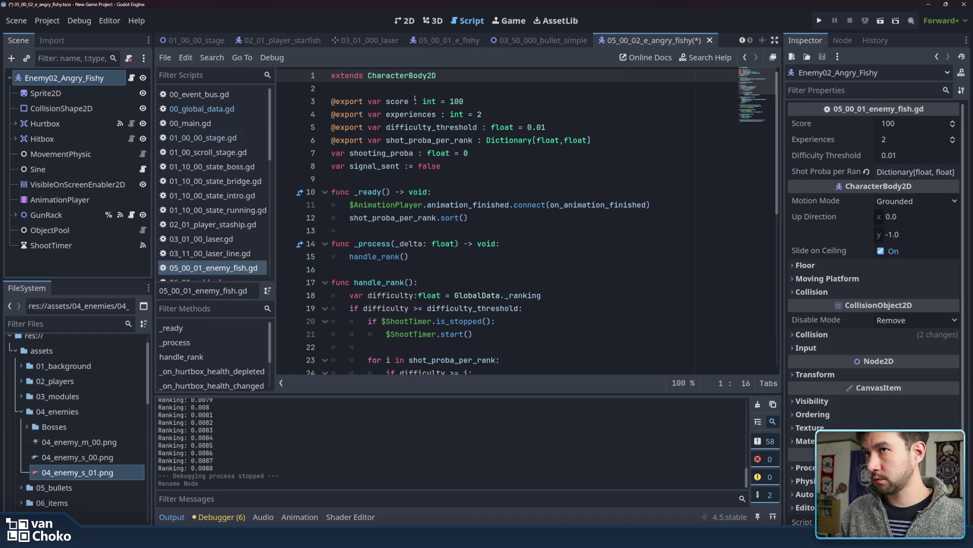
click(412, 96)
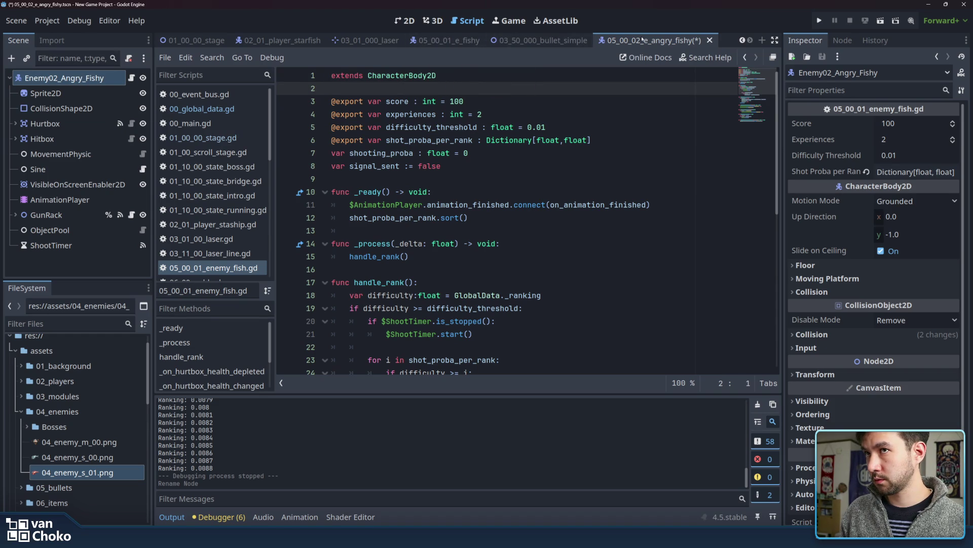
click(450, 101)
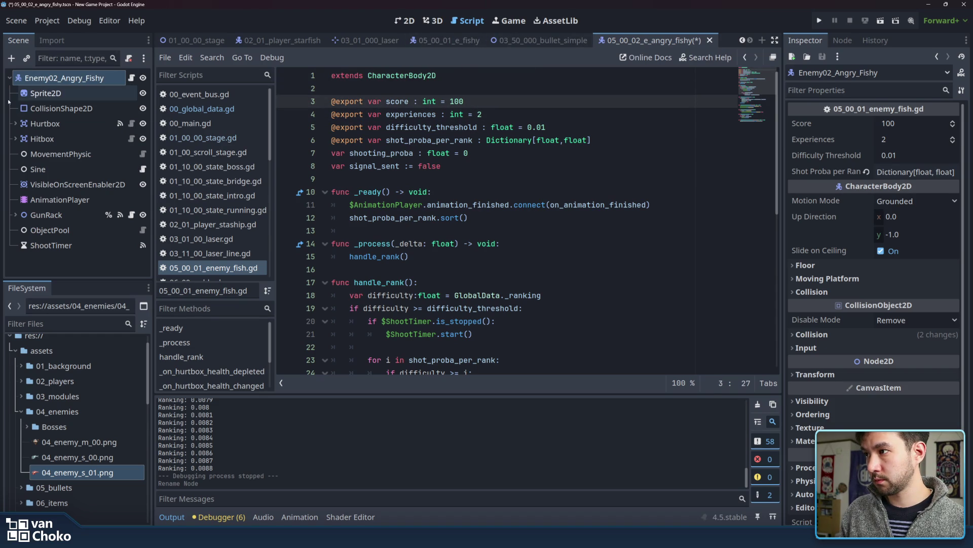
Step: Replace Enemy02_Angry_Fishy's shared script with a new res://scripts/05_00_02_e_angry_fishy.gd
click(129, 59)
click(129, 59)
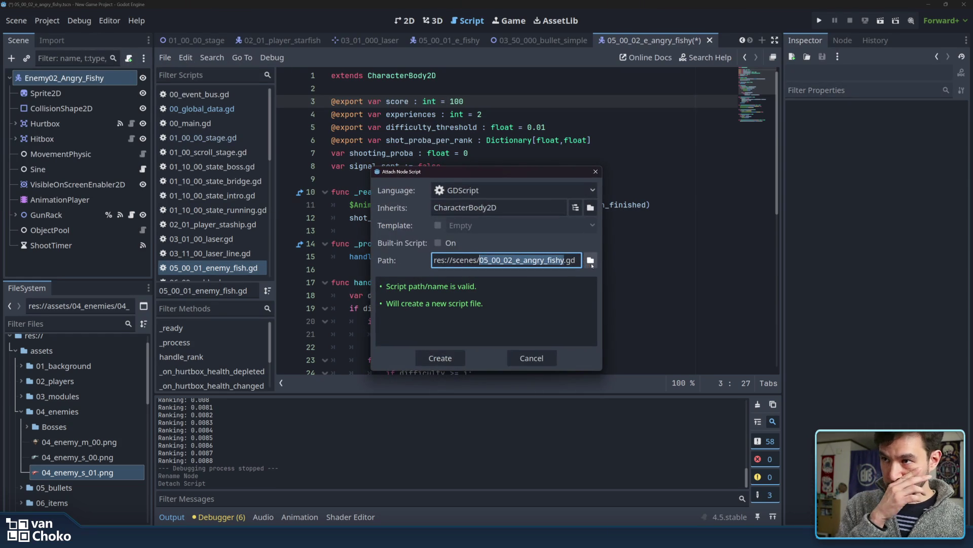
click(591, 261)
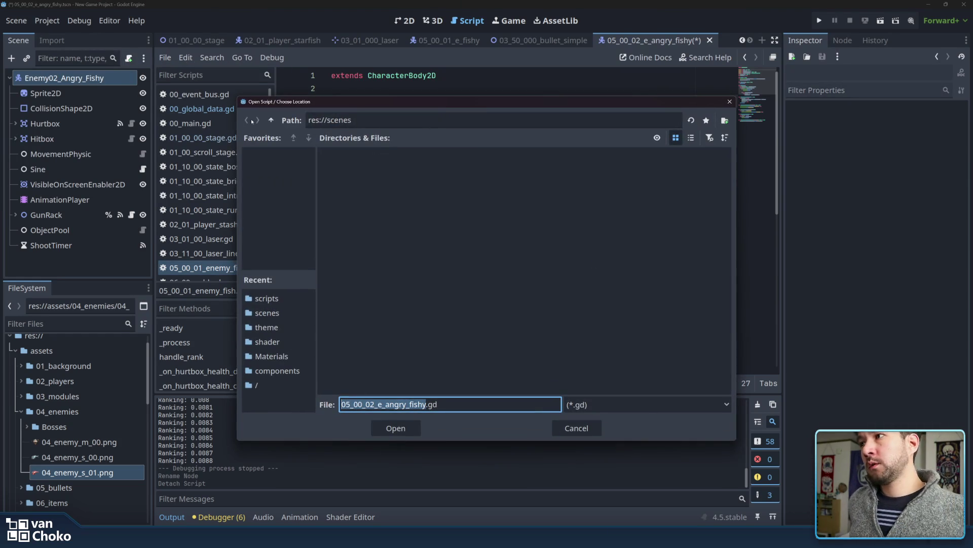
click(271, 120)
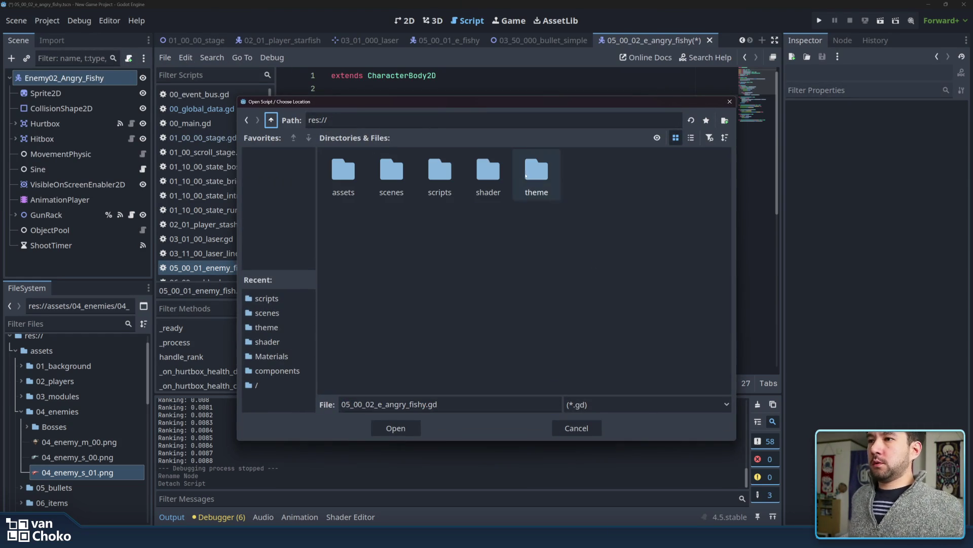
double_click(436, 172)
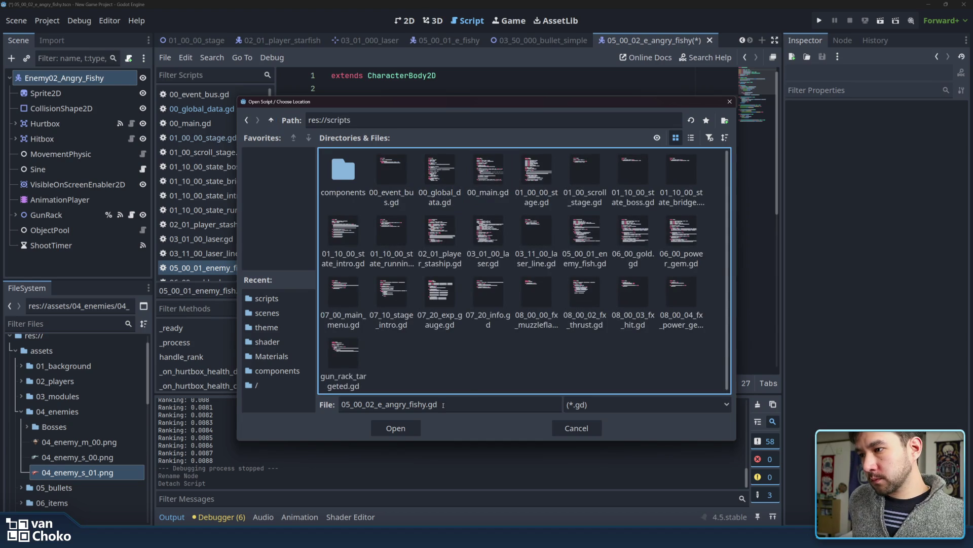
click(395, 428)
click(440, 358)
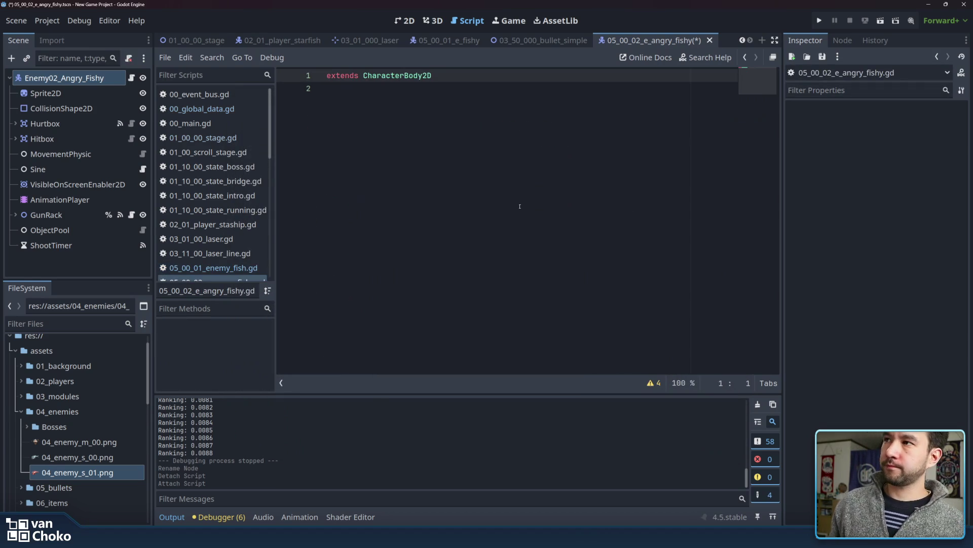
click(520, 207)
click(540, 40)
click(654, 40)
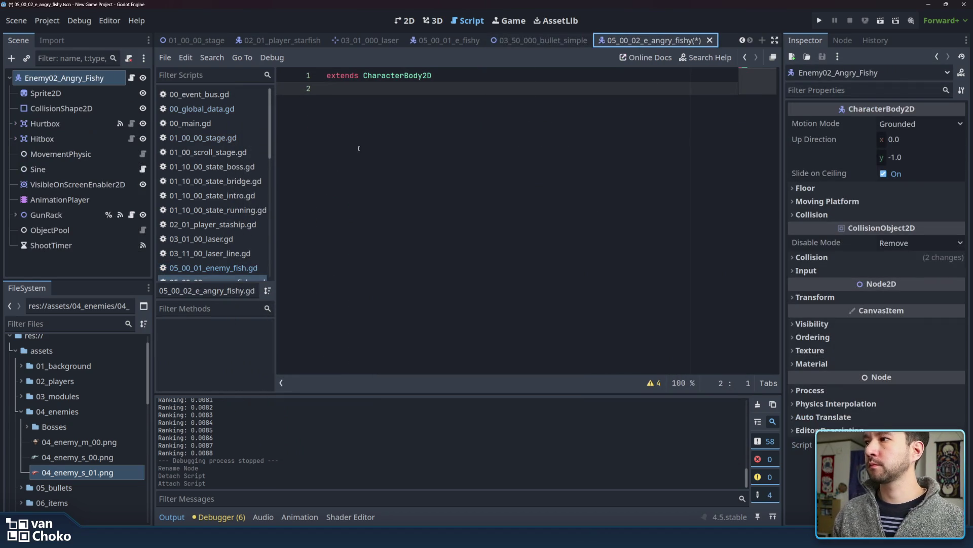
Step: Copy the full code of the 05_00_01_enemy_fish.gd script
click(213, 268)
scroll(347, 152, down, 1)
scroll(347, 88, up, 1)
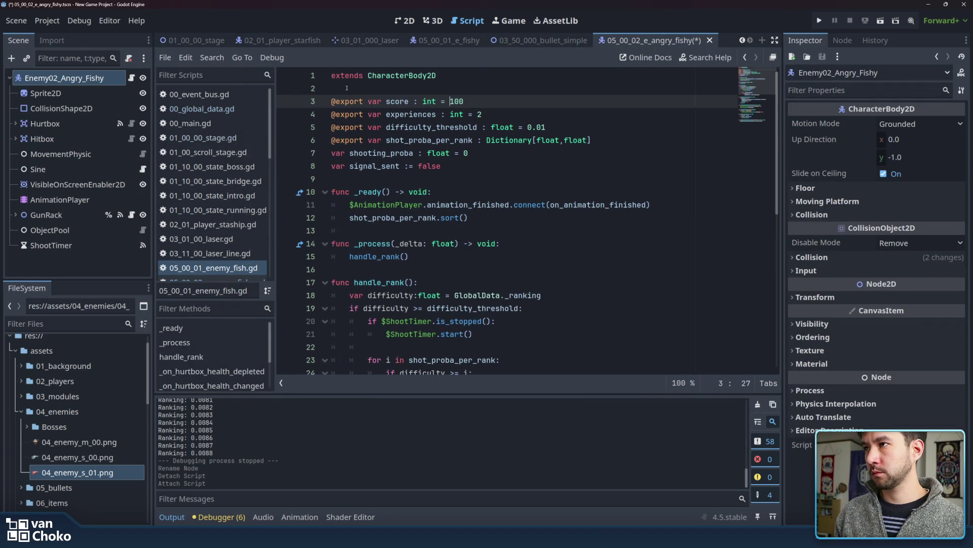
drag(332, 101, 333, 140)
click(334, 140)
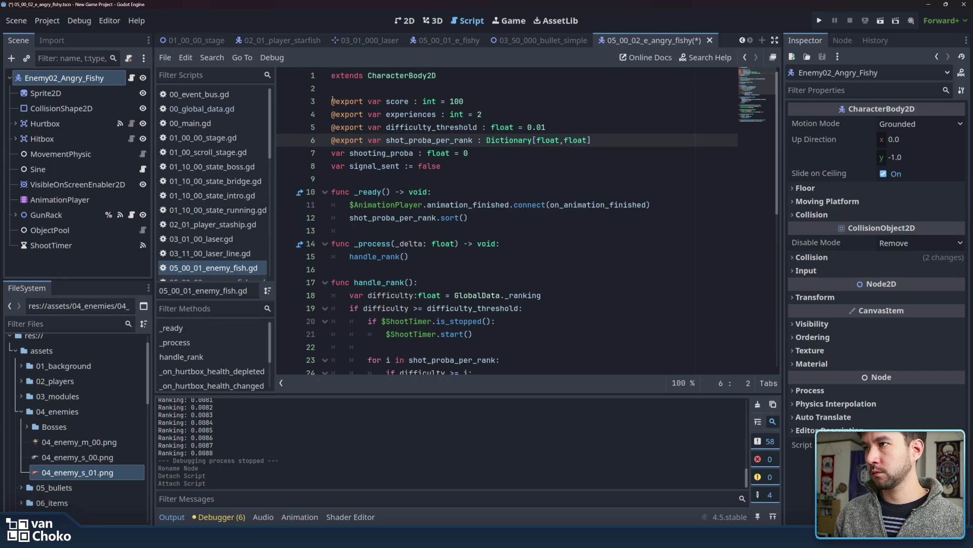
mouse_move(331, 101)
mouse_down()
mouse_move(334, 168)
mouse_move(332, 106)
mouse_move(325, 191)
mouse_move(377, 418)
mouse_up()
right_click(375, 284)
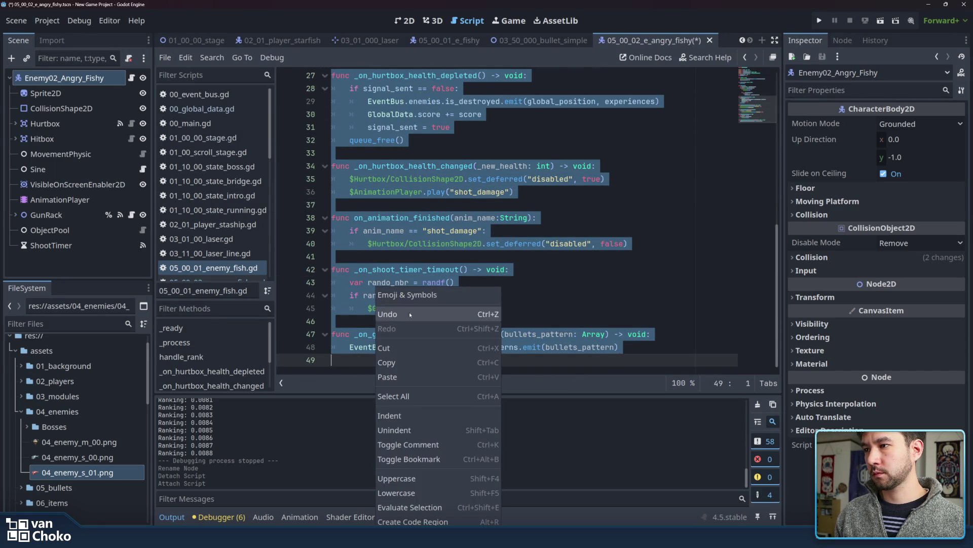
click(408, 361)
Step: Paste the enemy fish code below the extends line in 05_00_02_e_angry_fishy.gd
click(380, 257)
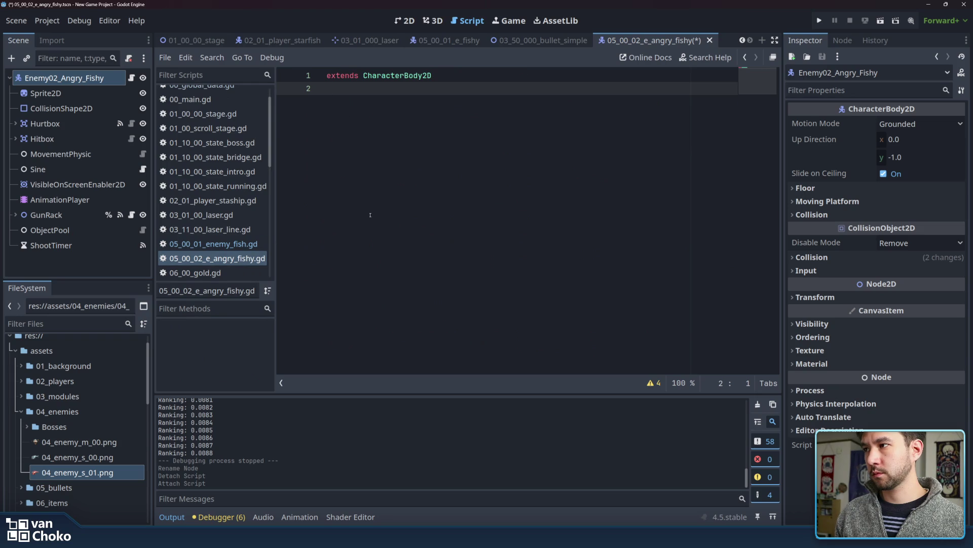
key(Return)
right_click(370, 215)
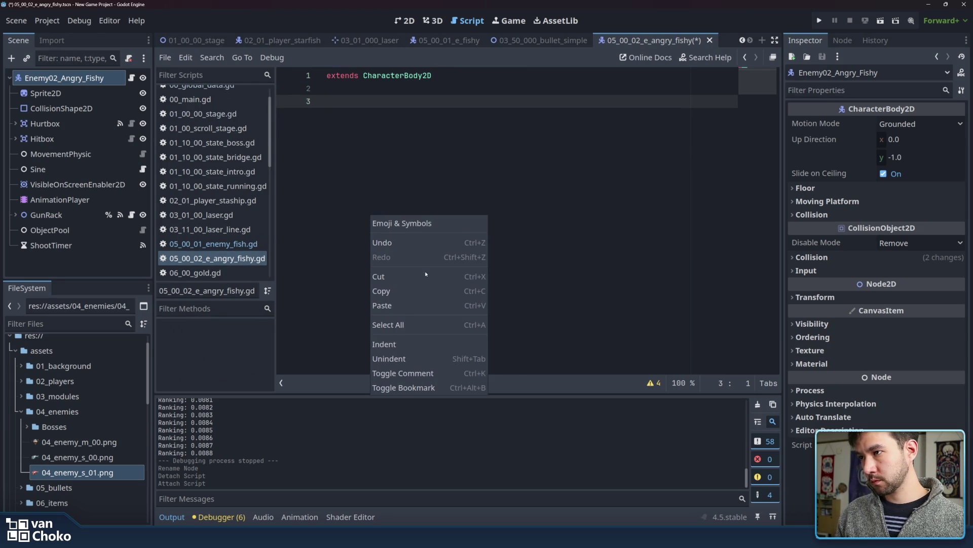
click(414, 302)
click(422, 222)
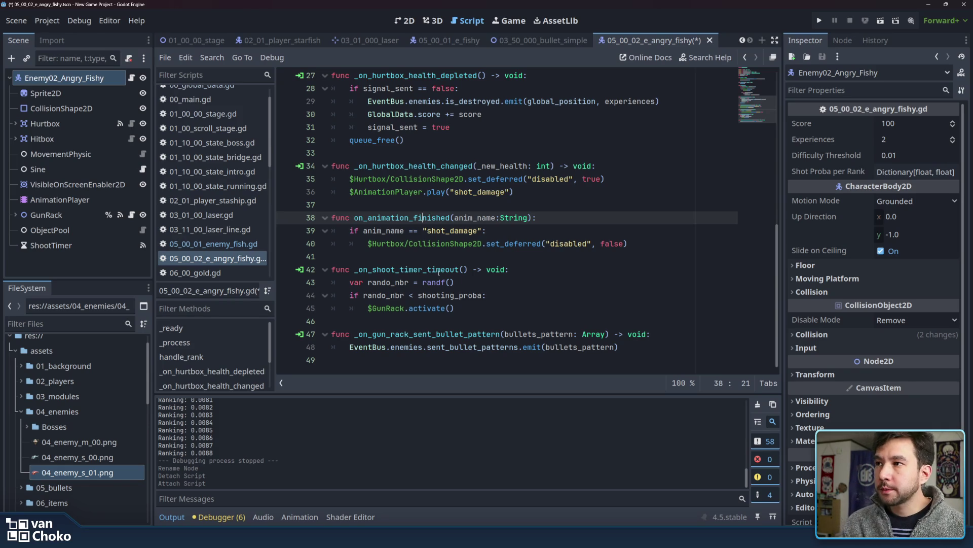
Step: Comment out the difficulty_threshold, shot_proba_per_rank and shooting_proba lines 5–7
scroll(439, 272, up, 9)
click(410, 219)
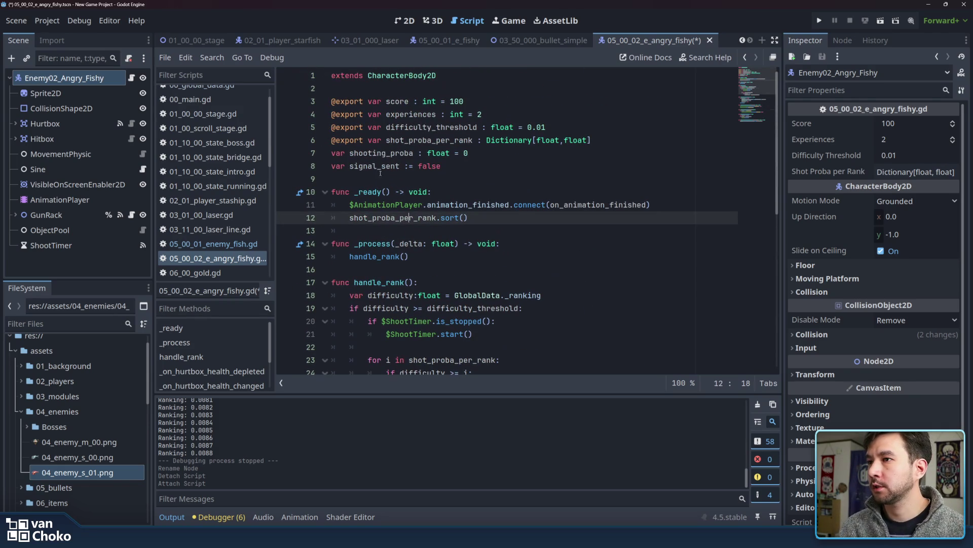
click(381, 166)
click(482, 135)
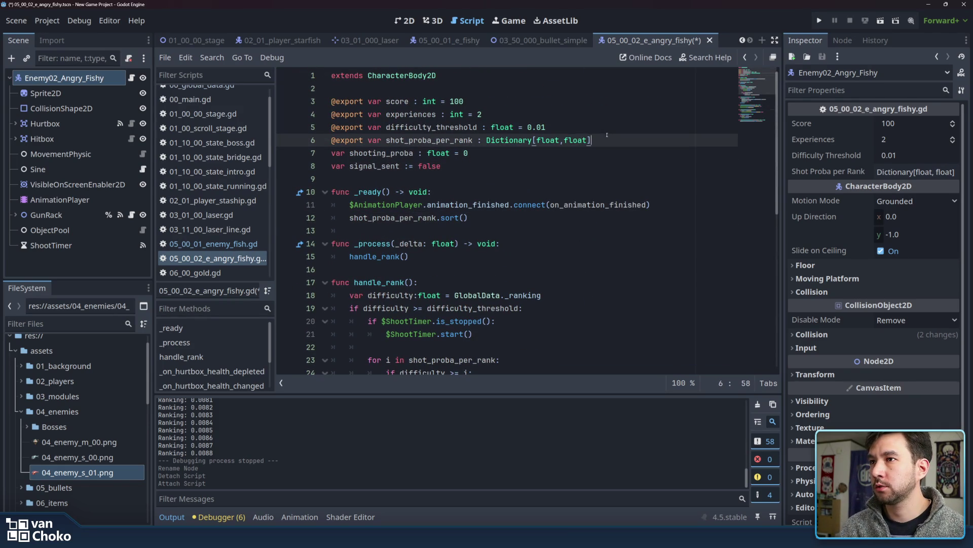
click(605, 130)
drag(611, 136, 606, 126)
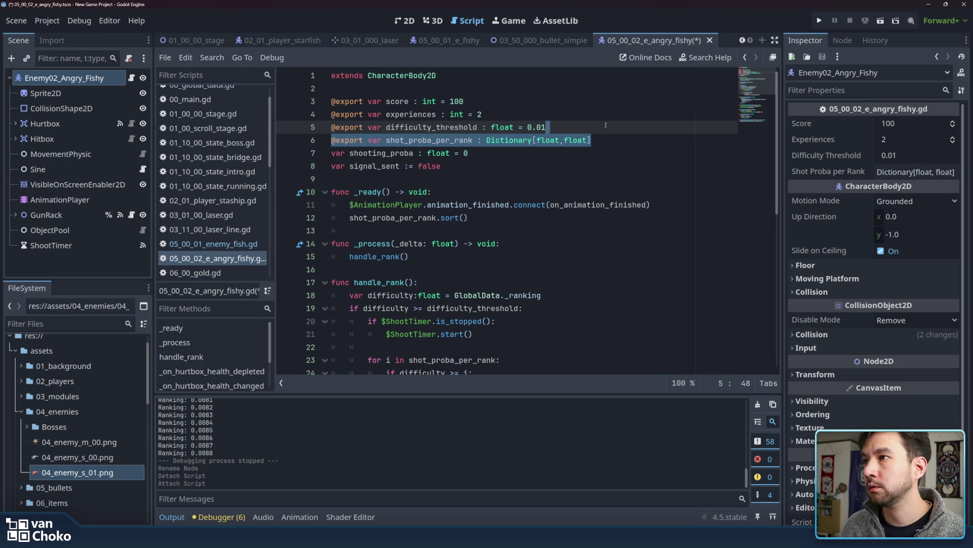
drag(605, 159, 606, 130)
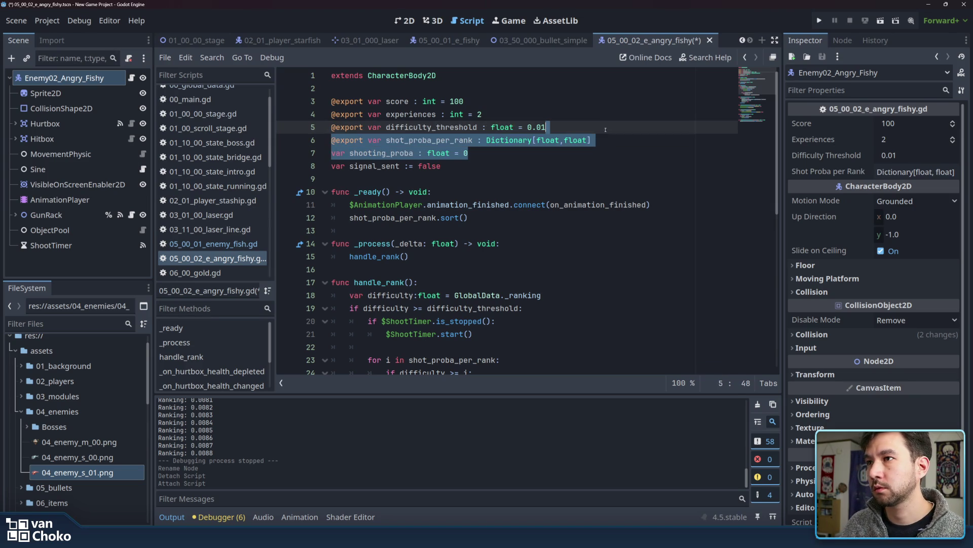
key(ctrl+k)
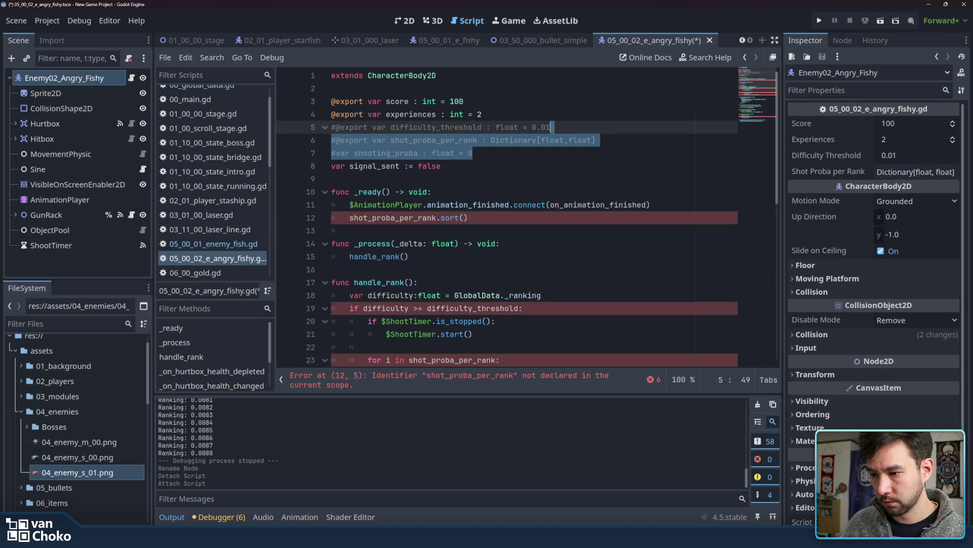
Step: Check the Angry Fishy design slide, then return to the Godot editor
mouse_move(540, 536)
click(499, 499)
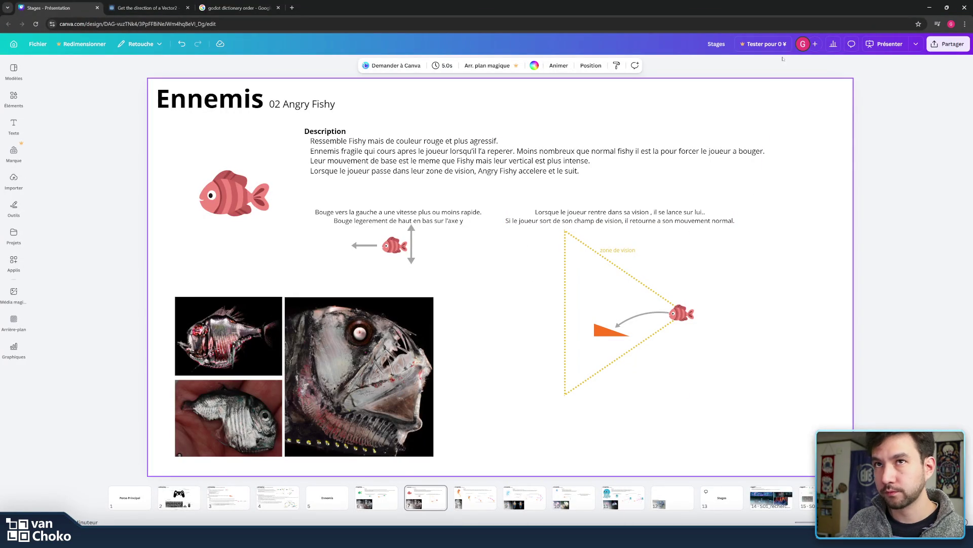
click(929, 8)
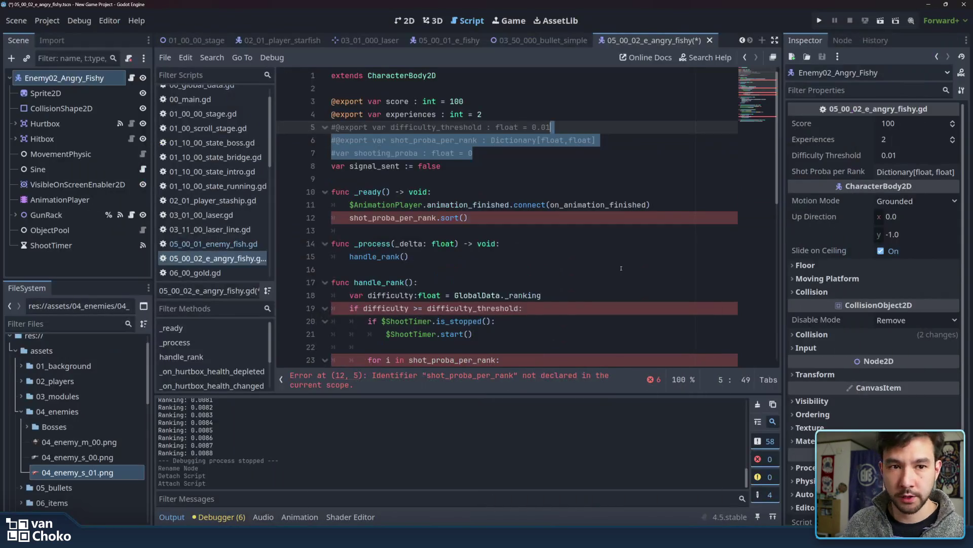
Step: Comment out the shot_proba_per_rank sort call on line 12 and the difficulty check on lines 19–21
click(511, 268)
click(492, 213)
key(ctrl+k)
drag(576, 305, 569, 337)
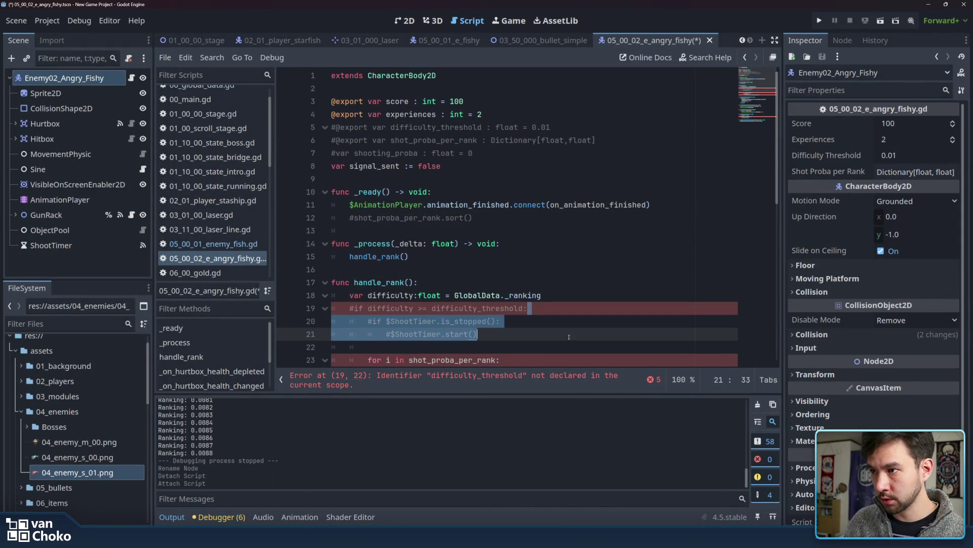
key(ctrl+k)
Step: Comment out the shooting-probability loop on lines 23–25
scroll(558, 228, down, 6)
click(536, 131)
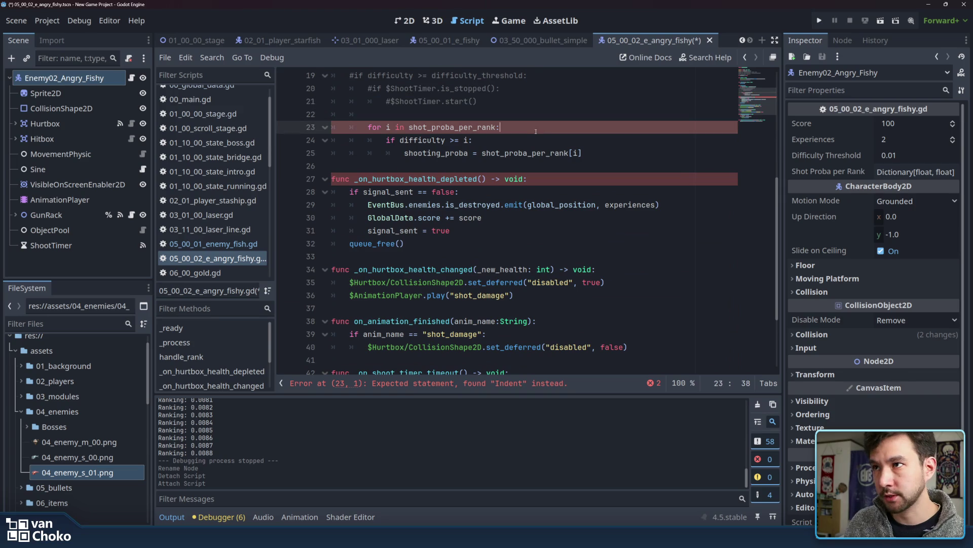
drag(536, 130, 608, 154)
key(ctrl+k)
Step: Comment out the shooting check in the shoot timer timeout function, lines 44–45
click(601, 174)
click(563, 218)
click(544, 231)
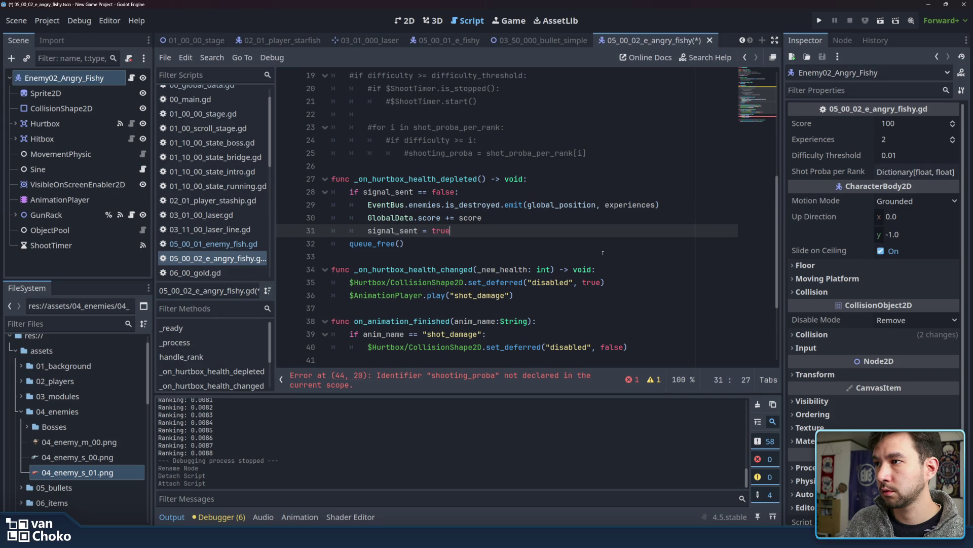
click(603, 252)
scroll(602, 252, down, 3)
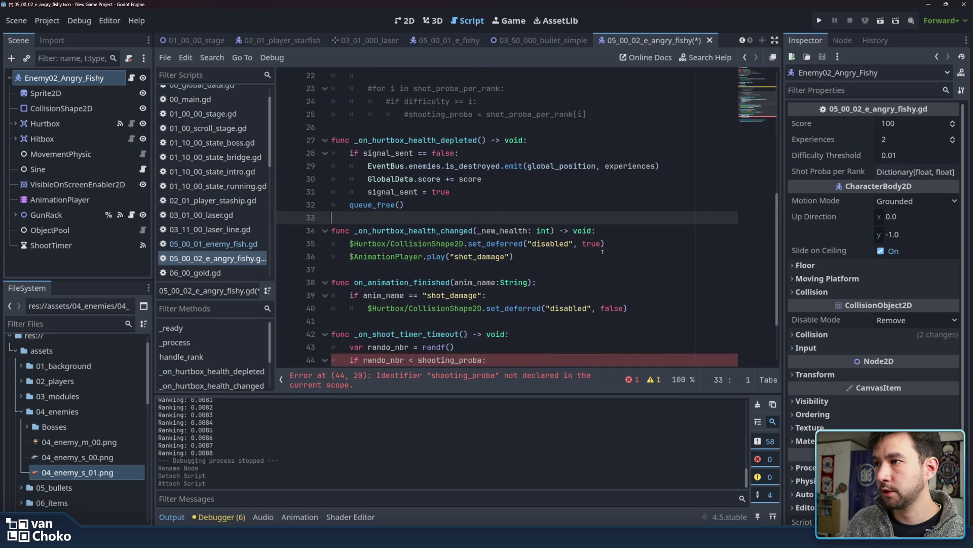
click(564, 284)
mouse_move(565, 284)
mouse_down()
mouse_move(562, 294)
mouse_move(568, 256)
mouse_up()
key(ctrl+k)
Step: Disconnect the ShootTimer's timeout signal from _on_shoot_timer_timeout
click(564, 269)
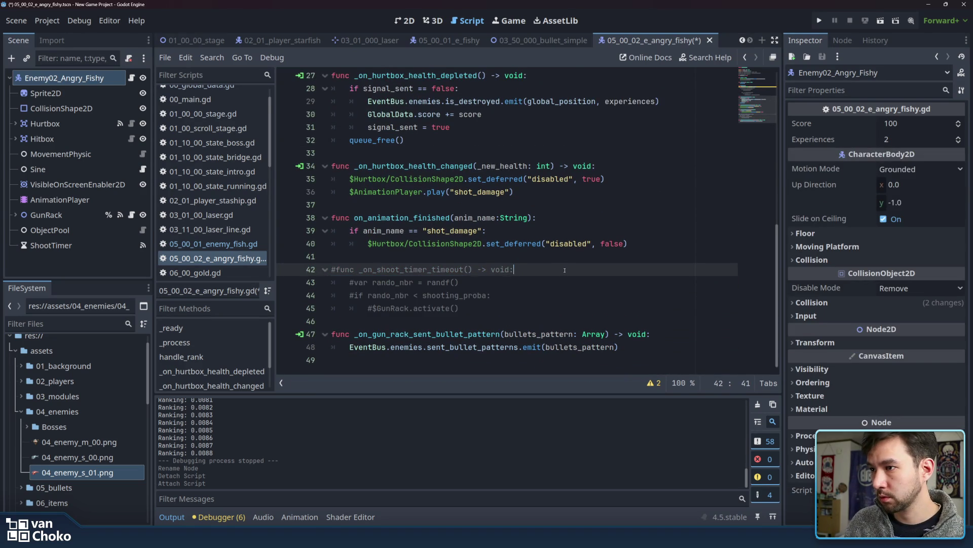
click(50, 245)
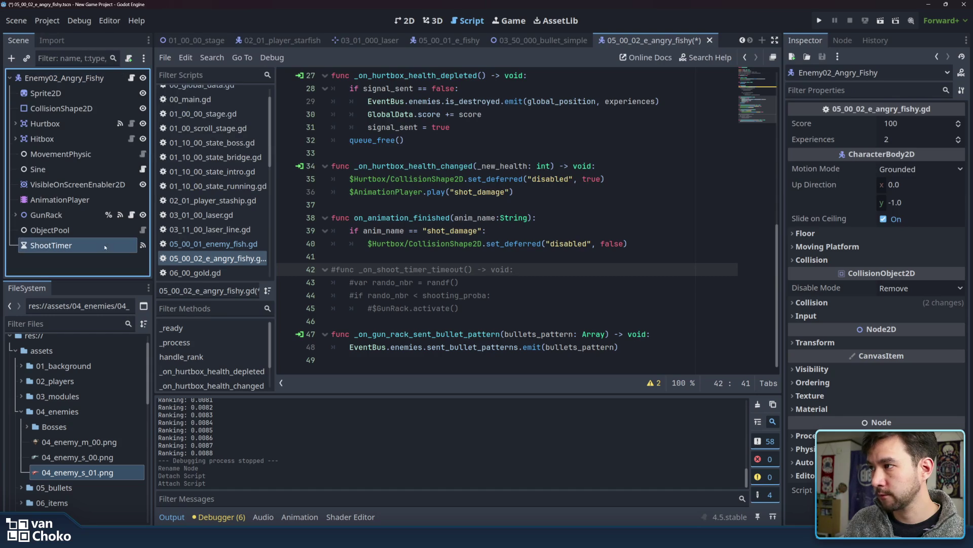
click(842, 41)
right_click(841, 126)
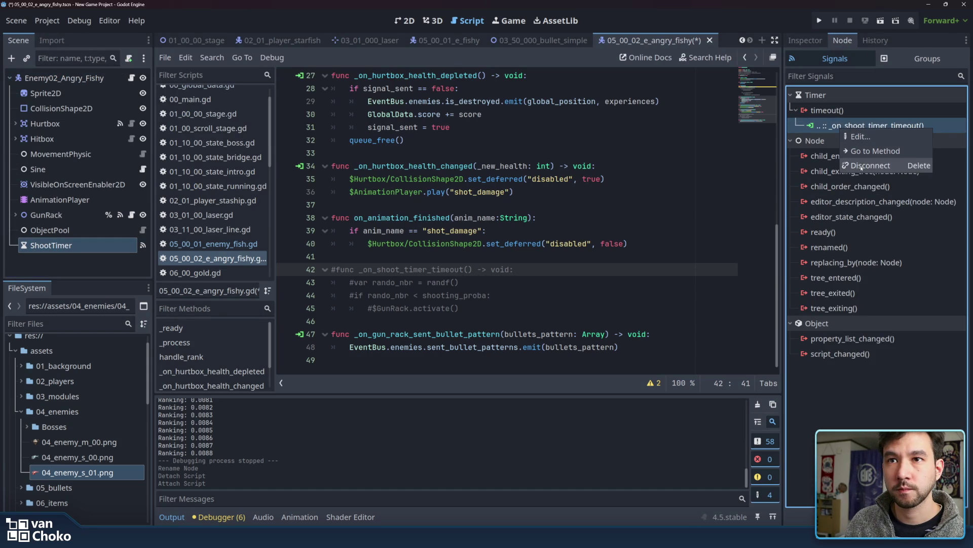
click(868, 165)
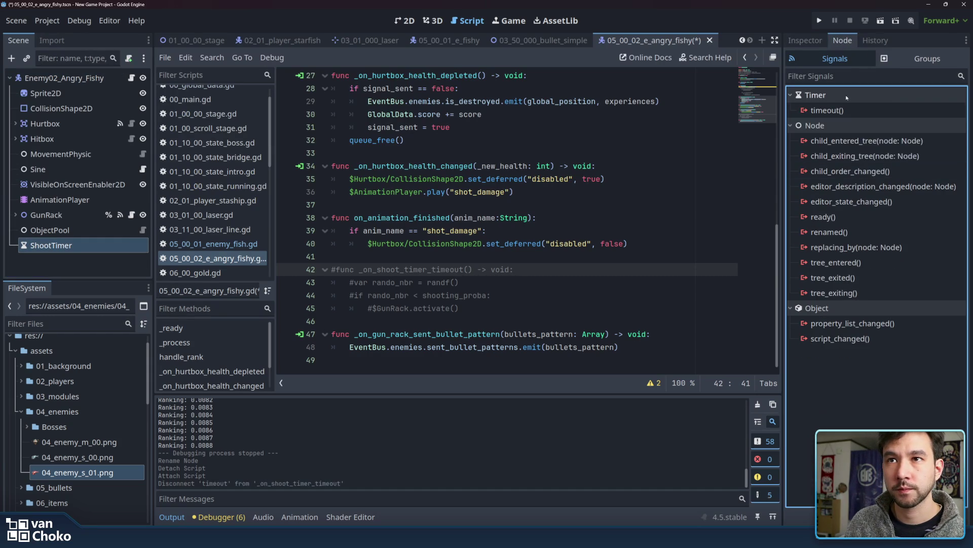
Step: Disconnect the GunRack's sent_bullet_pattern signal from _on_gun_rack_sent_bullet_pattern
click(503, 309)
click(383, 334)
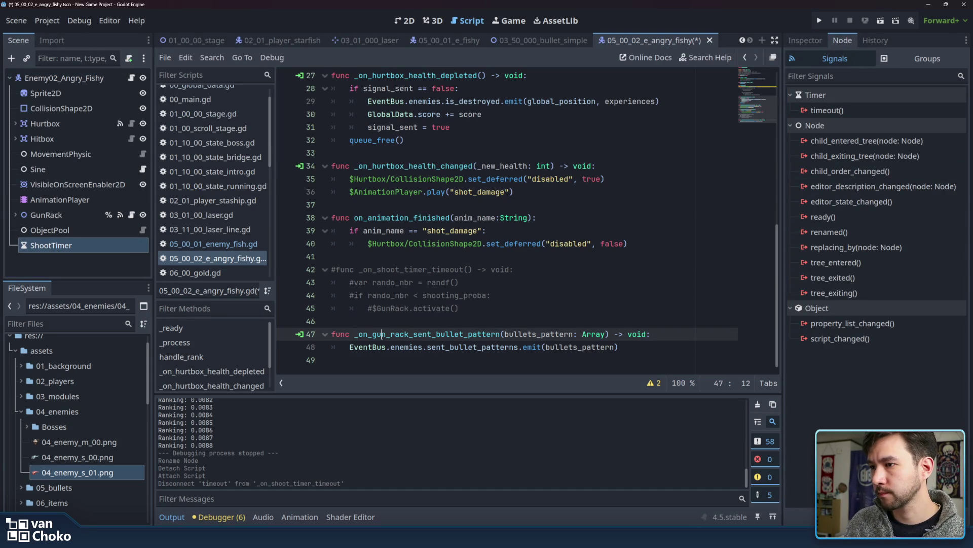
click(381, 346)
key(End)
click(32, 216)
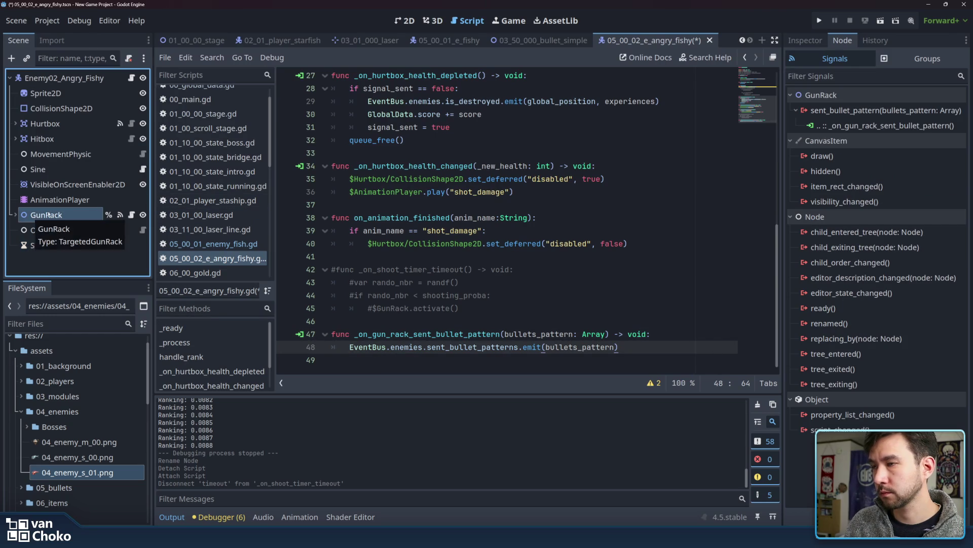
click(890, 129)
right_click(889, 129)
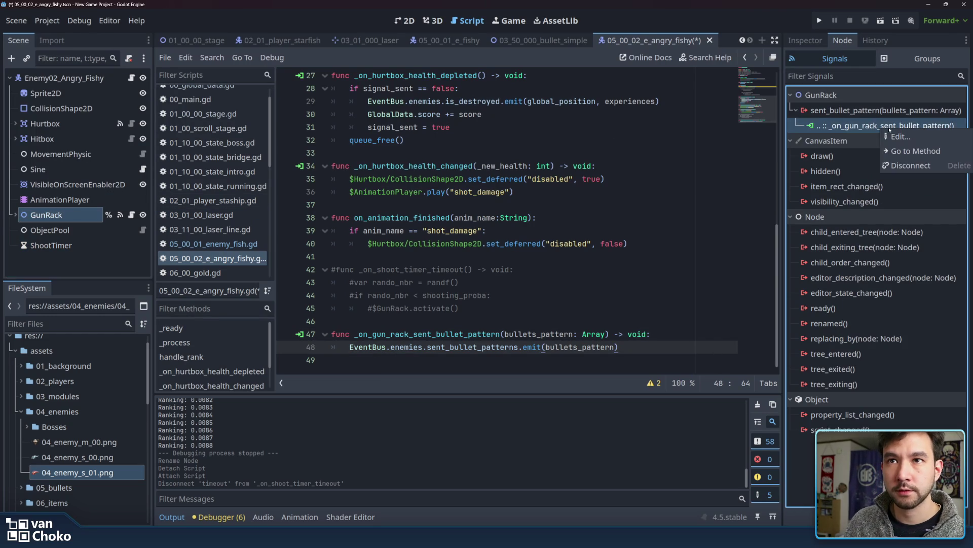
click(908, 166)
Step: Comment out the two-line bullet-pattern handler on lines 47–48
click(559, 326)
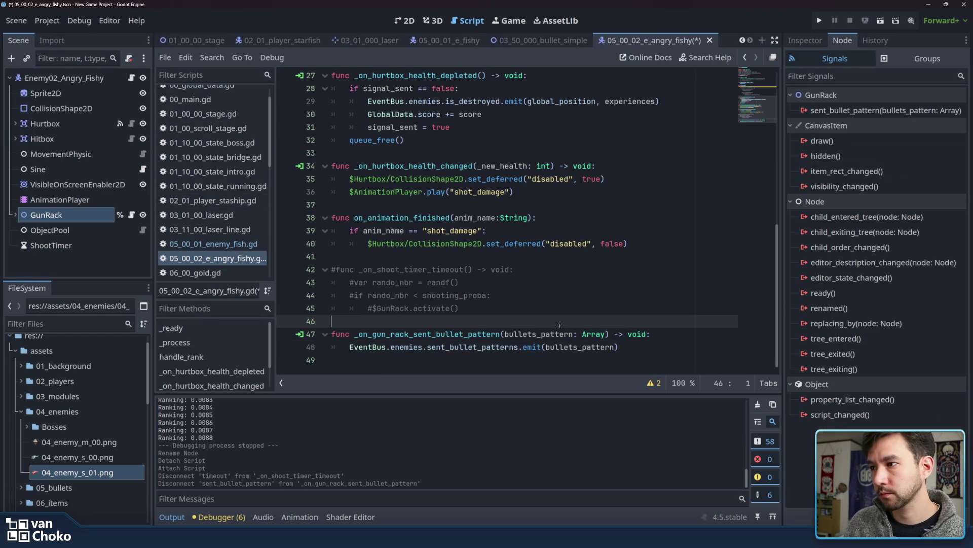
drag(636, 348, 639, 334)
key(ctrl+k)
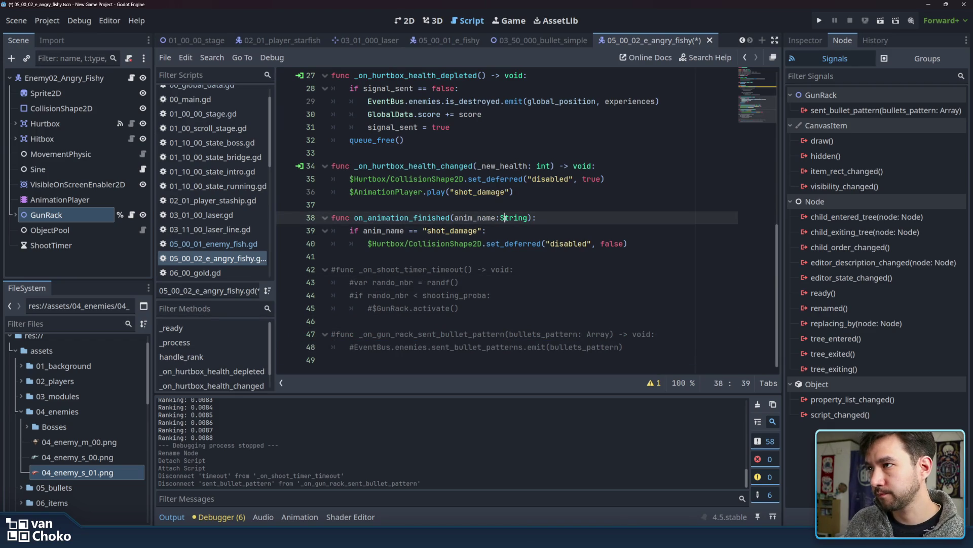
Step: Look over the on_animation_finished and health-depleted functions in the remaining script
click(432, 168)
click(432, 218)
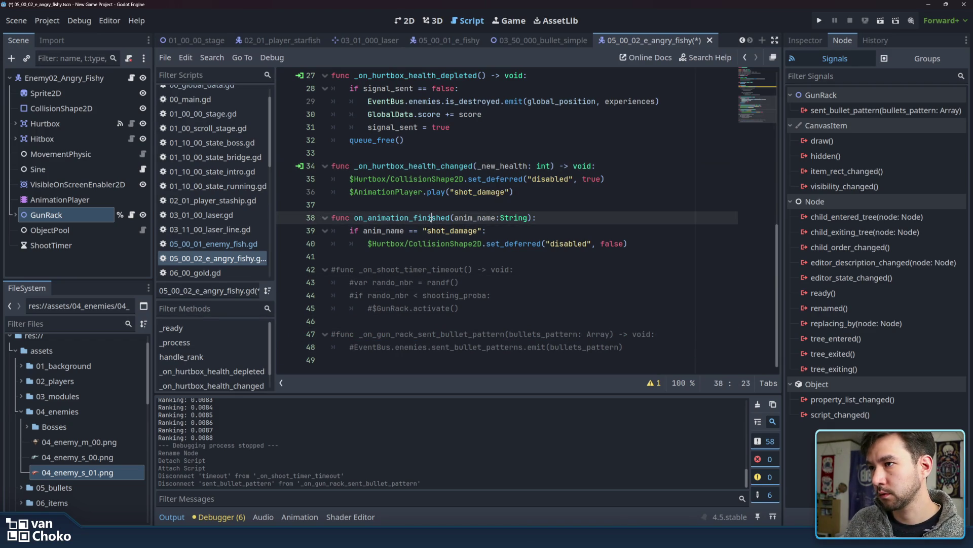
click(501, 227)
click(497, 244)
mouse_move(672, 247)
mouse_down()
mouse_move(641, 213)
mouse_move(626, 244)
mouse_move(426, 218)
mouse_move(331, 218)
mouse_move(348, 178)
mouse_move(335, 167)
mouse_move(348, 193)
mouse_up()
click(641, 214)
click(333, 205)
scroll(357, 159, up, 2)
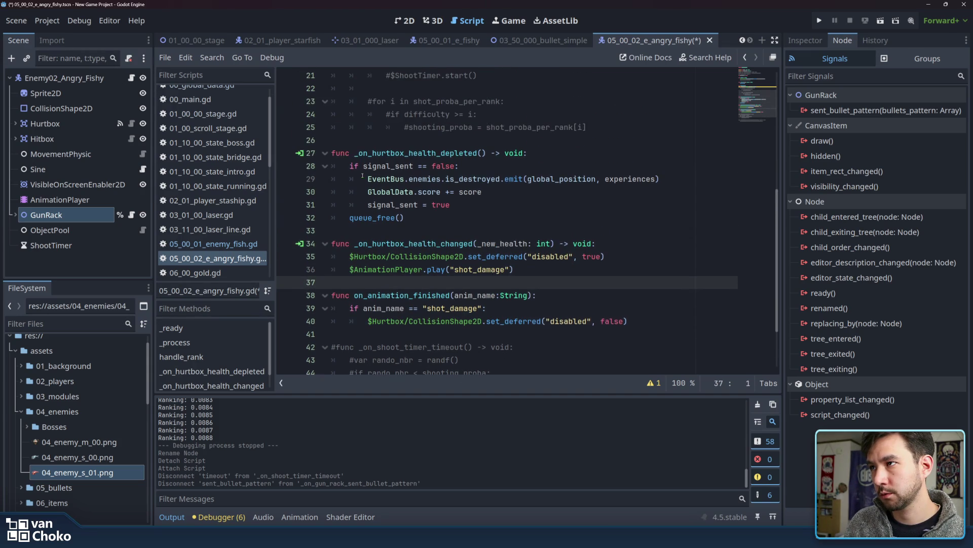
click(357, 153)
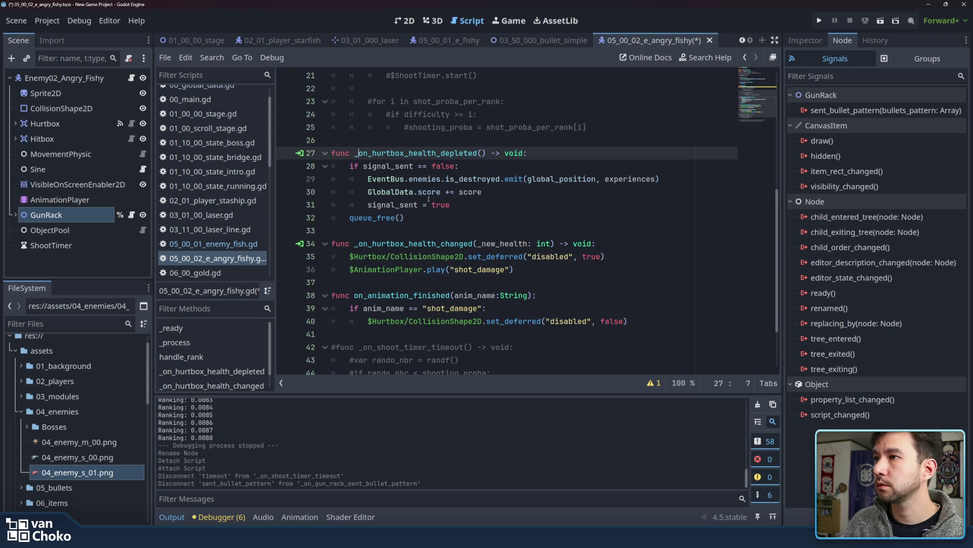
scroll(428, 199, down, 2)
click(513, 366)
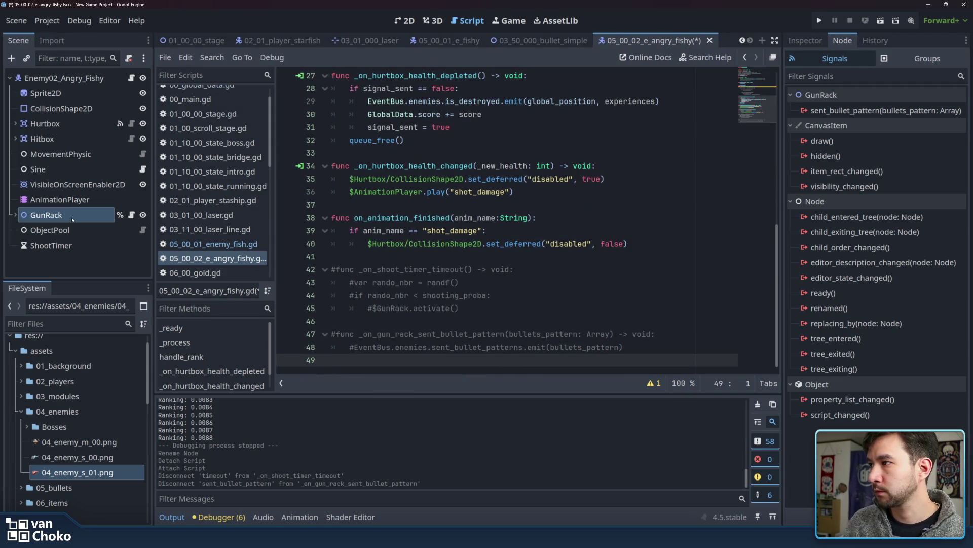
Step: Comment out the difficulty ranking line 18, the handle_rank header, and the _process function
scroll(462, 256, up, 9)
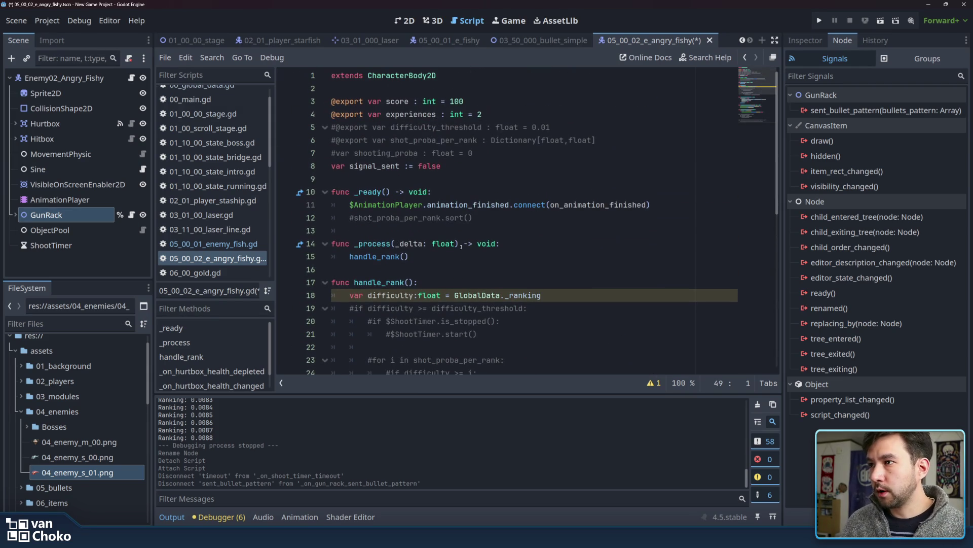
click(588, 297)
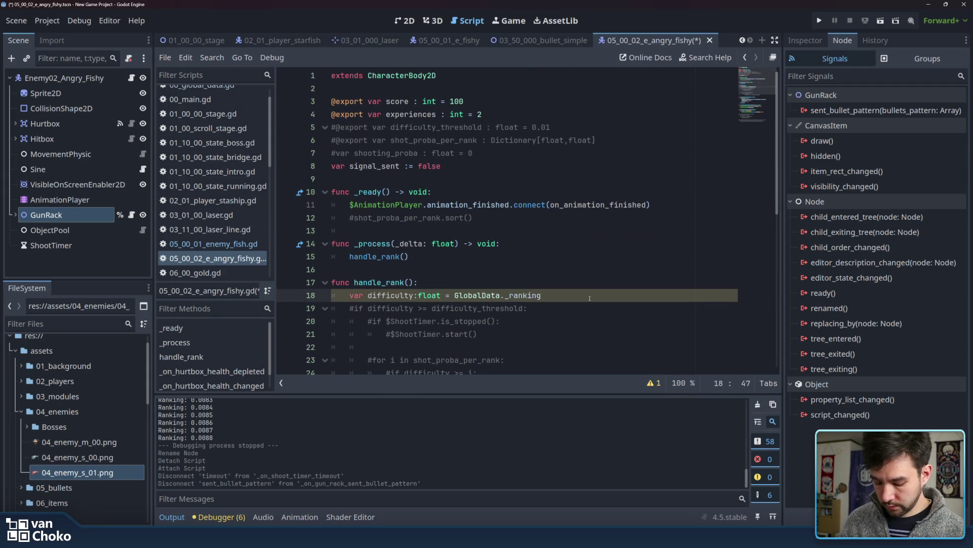
key(ctrl+k)
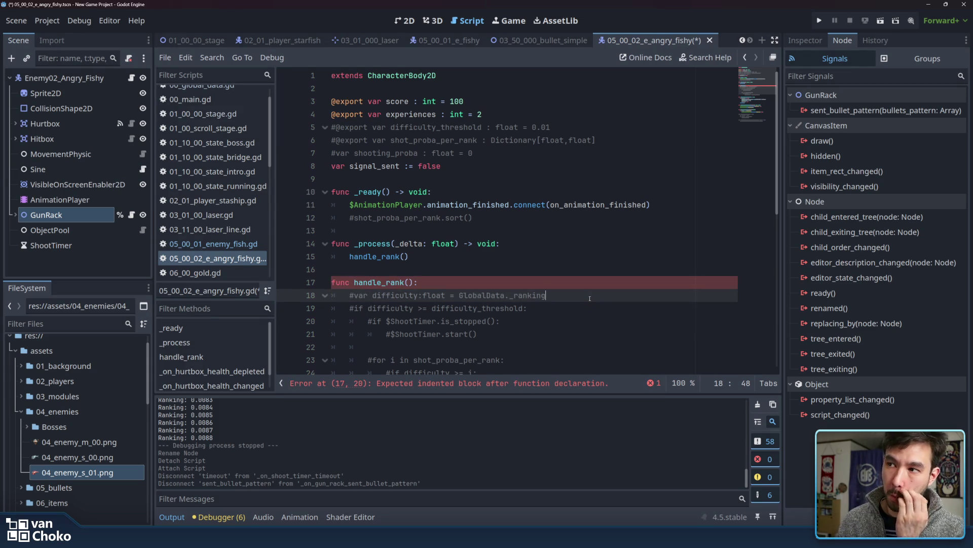
click(581, 284)
key(ctrl+k)
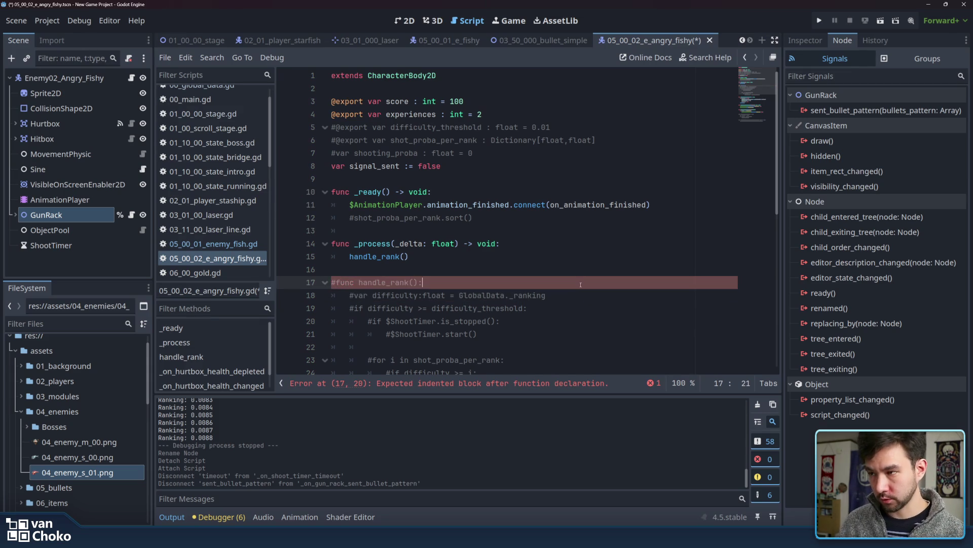
drag(547, 257, 546, 243)
key(ctrl+k)
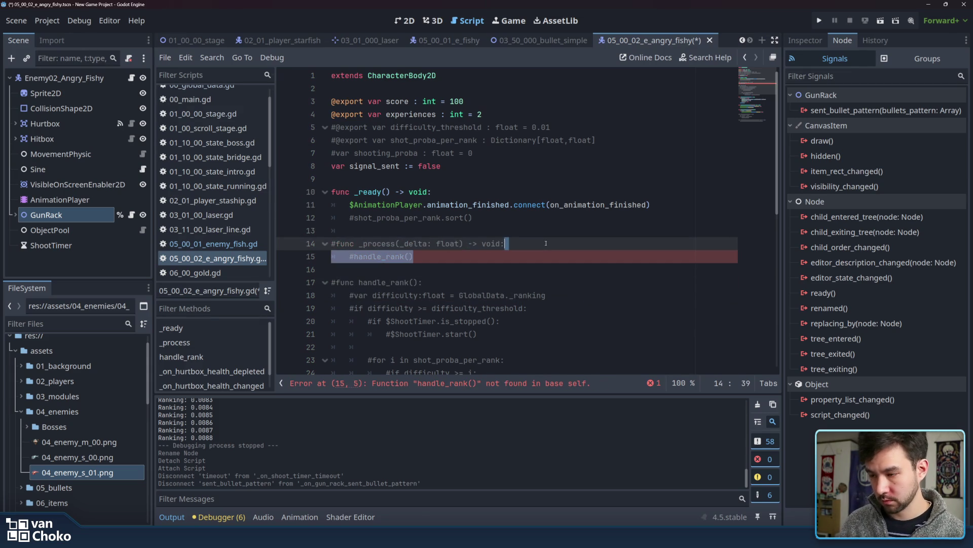
Step: Inspect the _ready header and the signal_sent variable near the top of the script
click(525, 218)
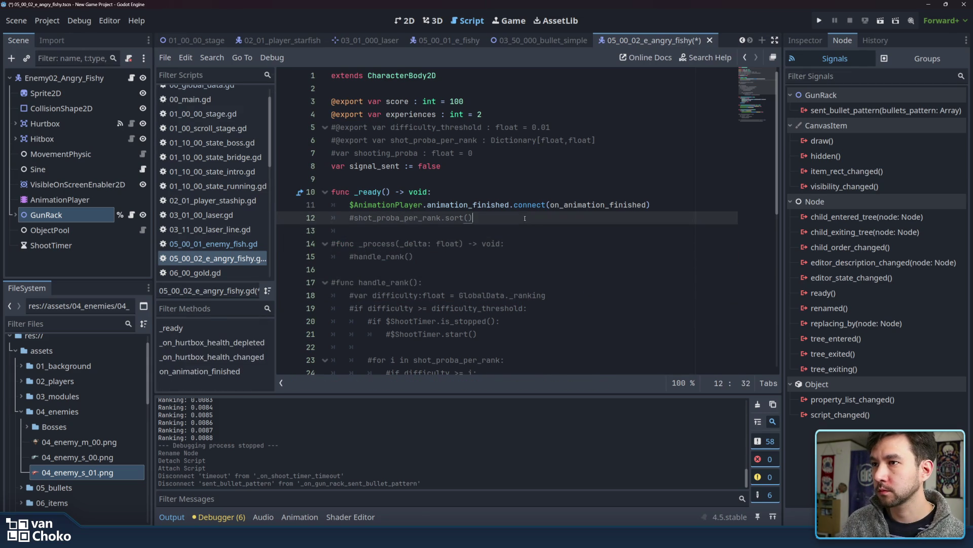
click(482, 194)
key(Down)
click(456, 192)
click(482, 154)
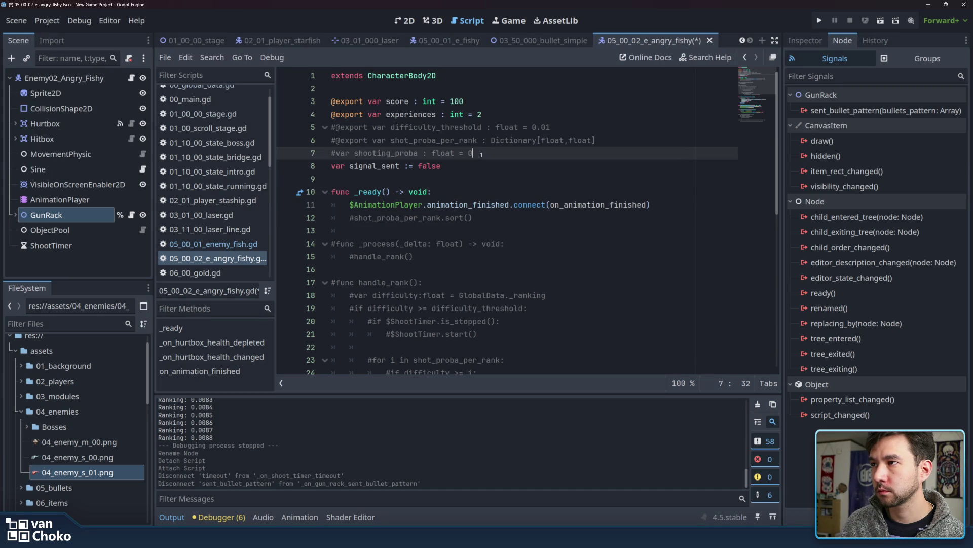
click(369, 167)
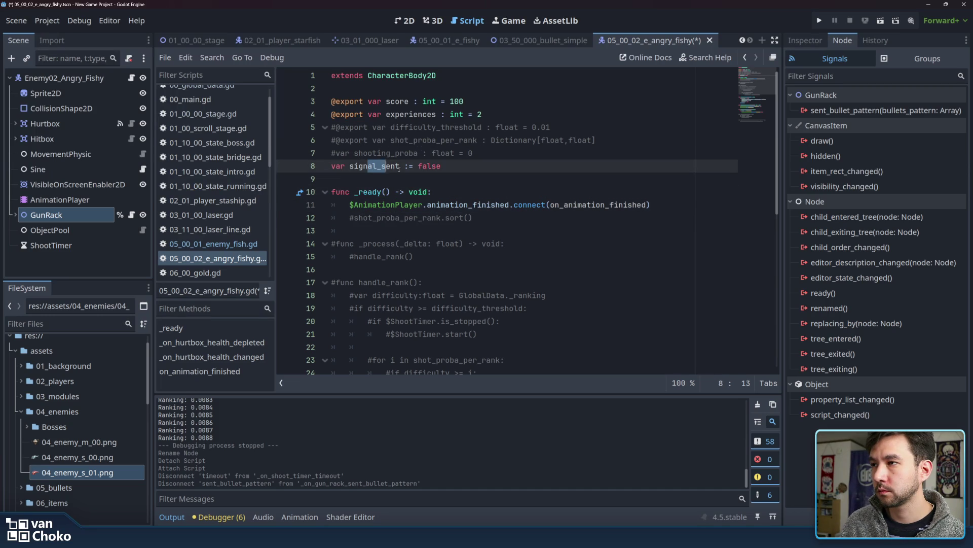
double_click(374, 167)
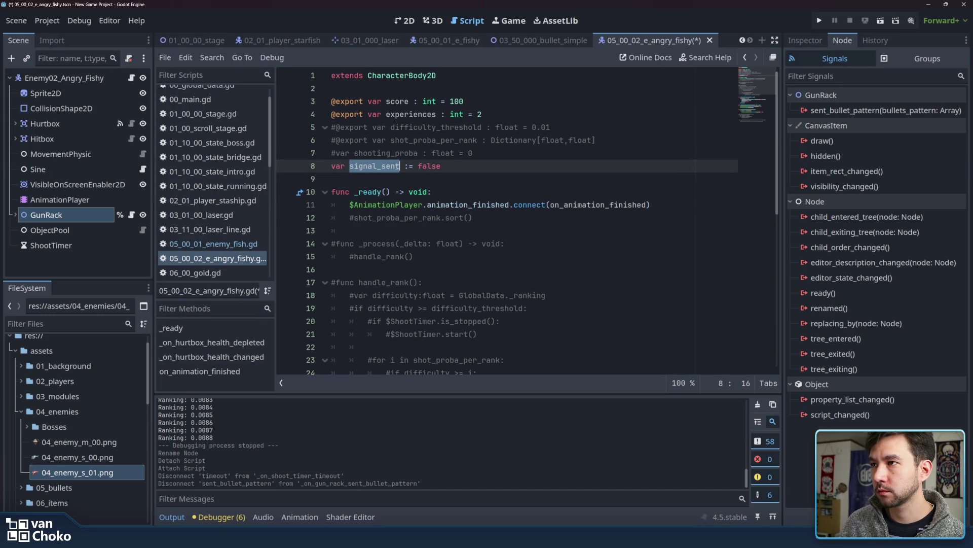
click(500, 169)
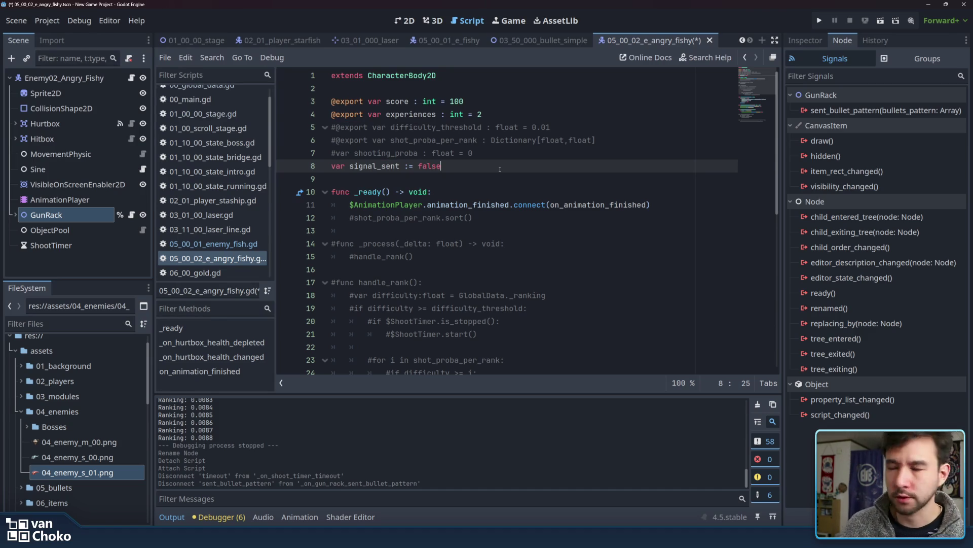
key(Down)
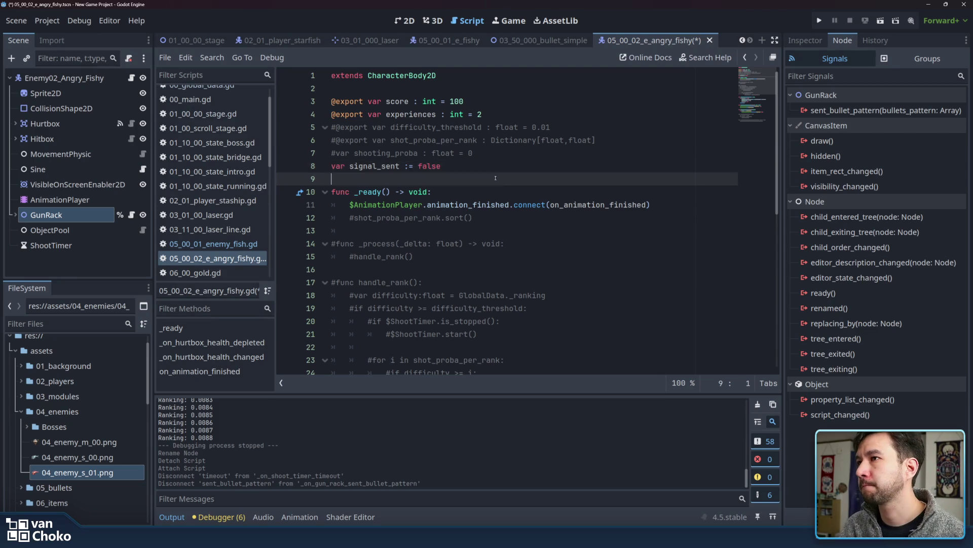
Step: Scroll through the rest of the angry fishy script to check for remaining errors
scroll(498, 175, down, 9)
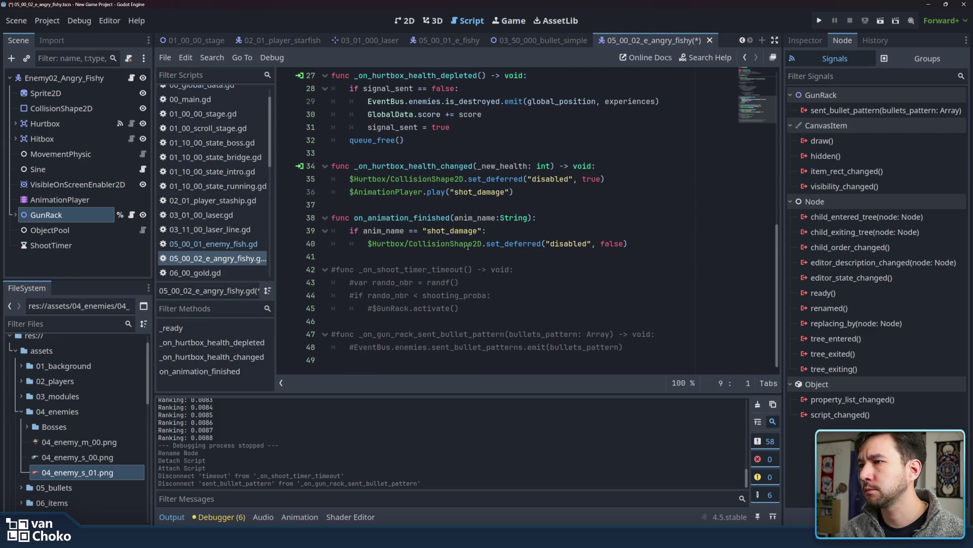
click(467, 254)
scroll(467, 254, up, 3)
click(463, 266)
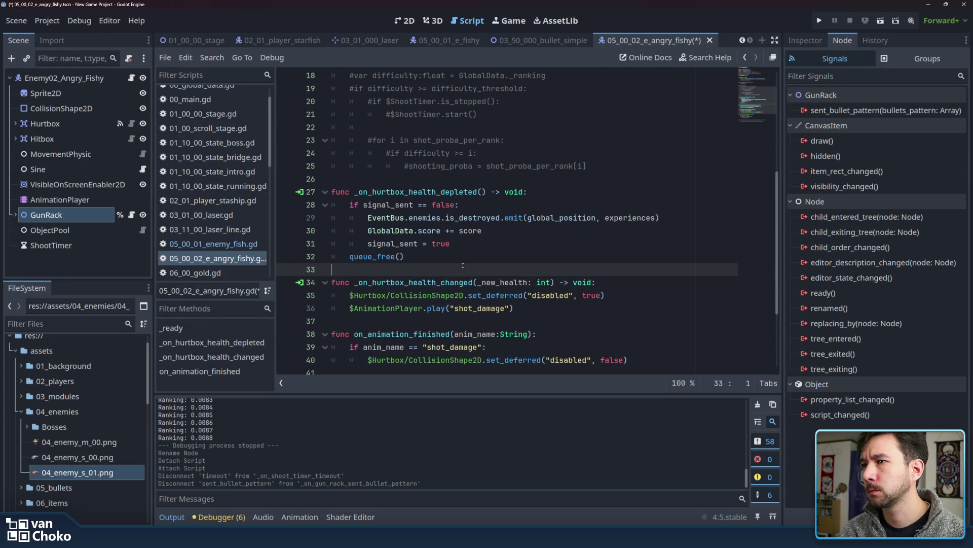
scroll(463, 265, up, 3)
scroll(463, 266, up, 3)
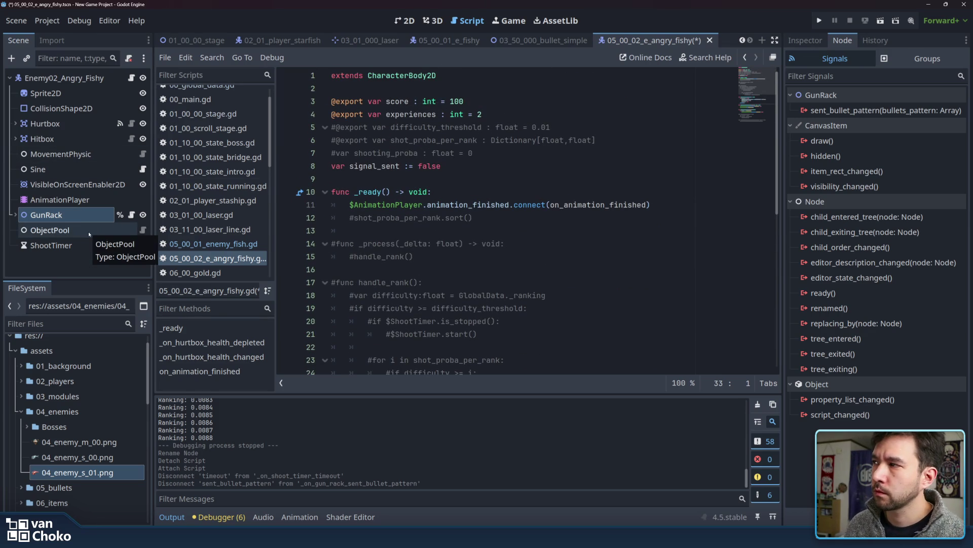
Step: Delete the GunRack, ObjectPool and ShootTimer nodes from the angry fishy scene
ctrl+click(88, 231)
ctrl+click(55, 245)
right_click(70, 219)
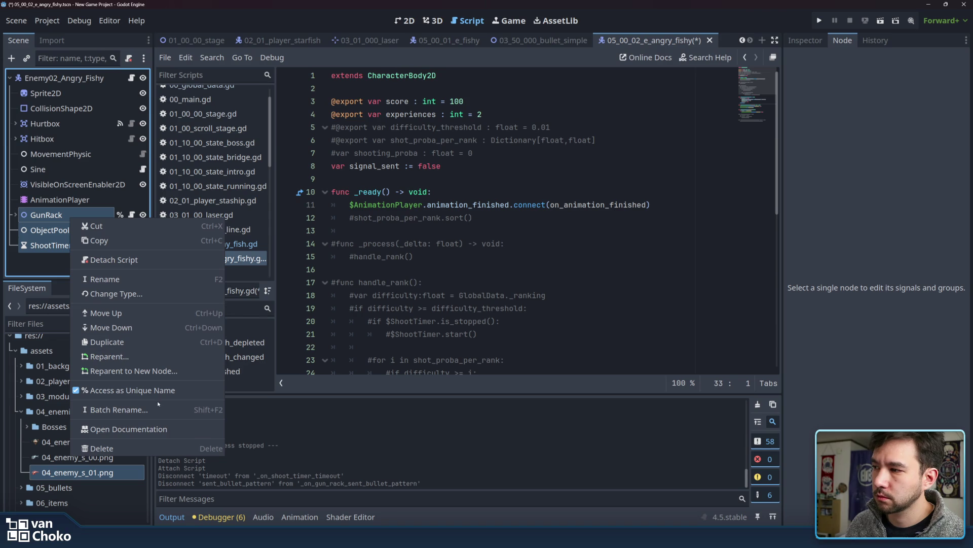
click(151, 448)
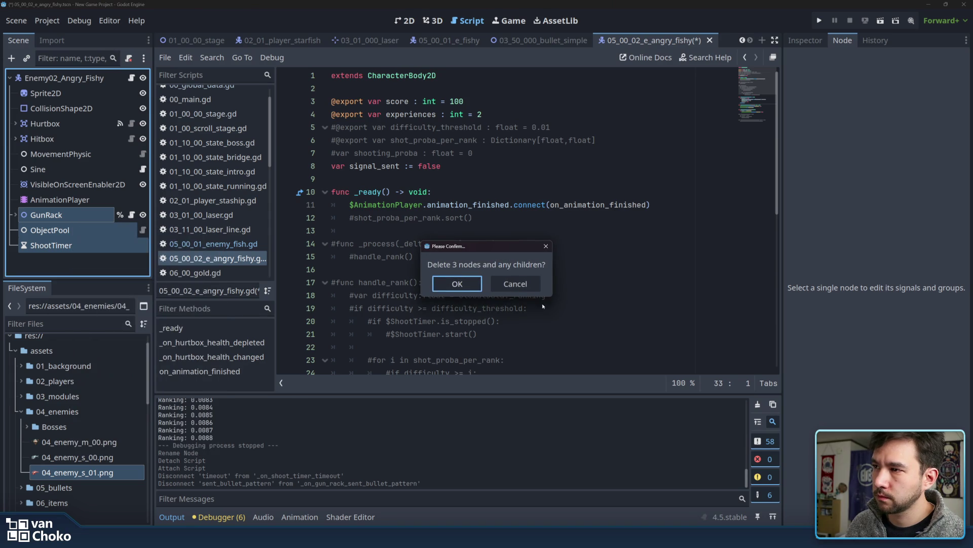
click(456, 284)
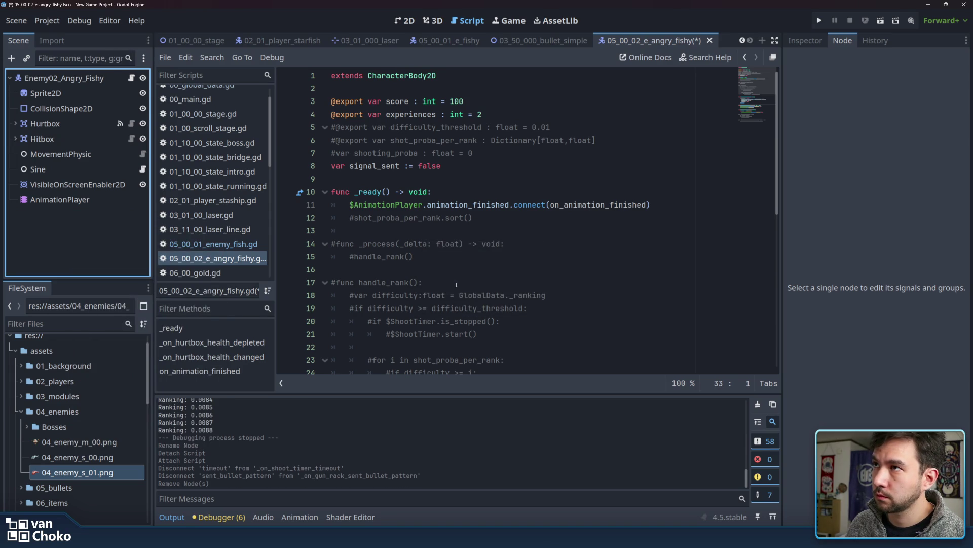
Step: Compare against the 05_00_01_e_fishy scene, save the angry fishy scene, and show the 2D view
click(454, 40)
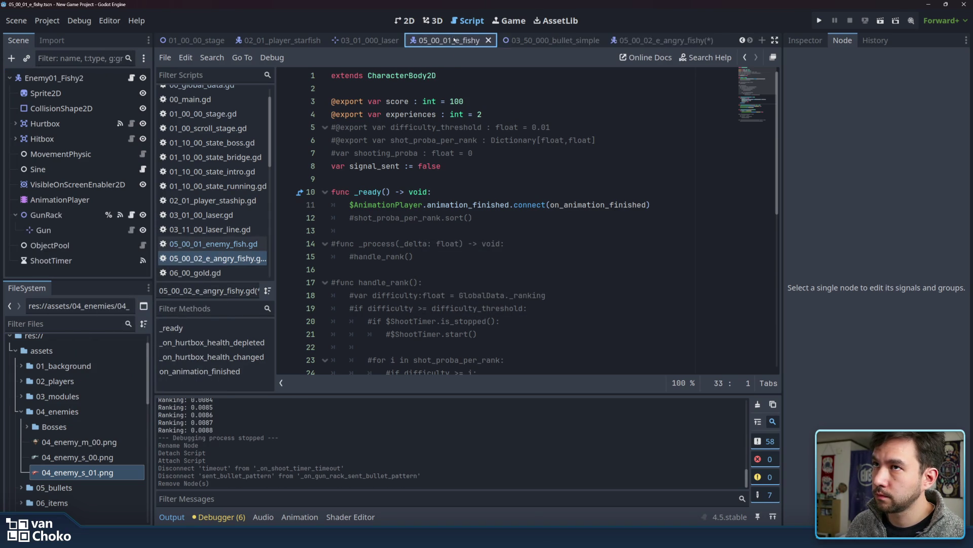
click(672, 41)
click(581, 183)
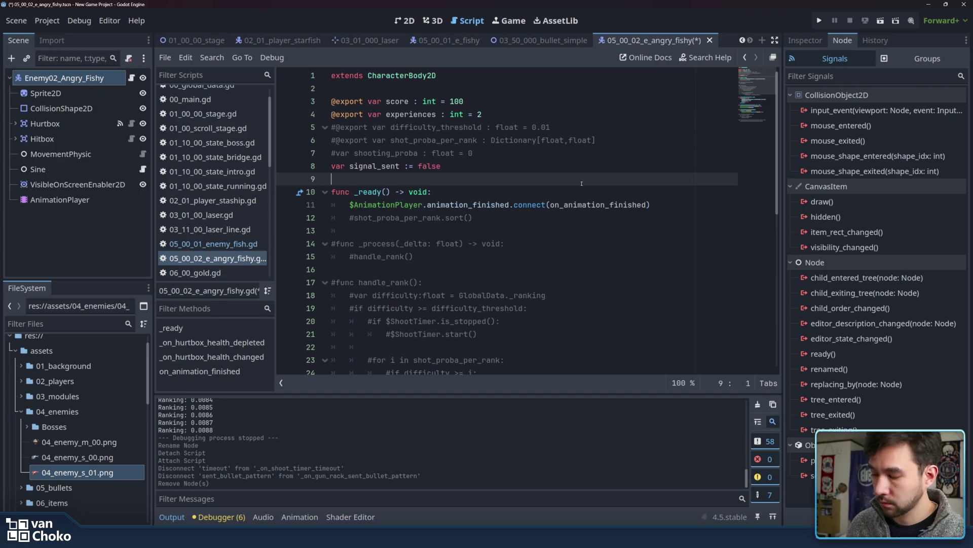
key(ctrl+s)
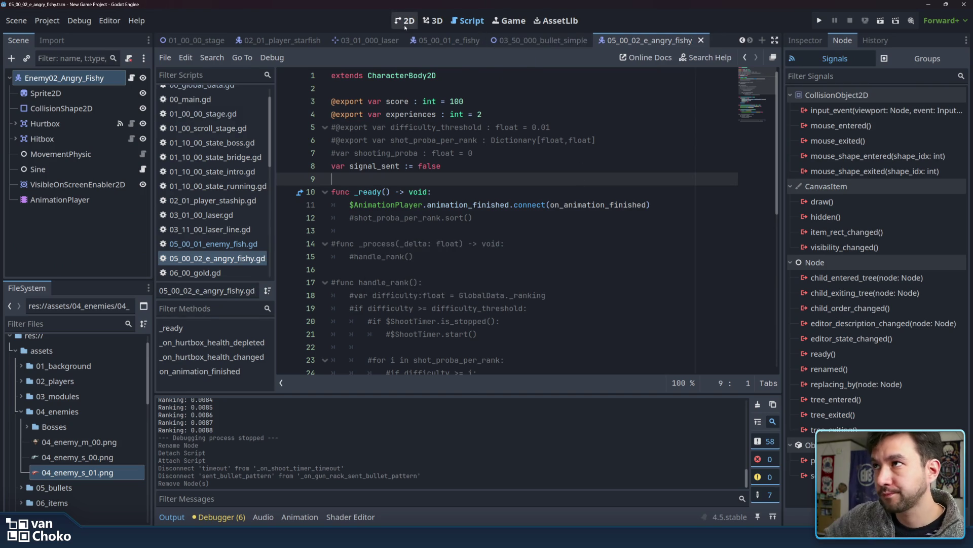
click(403, 23)
Step: Check the MovementPhysic node's movement speed of 80 in the Inspector
scroll(397, 201, down, 3)
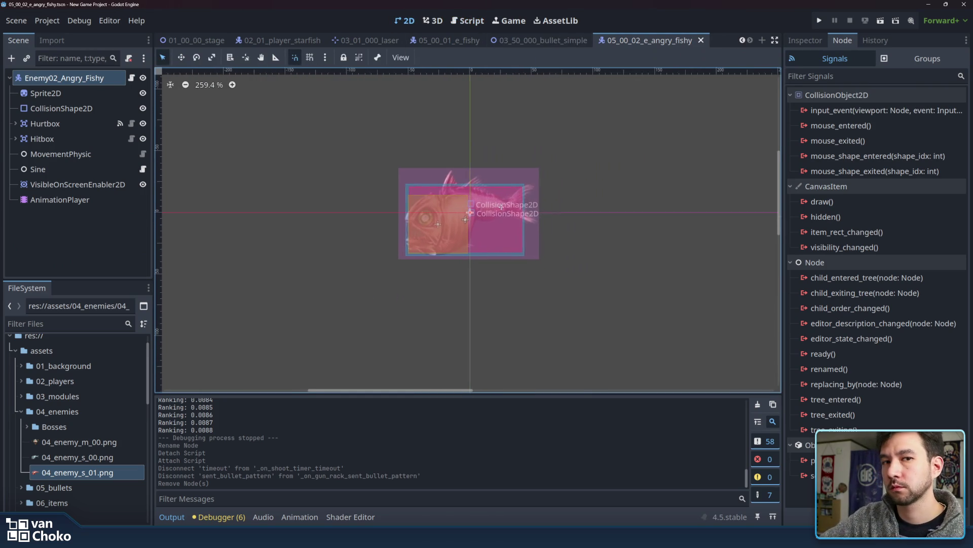
click(566, 326)
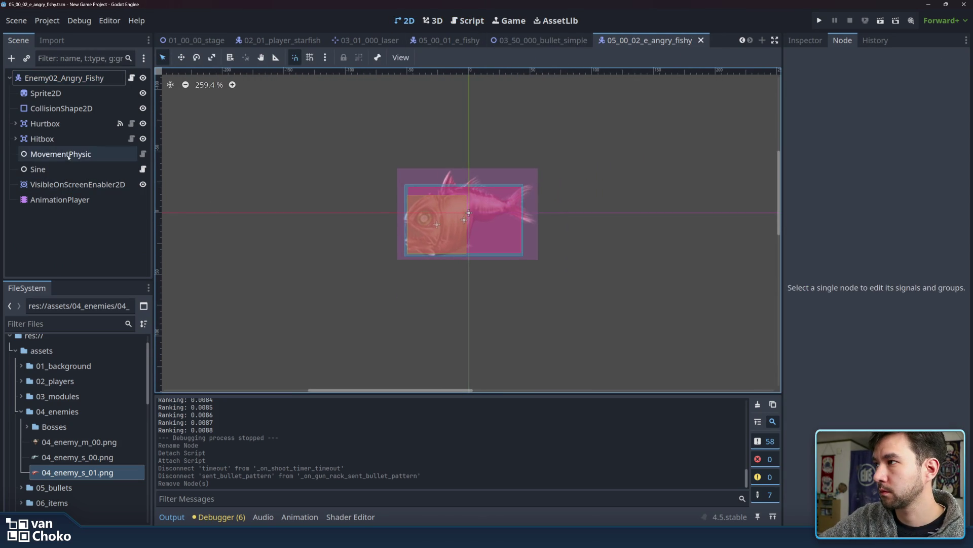
click(68, 155)
click(805, 40)
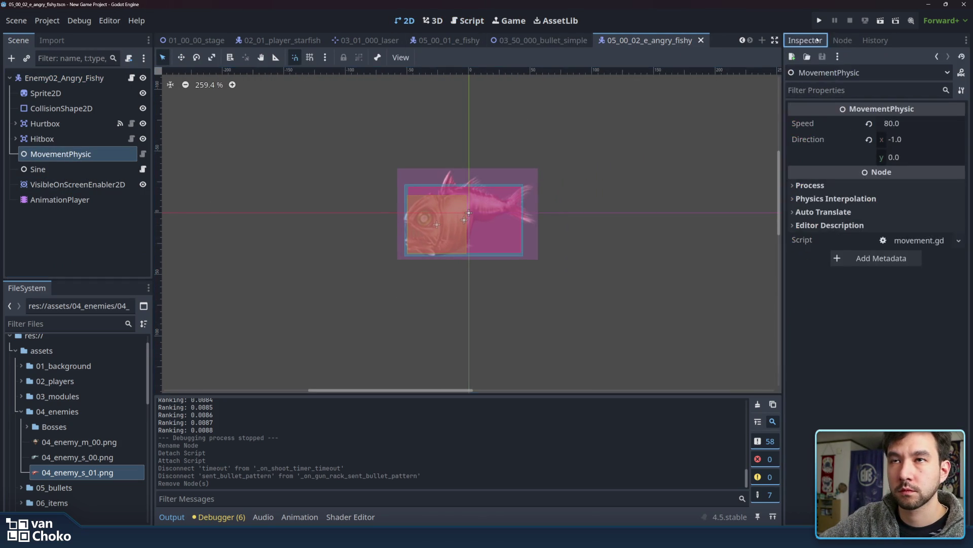
click(906, 125)
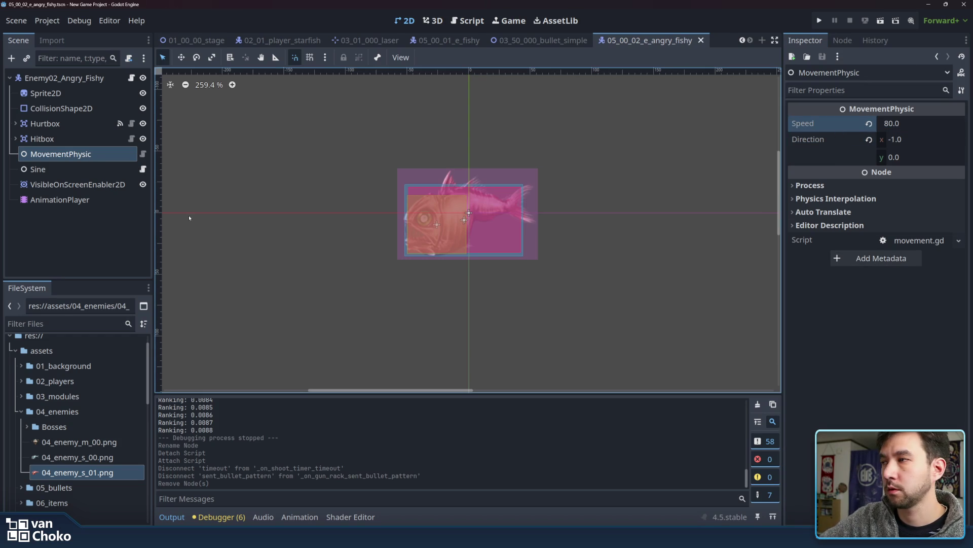
Step: Set the Sine node's amplitude to 60 and speed to 40
click(61, 169)
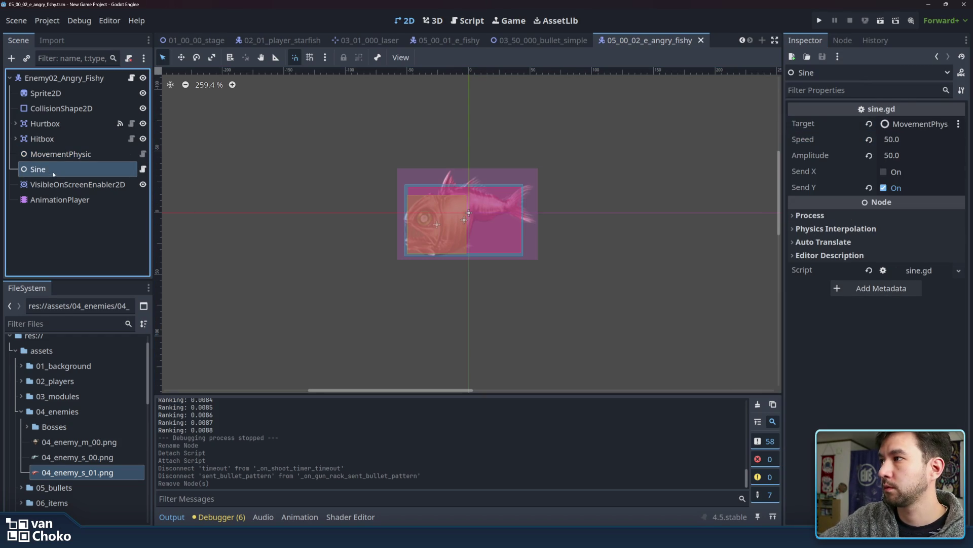
click(923, 140)
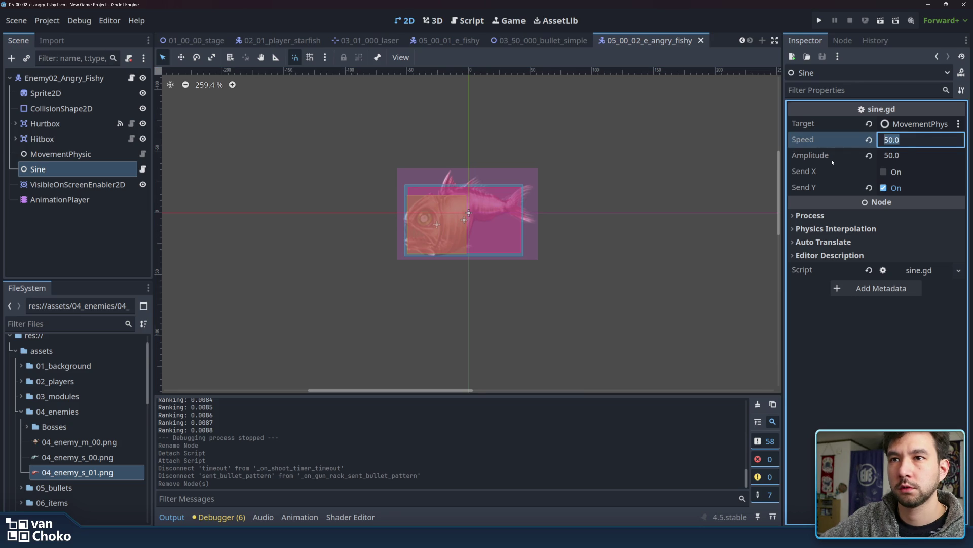
key(Return)
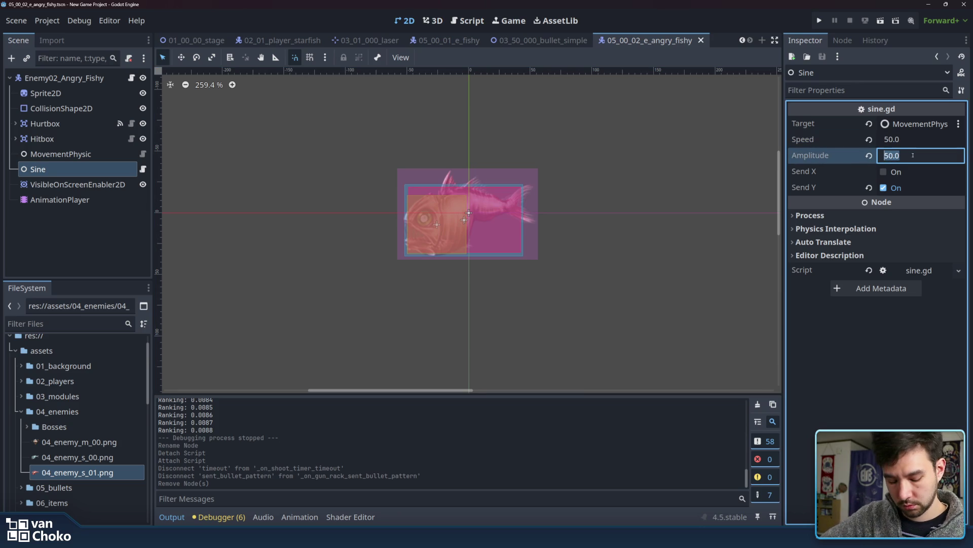
click(917, 142)
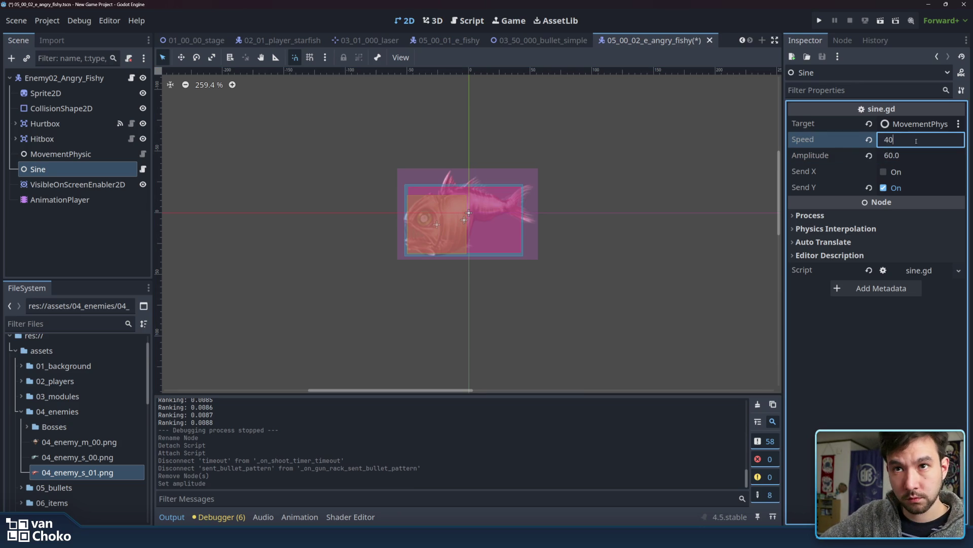
key(Return)
click(756, 168)
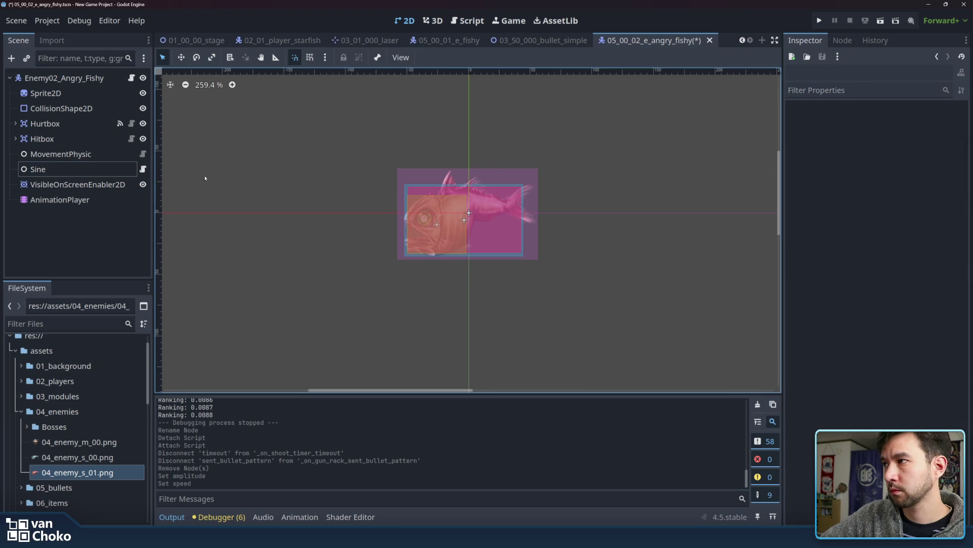
Step: Compare the MovementPhysic and Sine settings, then save the Angry Fishy scene
click(93, 155)
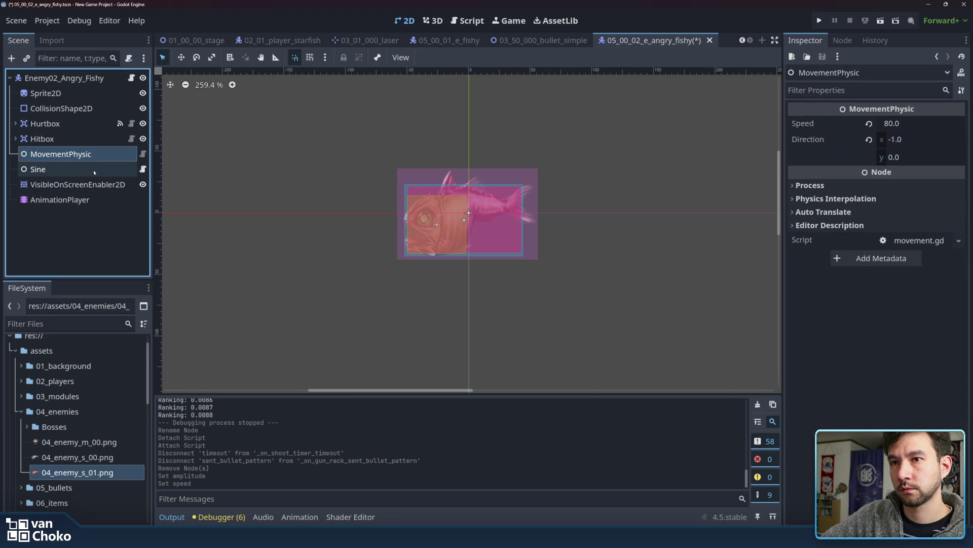
click(94, 170)
click(336, 143)
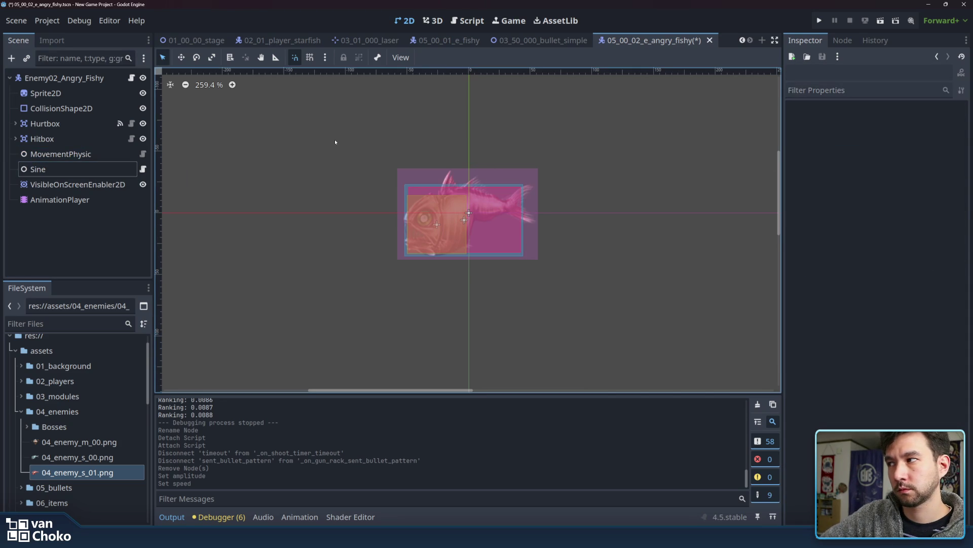
click(59, 154)
click(57, 169)
click(57, 154)
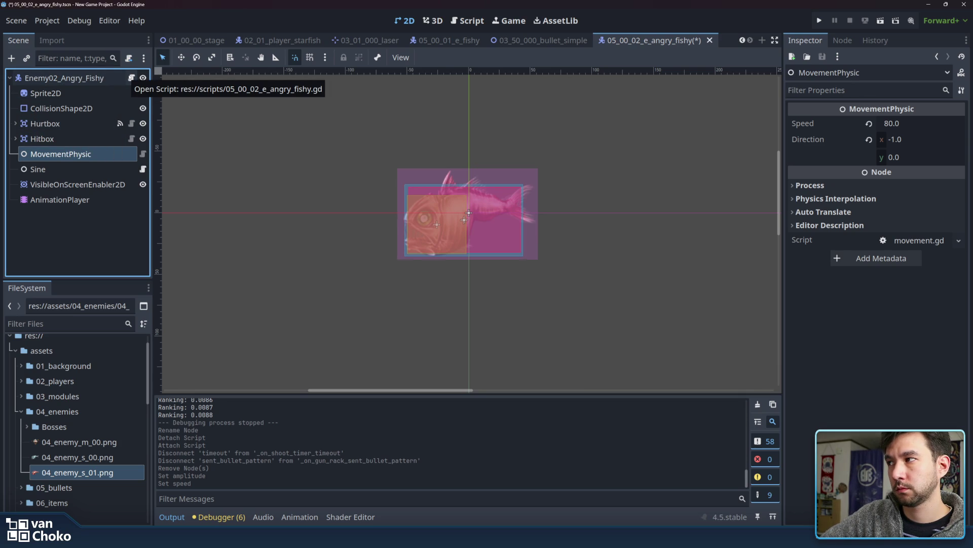
click(456, 113)
key(ctrl+s)
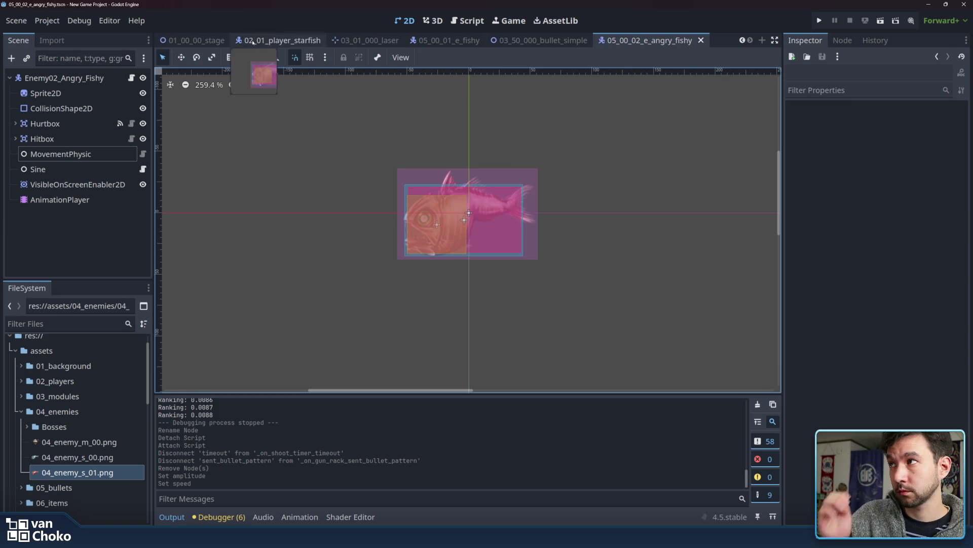
click(193, 40)
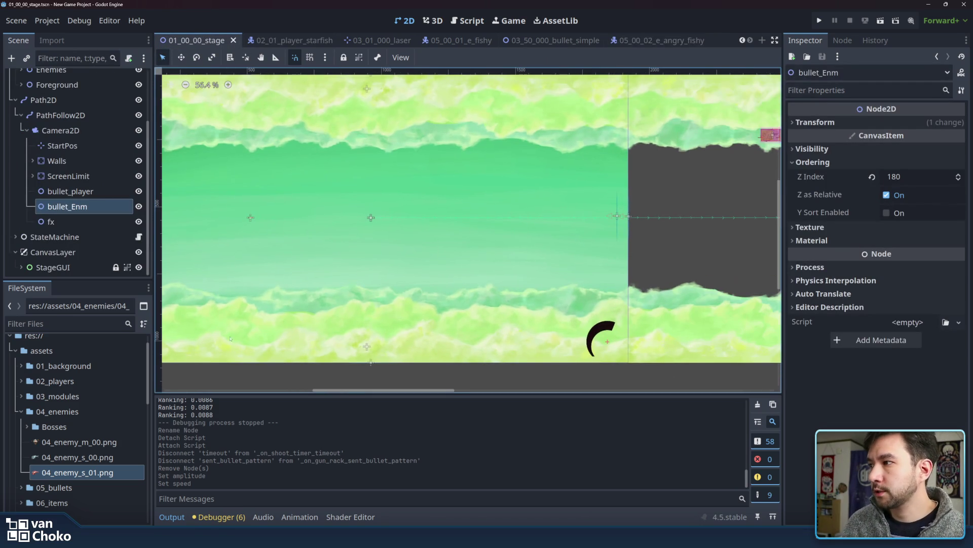
Step: Drop a 05_00_02_e_angry_fishy.tscn instance into the stage and test-run the game
click(18, 413)
scroll(76, 426, down, 5)
click(76, 453)
scroll(91, 440, down, 3)
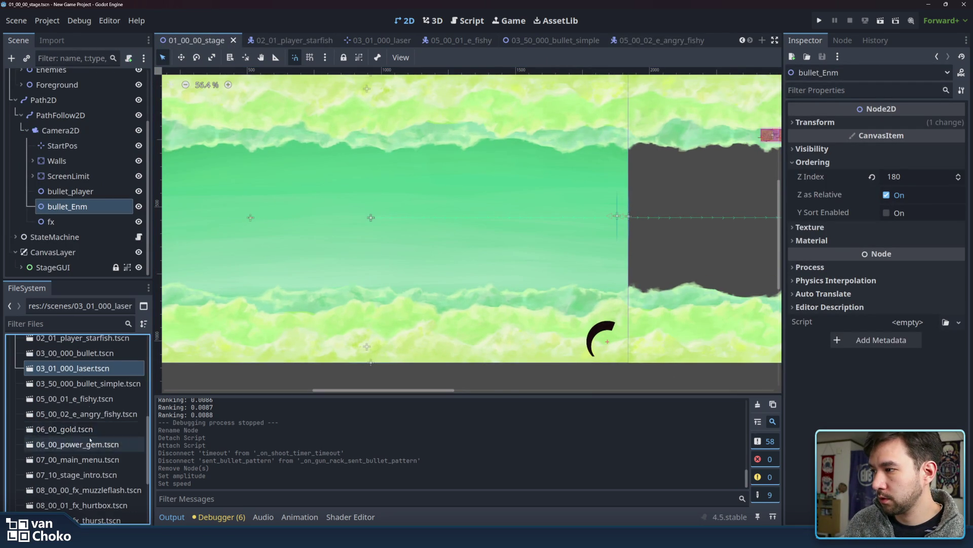
click(85, 415)
mouse_move(78, 416)
mouse_down()
mouse_move(636, 273)
mouse_move(711, 186)
mouse_move(697, 193)
mouse_up()
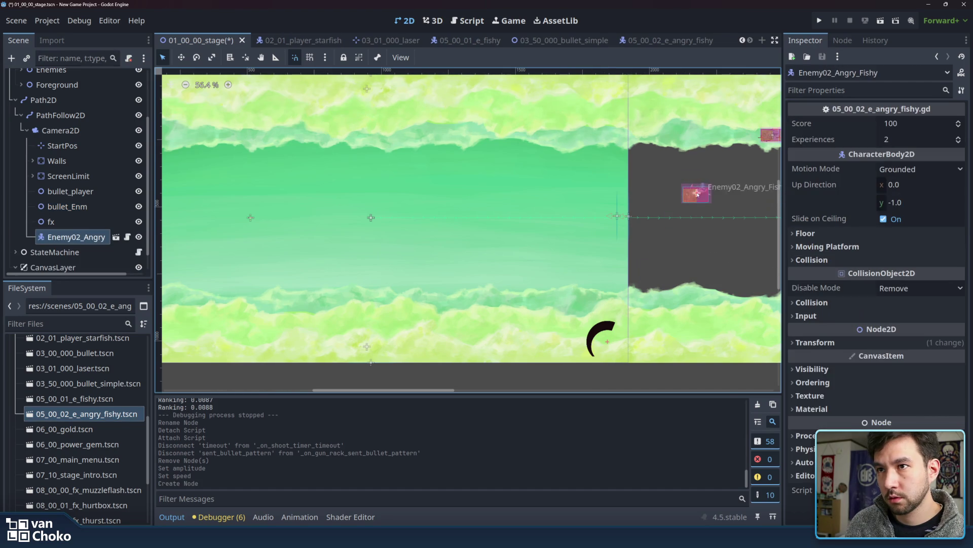
click(541, 165)
click(820, 22)
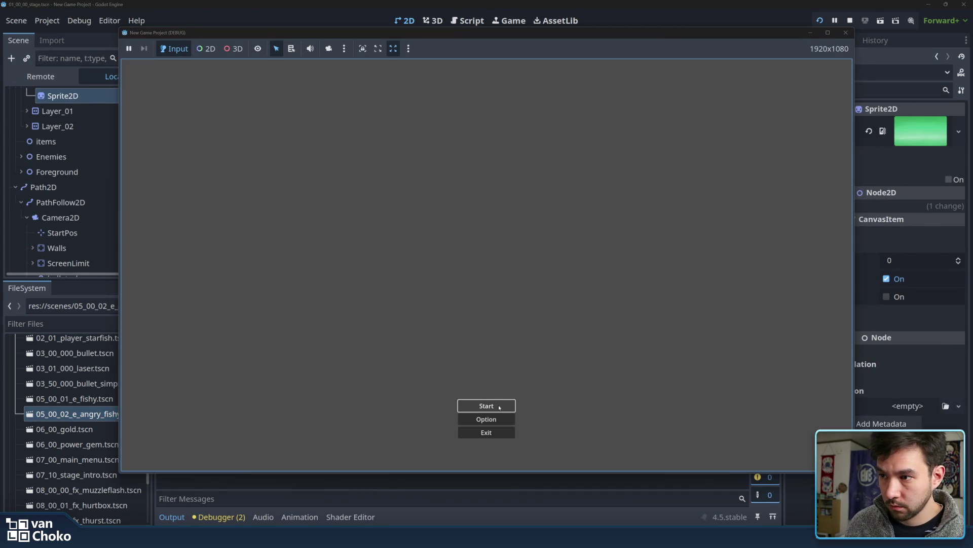
click(500, 407)
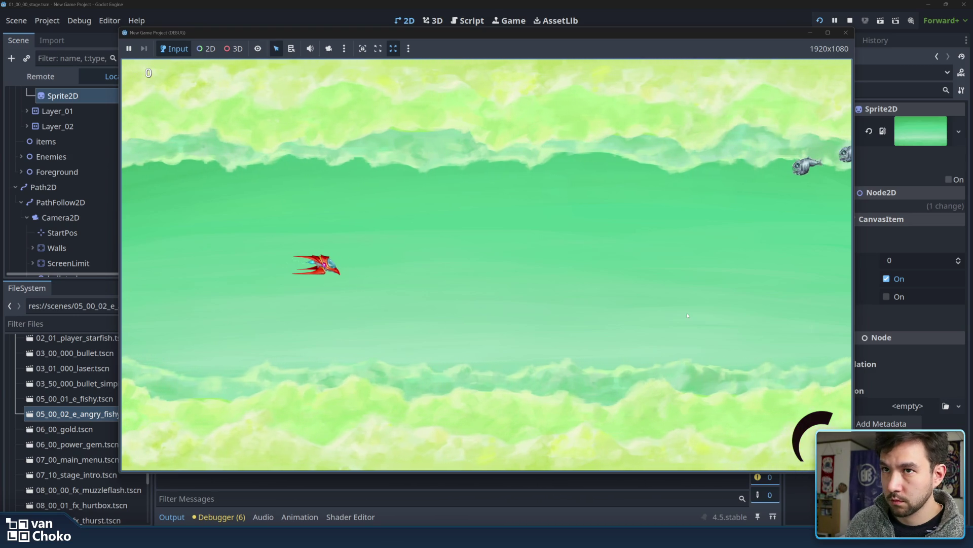
click(845, 32)
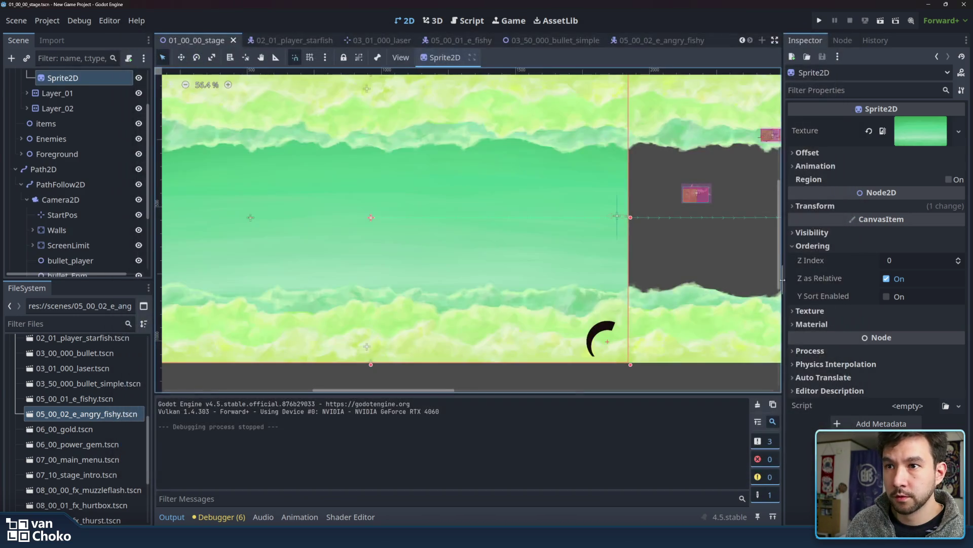
Step: Delete the placed Angry Fishy, expand Enemies, and drag the fishy into the stage again
click(692, 193)
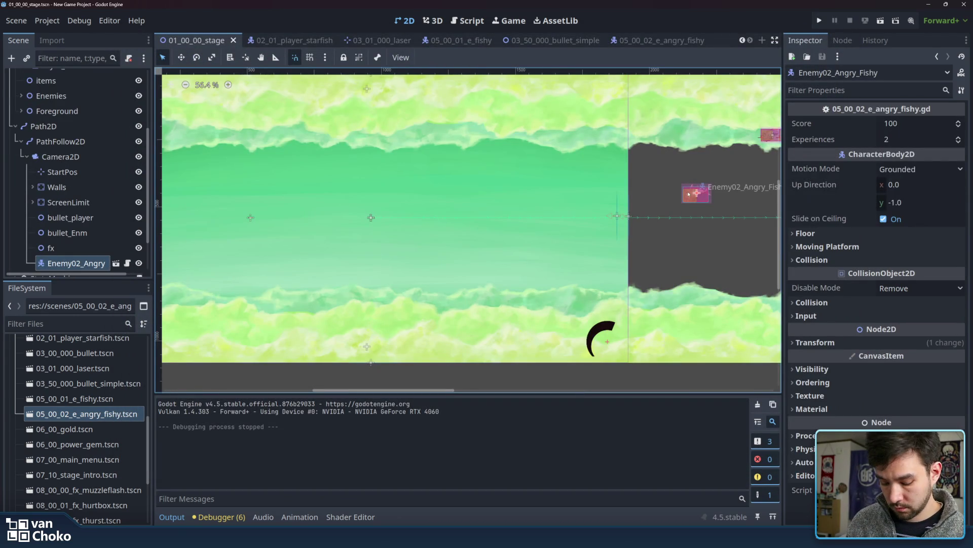
right_click(691, 194)
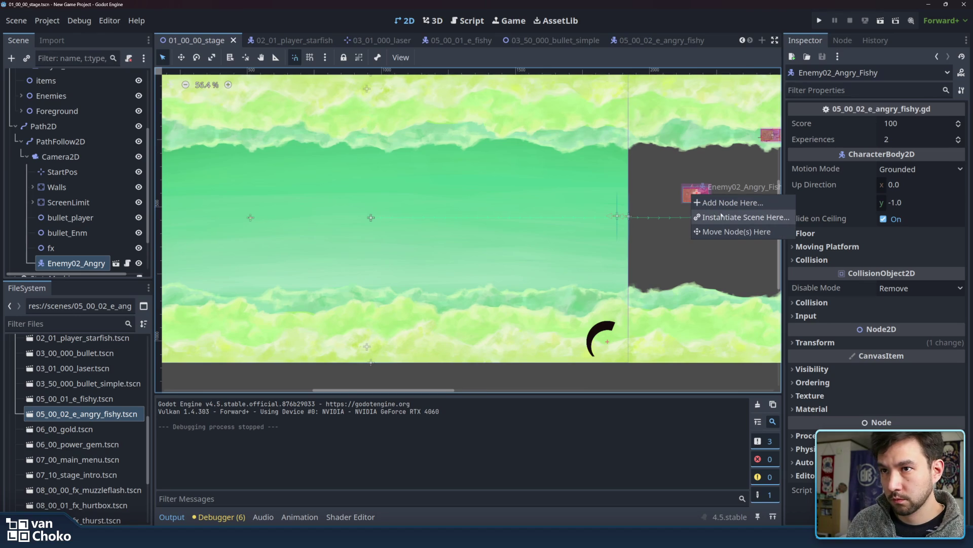
click(693, 193)
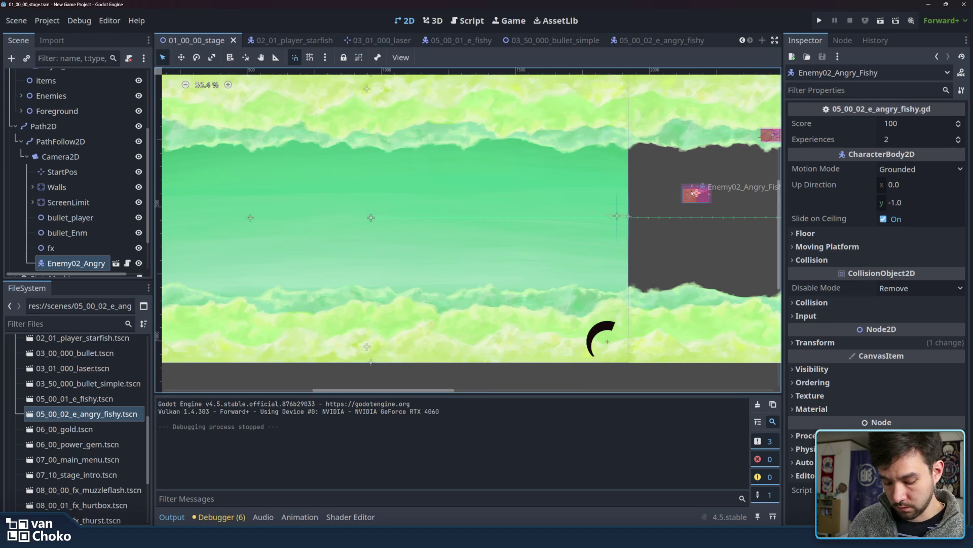
key(Delete)
click(462, 283)
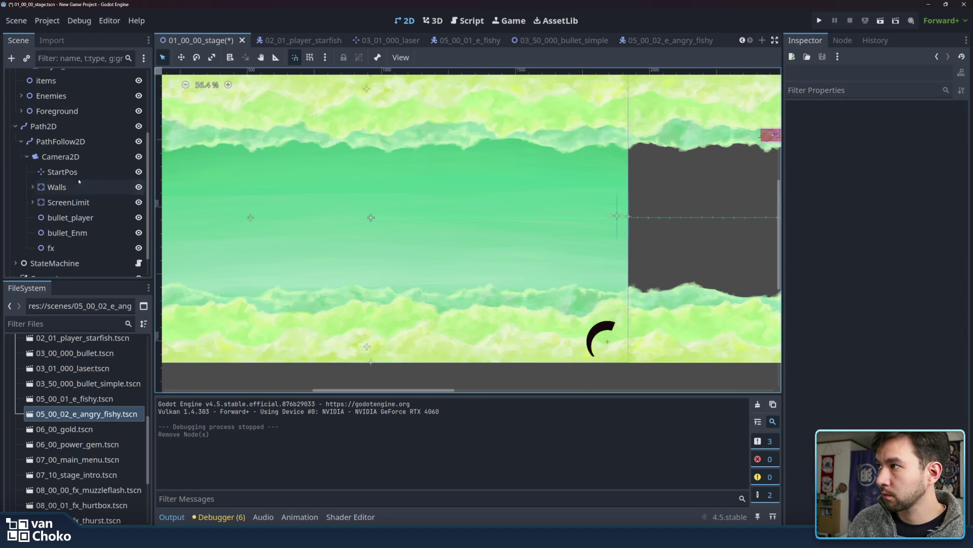
scroll(76, 178, up, 5)
click(25, 201)
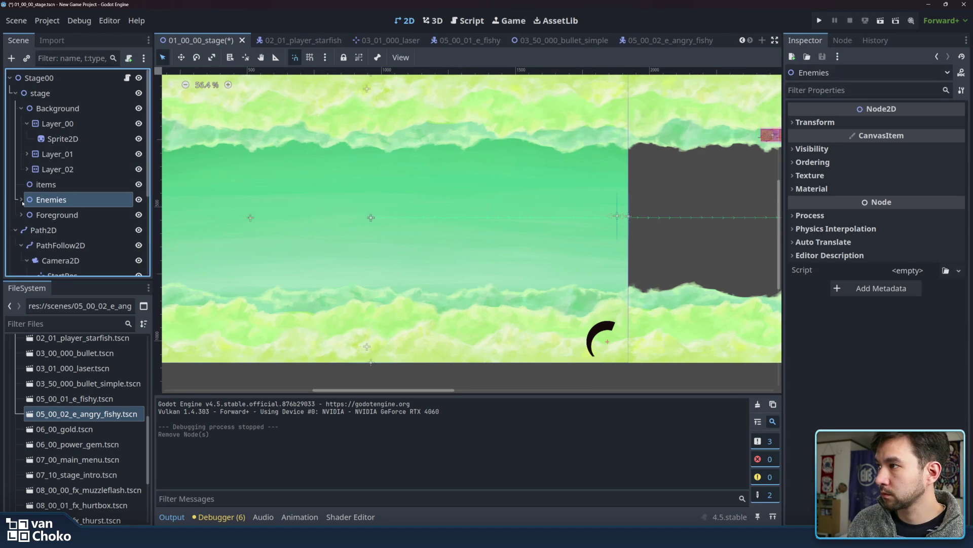
click(21, 199)
mouse_move(97, 412)
mouse_down()
mouse_move(672, 225)
mouse_move(650, 208)
mouse_up()
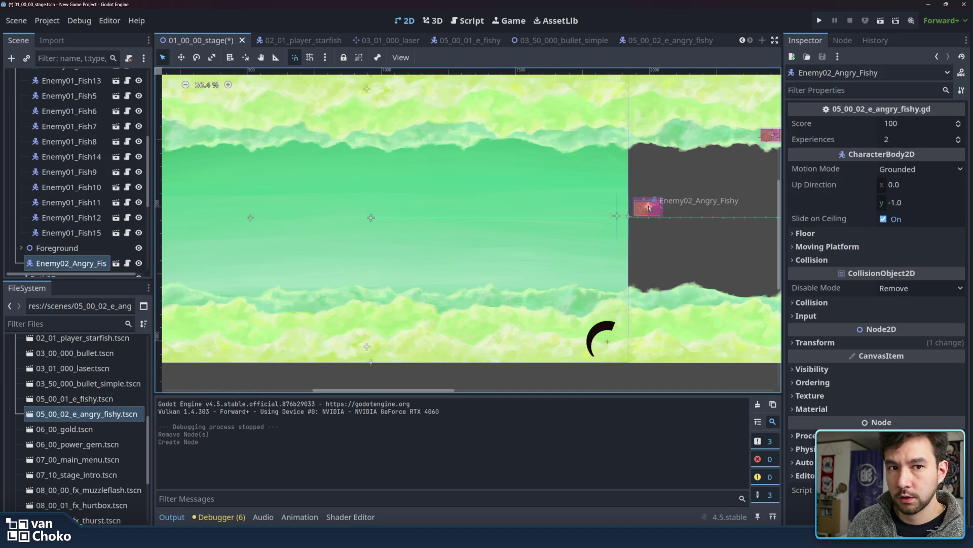
Step: Run the game with F5 and steer the ship toward the red fish to watch it
key(F5)
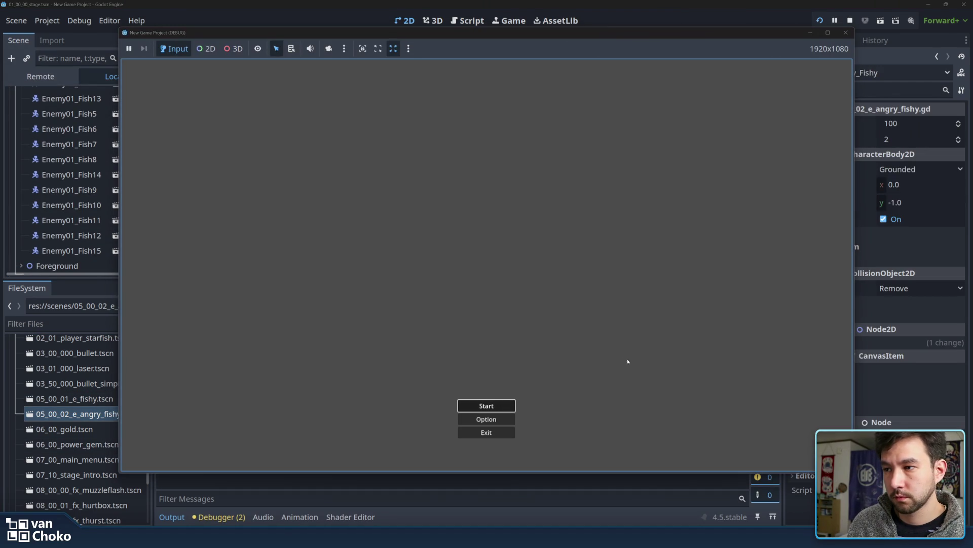
key(Return)
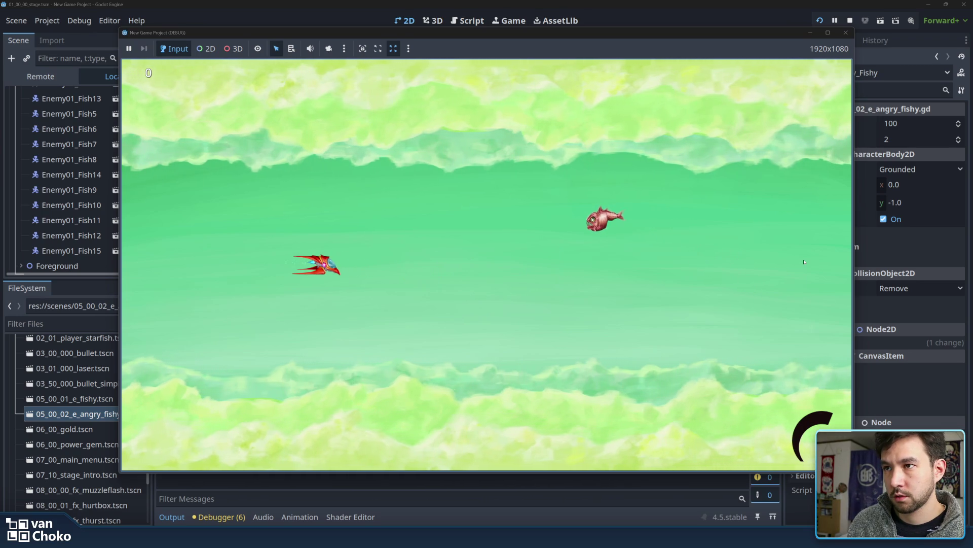
key(Down)
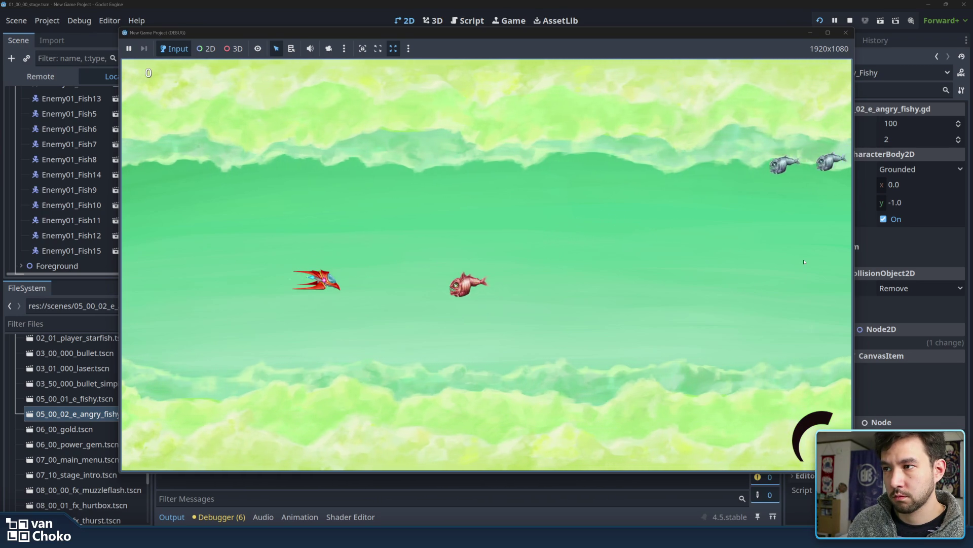
key(Up)
key(Right)
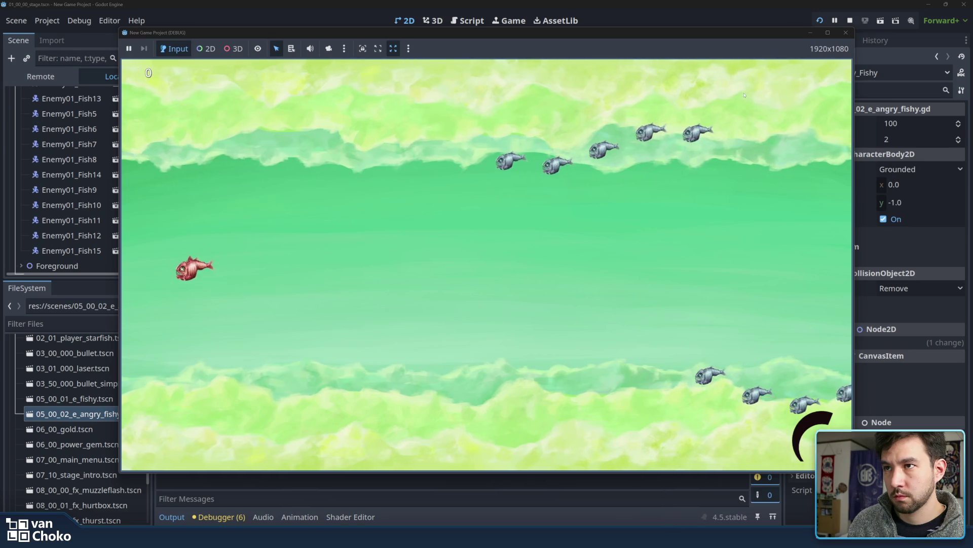
click(847, 33)
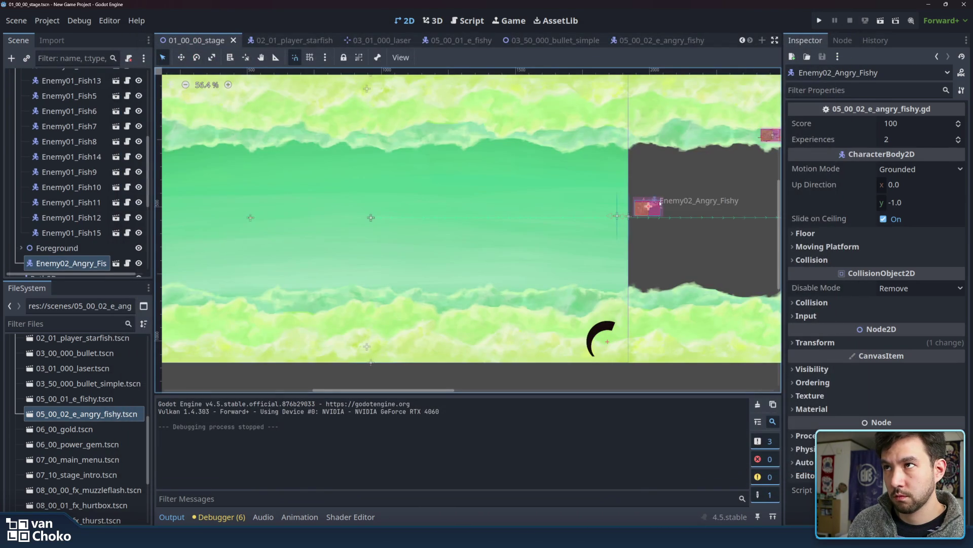
Step: Set the Angry Fishy's MovementPhysic Speed to 60
click(692, 40)
click(64, 78)
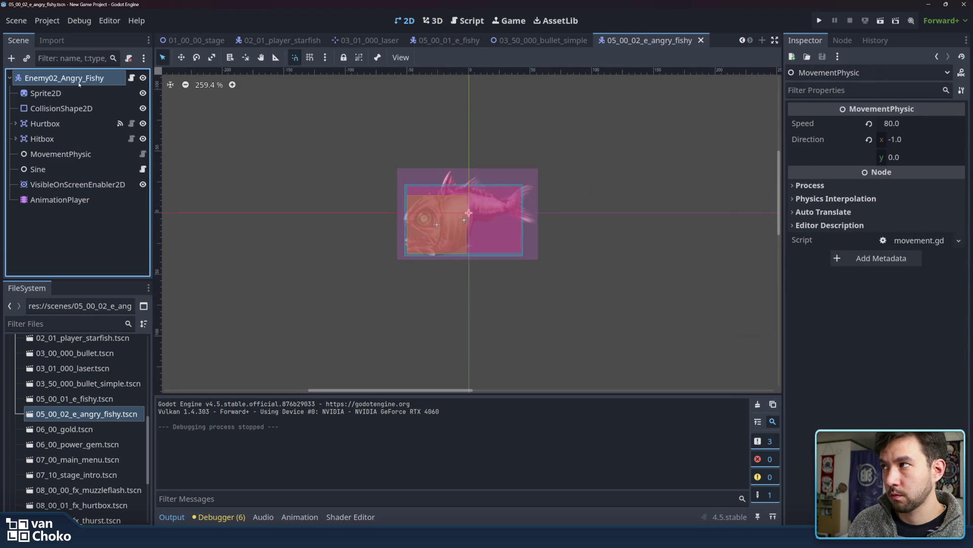
click(76, 124)
click(71, 138)
click(59, 155)
click(925, 127)
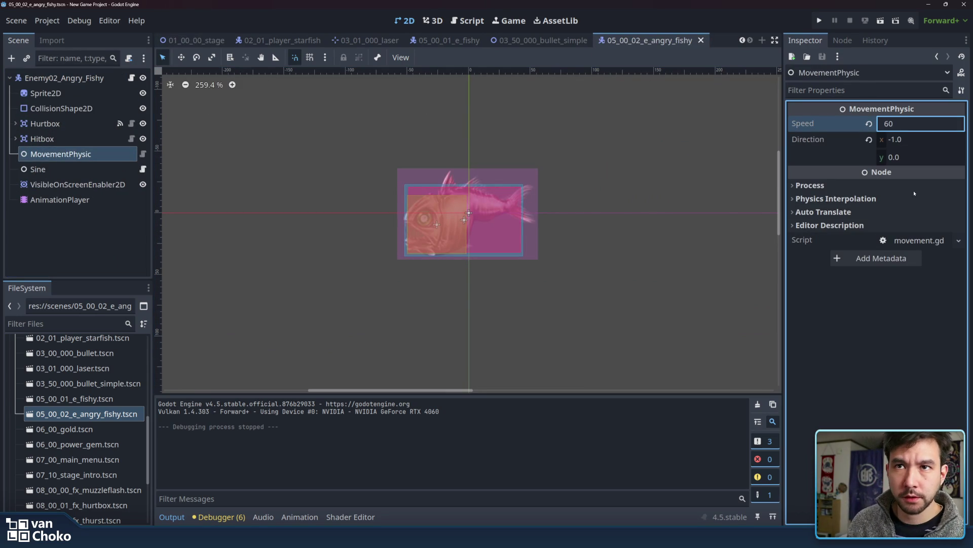
Step: Test-run the game to check the fishy at speed 60
click(819, 20)
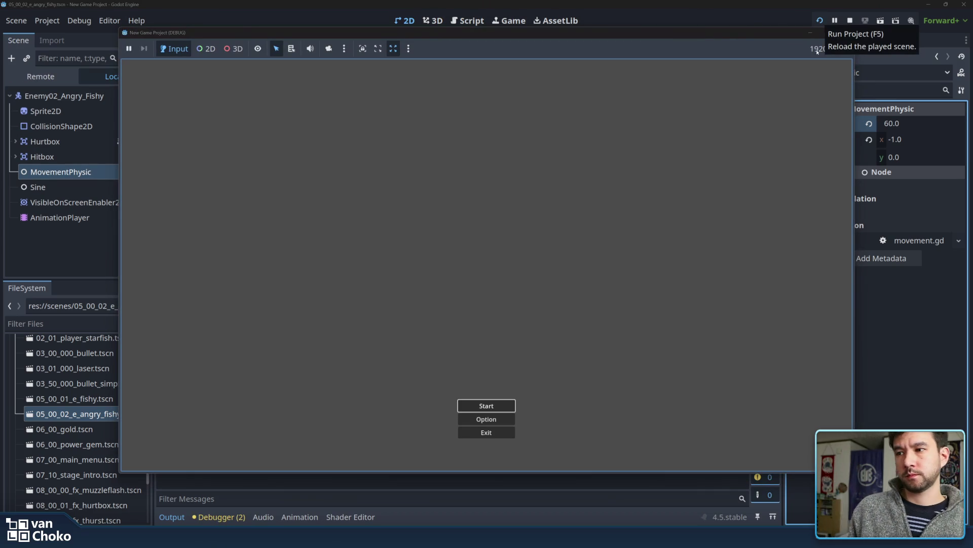
click(504, 409)
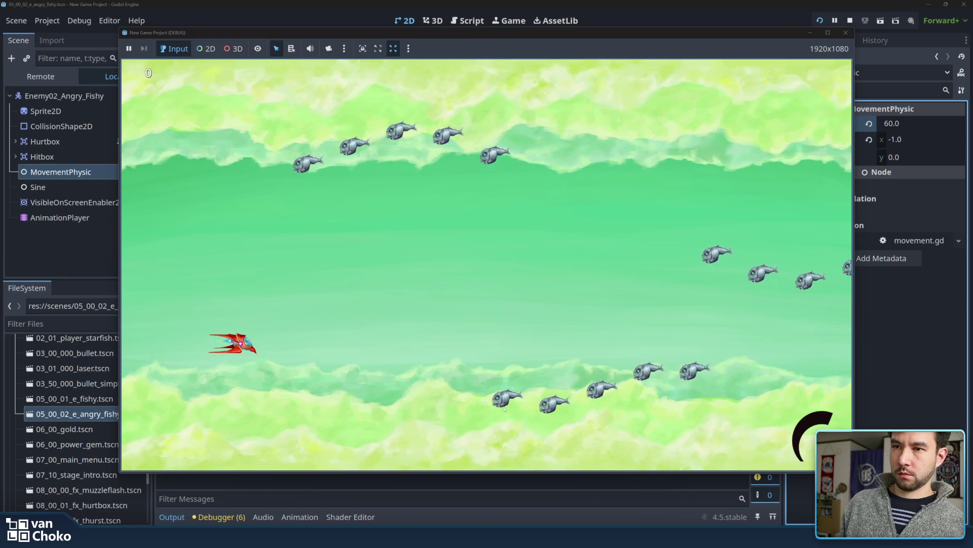
click(846, 32)
click(84, 169)
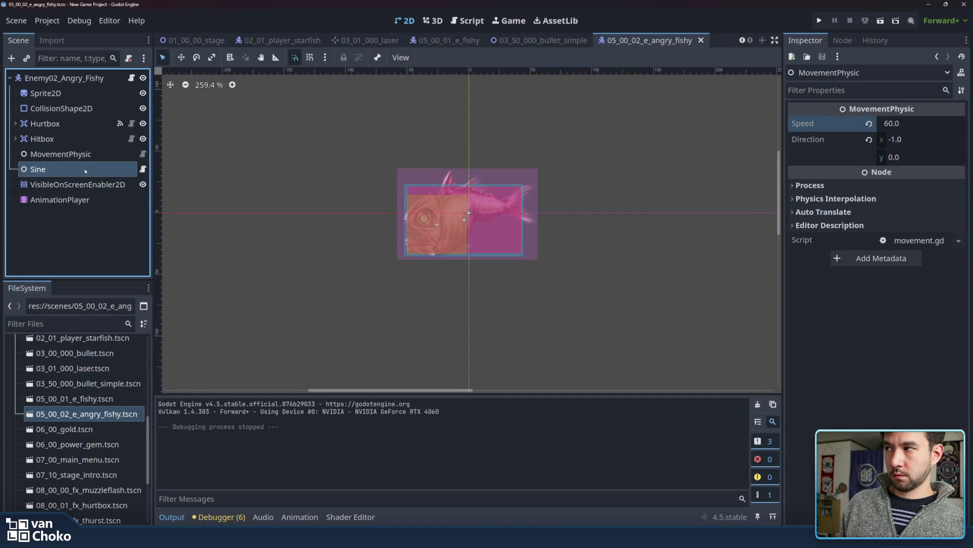
Step: Set the Sine Amplitude to 80 and check it in a test run
click(893, 156)
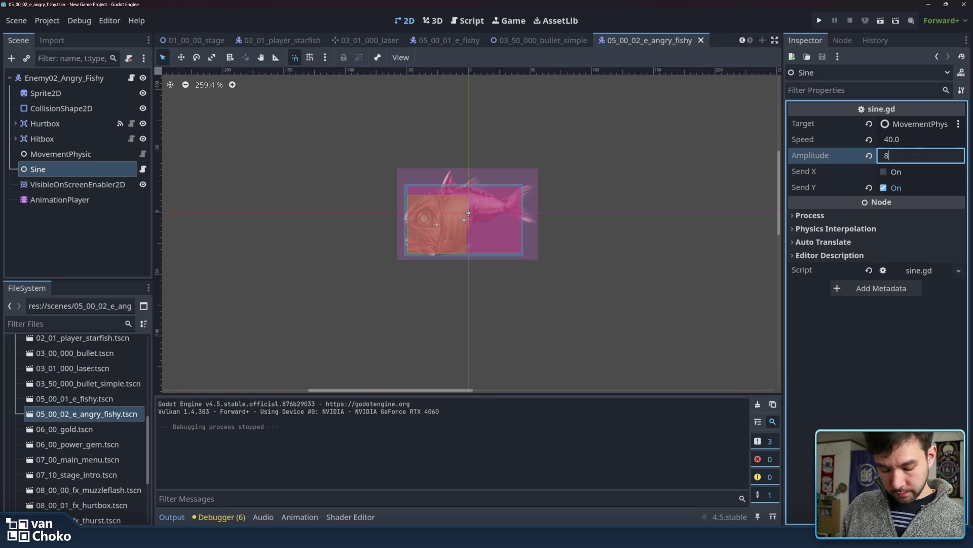
key(Return)
click(820, 21)
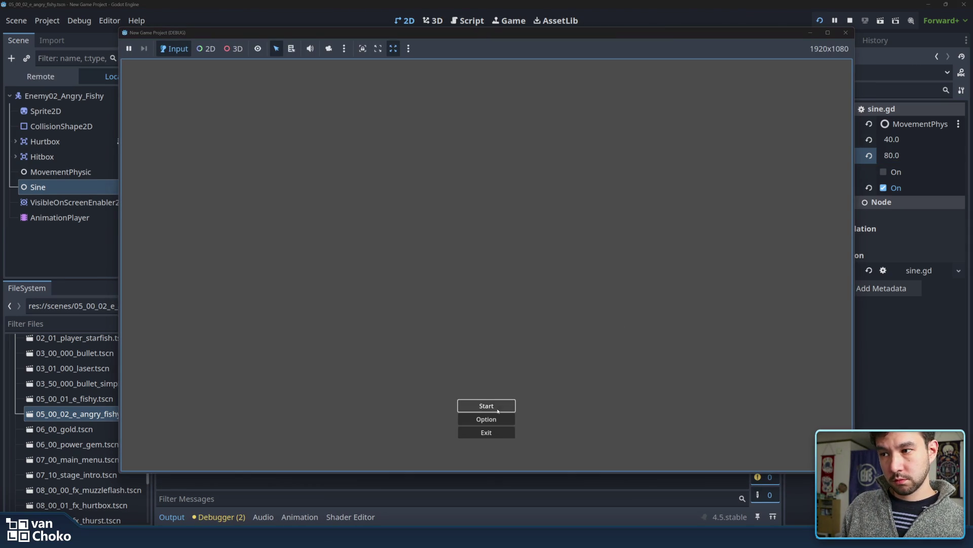
key(Return)
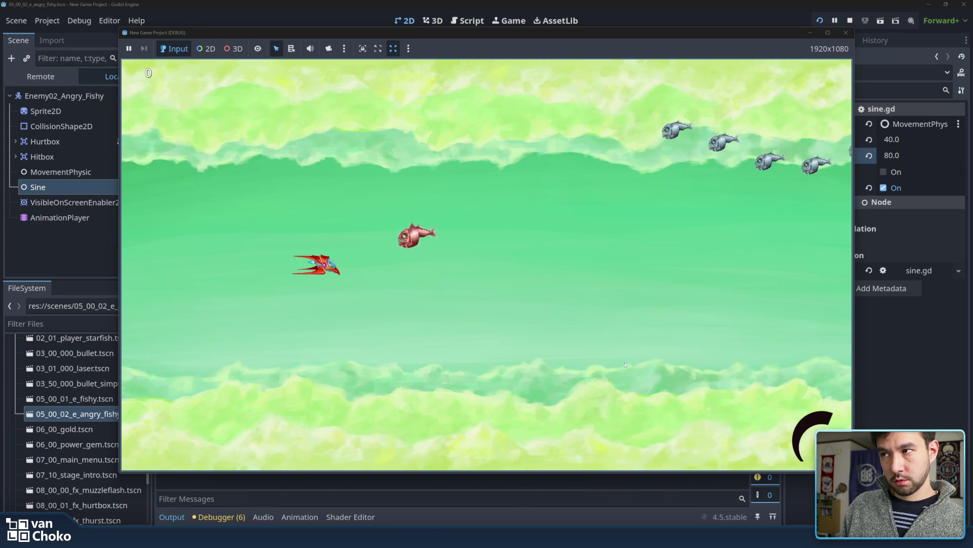
key(Right)
key(Down)
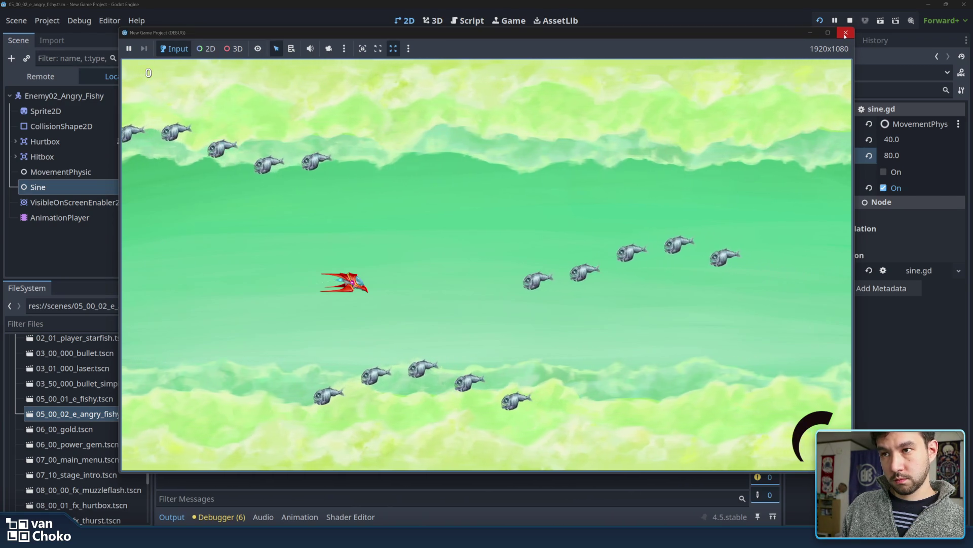
key(Right)
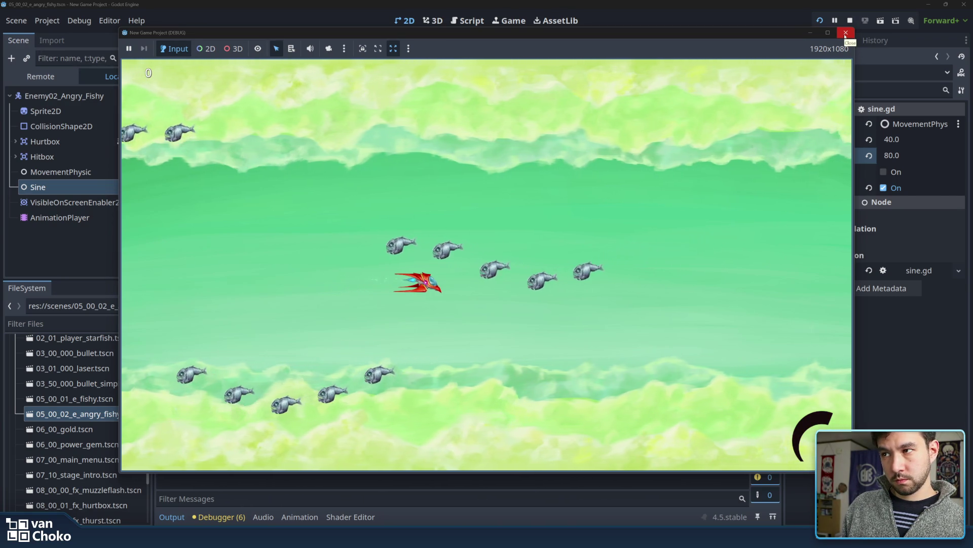
click(845, 33)
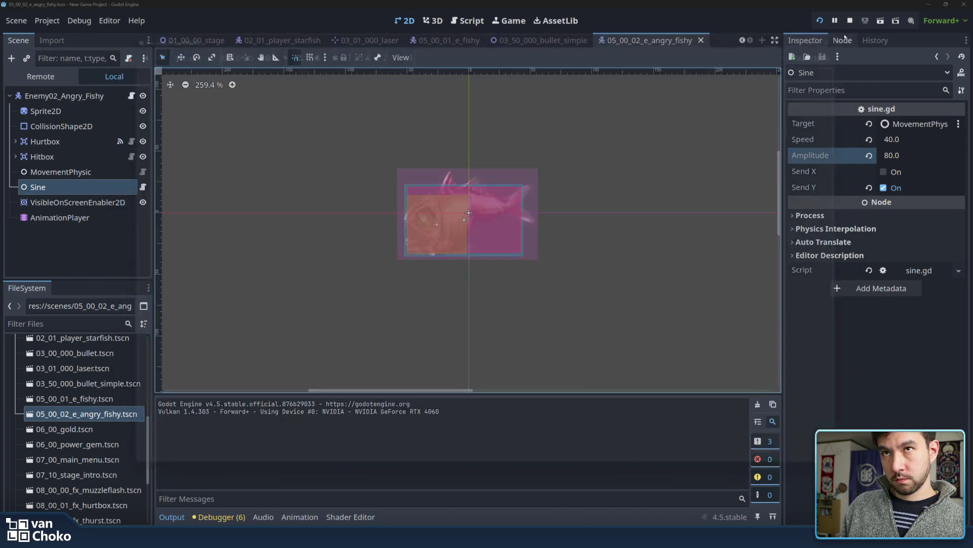
Step: Raise the Sine speed from 40 to 50
click(897, 139)
key(Return)
click(60, 154)
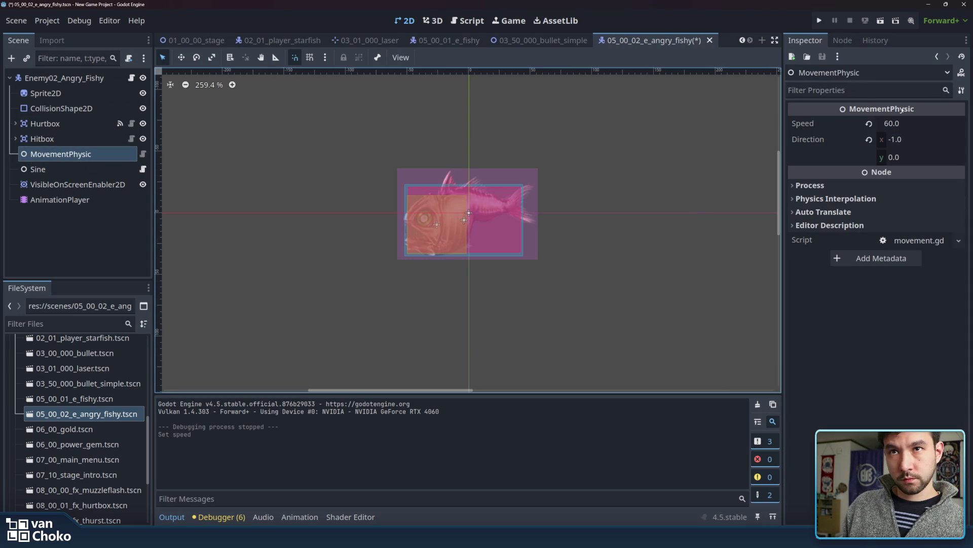
Step: Set movement Speed to 50 and Sine Amplitude to 100, then test-run the game
click(916, 122)
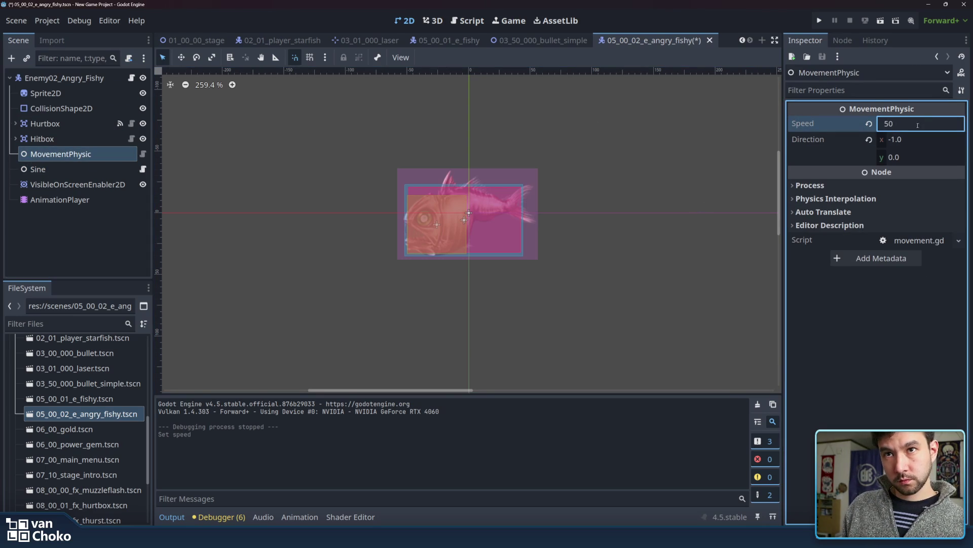
click(38, 169)
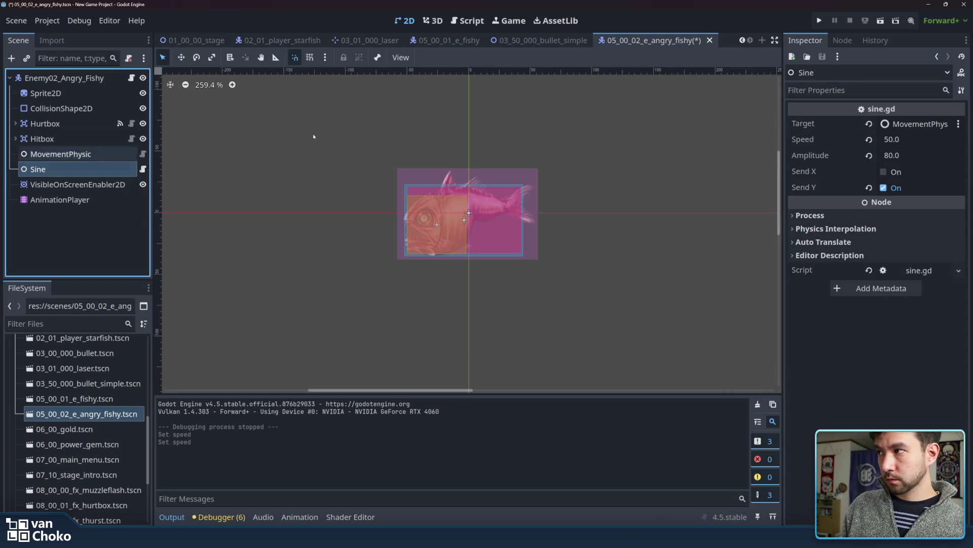
click(899, 155)
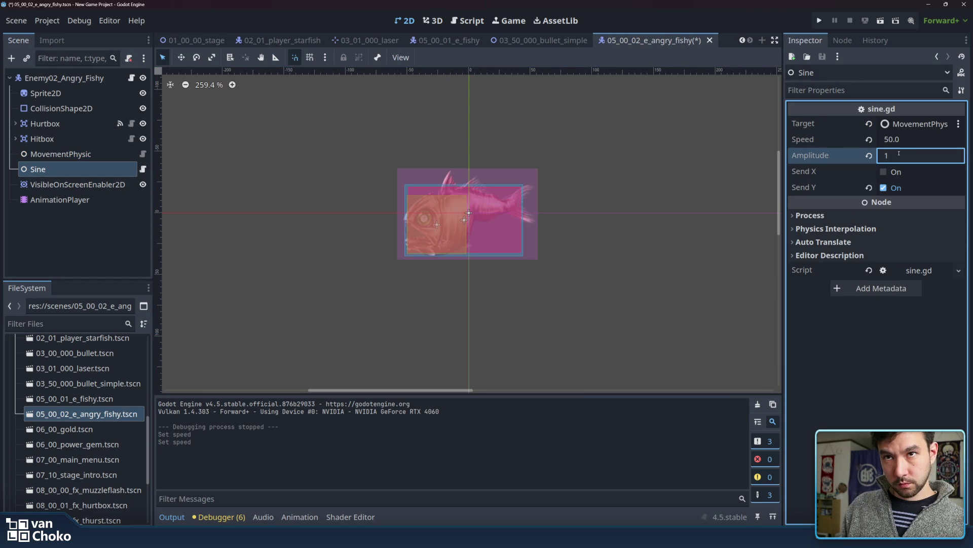
click(823, 24)
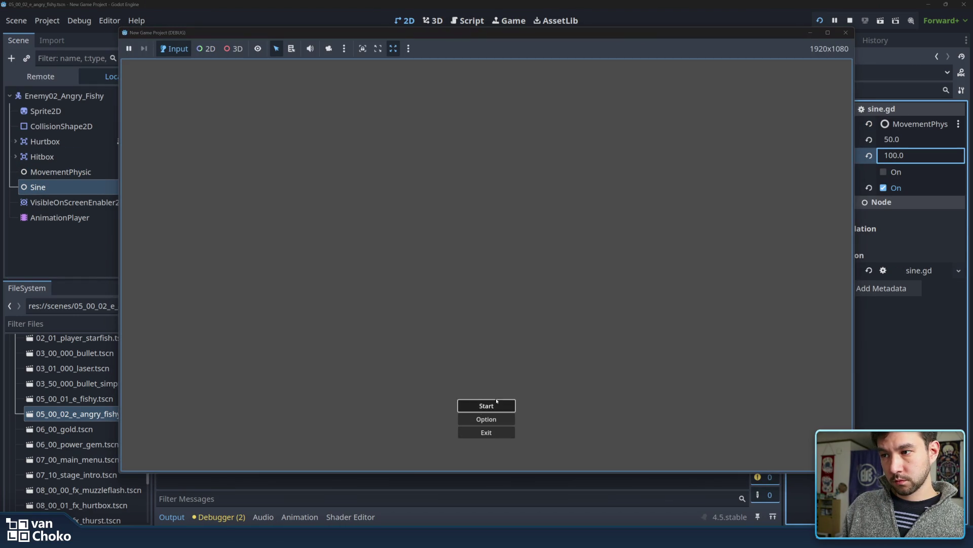
click(480, 411)
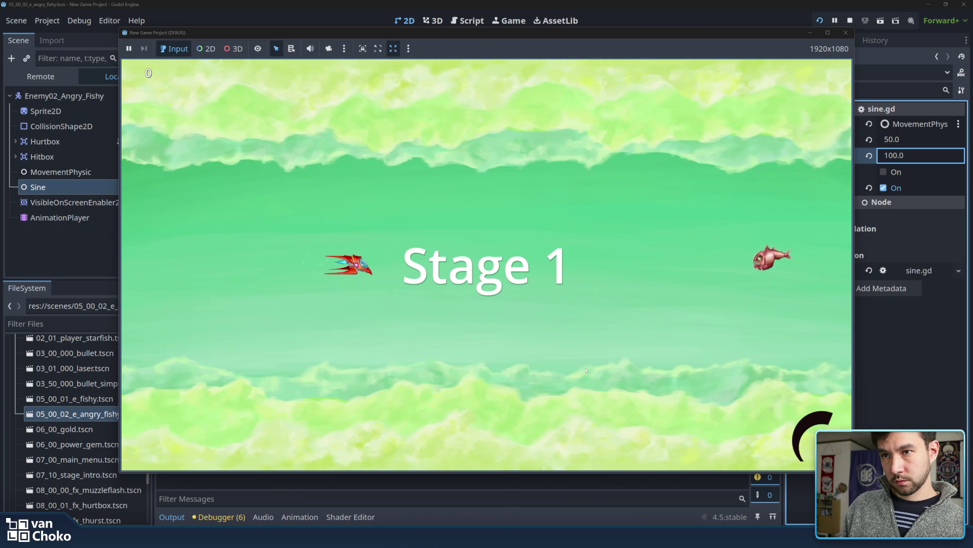
click(845, 37)
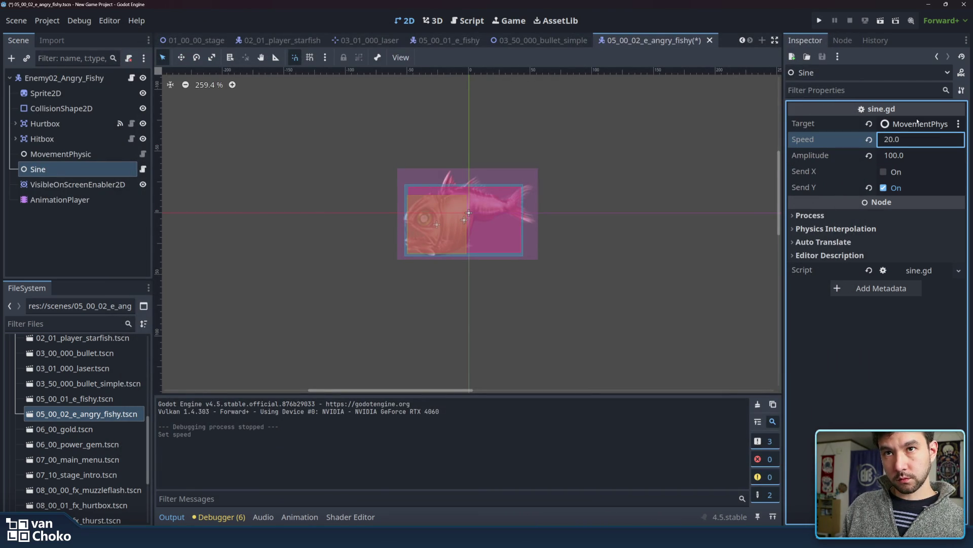
Step: Test-run the stage at sine speed 20, then again at sine speed 40
click(816, 20)
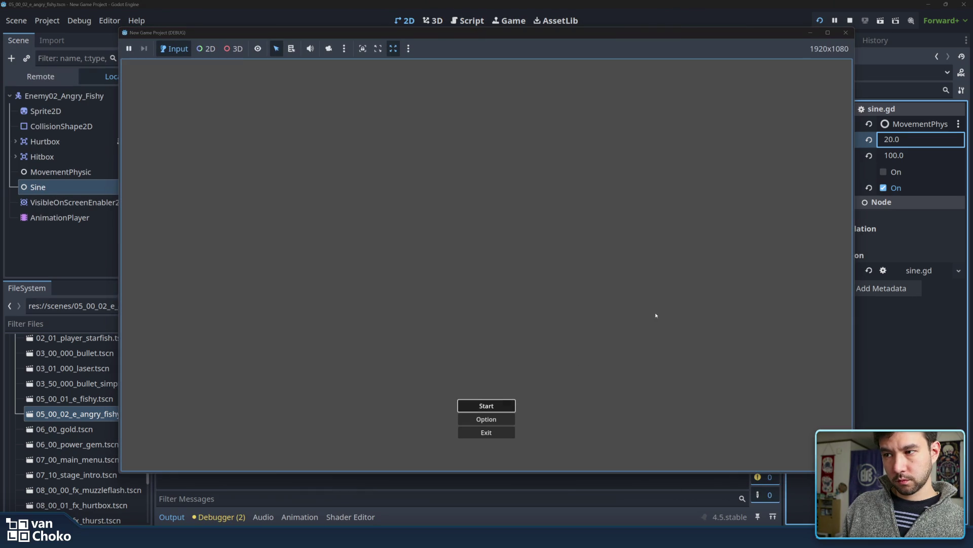
key(Return)
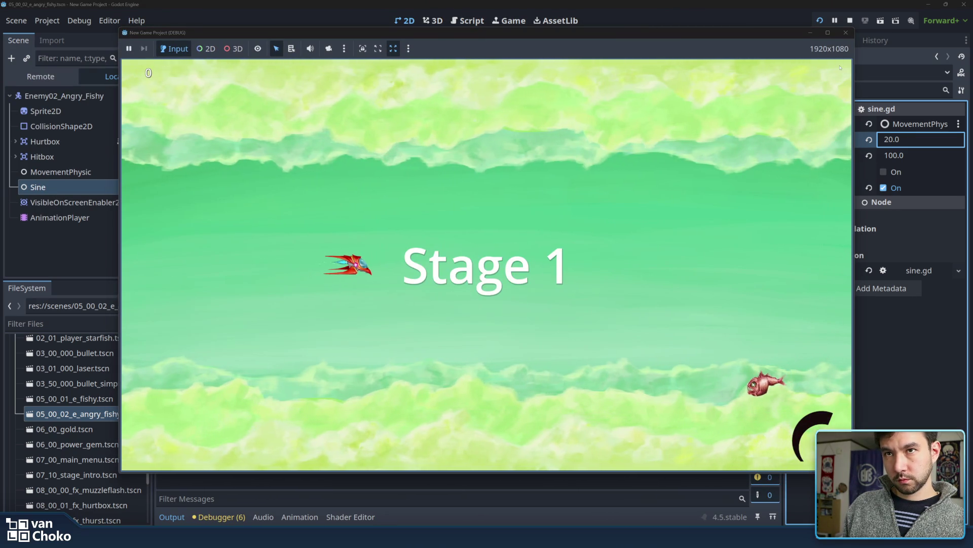
click(847, 33)
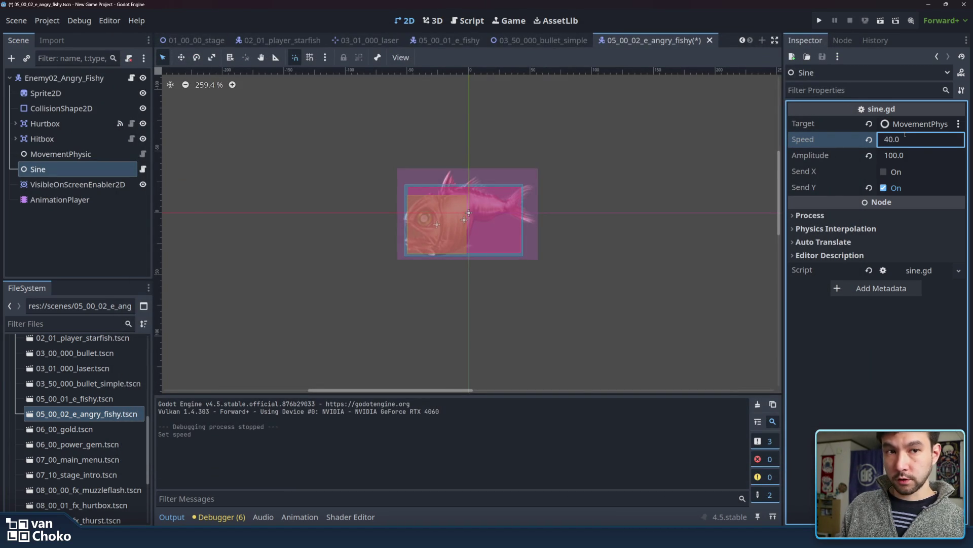
click(819, 20)
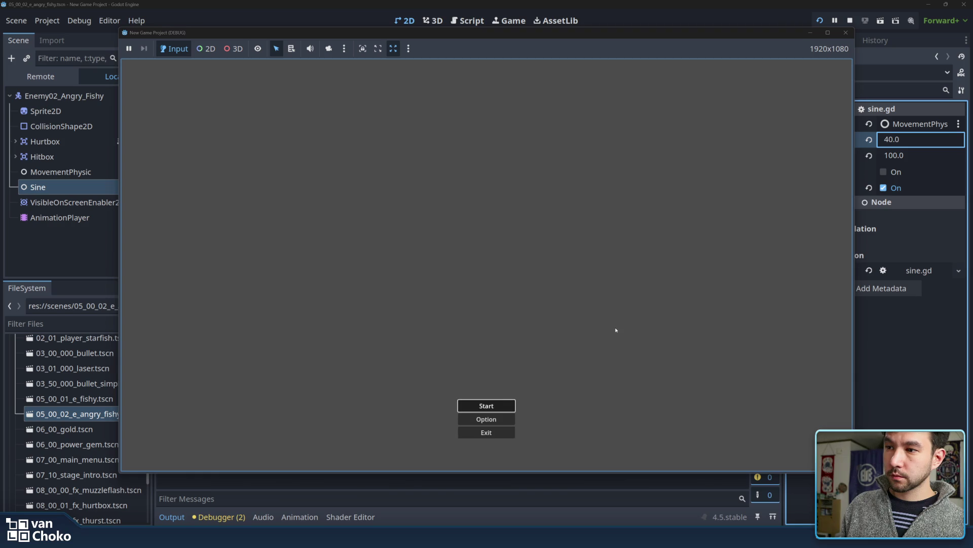
key(Return)
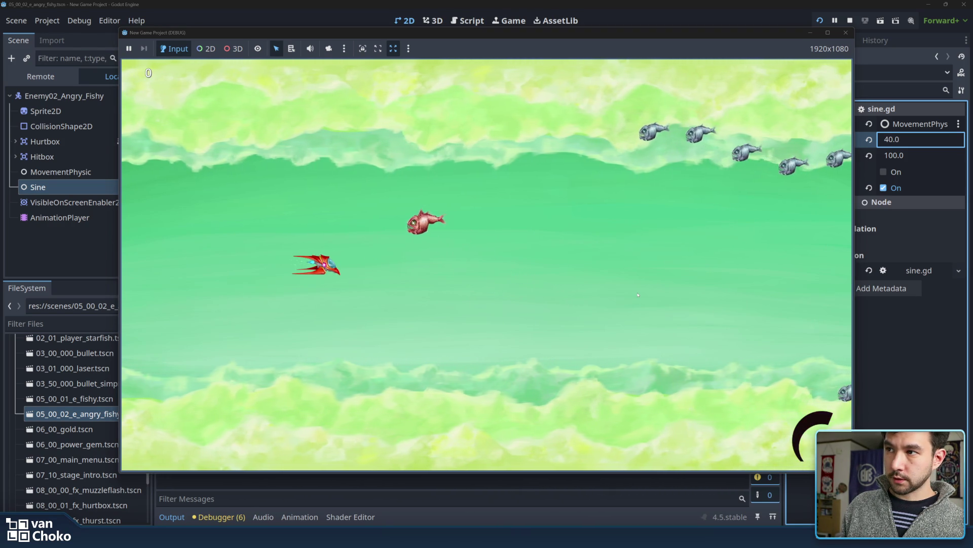
key(Right)
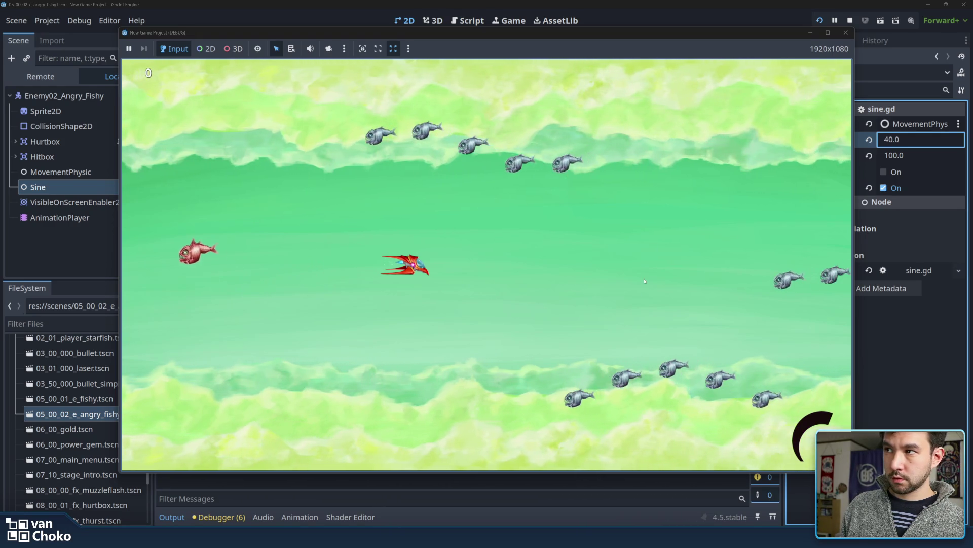
click(844, 33)
Step: Set the Sine speed to 30 and try it in a test run
click(916, 143)
text(30)
key(Return)
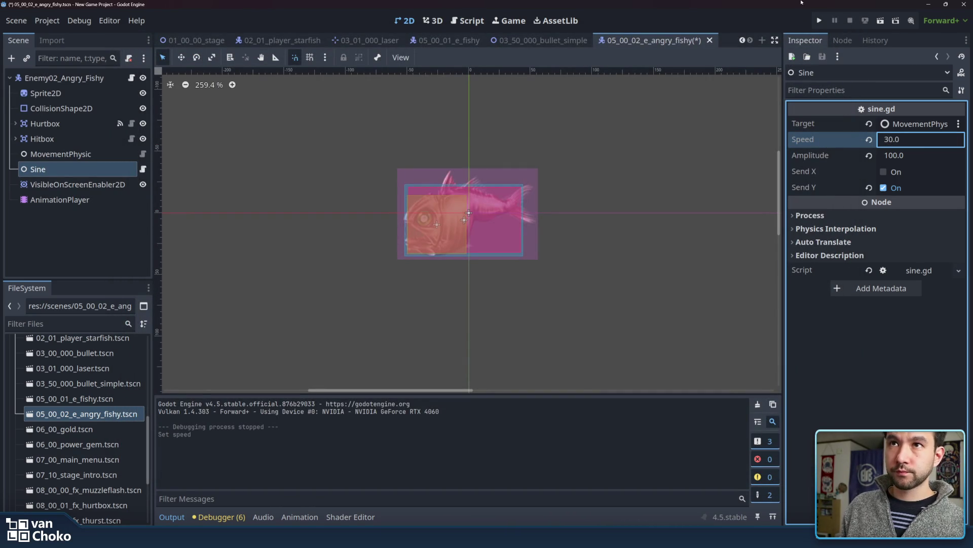
click(820, 21)
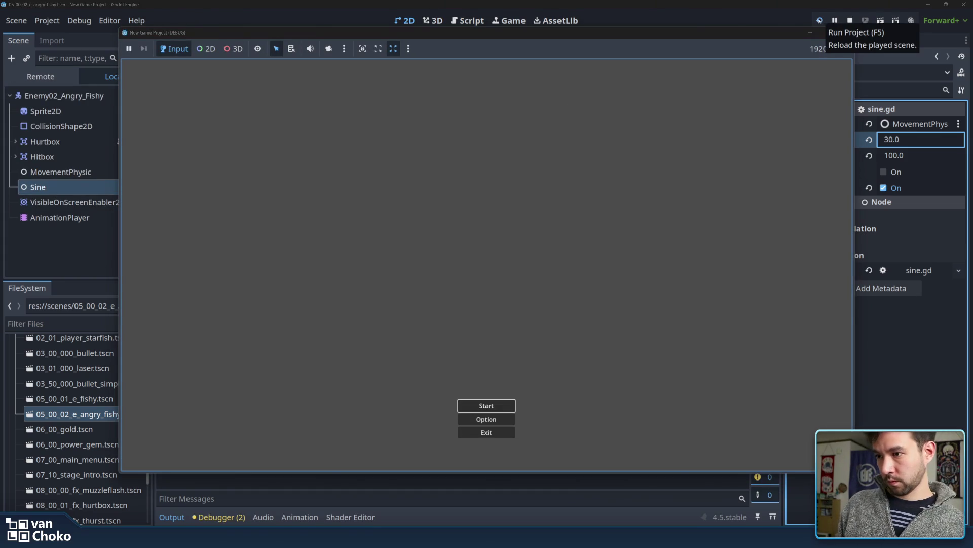
click(503, 407)
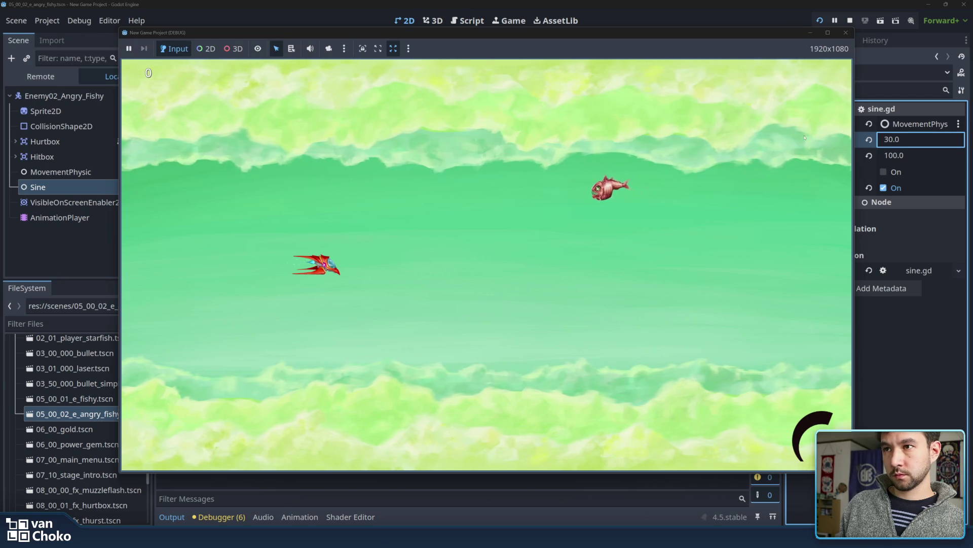
click(846, 33)
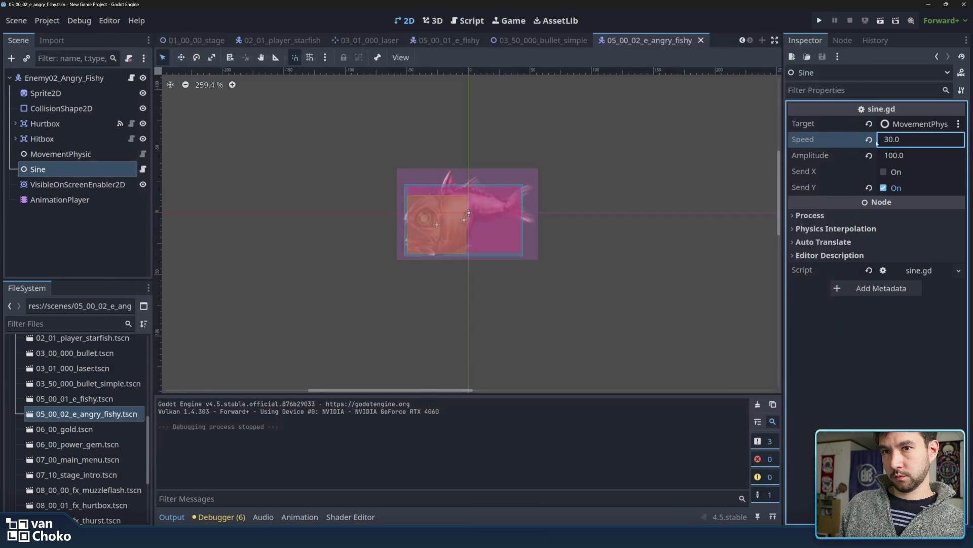
Step: Try a Sine speed of 35 in another test run
click(916, 142)
key(Return)
click(820, 21)
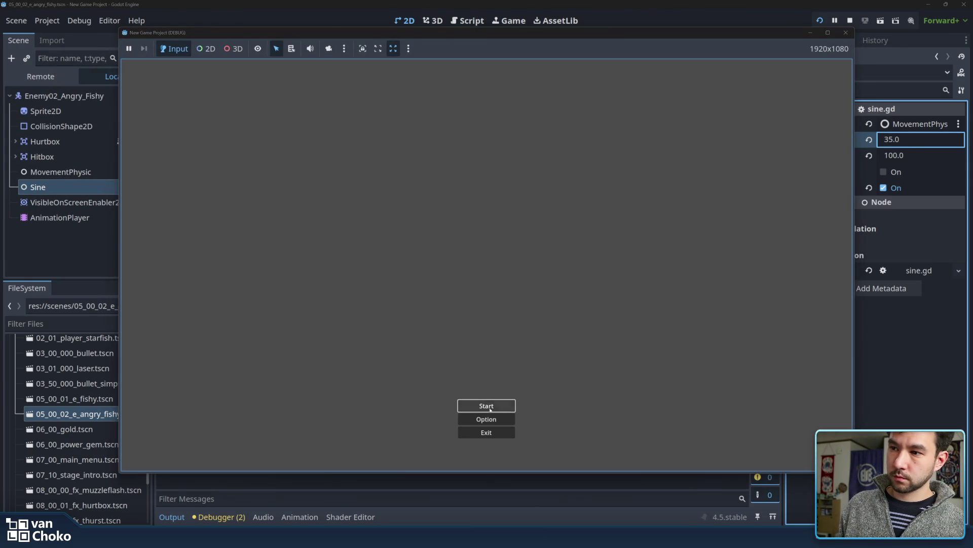
key(Return)
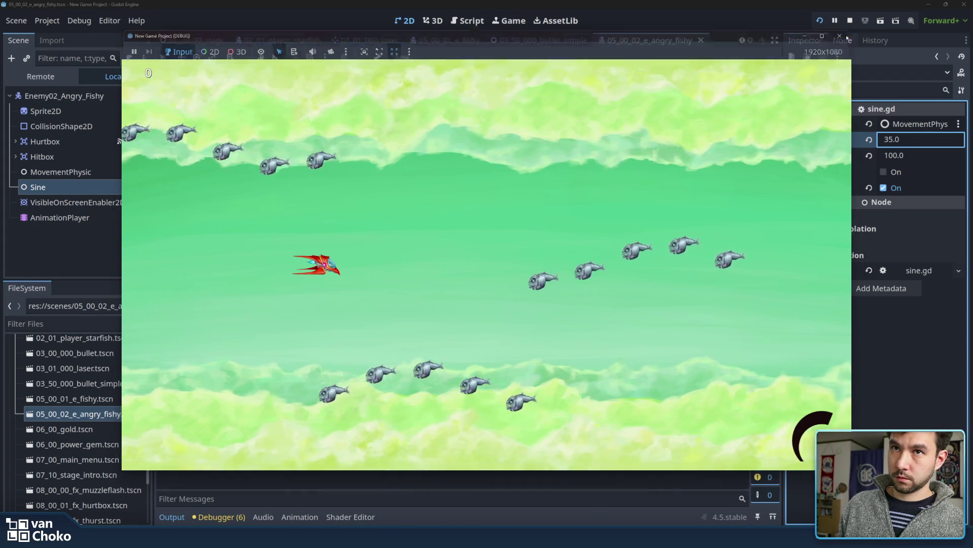
key(F8)
Step: Set the Sine speed to 32 and start a new test run
text(32)
key(Return)
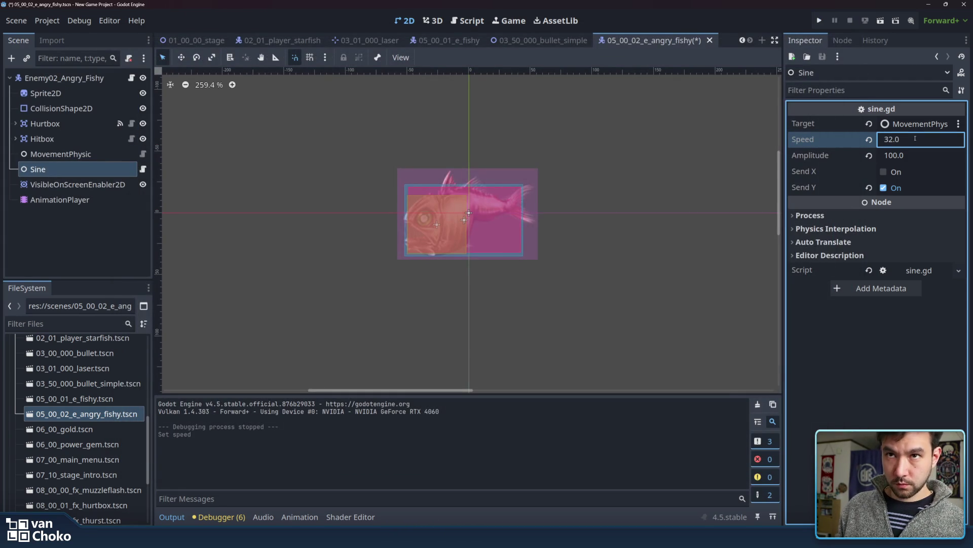
click(818, 23)
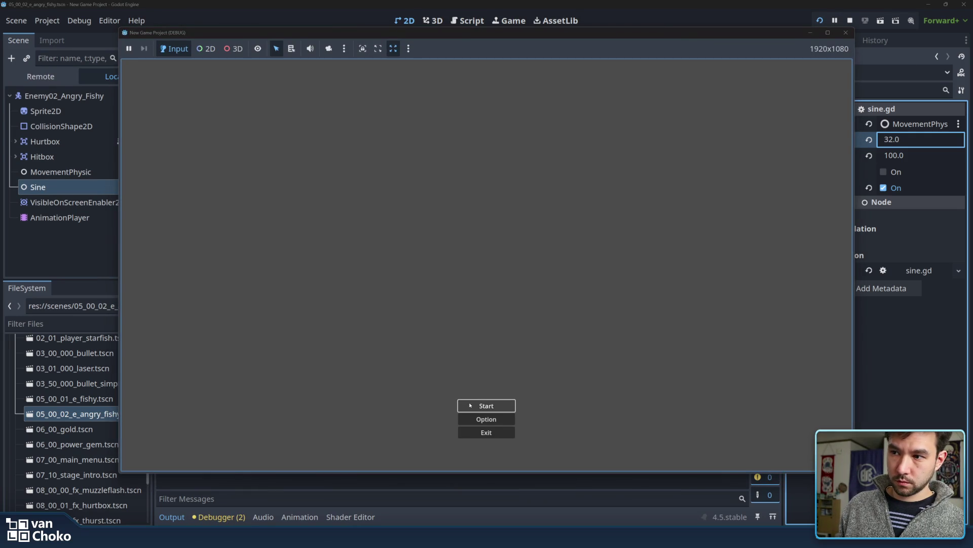
click(470, 405)
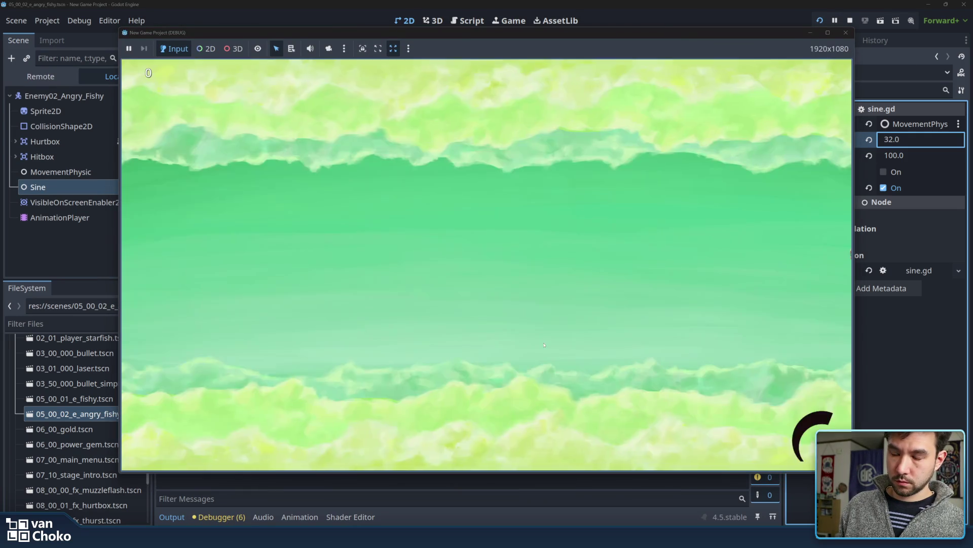
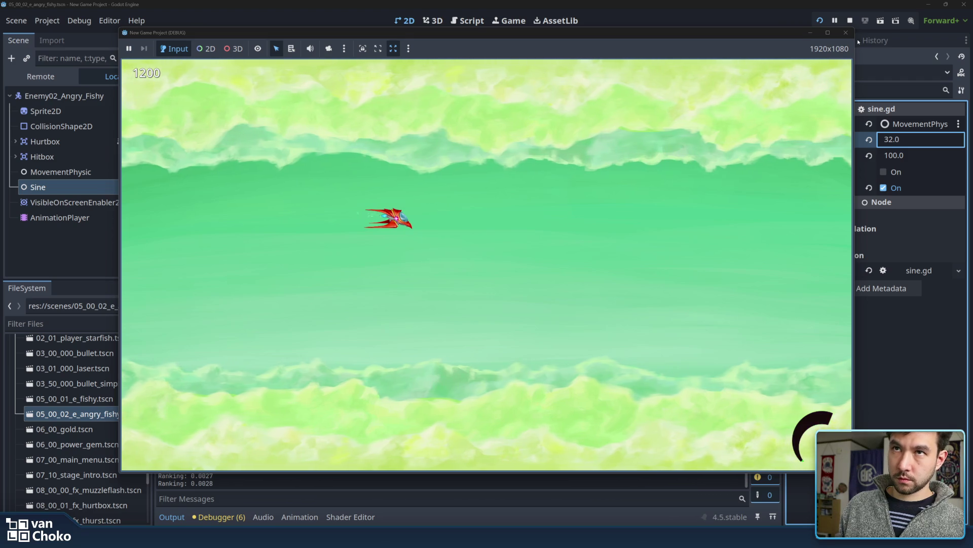
Step: Stop the game test, save the Enemy02_Angry_Fishy scene, and select its root node
key(F8)
key(ctrl+s)
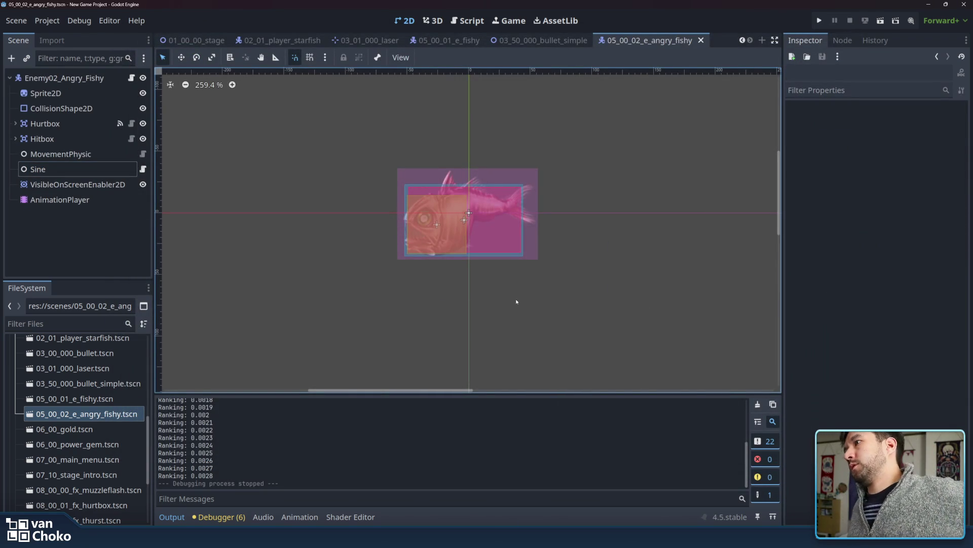
click(55, 78)
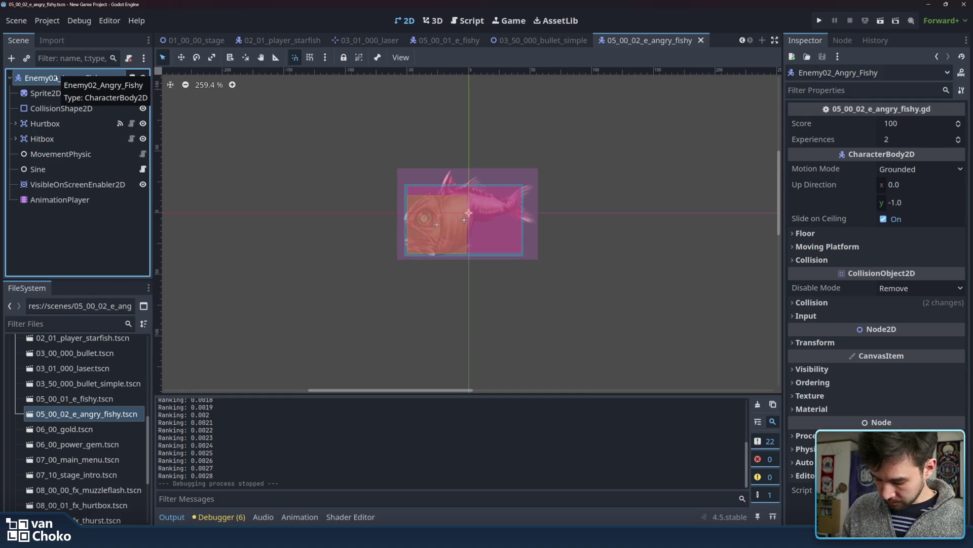
Step: Add an Area2D child to the fish enemy's root and name it Vision
key(ctrl+a)
key(Return)
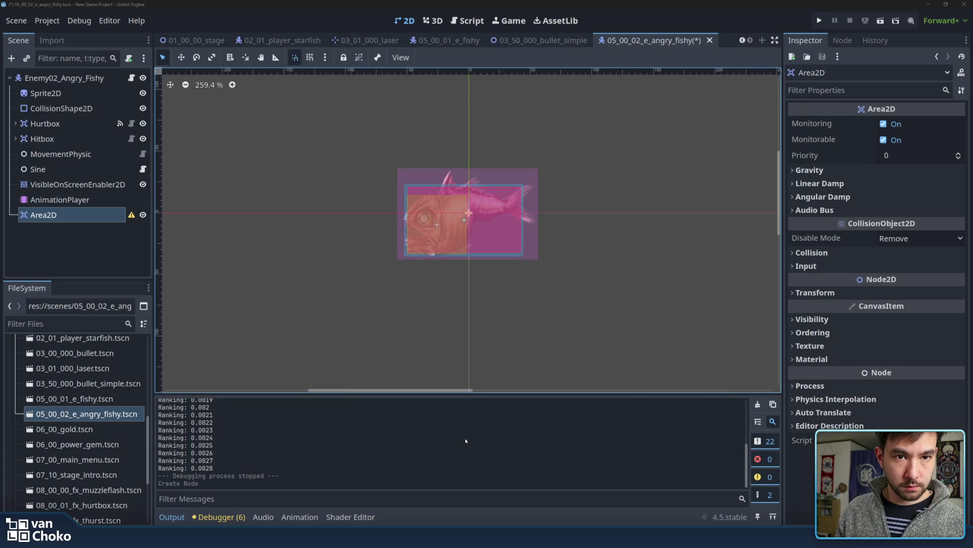
click(76, 221)
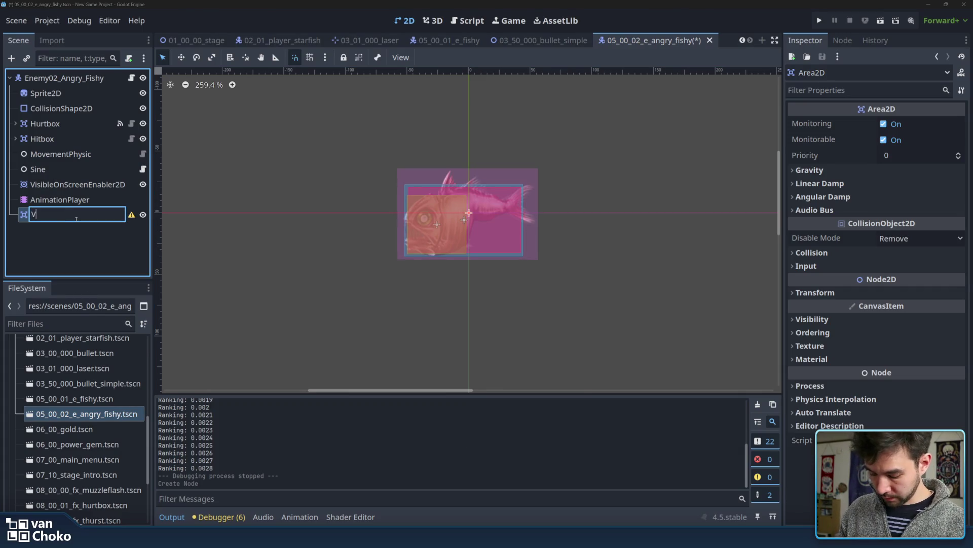
key(Return)
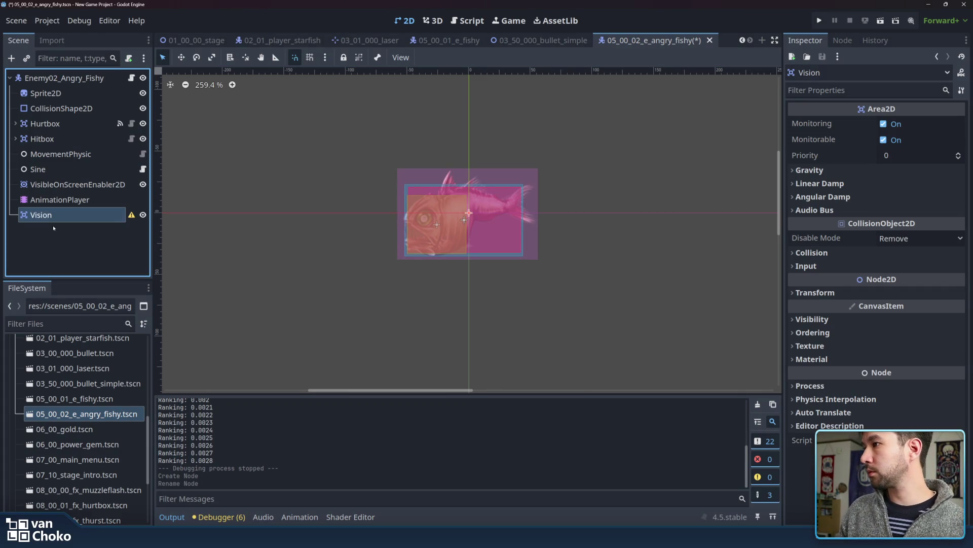
right_click(51, 216)
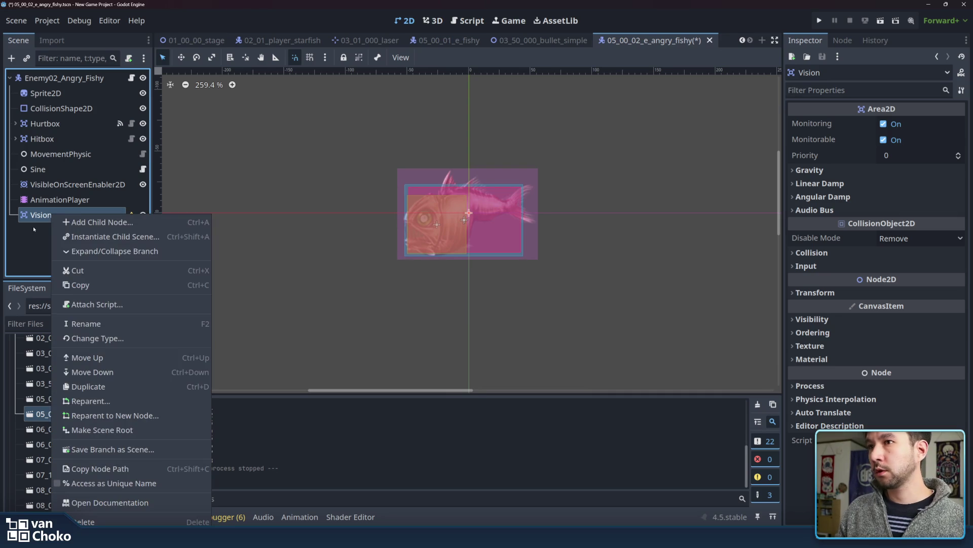
click(561, 132)
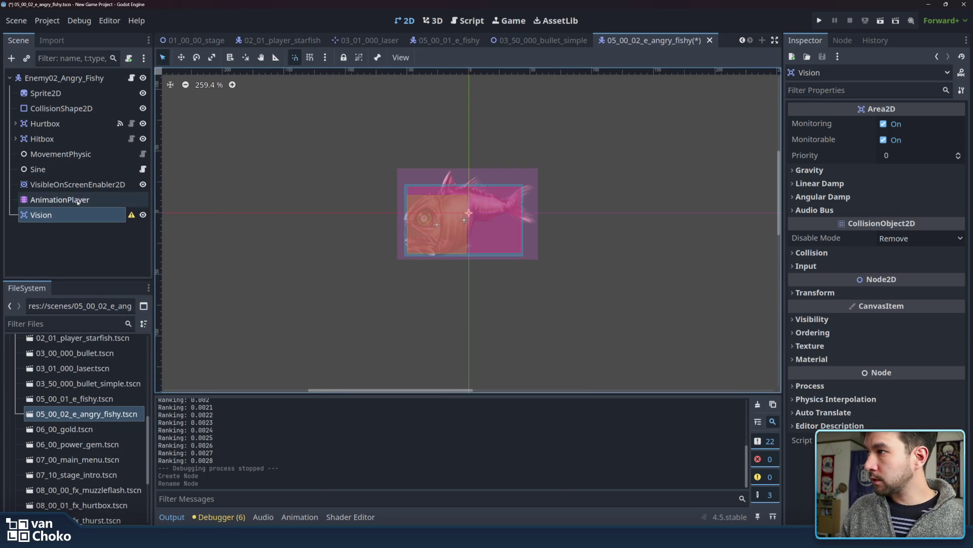
click(72, 220)
Step: Add a CollisionShape2D under Vision and bring up its Shape choices
key(ctrl+a)
text(cp)
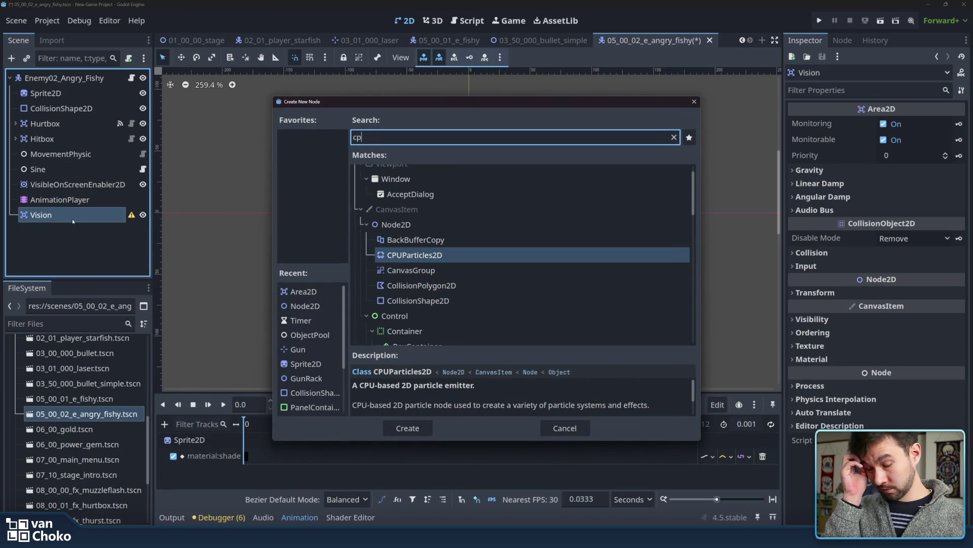
key(Down)
key(Down)
key(Down)
key(Return)
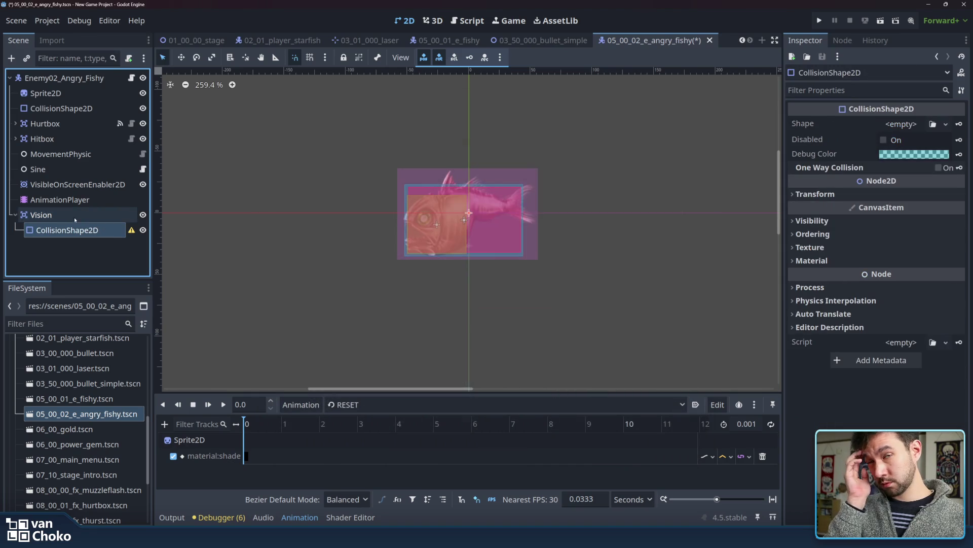
click(901, 125)
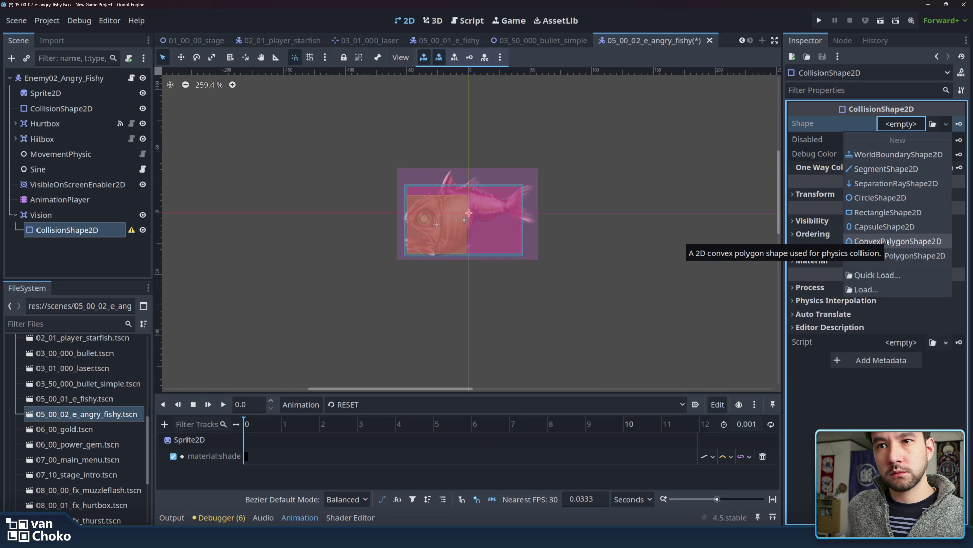
Step: Give the collision shape a ConvexPolygonShape2D and inspect its Points array
click(888, 243)
click(907, 124)
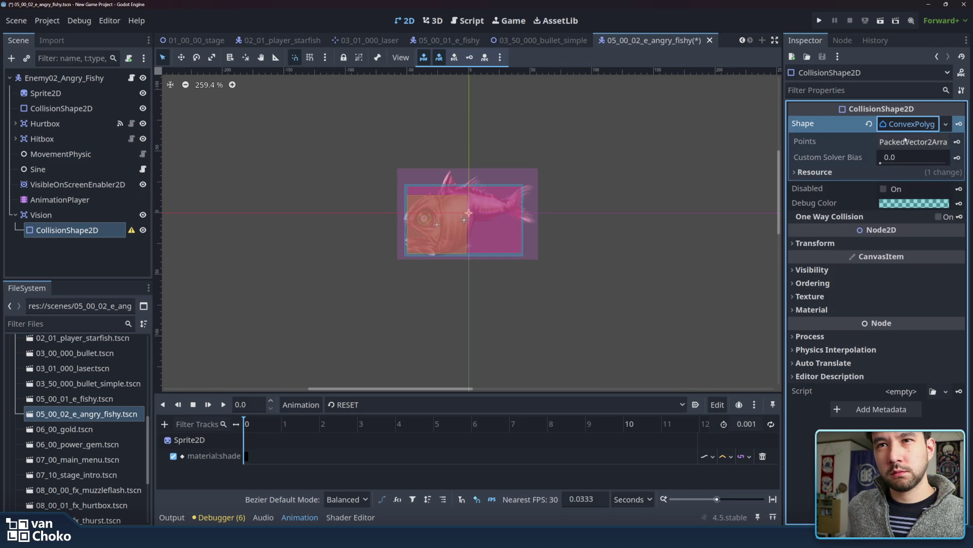
click(906, 142)
click(906, 143)
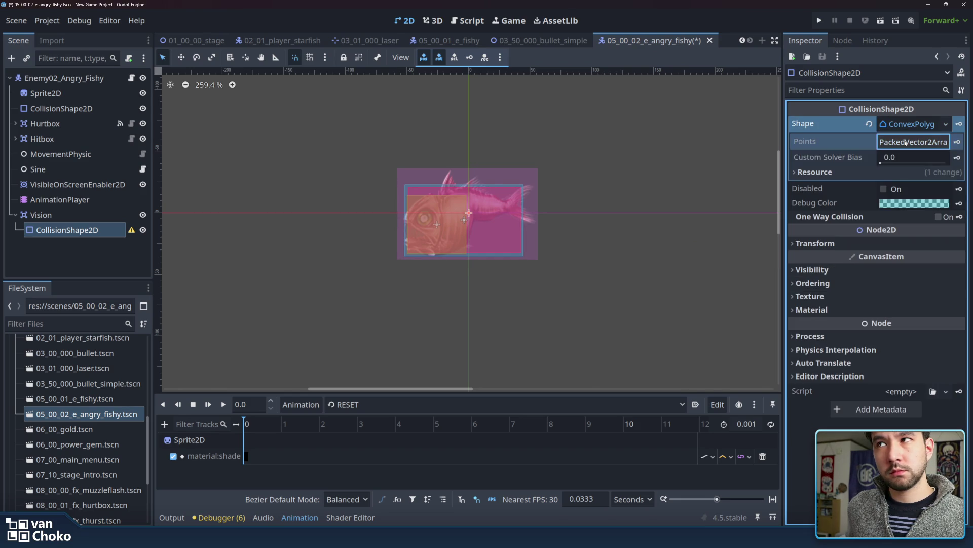
click(439, 226)
click(375, 148)
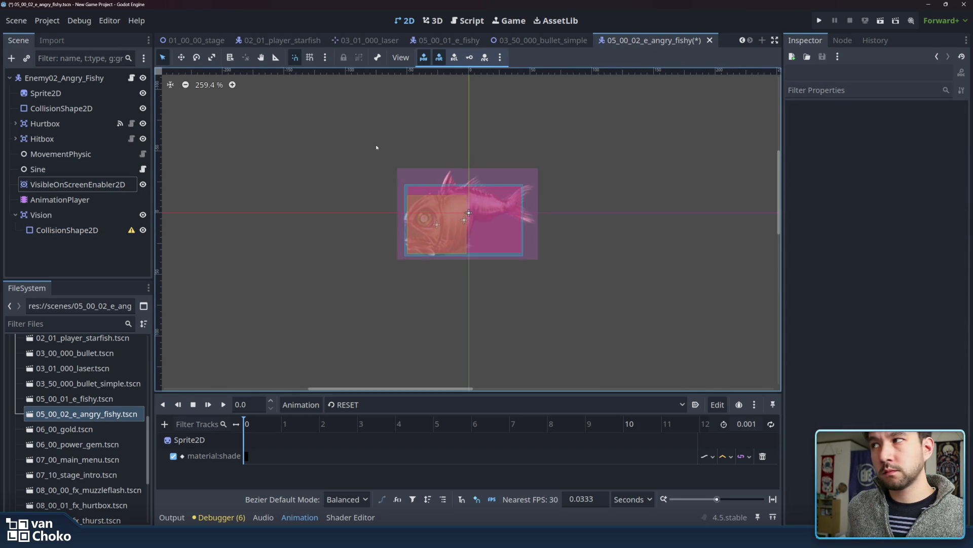
click(107, 184)
click(67, 229)
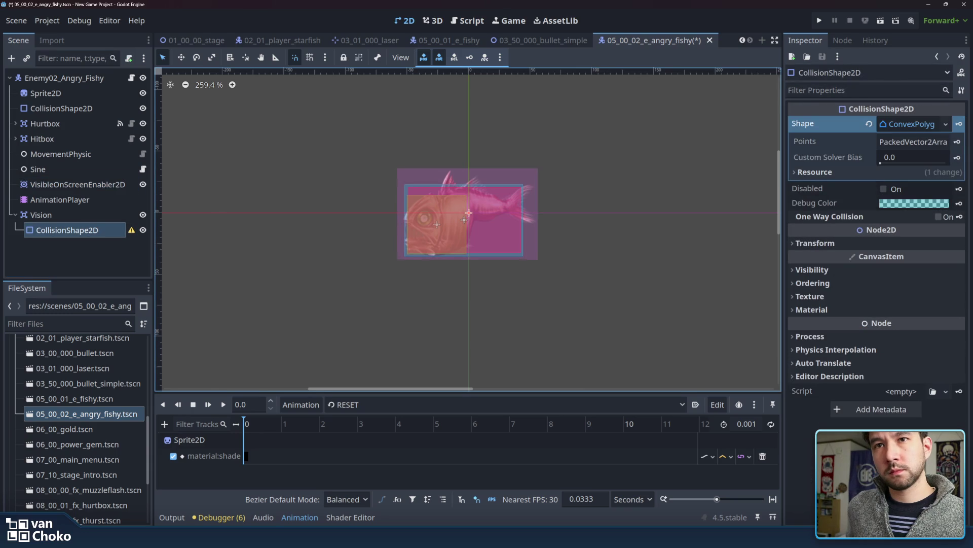
Step: Clear the convex polygon and make Vision's collision shape a CircleShape2D
click(914, 124)
click(915, 124)
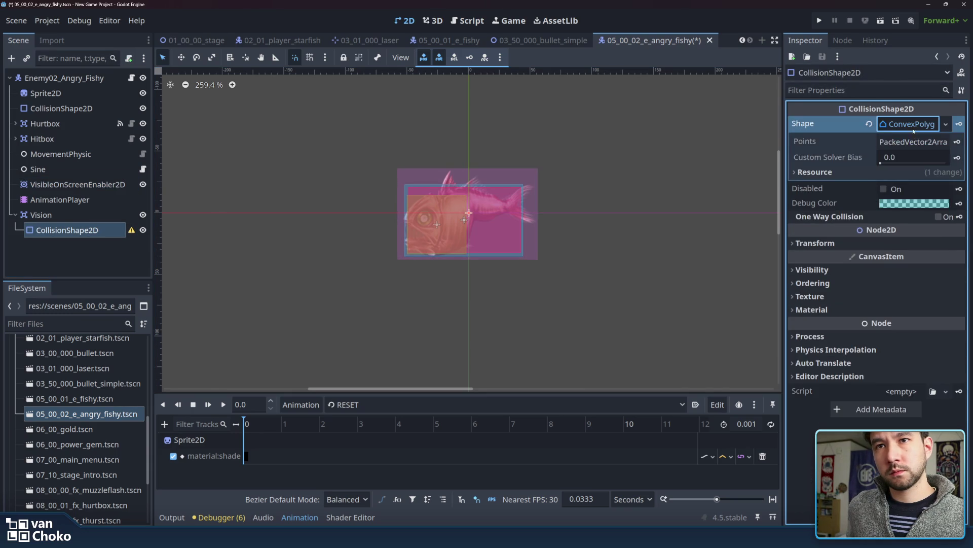
click(914, 143)
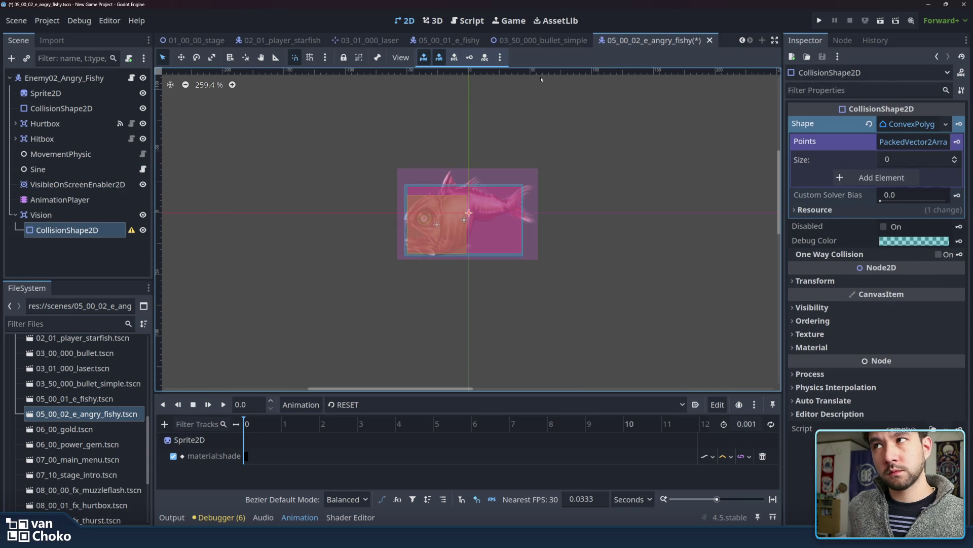
click(826, 145)
click(919, 142)
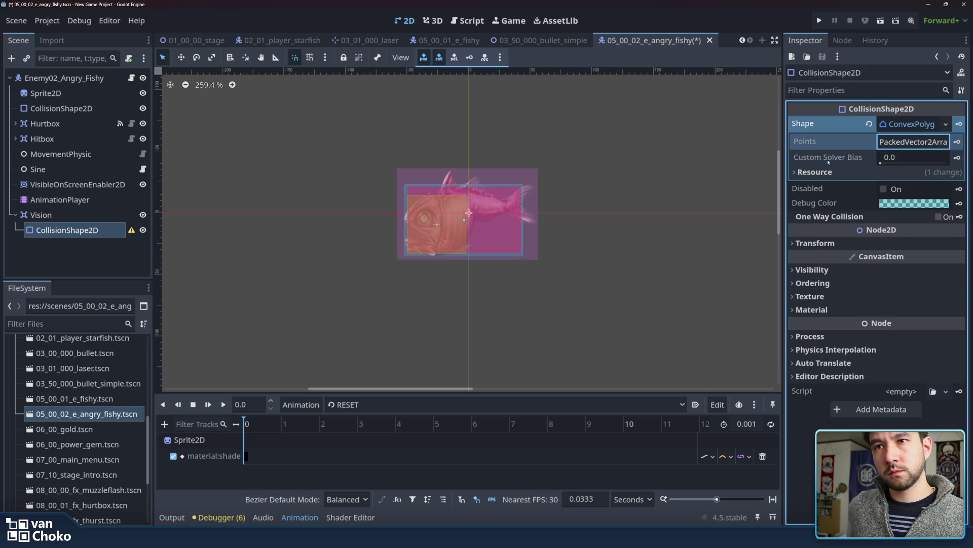
click(841, 173)
click(843, 173)
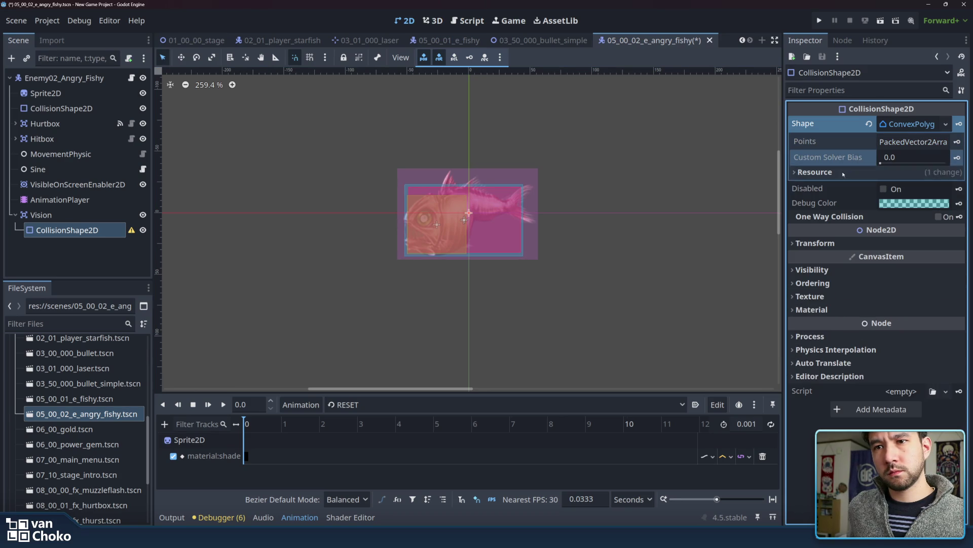
click(869, 124)
click(901, 123)
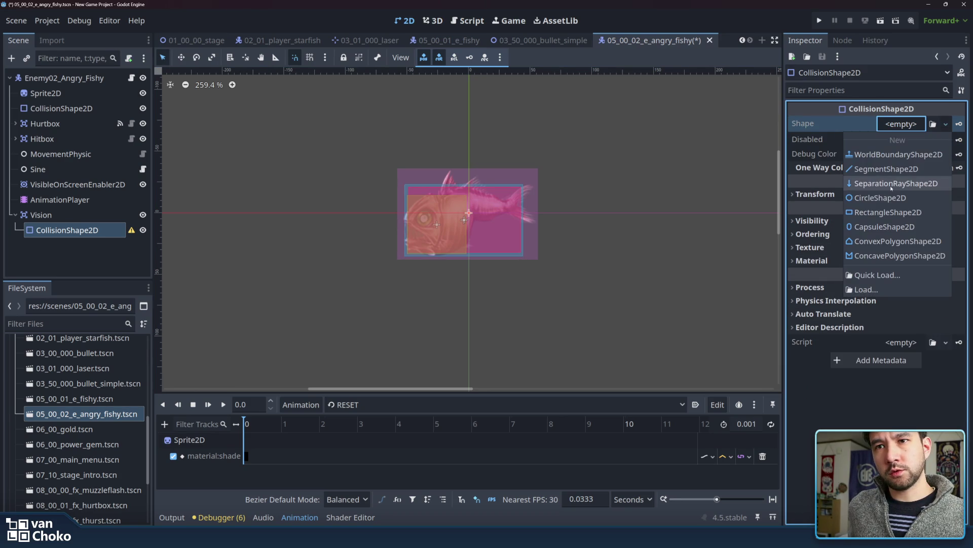
click(900, 197)
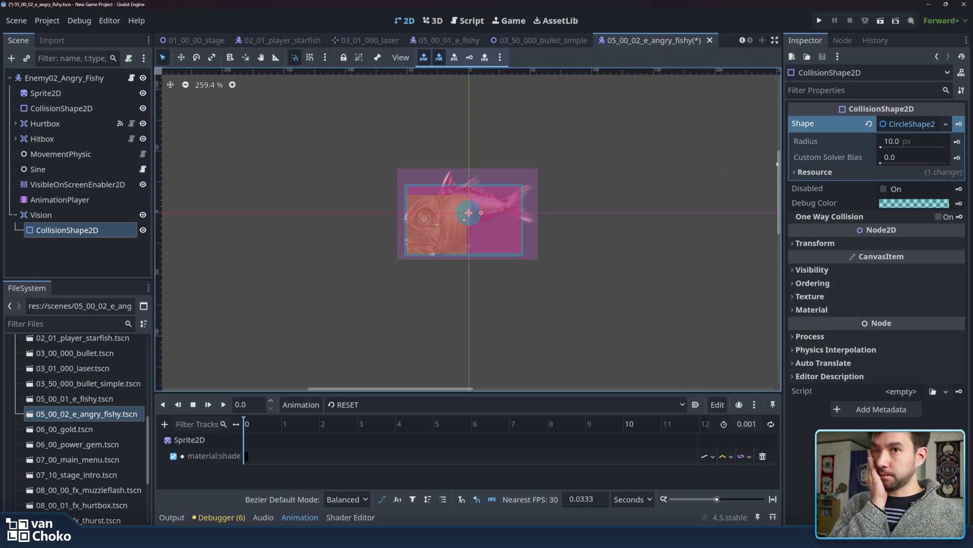
Step: Give the circle a yellow-green debug colour and drag its radius out to about 131 px
click(922, 204)
drag(909, 294, 879, 337)
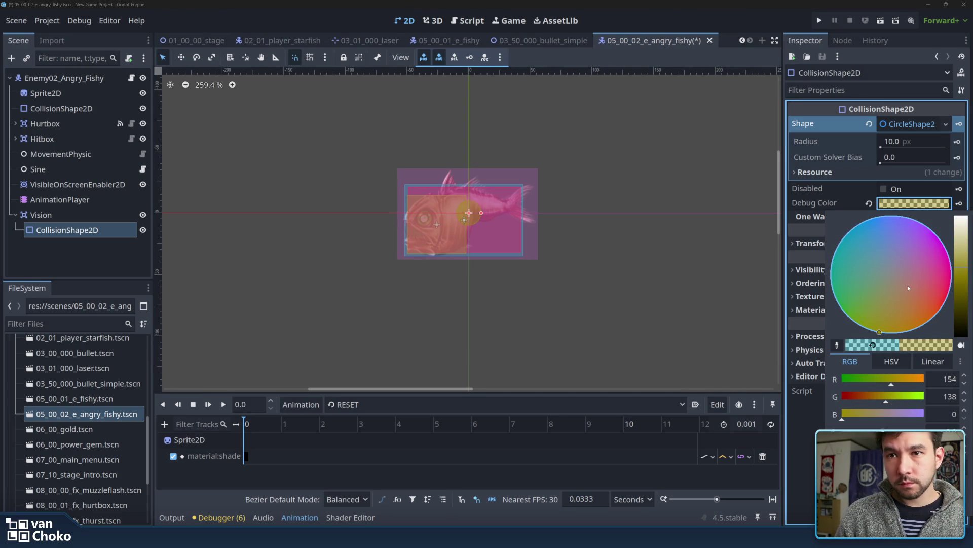
click(964, 254)
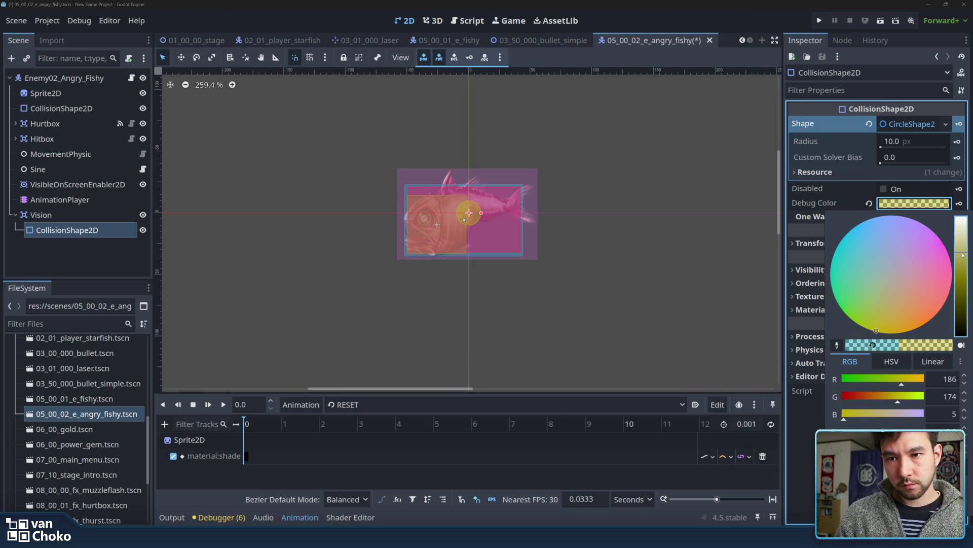
drag(916, 386, 926, 388)
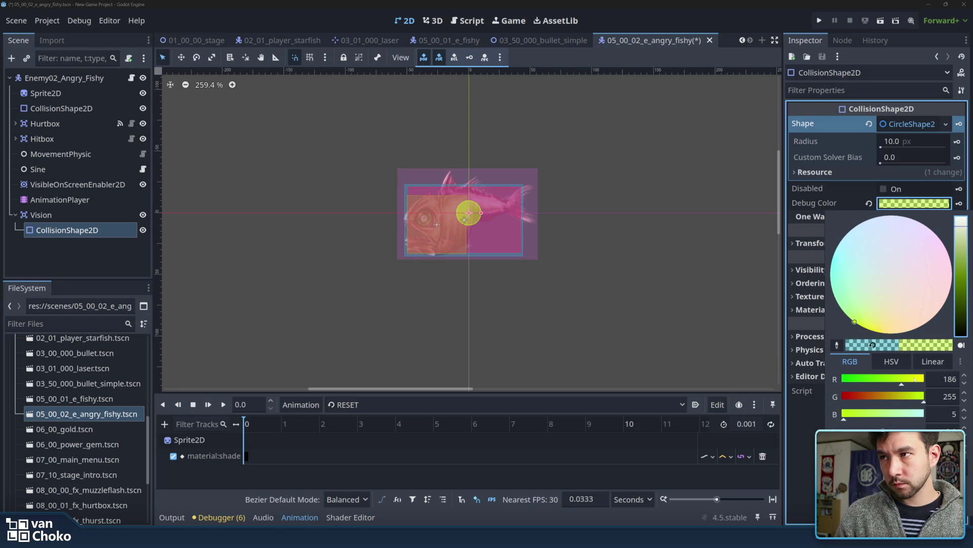
click(740, 308)
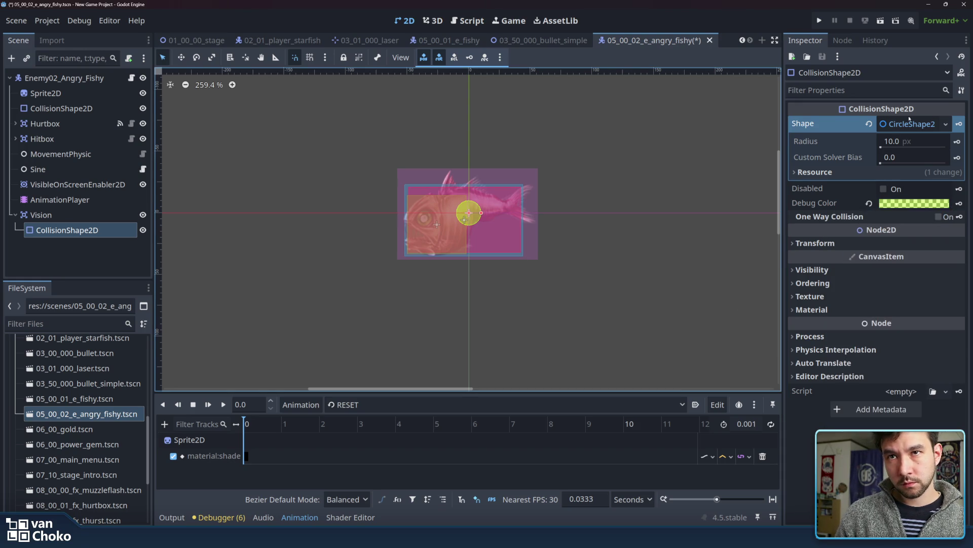
drag(481, 213, 630, 212)
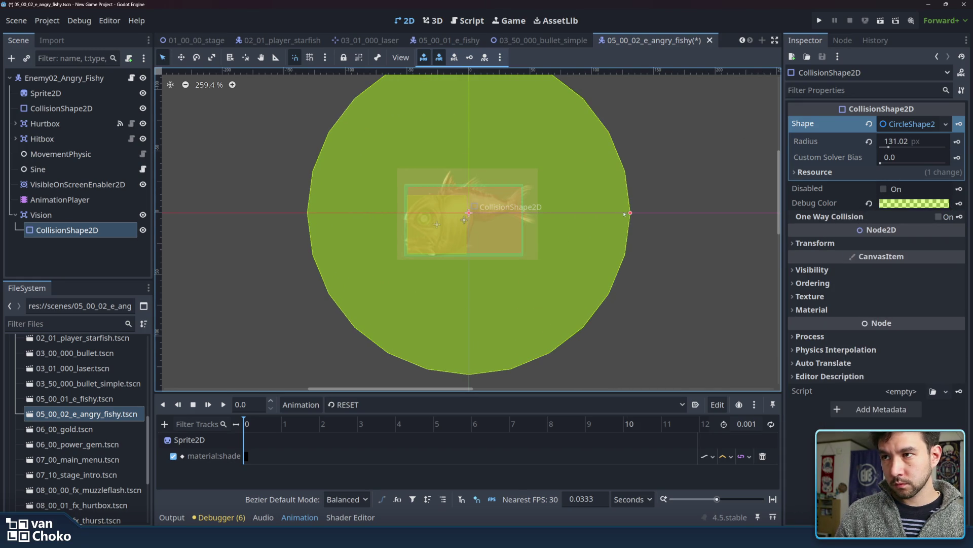
Step: Move the Vision area left of the fish and make it not monitorable
click(40, 214)
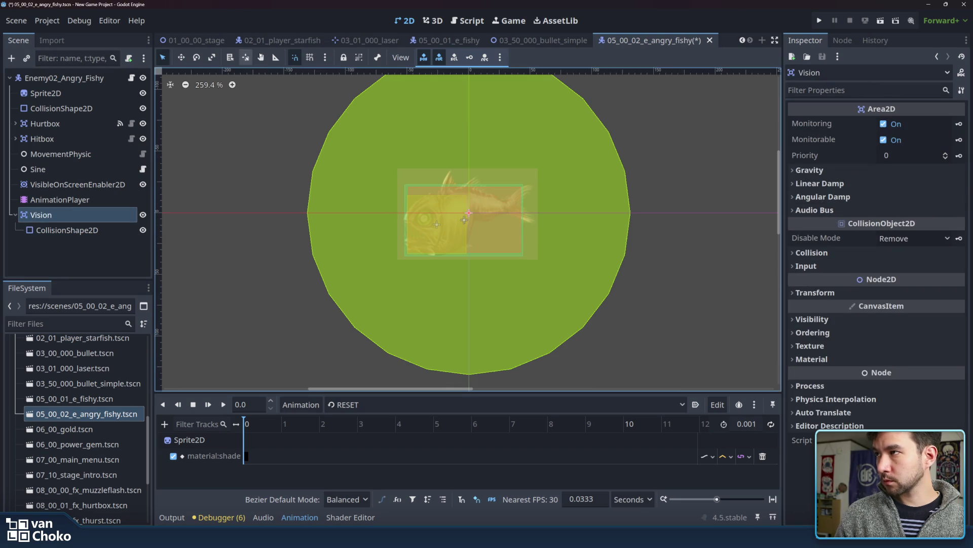
click(181, 57)
drag(484, 214, 322, 222)
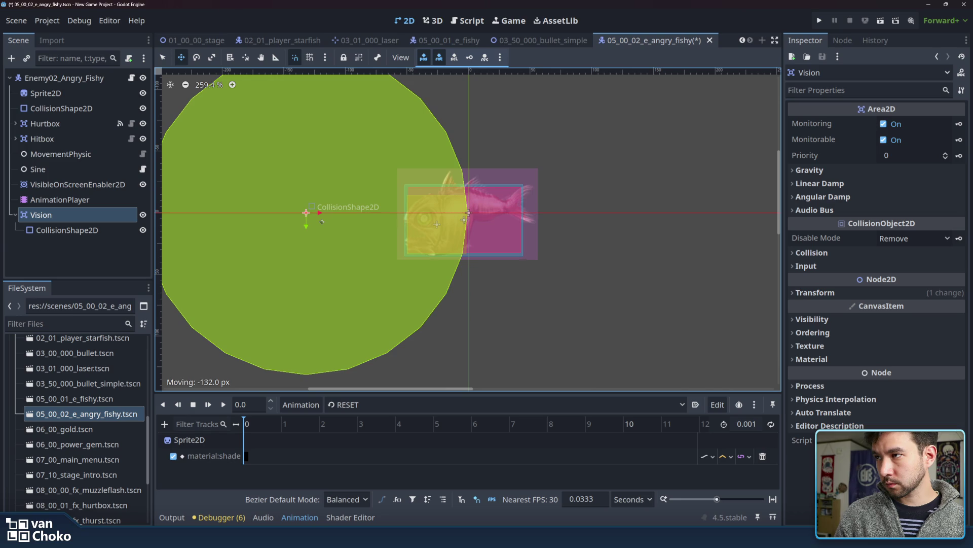
scroll(471, 218, down, 3)
scroll(560, 217, up, 1)
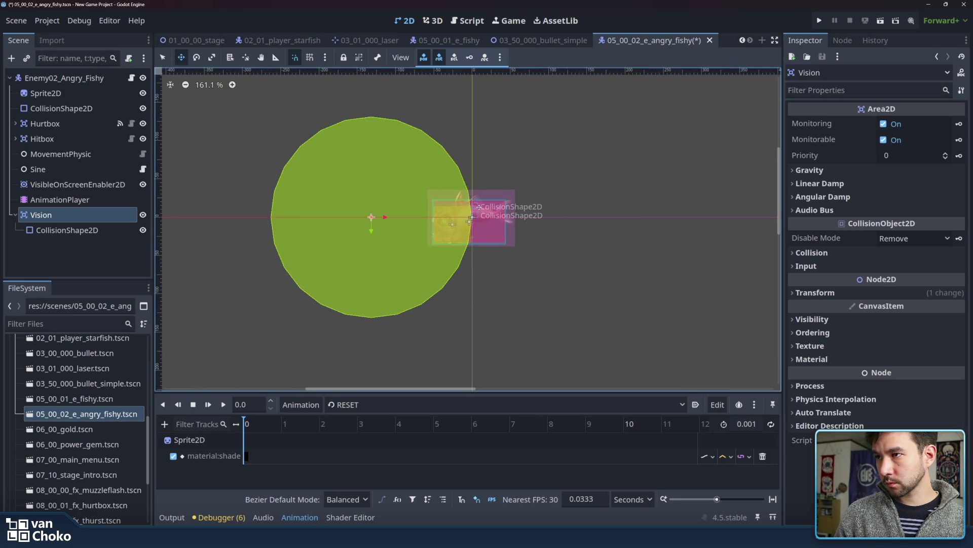
scroll(602, 223, up, 2)
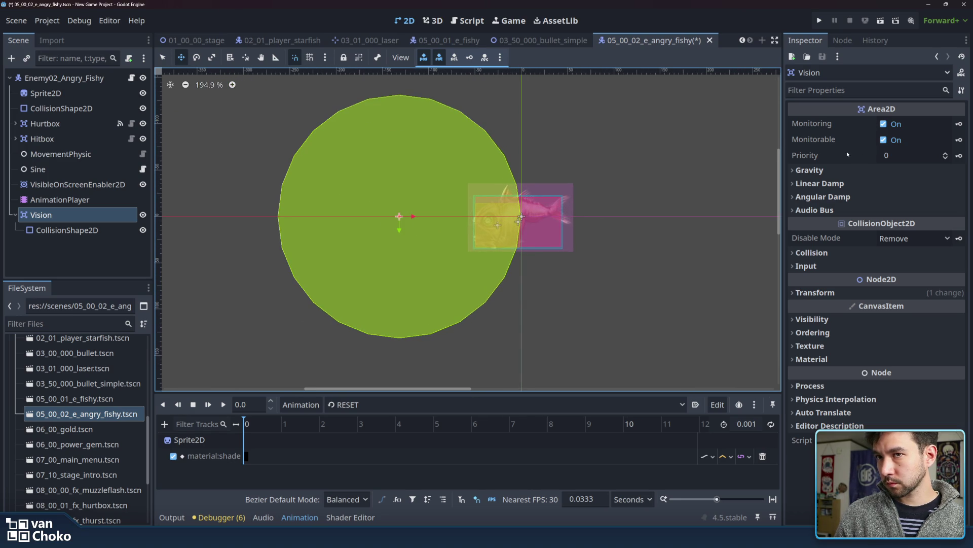
mouse_move(840, 160)
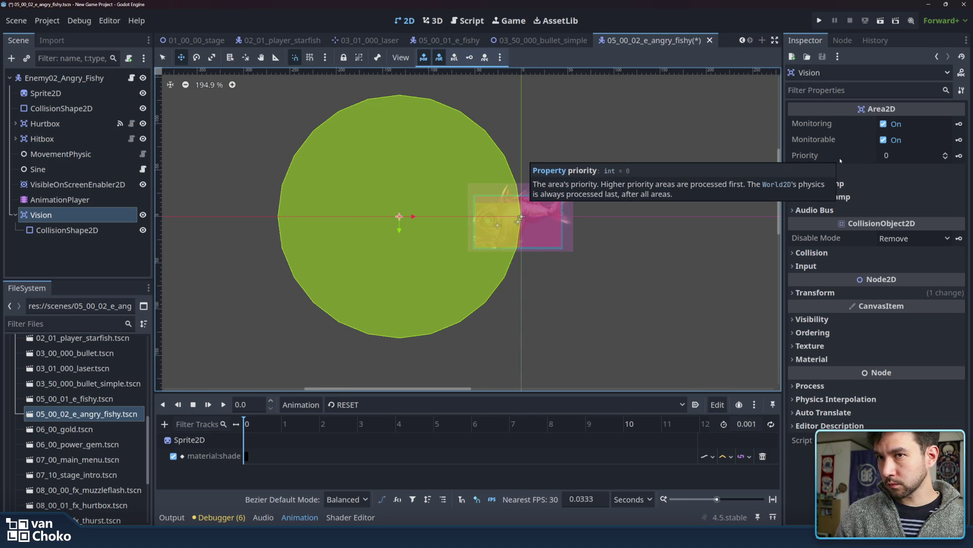
click(891, 140)
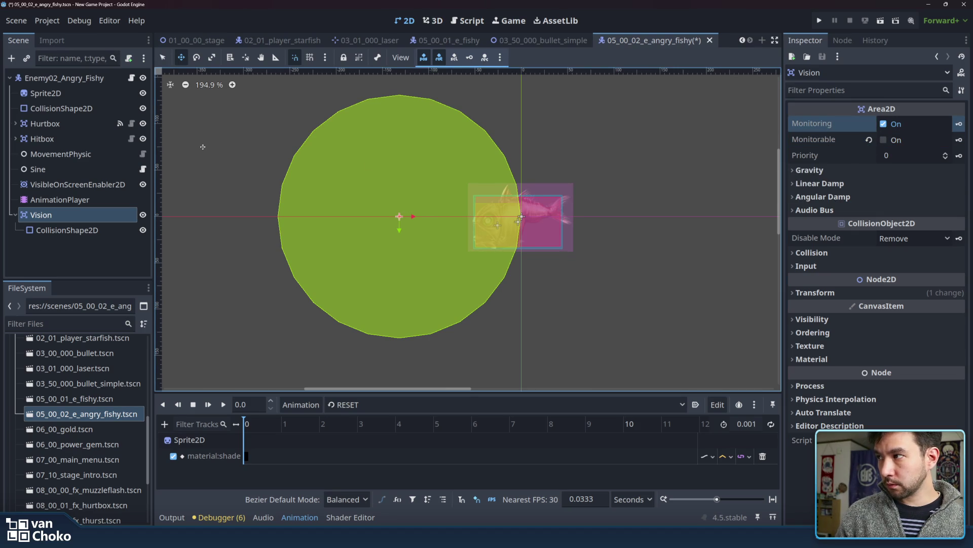
Step: Shift the Vision circle a little further left, checking the presentation in the browser
click(76, 200)
click(76, 215)
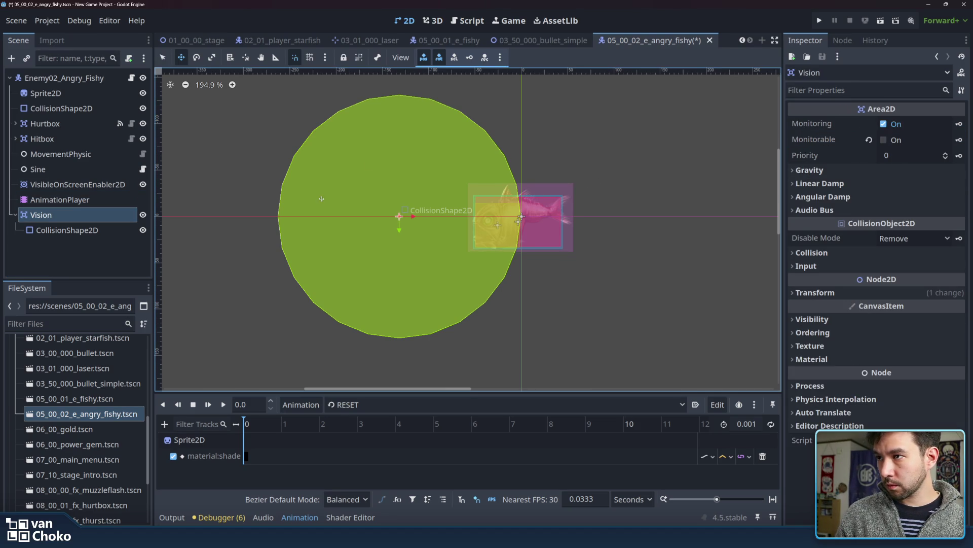
drag(414, 217, 416, 217)
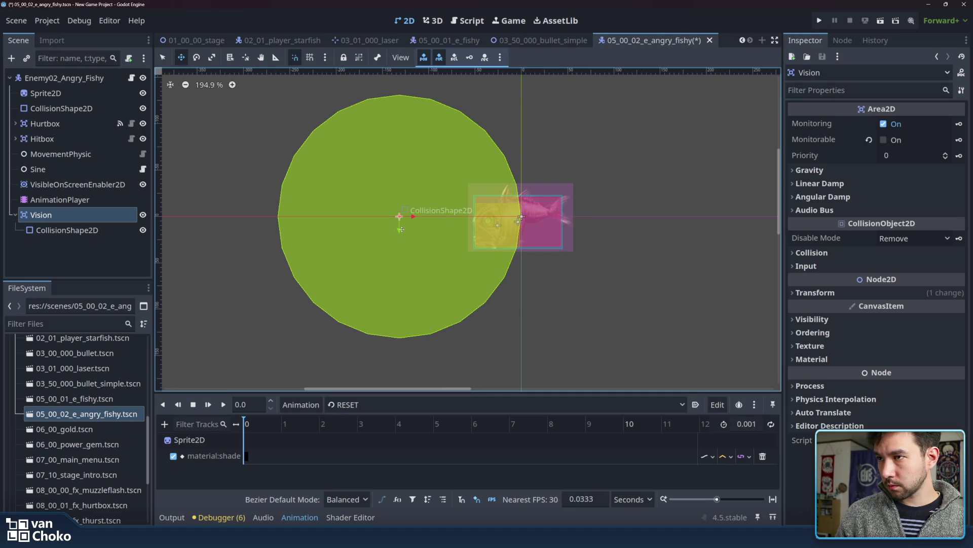
mouse_move(540, 537)
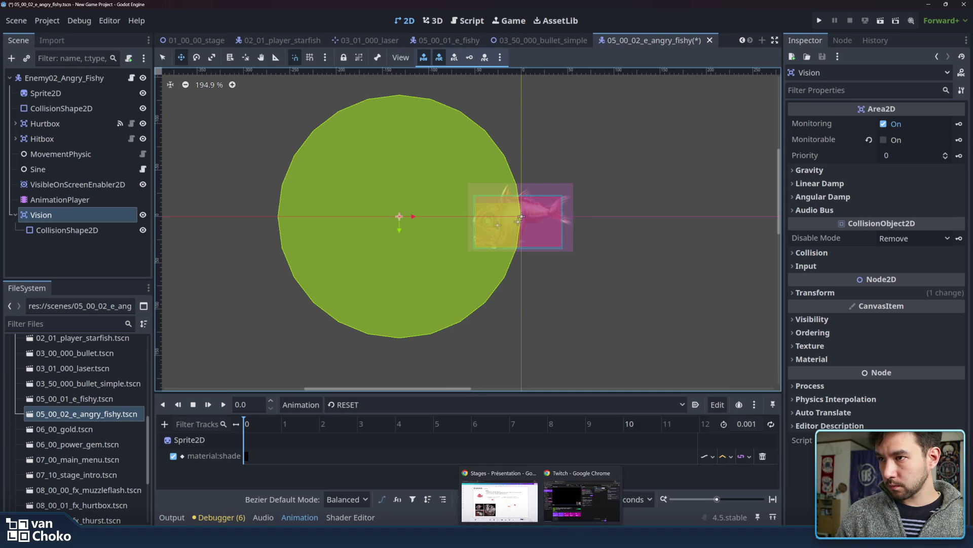
click(499, 499)
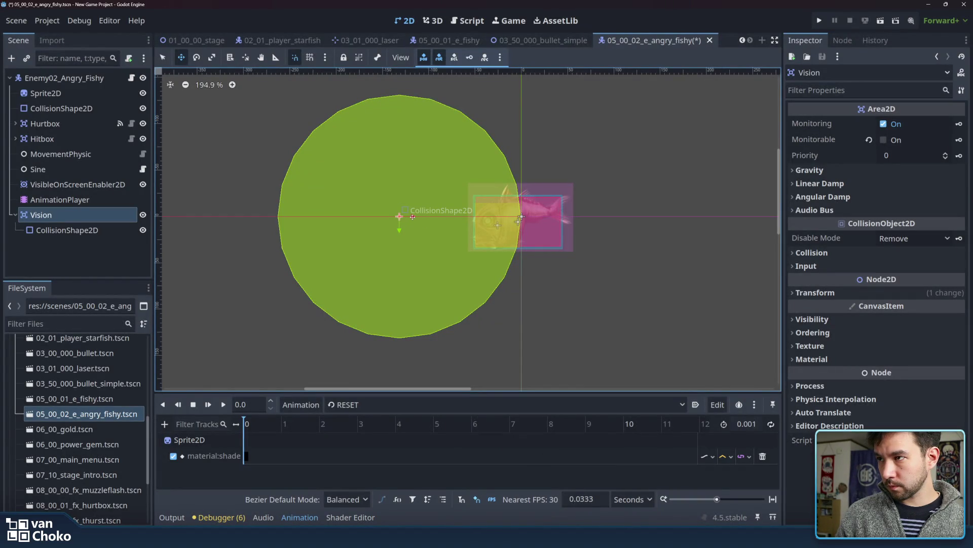
drag(410, 217, 395, 219)
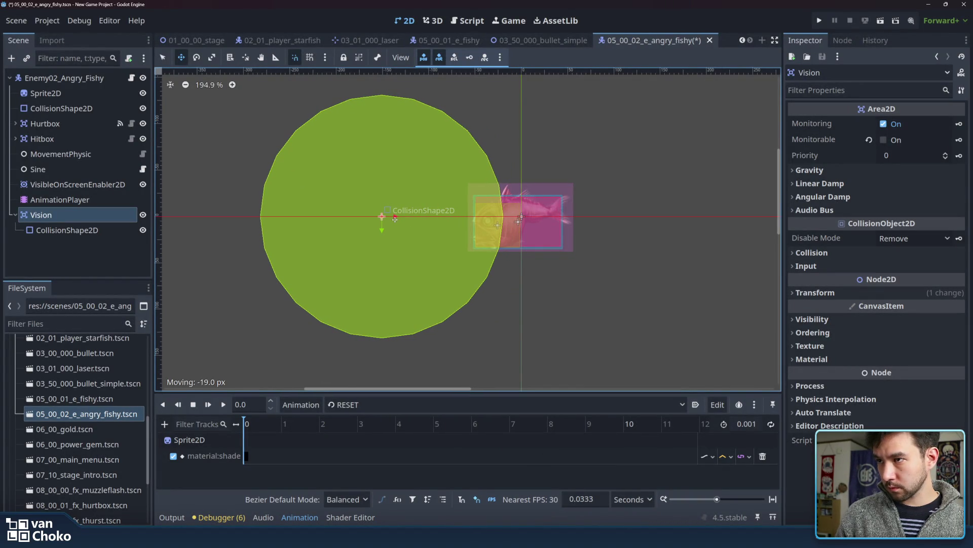
drag(395, 219, 395, 219)
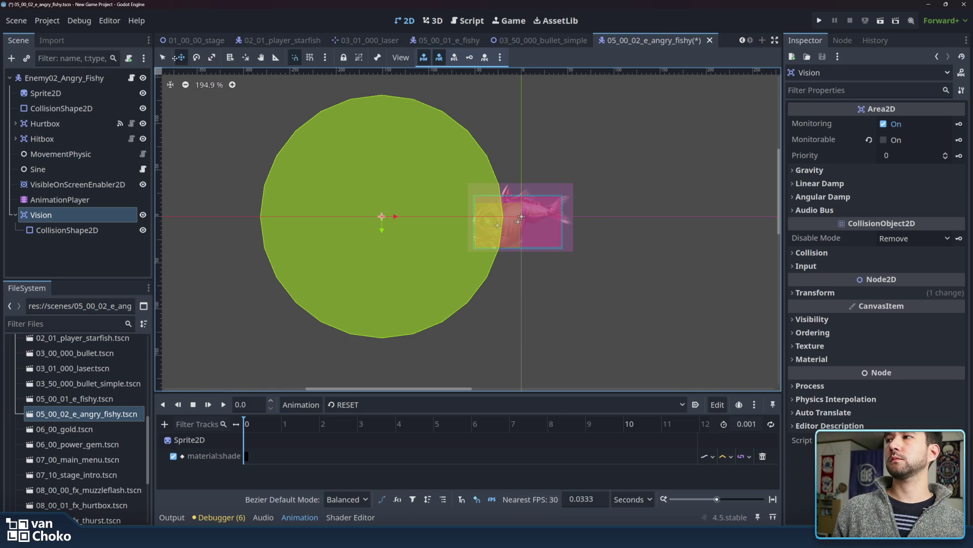
Step: Nudge the Vision circle about 6 px to the right using Move Mode (W)
click(263, 107)
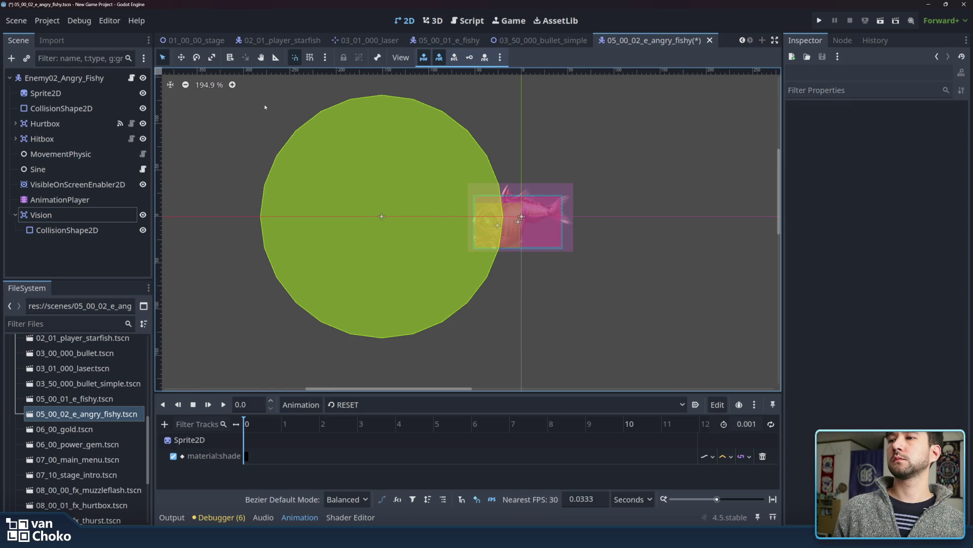
click(392, 218)
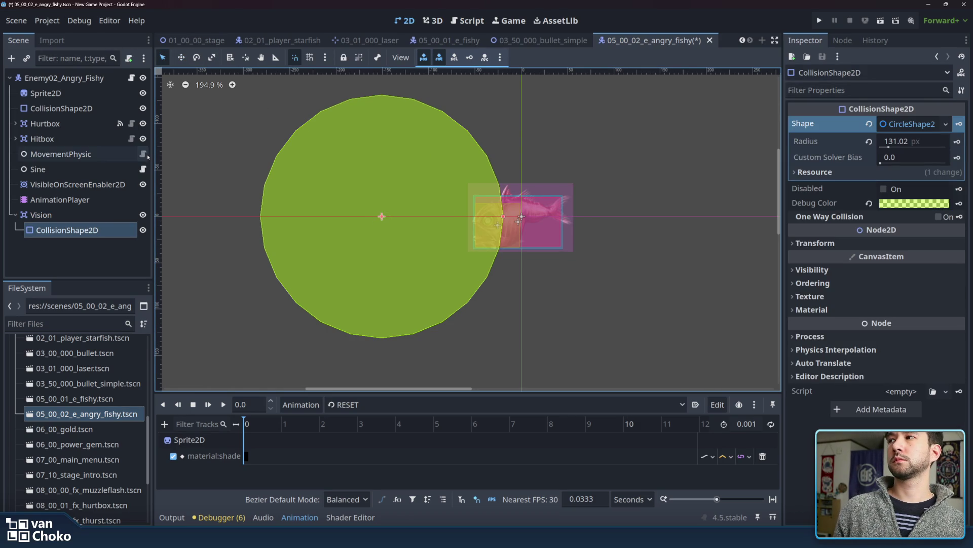
click(96, 213)
key(w)
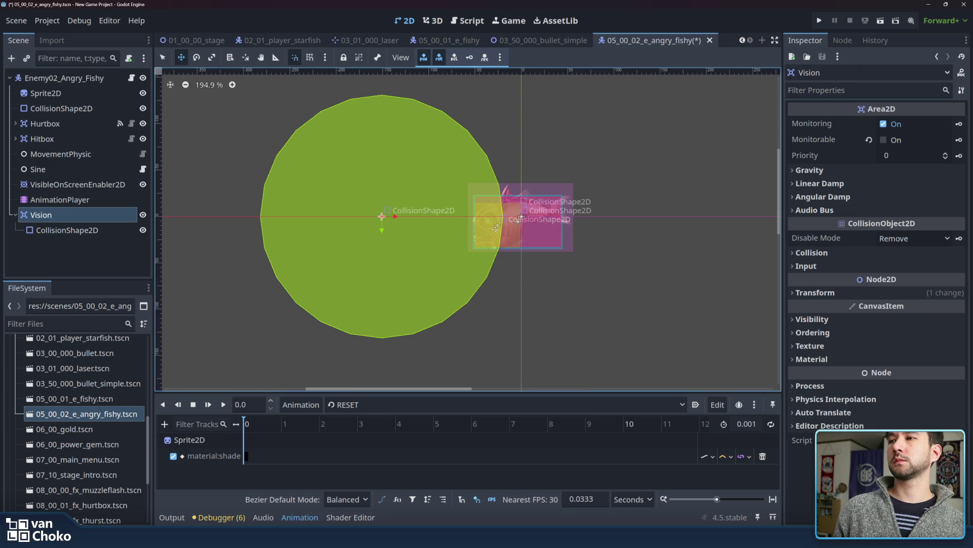
mouse_move(394, 217)
mouse_down()
mouse_move(413, 217)
mouse_move(400, 217)
mouse_up()
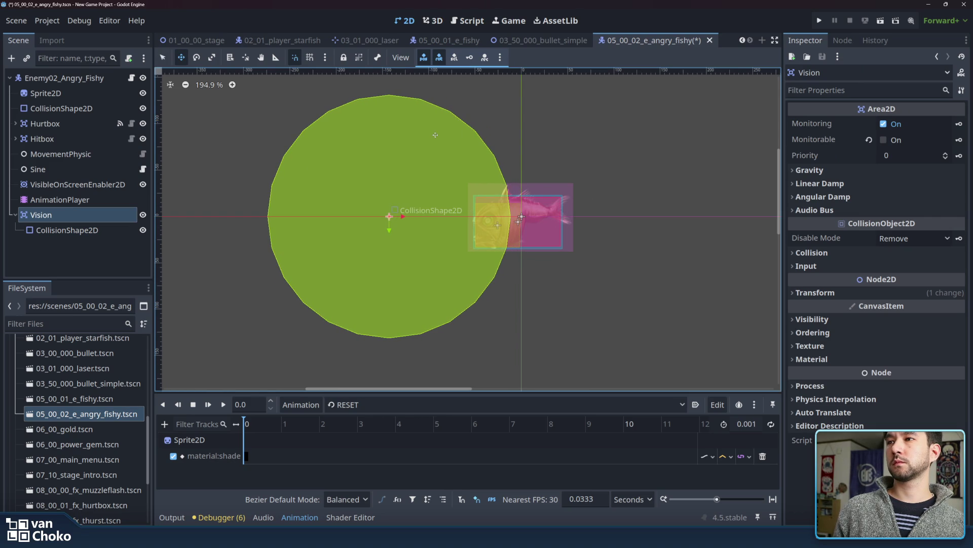
click(163, 57)
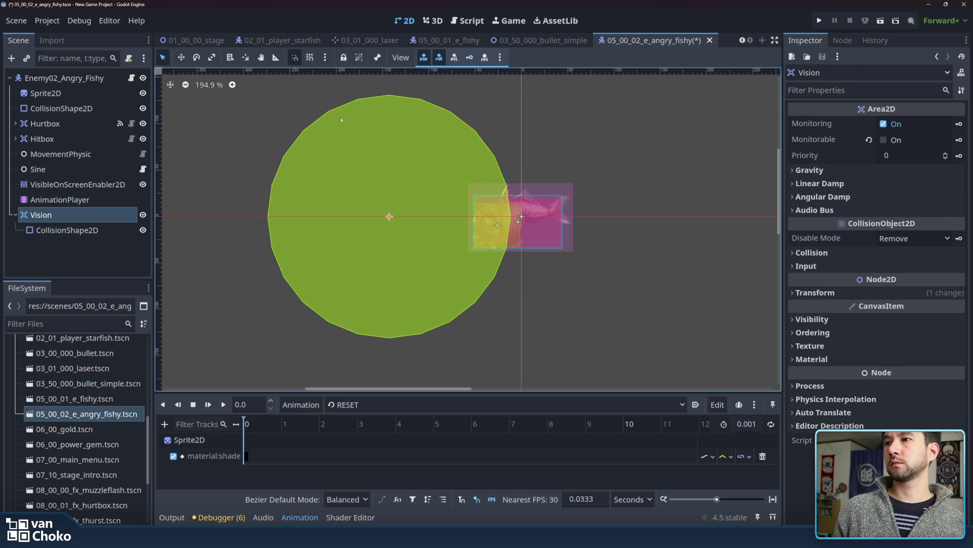
Step: Set the Vision collision circle's radius to 120
click(543, 132)
click(472, 137)
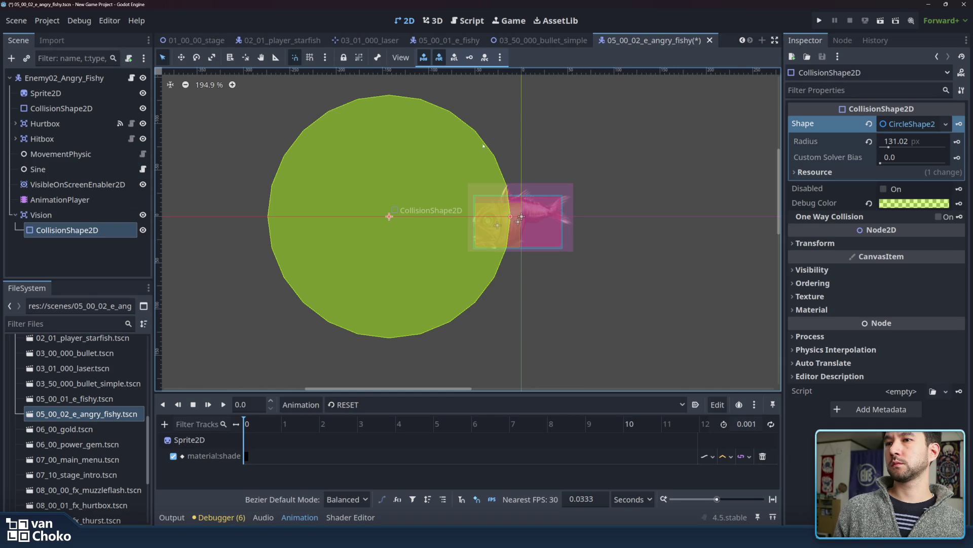
click(930, 139)
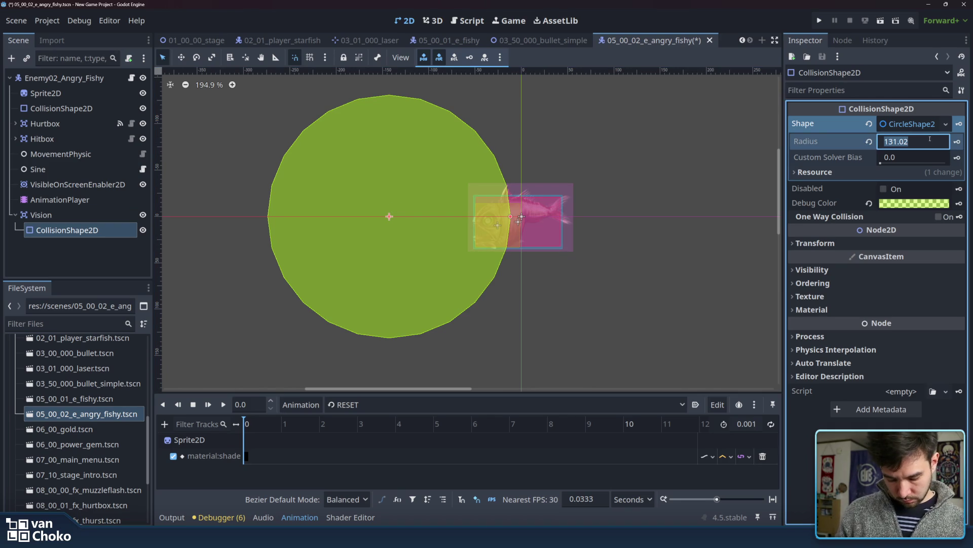
text(120)
key(Return)
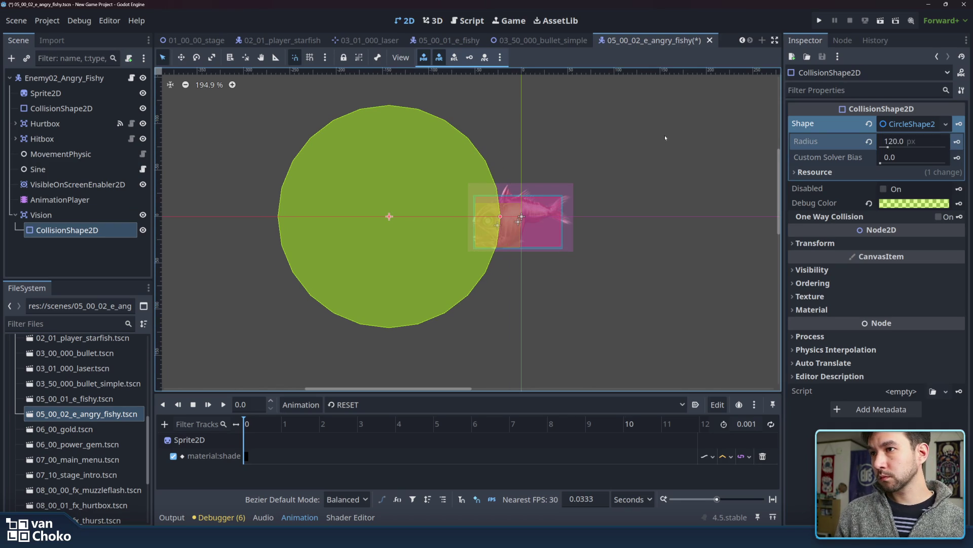
Step: Shift the Vision circle right toward the fish and recheck the presentation
click(248, 119)
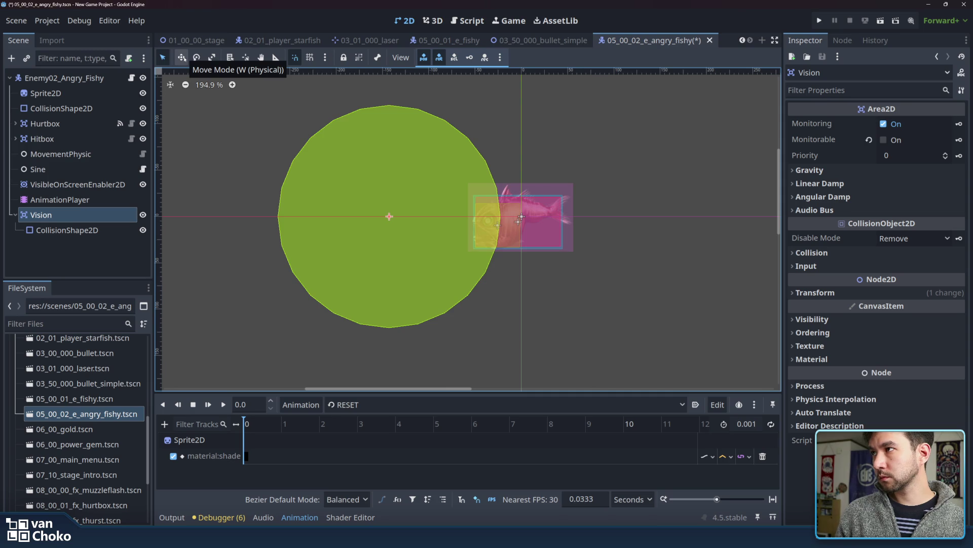
click(182, 58)
drag(408, 222, 424, 217)
click(162, 57)
click(265, 150)
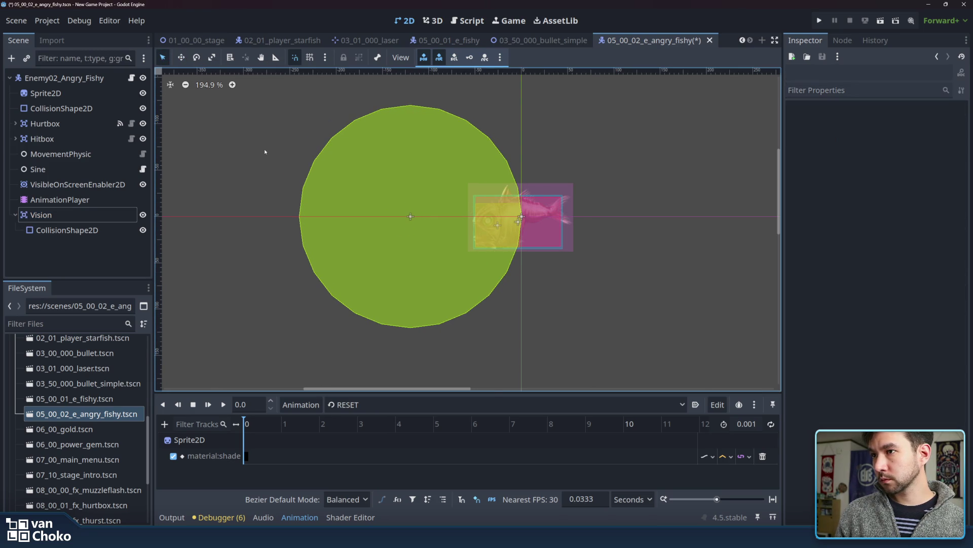
mouse_move(541, 536)
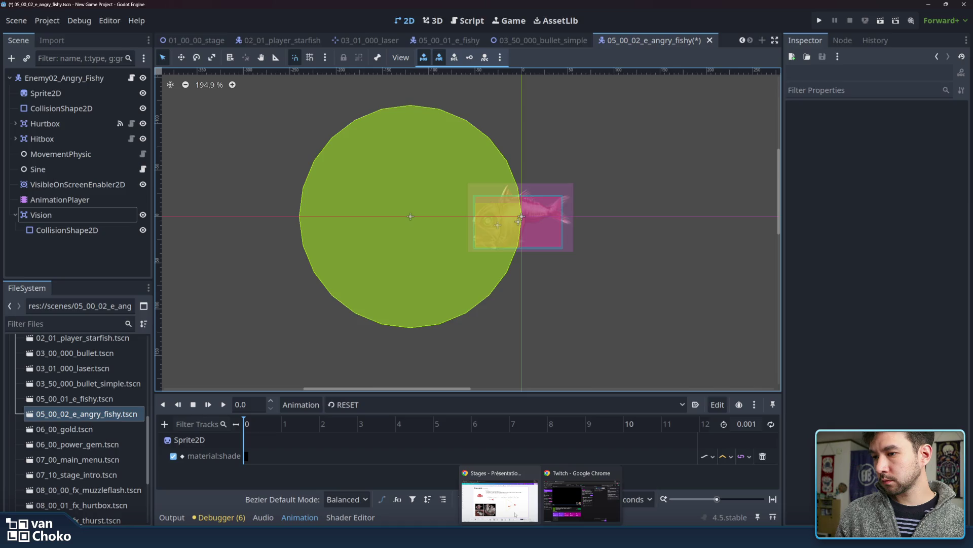
click(513, 510)
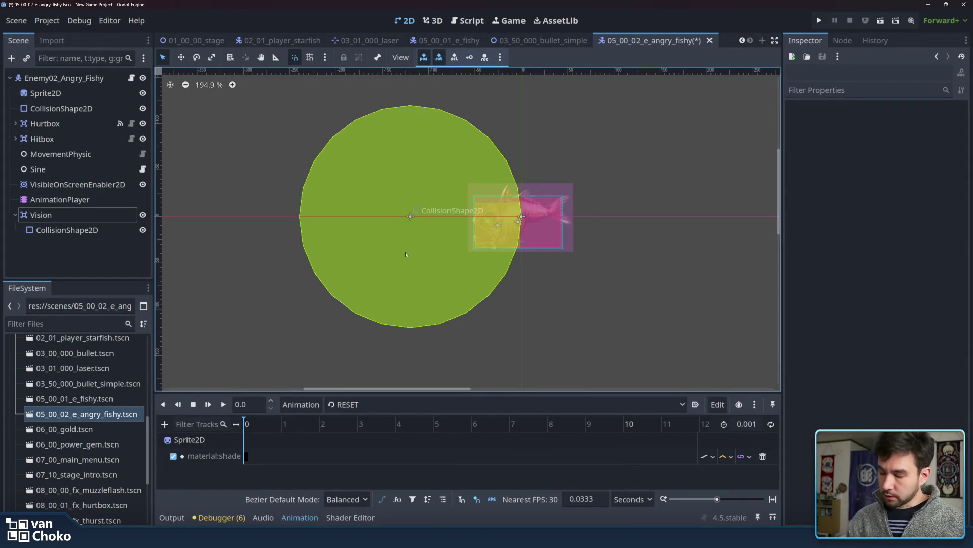
Step: Select the Vision node, keeping its name, and show its available signals
click(48, 215)
click(54, 226)
click(54, 217)
click(54, 217)
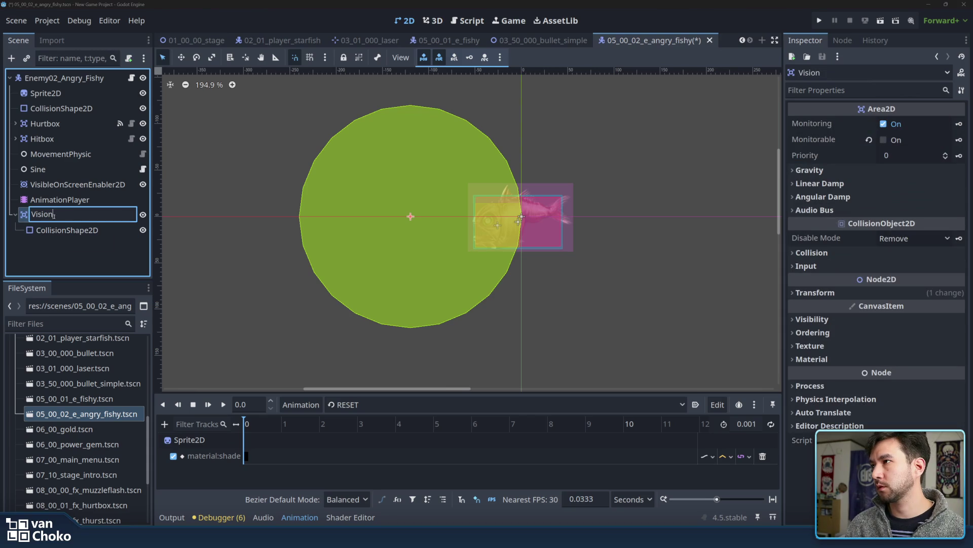
key(Escape)
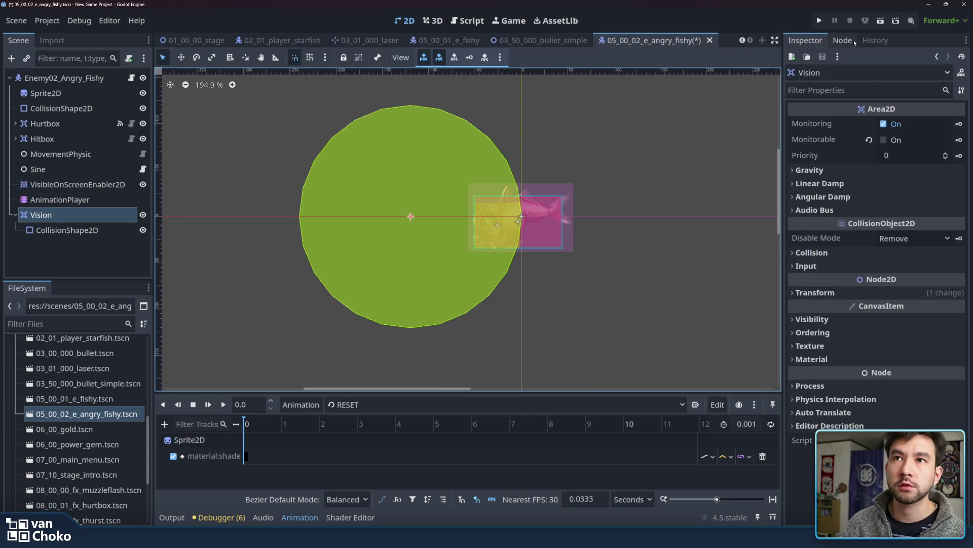
click(853, 41)
mouse_move(842, 114)
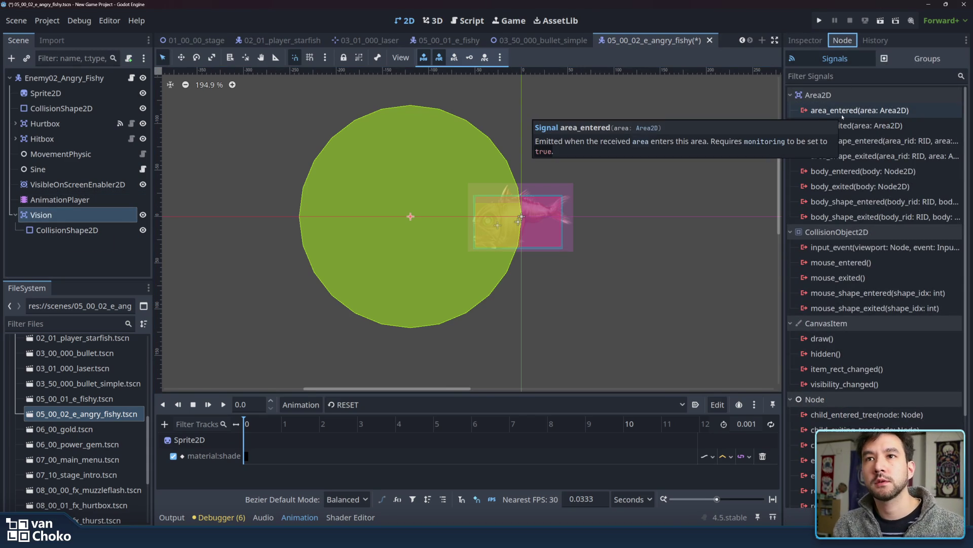
Step: Move the Vision area from collision layer 1 to layer 2
click(805, 40)
click(811, 253)
click(802, 286)
click(816, 286)
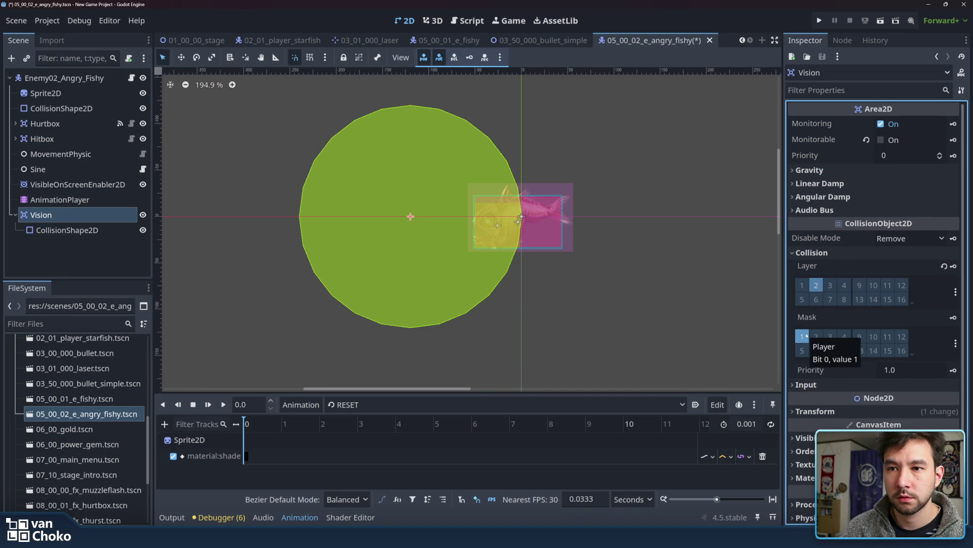
Step: Connect Vision's body_entered signal to a new _on_vision_body_entered function in the script
click(843, 41)
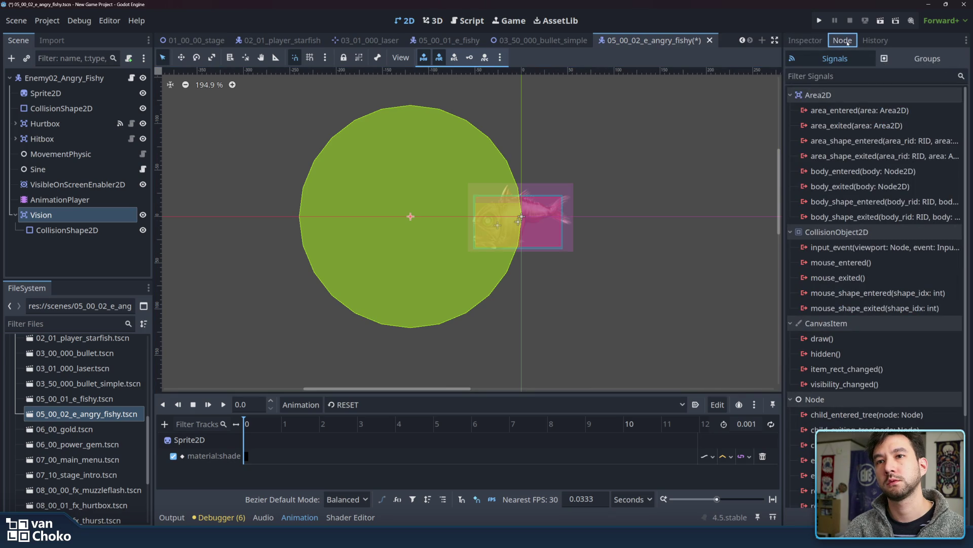
click(851, 172)
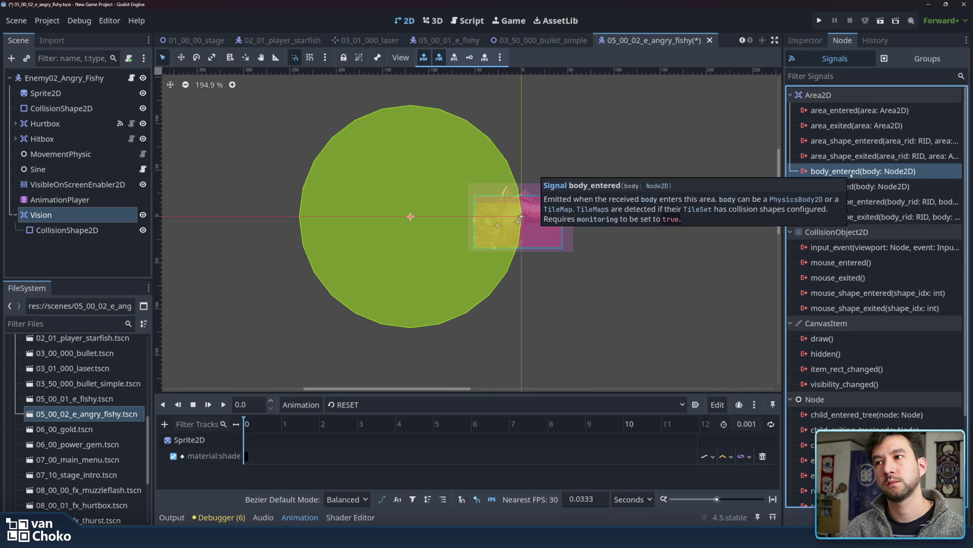
double_click(851, 172)
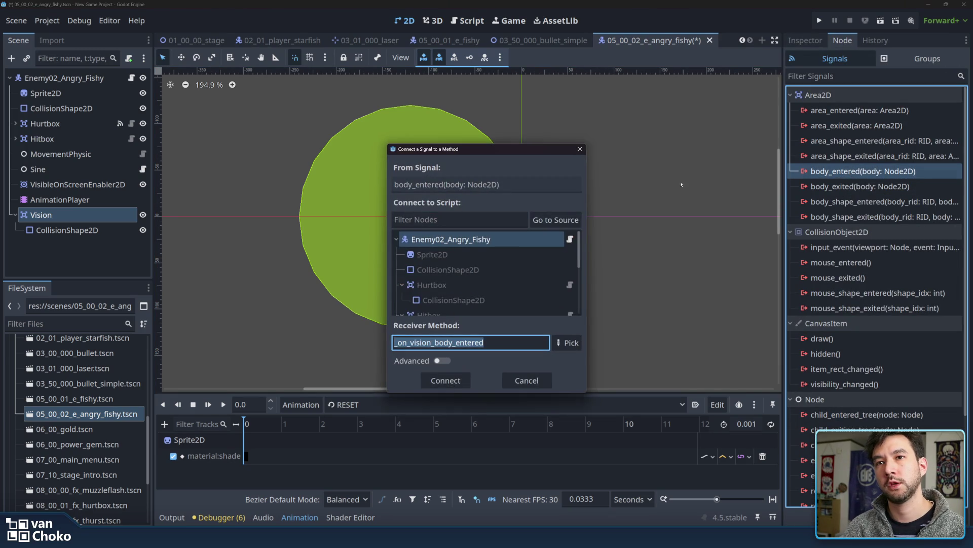
click(459, 380)
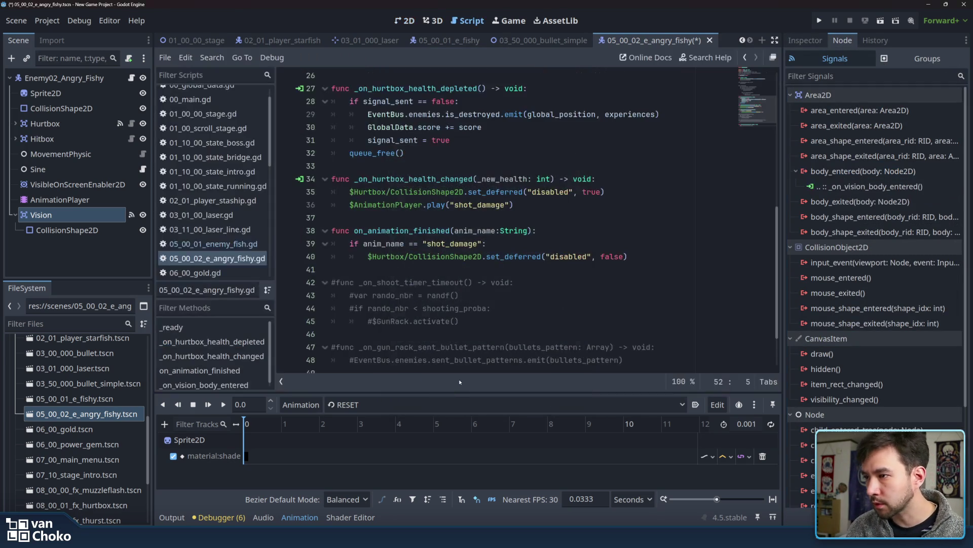
click(525, 349)
mouse_move(526, 349)
mouse_down()
mouse_move(332, 349)
mouse_move(345, 347)
mouse_up()
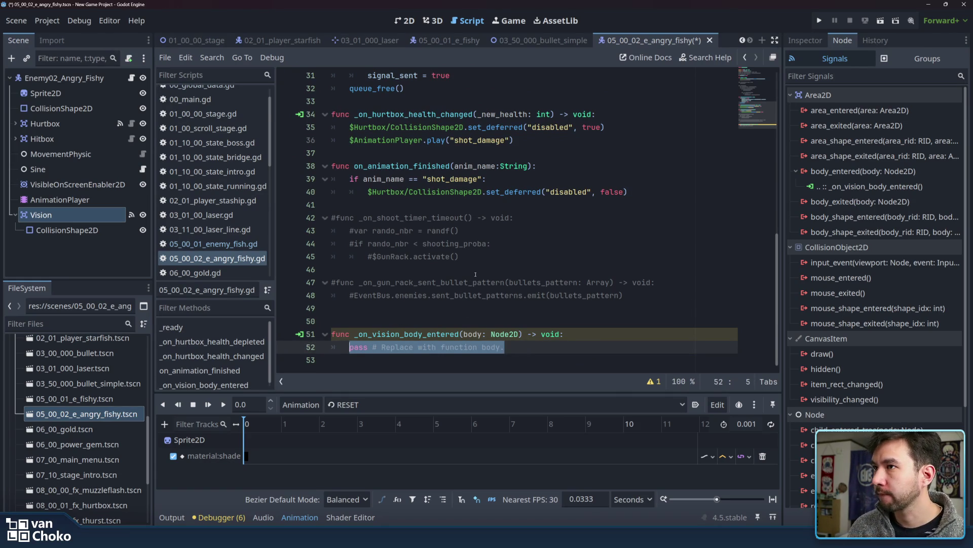
scroll(468, 326, up, 10)
click(479, 171)
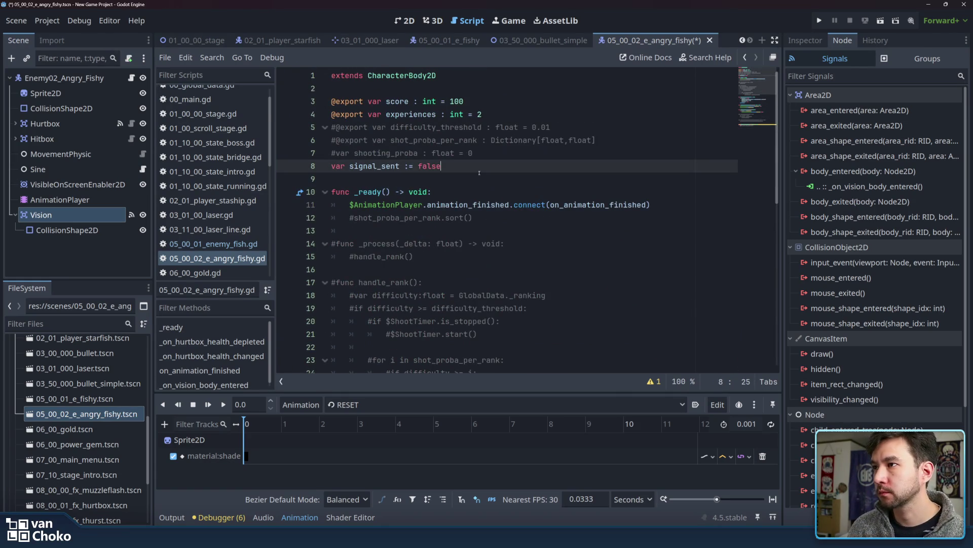
Step: Declare 'var target' below signal_sent, typed as CharacterBody2D
key(Return)
text(var target :)
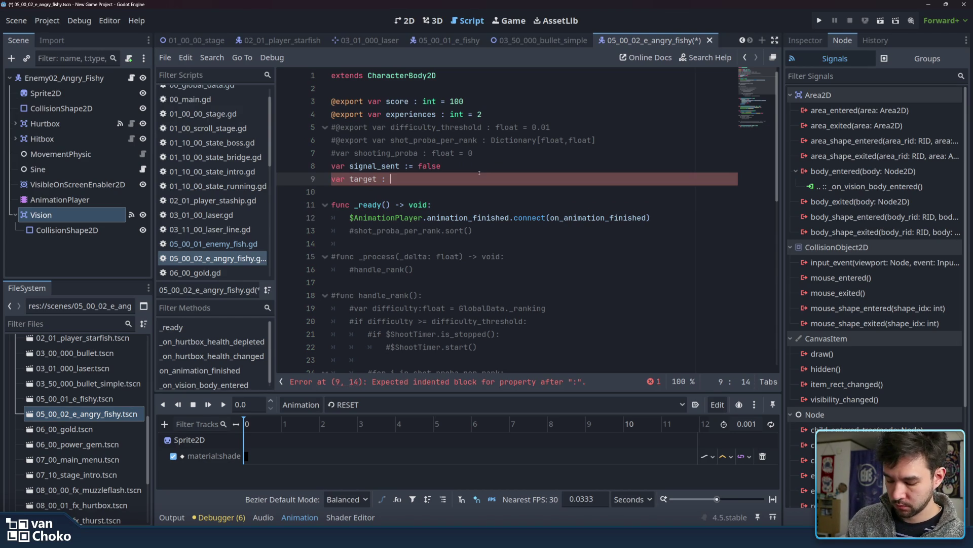
text(Node)
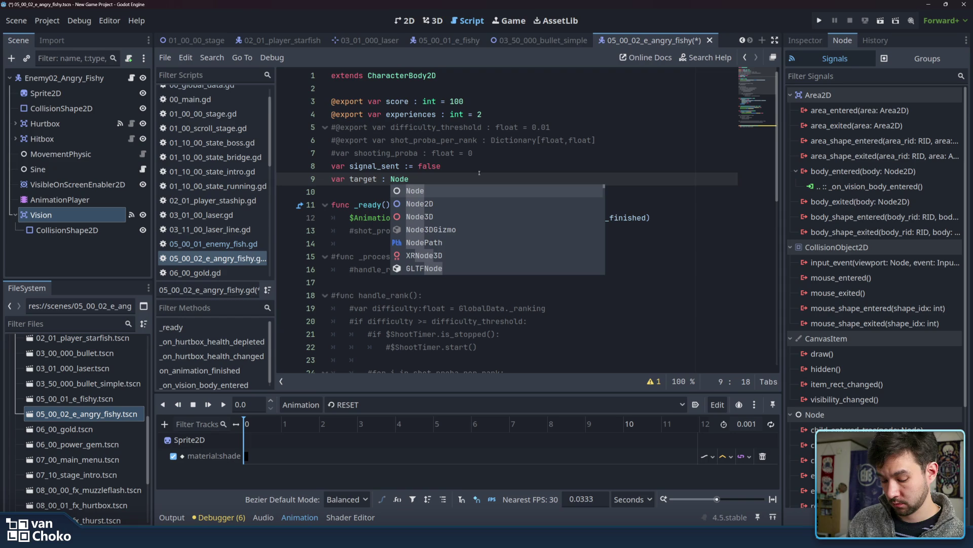
key(BackSpace)
key(BackSpace)
key(BackSpace)
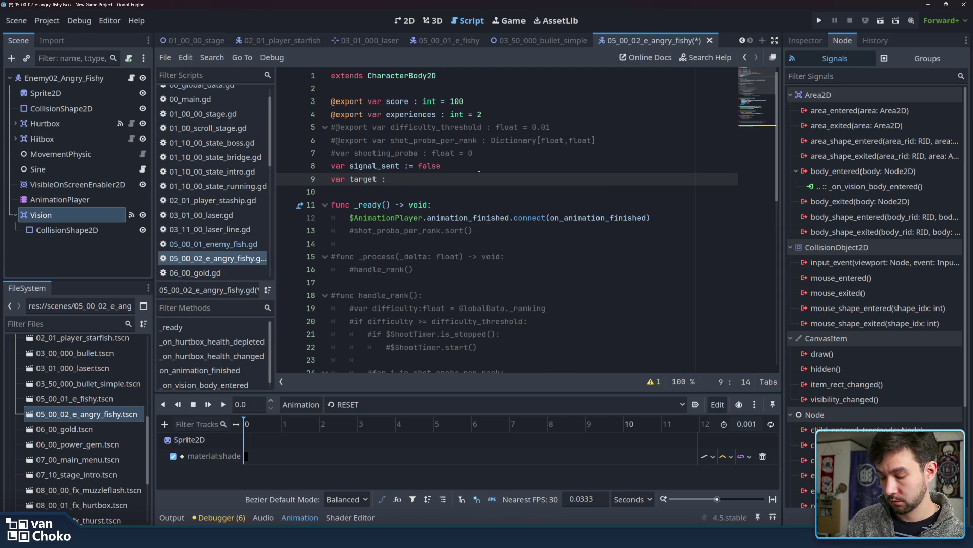
text(Nop)
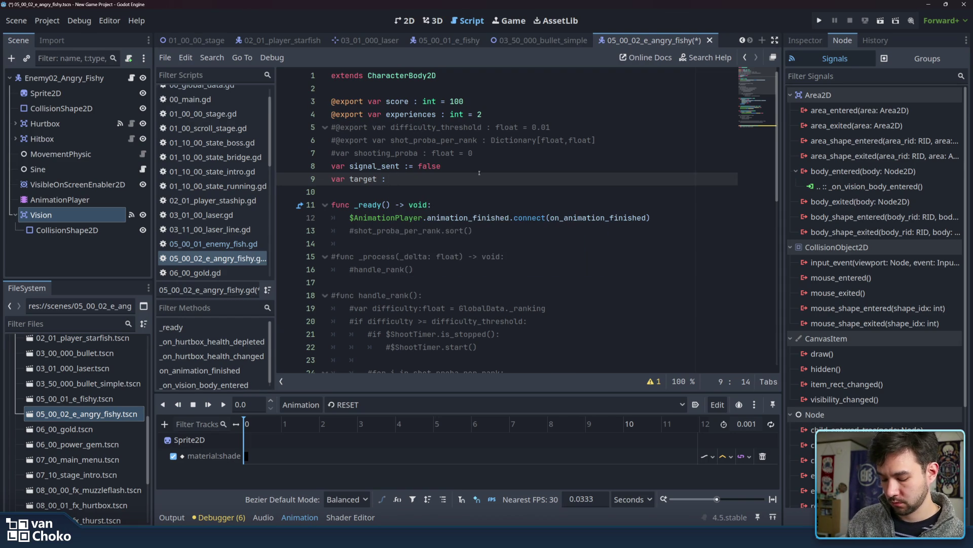
key(BackSpace)
key(BackSpace)
key(BackSpace)
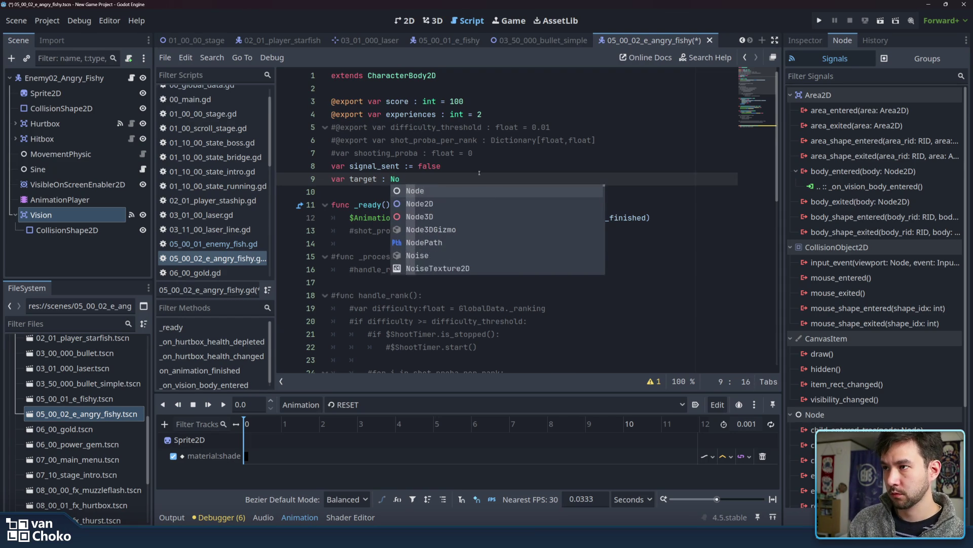
text(Char)
key(Return)
Step: Change the target variable's type from CharacterBody2D to Player
scroll(479, 177, down, 6)
scroll(463, 169, up, 6)
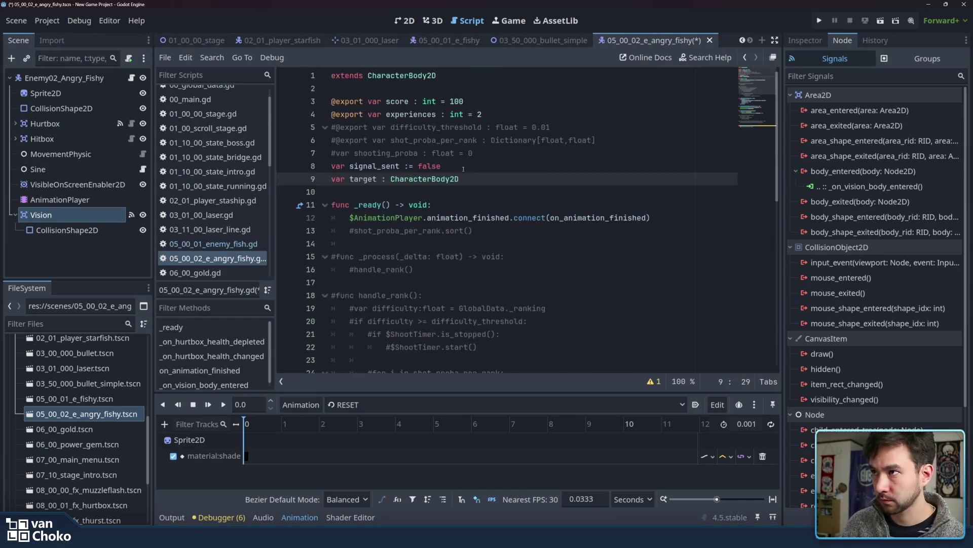
double_click(418, 180)
text(Play)
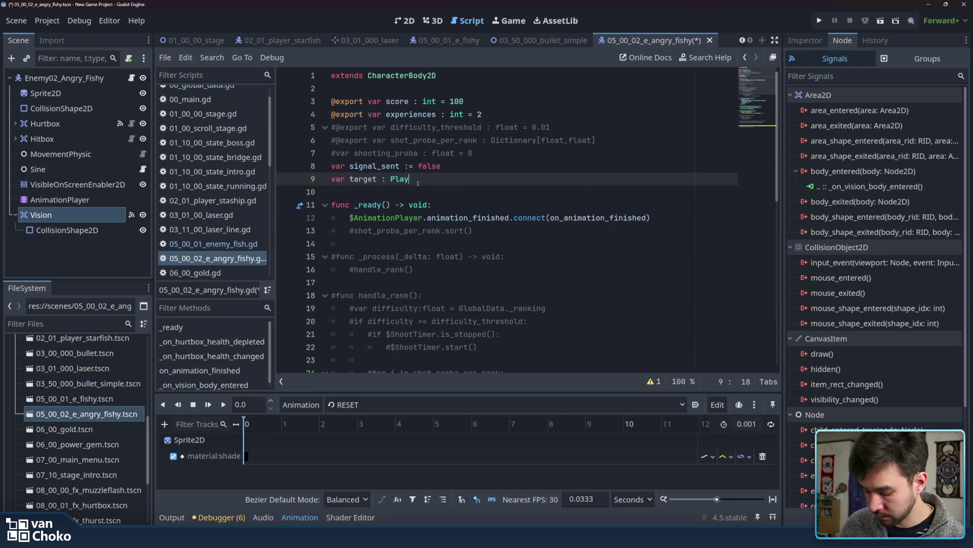
text(er)
click(423, 191)
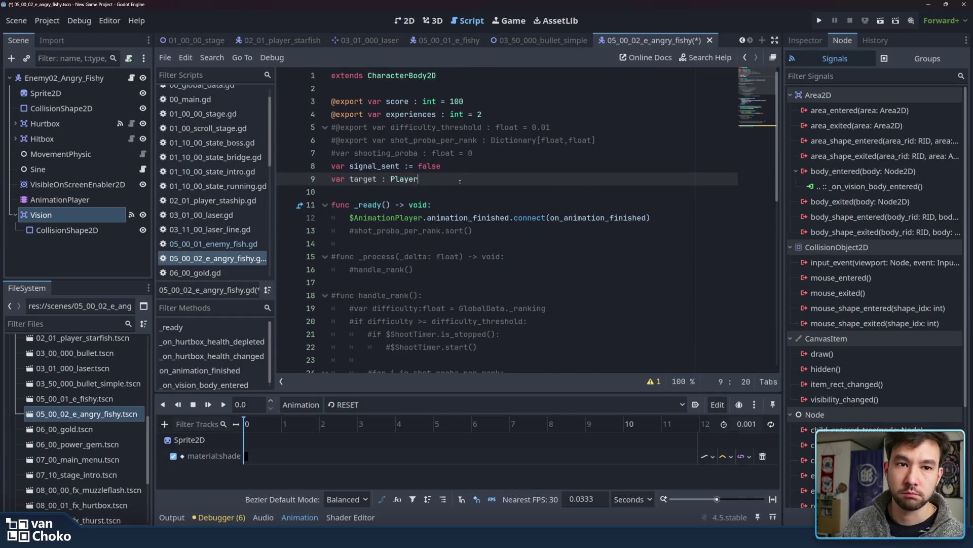
scroll(460, 182, down, 10)
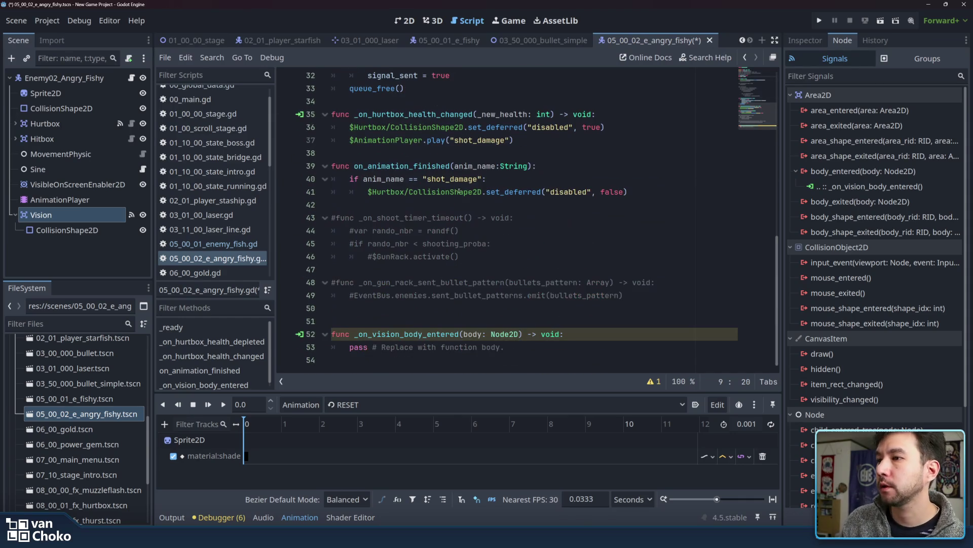
Step: Replace the pass placeholder in _on_vision_body_entered with 'target = body'
click(366, 347)
drag(366, 346, 517, 346)
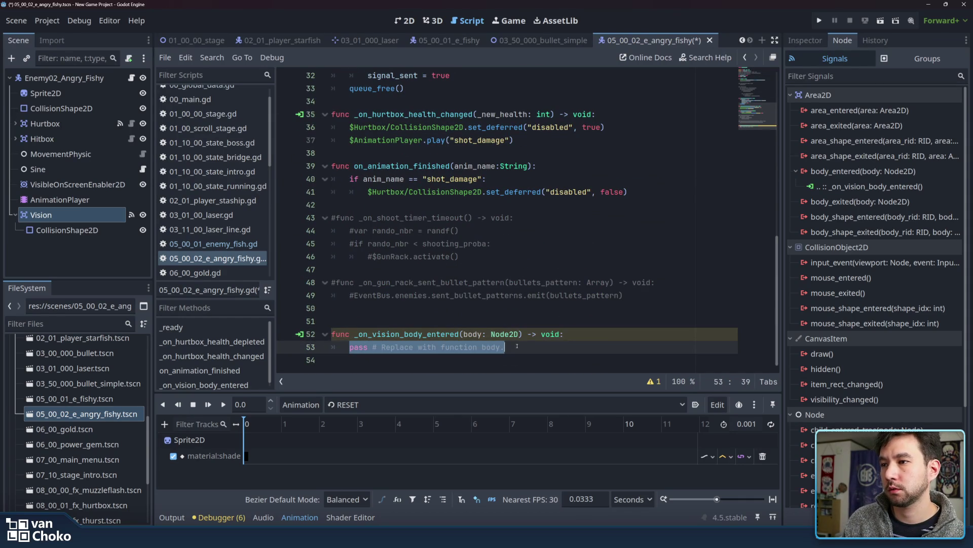
double_click(415, 332)
click(357, 346)
drag(358, 347, 533, 348)
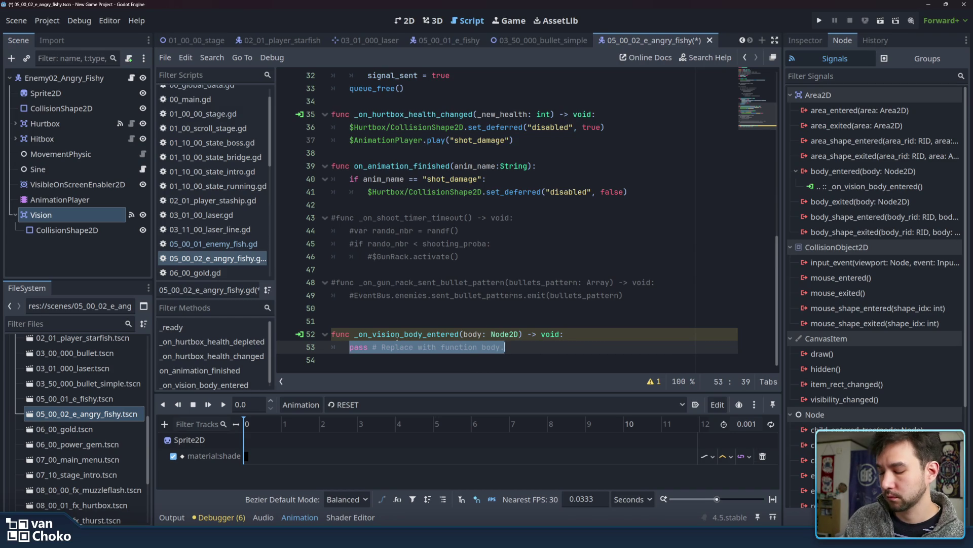
text(target)
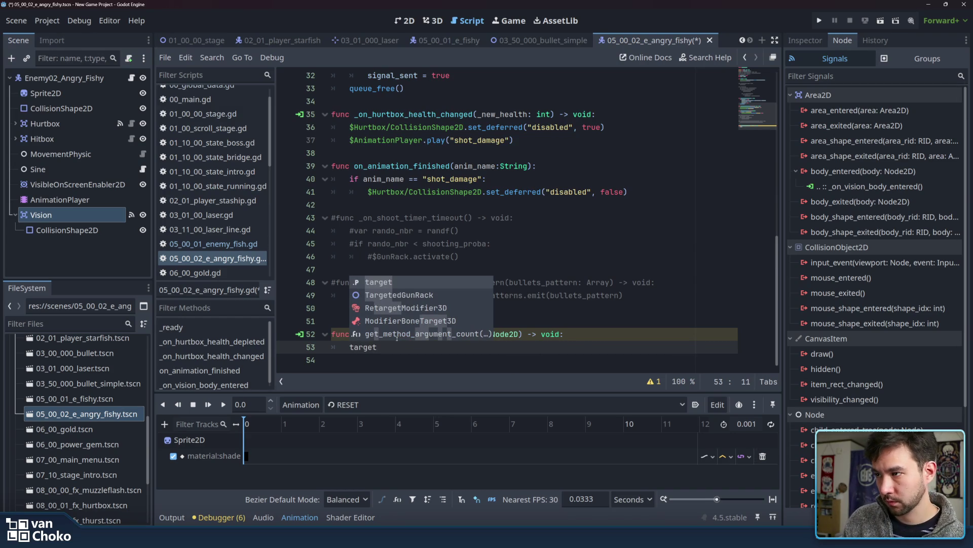
click(392, 282)
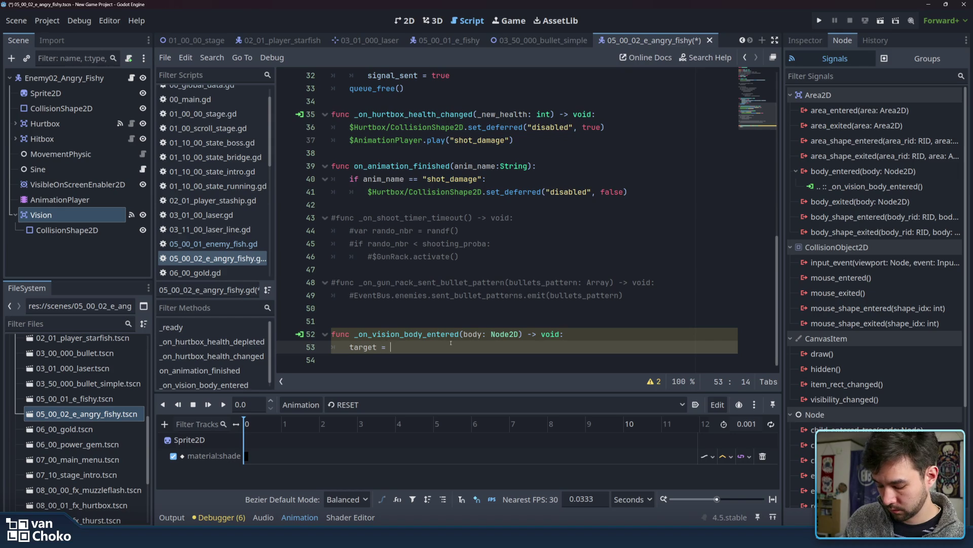
text(body)
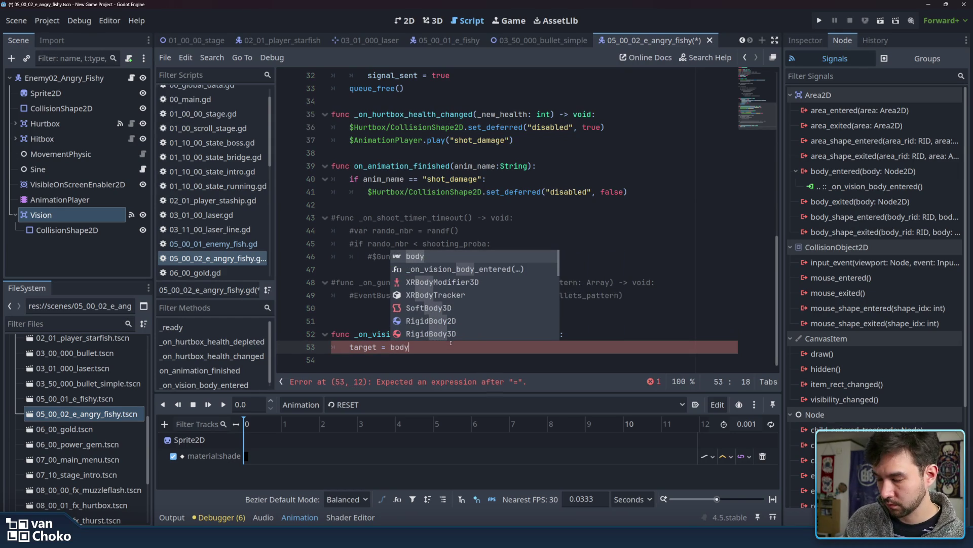
key(Return)
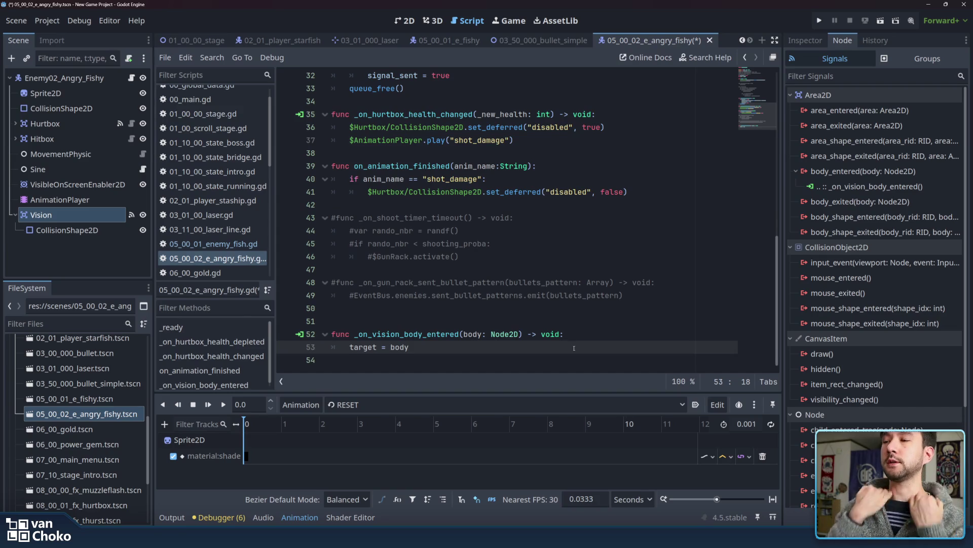
Step: Delete the commented-out shoot-timer, gun-rack, _process and handle_rank code
mouse_move(484, 312)
mouse_down()
mouse_move(405, 241)
mouse_move(340, 204)
mouse_up()
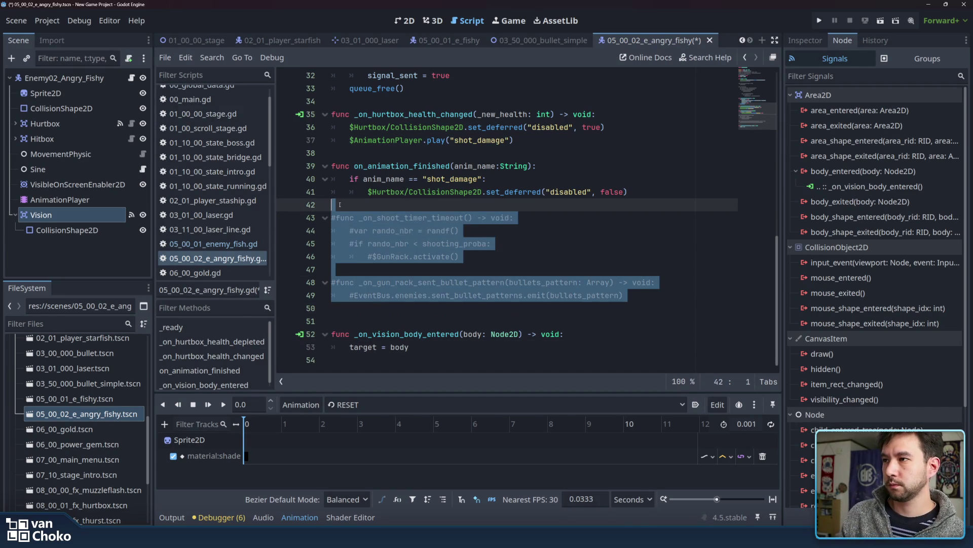
key(Delete)
text(\)
key(BackSpace)
key(BackSpace)
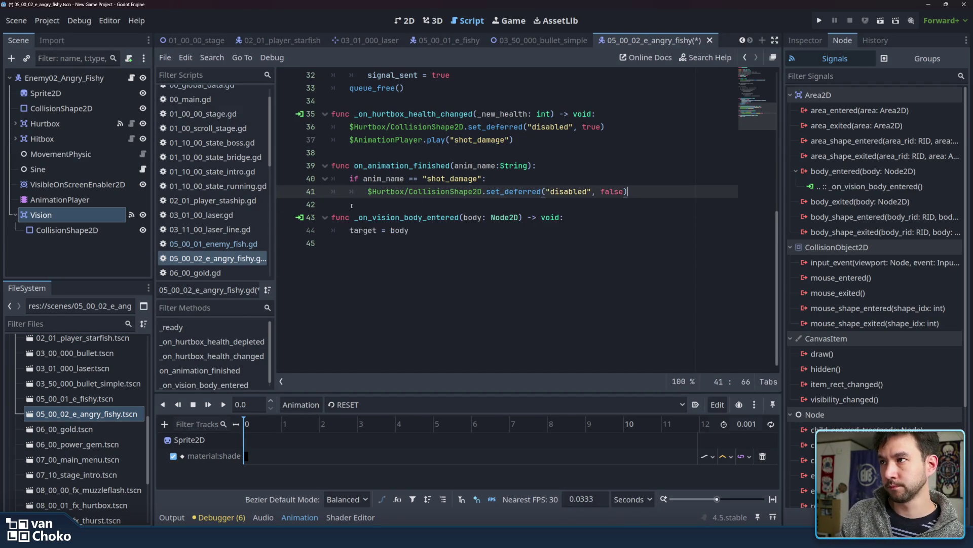
scroll(518, 270, up, 10)
scroll(517, 271, down, 1)
mouse_move(598, 346)
mouse_down()
mouse_move(354, 322)
mouse_move(329, 193)
mouse_move(311, 179)
mouse_move(343, 179)
mouse_up()
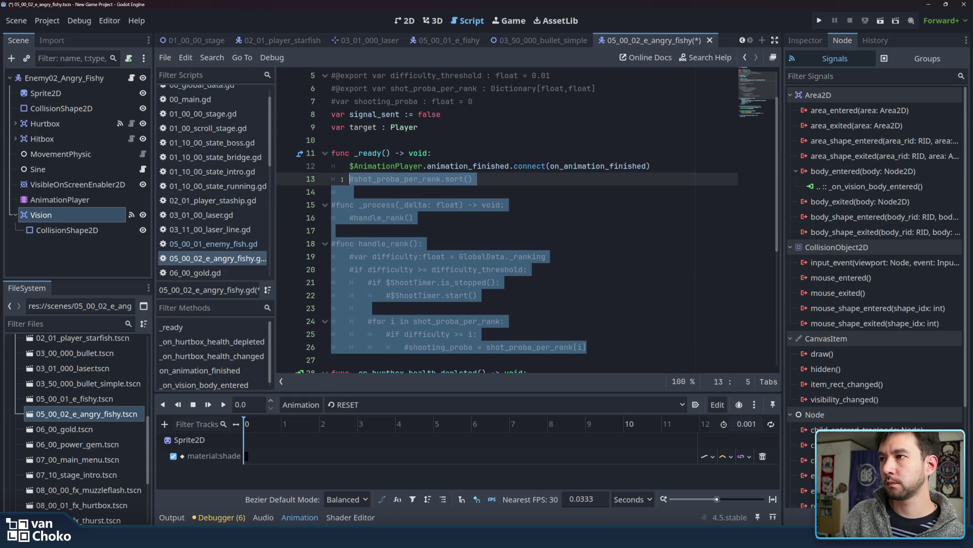
key(BackSpace)
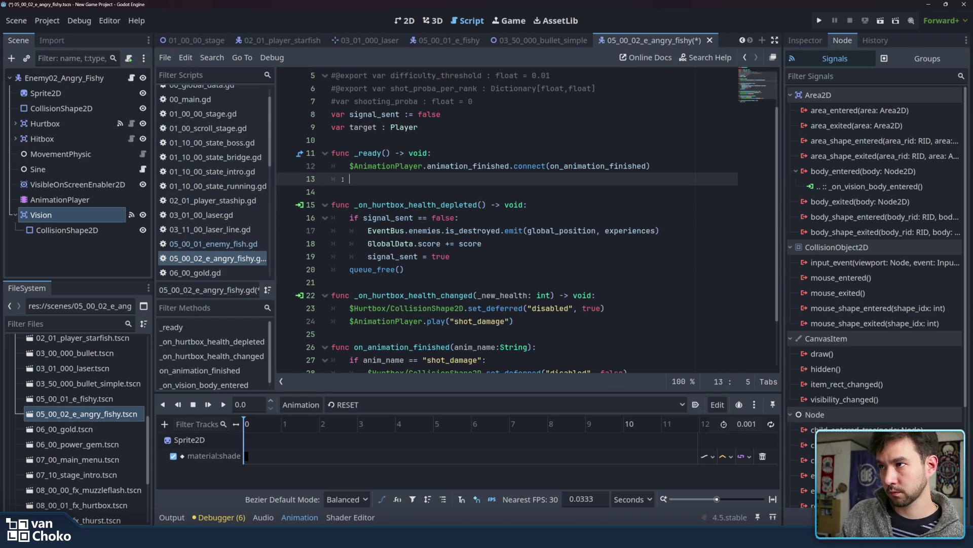
Step: Add a blank line 32 after 'target = body'
scroll(443, 188, down, 2)
click(438, 359)
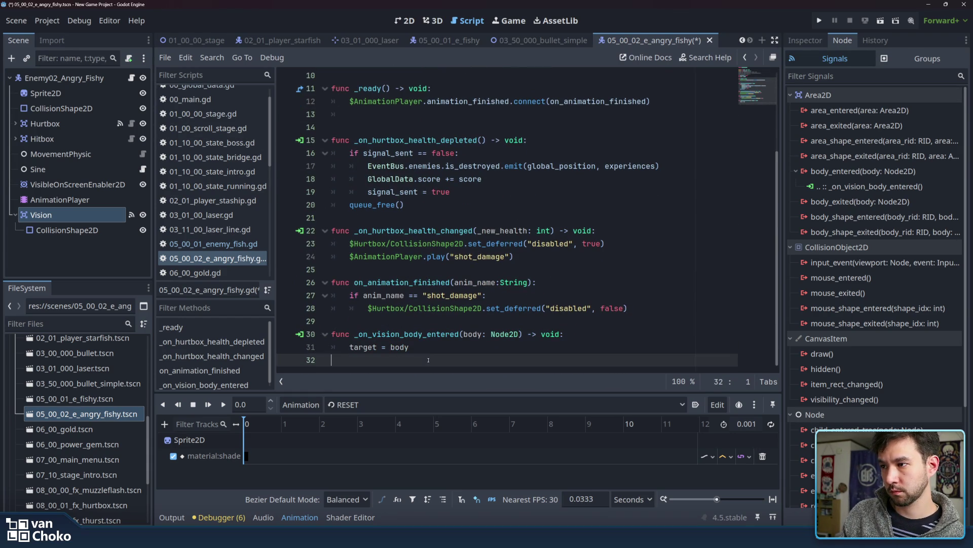
click(438, 345)
key(Return)
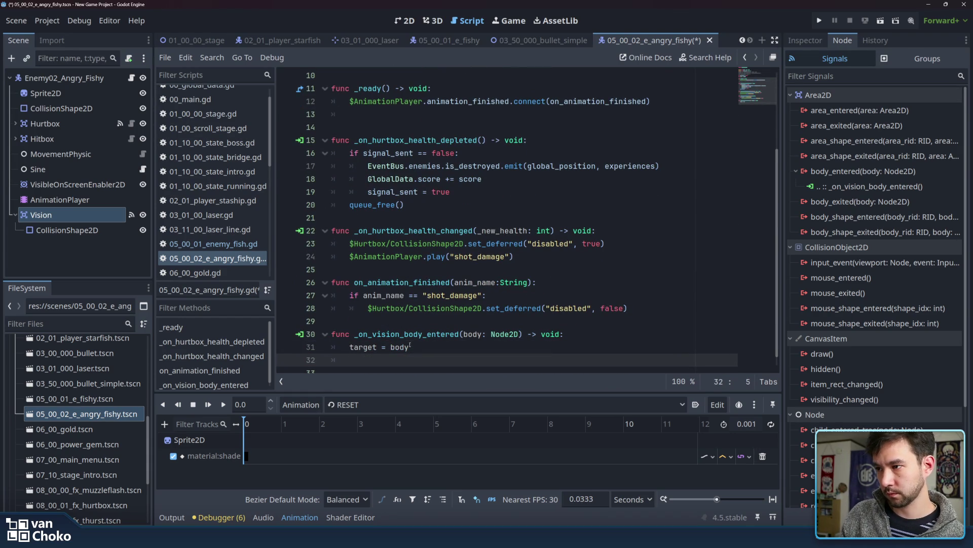
click(415, 347)
click(429, 357)
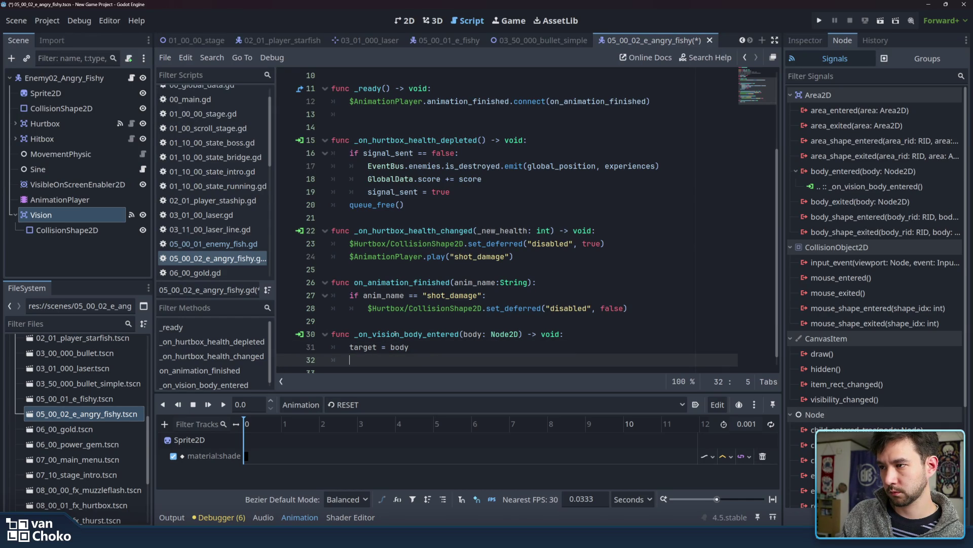
Step: Connect Vision's body_exited to a new _on_vision_body_exited handler and tidy the blank lines
click(858, 203)
double_click(859, 203)
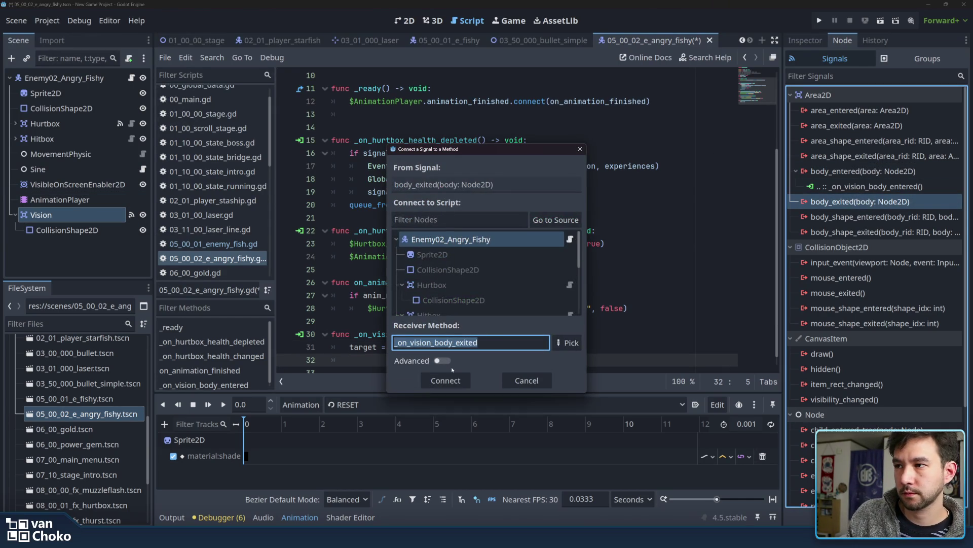
click(450, 384)
click(445, 349)
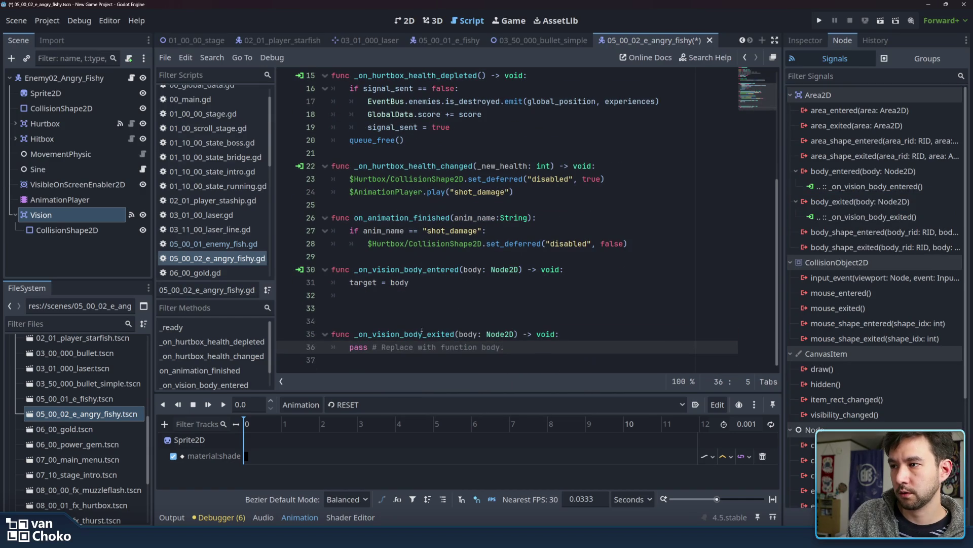
scroll(431, 324, down, 2)
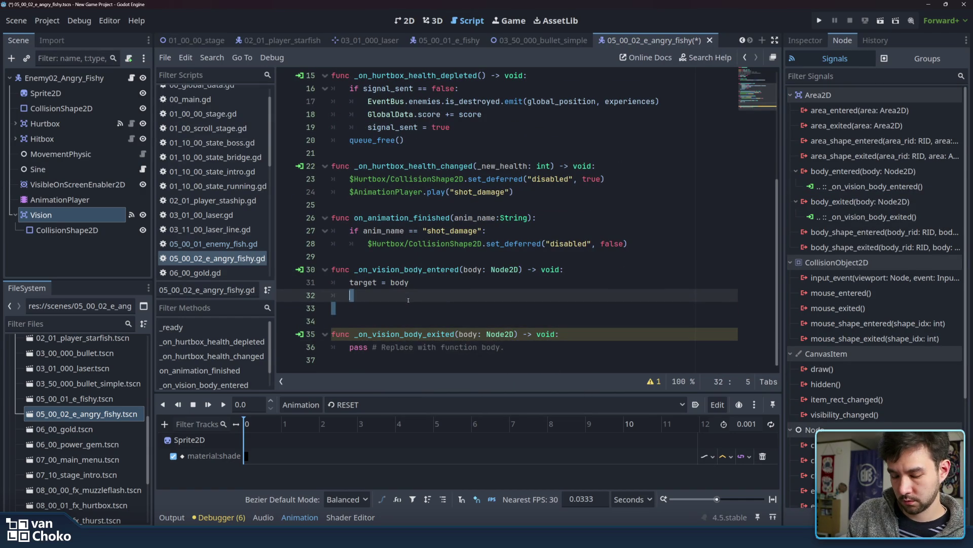
key(Delete)
key(Delete)
key(Return)
Step: Replace the exit handler's pass with 'target = null' and save the script
drag(505, 334, 355, 334)
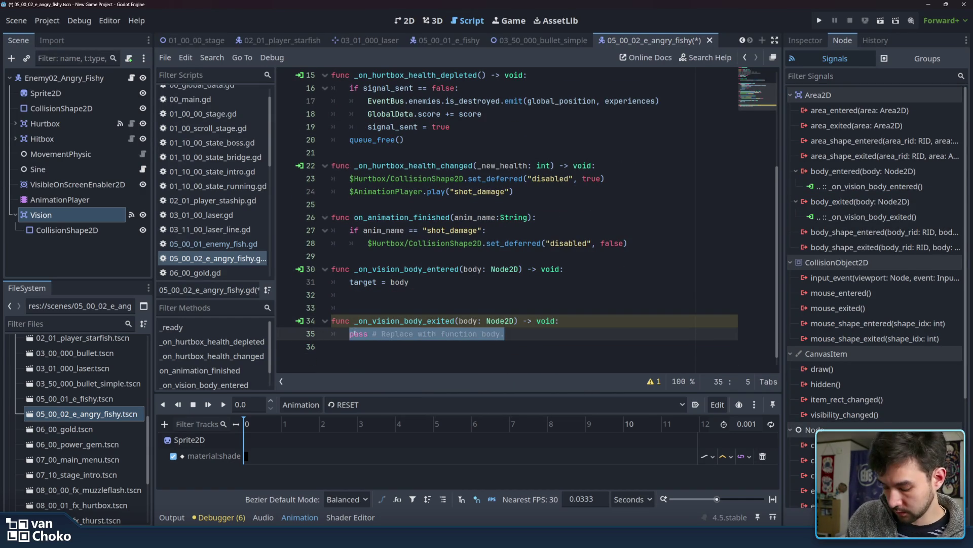
text(target = null)
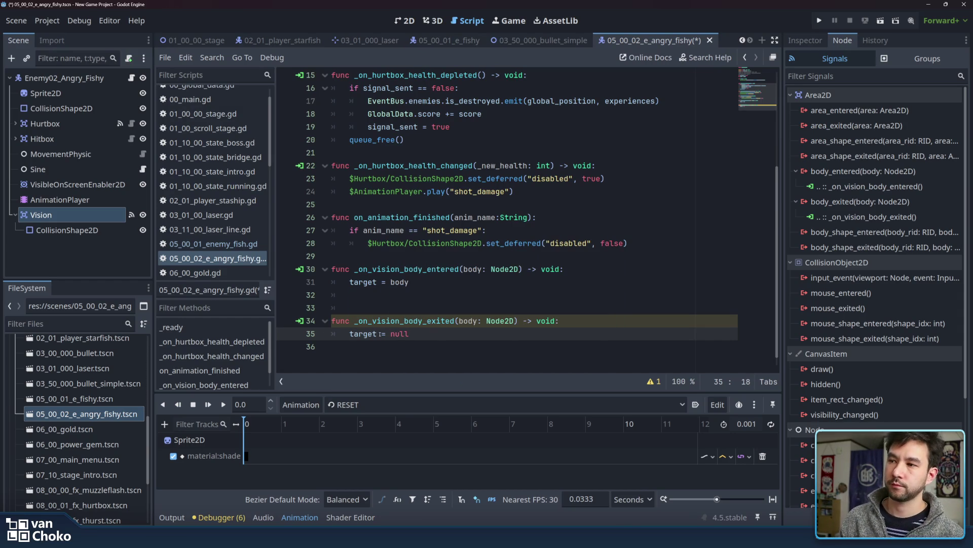
click(405, 306)
key(ctrl+s)
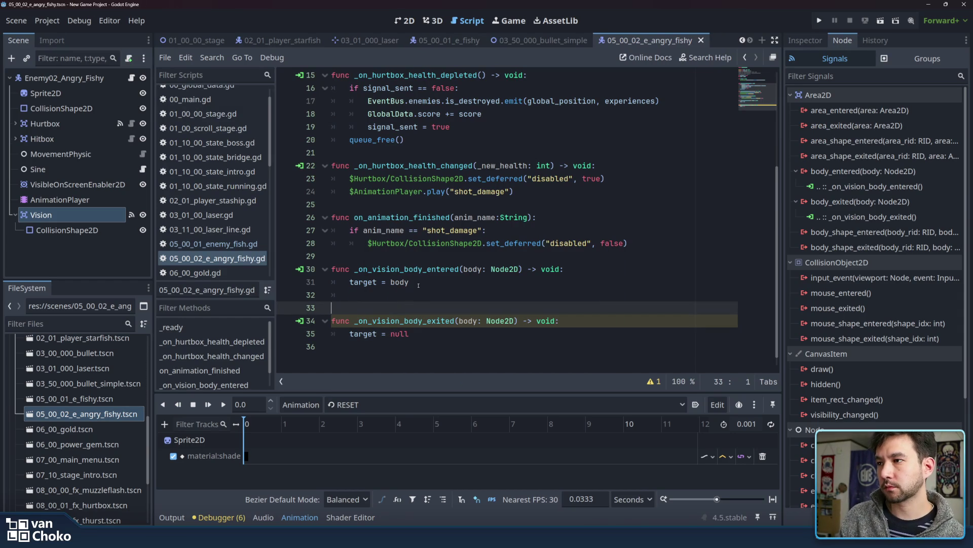
click(418, 284)
click(432, 294)
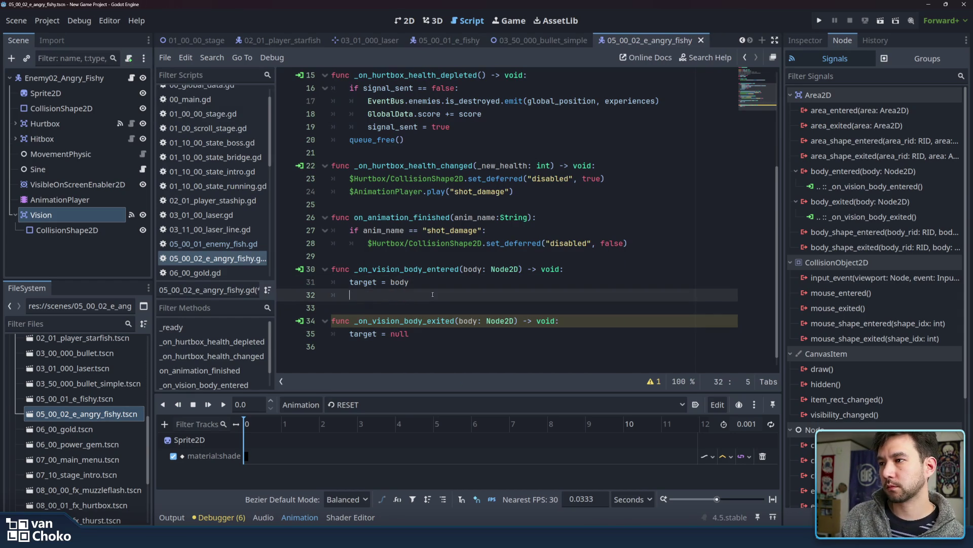
click(434, 260)
scroll(434, 259, up, 4)
click(419, 235)
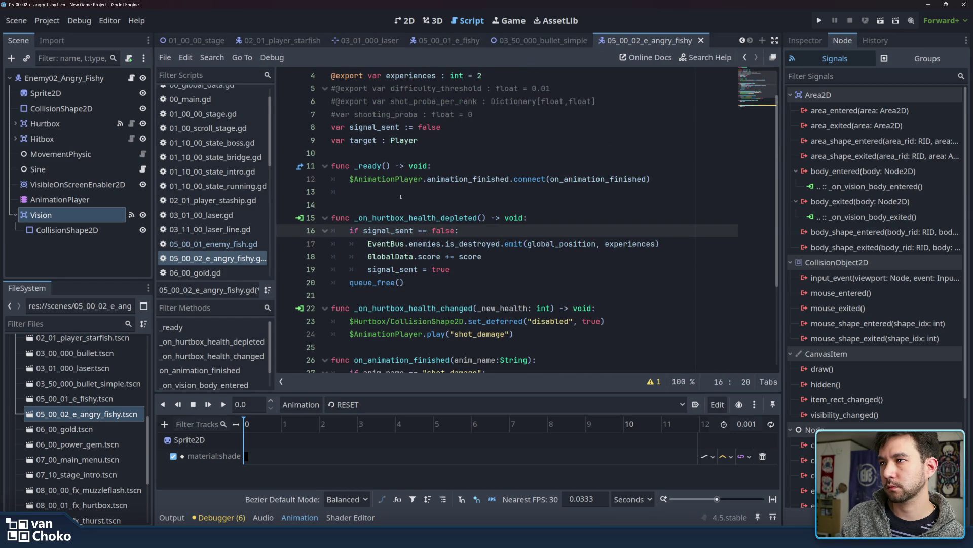
scroll(401, 197, down, 4)
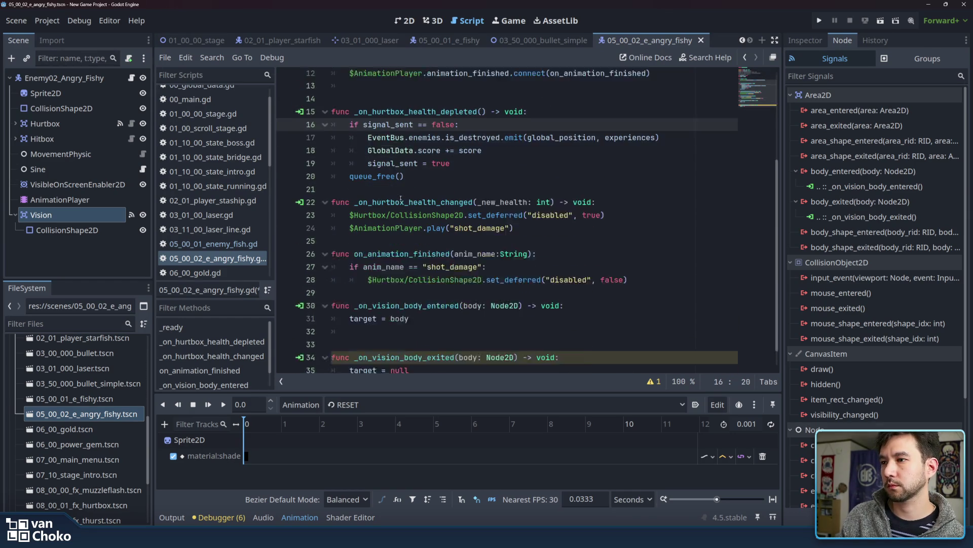
Step: Open MovementPhysic's movement.gd script and select its _physics_process function
scroll(400, 198, up, 5)
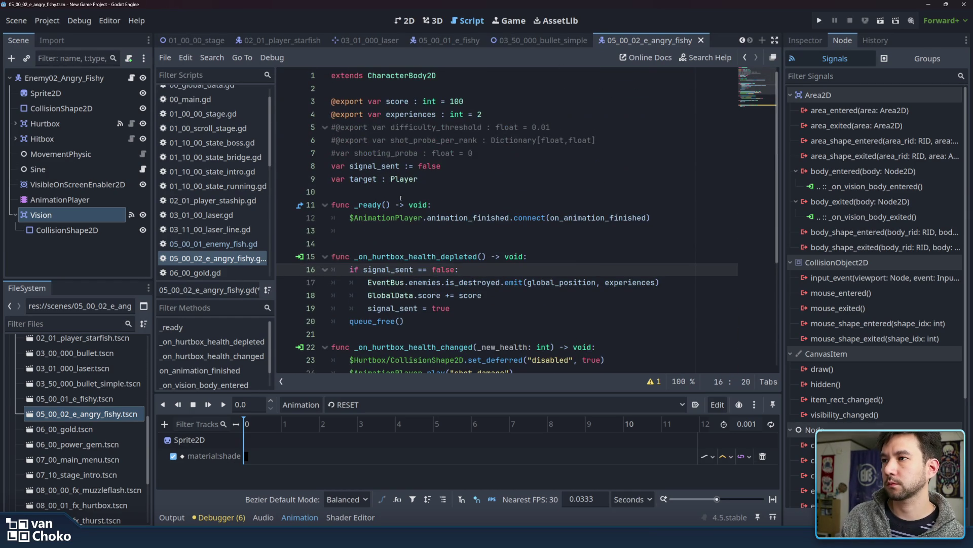
click(378, 231)
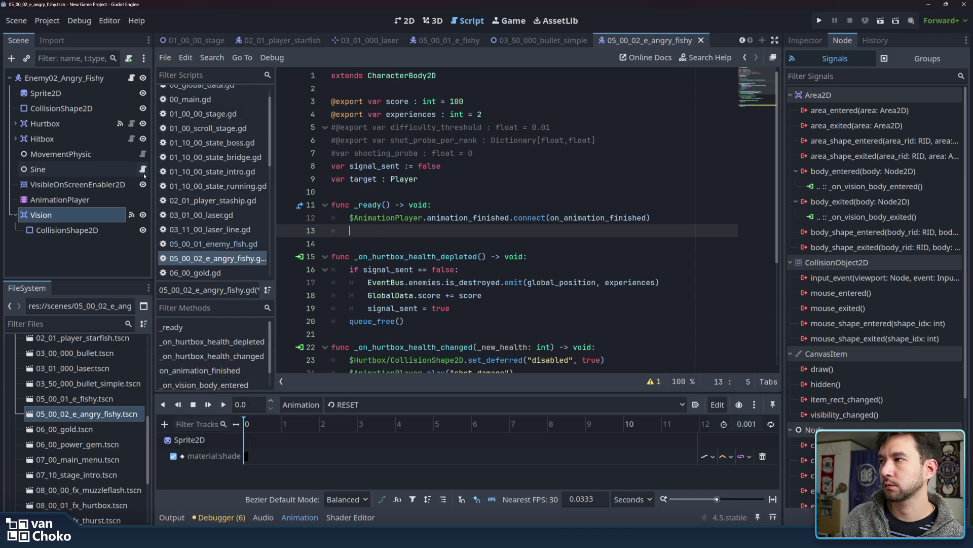
click(89, 155)
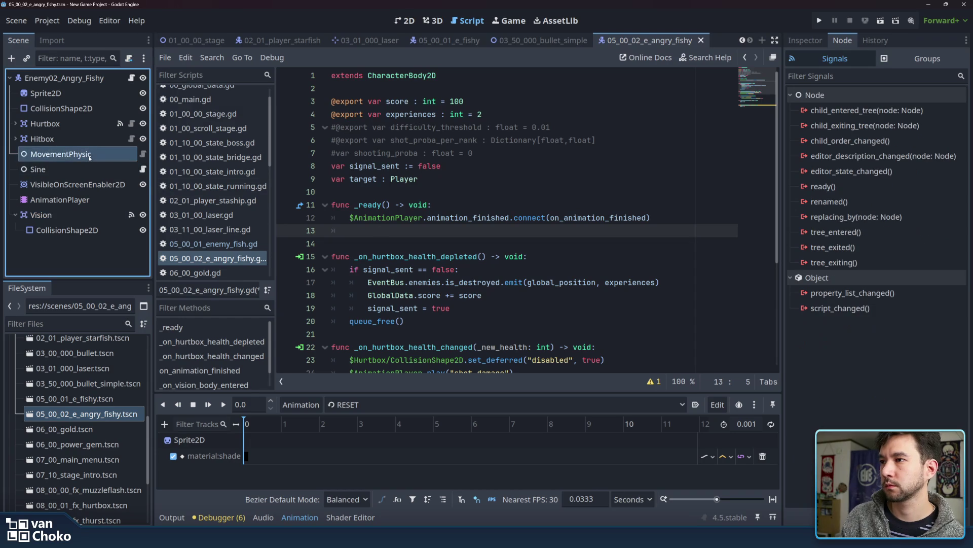
click(143, 154)
click(437, 189)
mouse_move(438, 189)
mouse_down()
mouse_move(385, 154)
mouse_move(334, 75)
mouse_move(406, 153)
mouse_move(644, 207)
mouse_move(330, 153)
mouse_move(332, 124)
mouse_up()
drag(332, 89, 335, 153)
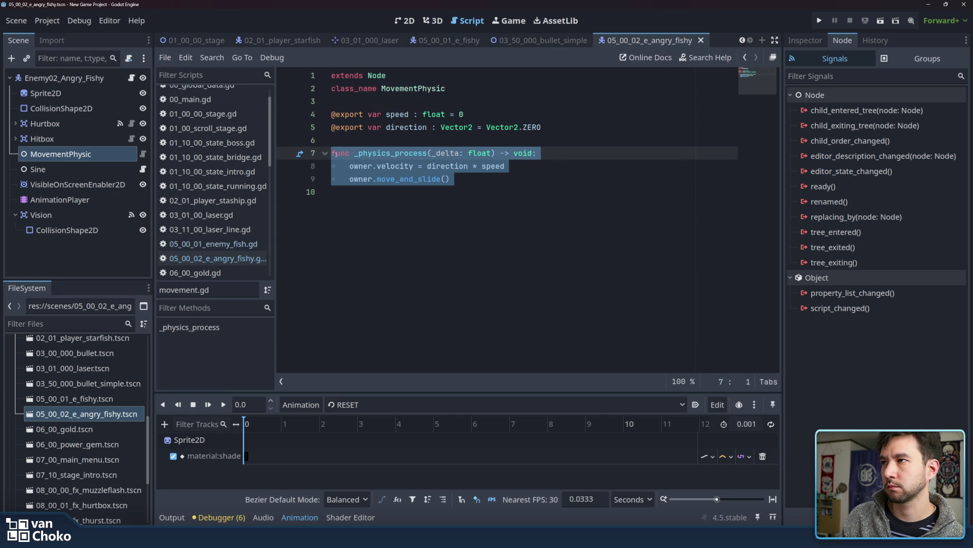
Step: Add a new 'func move_to_direction():' below _physics_process
click(336, 153)
click(433, 205)
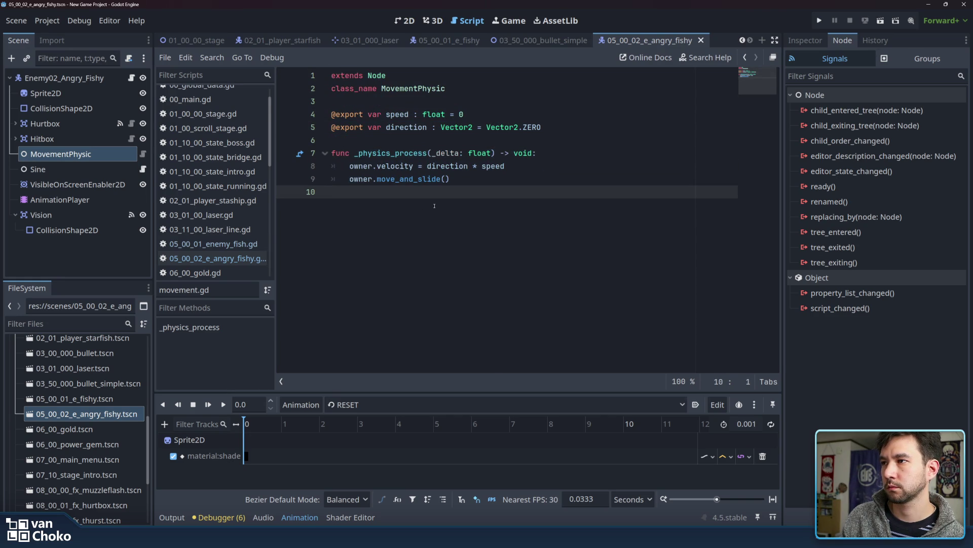
right_click(116, 158)
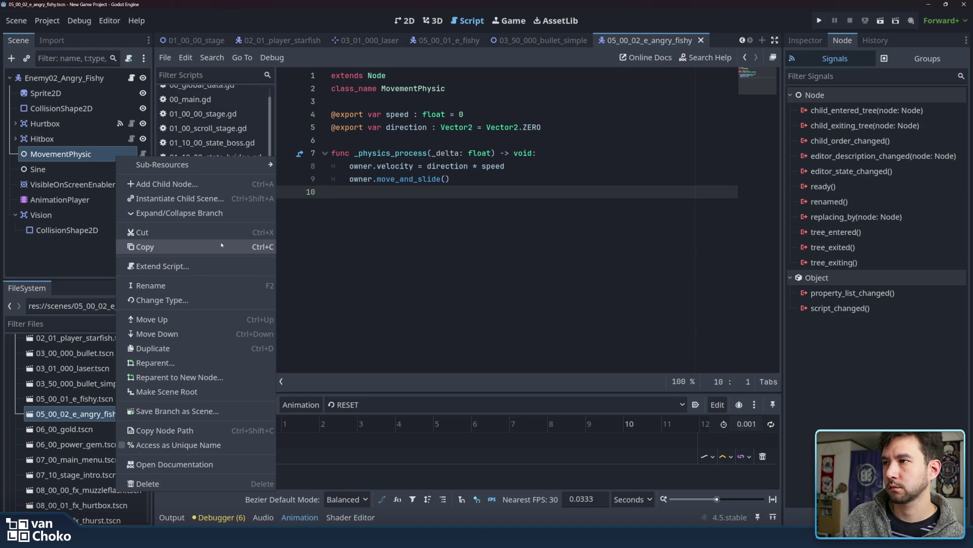
click(495, 192)
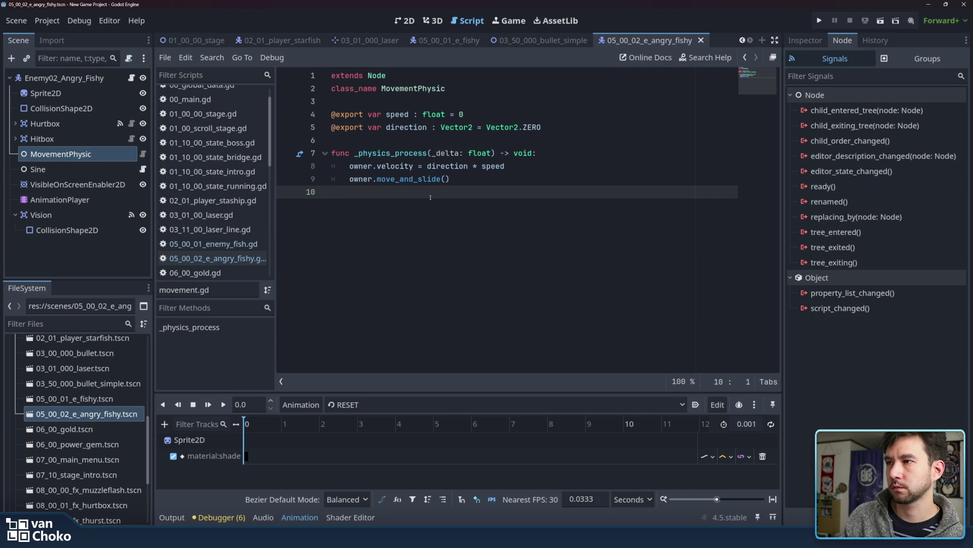
key(Return)
text(func)
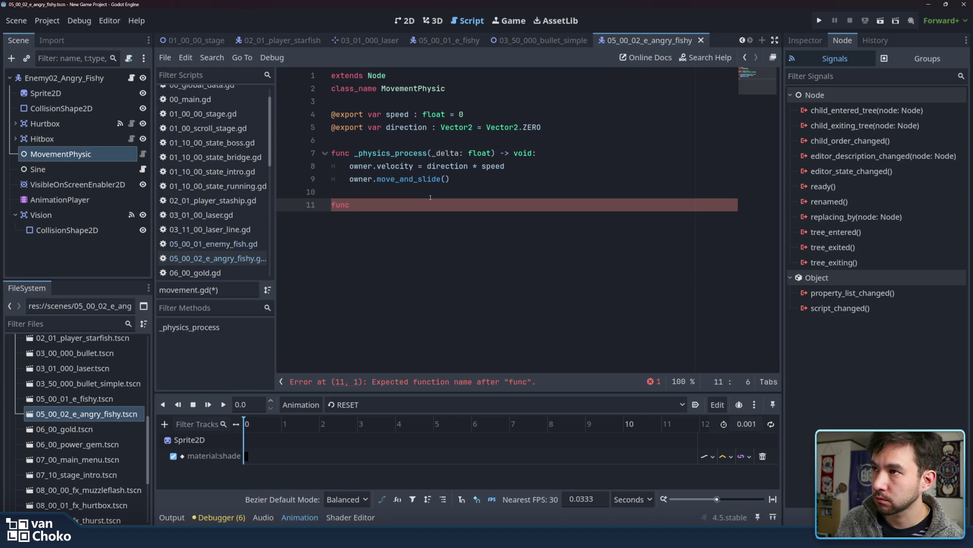
text(move_)
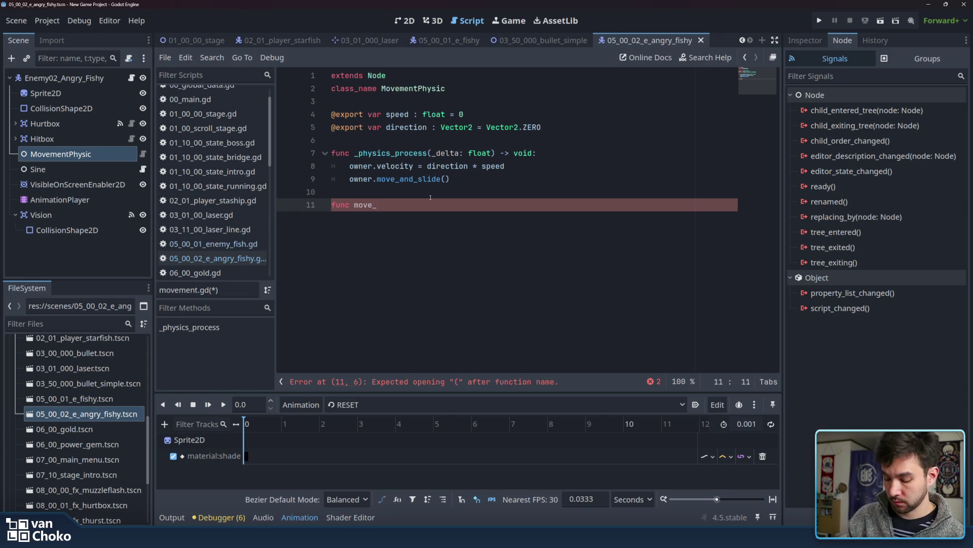
text(to_direction():)
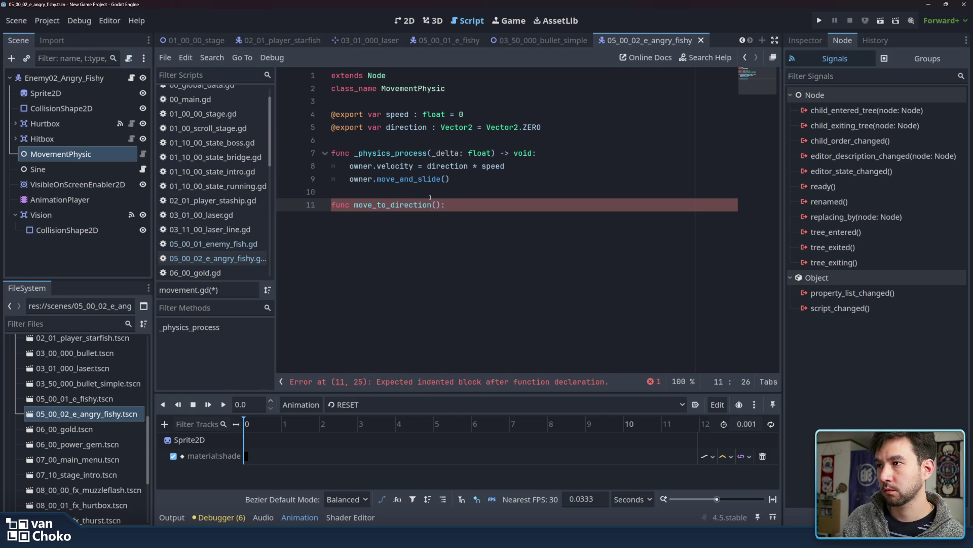
key(Return)
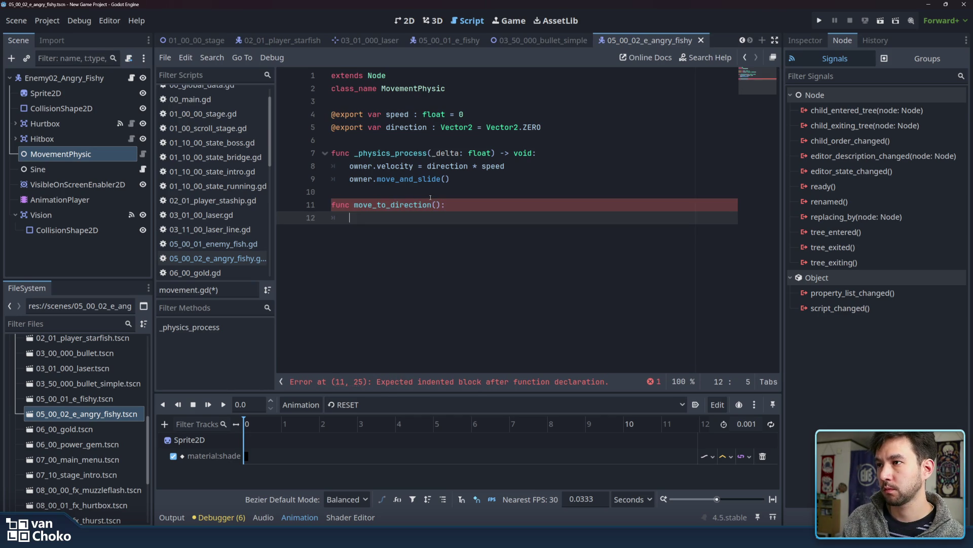
Step: Move the velocity assignment from line 8 into move_to_direction's body
click(545, 164)
key(ctrl+shift+Left)
key(ctrl+shift+Left)
key(ctrl+shift+Left)
key(ctrl+c)
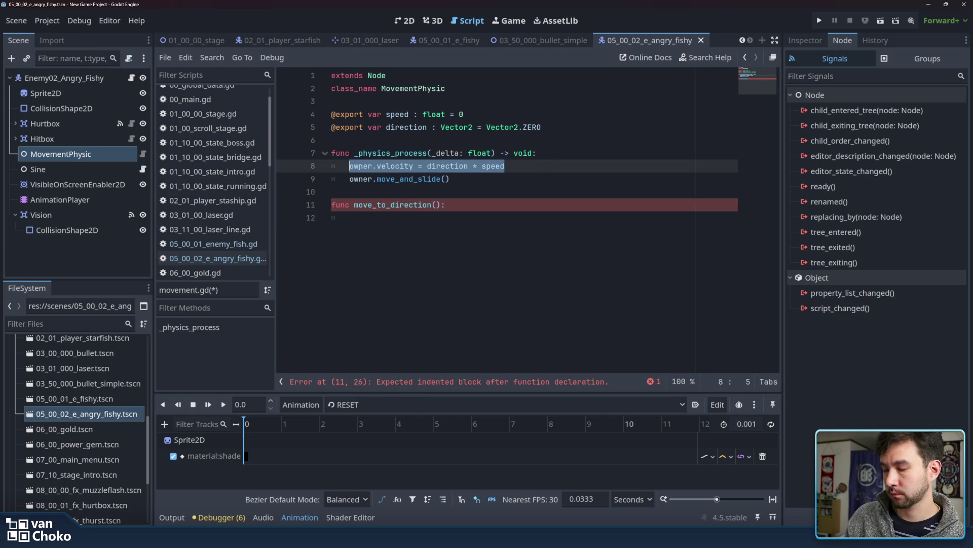
key(BackSpace)
click(392, 214)
key(ctrl+v)
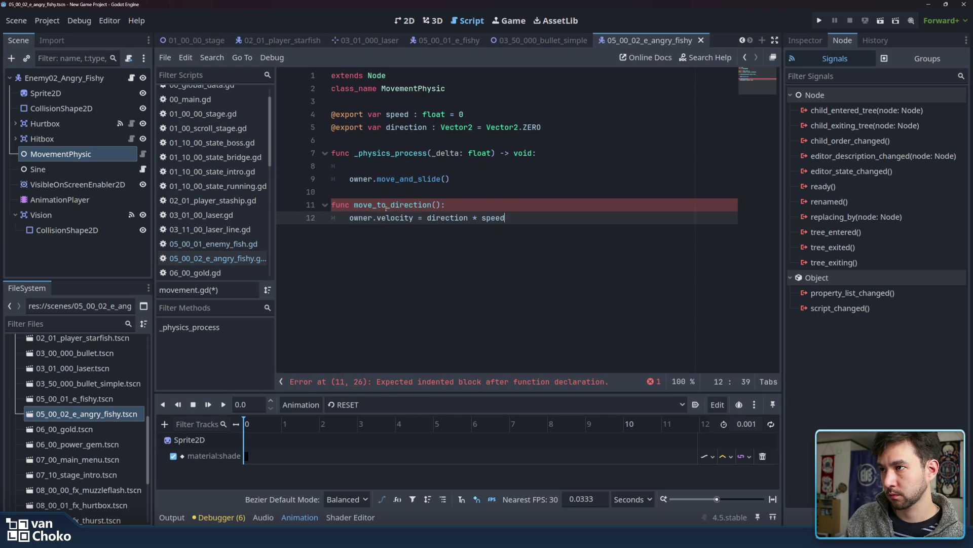
Step: Call move_to_direction() in _physics_process where the velocity line was, and save movement.gd
click(513, 206)
click(508, 188)
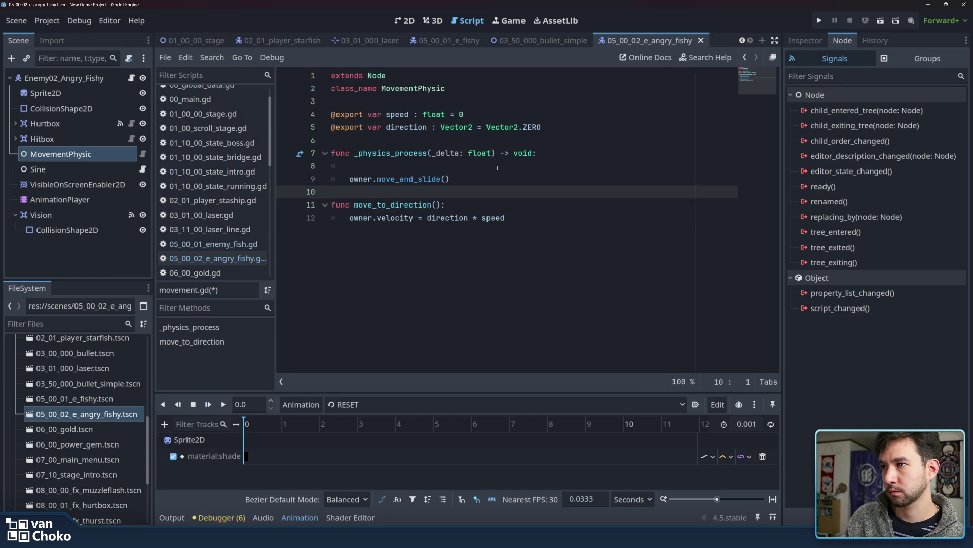
click(498, 168)
drag(354, 205, 442, 204)
key(ctrl+c)
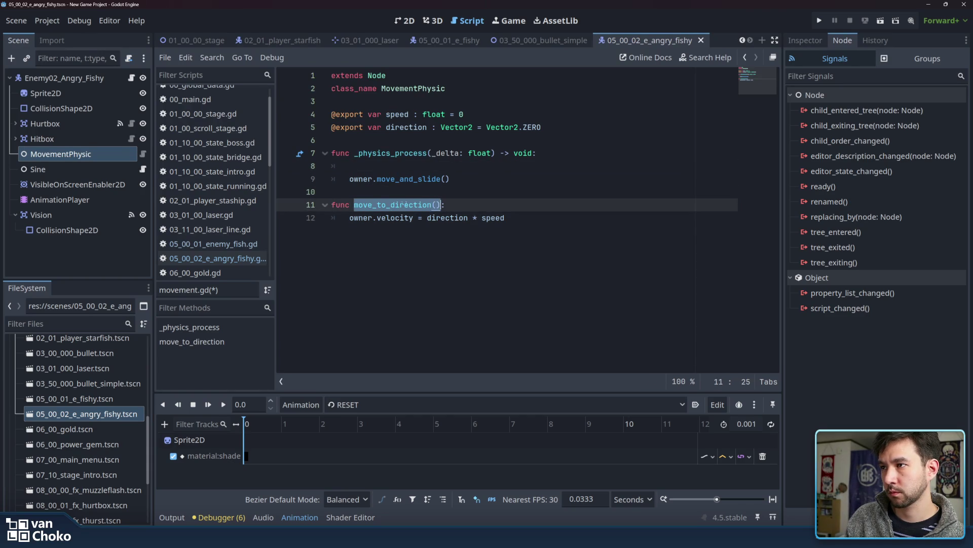
click(424, 167)
key(ctrl+v)
click(544, 225)
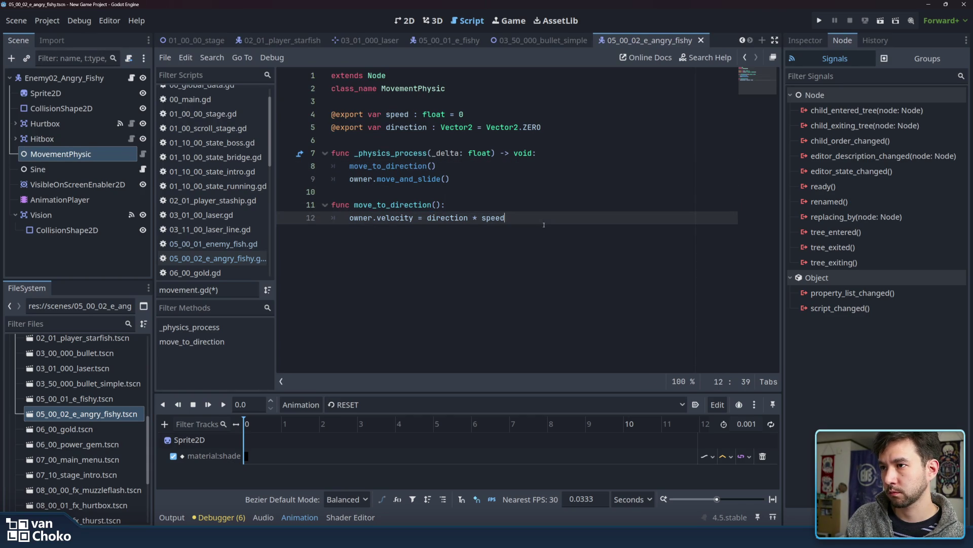
key(ctrl+s)
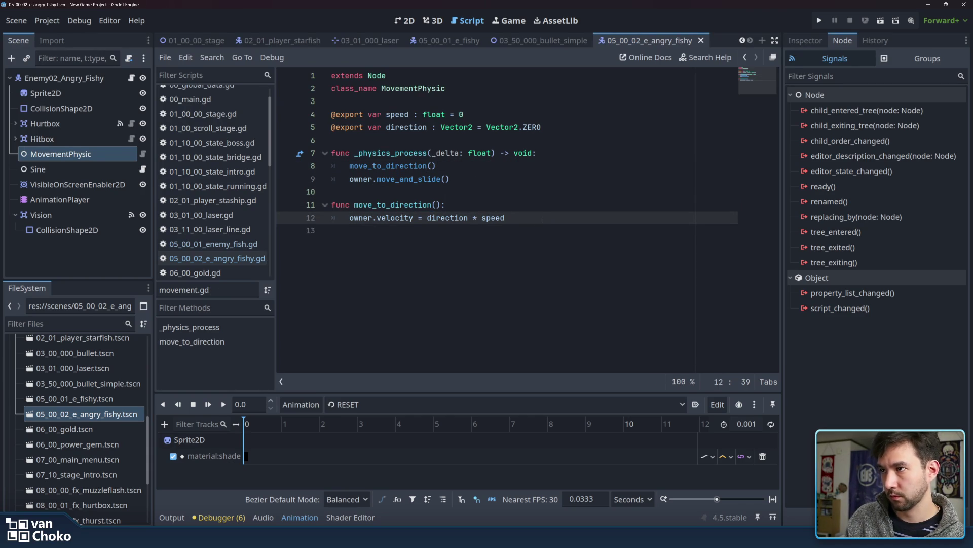
click(533, 256)
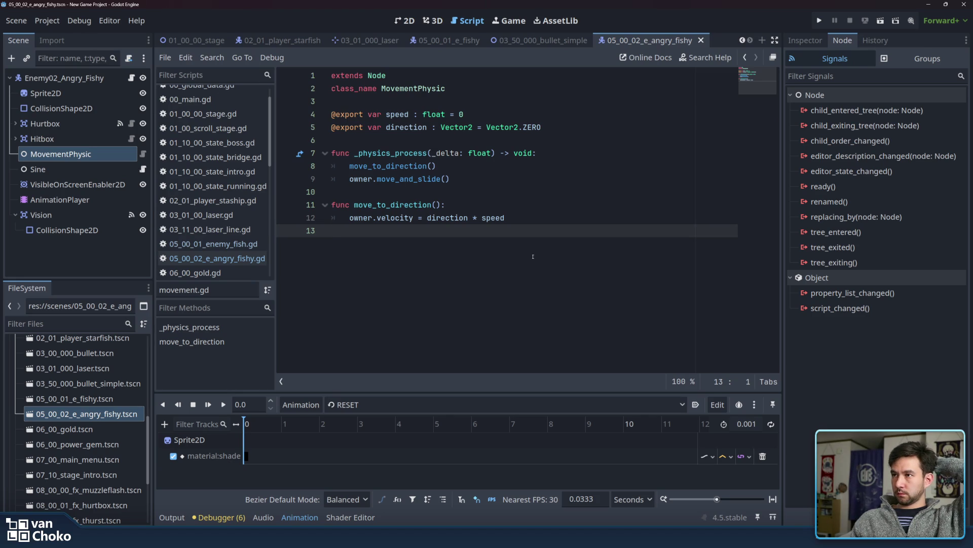
Step: Start attaching a new script to MovementPhysic, appending '_follow' to the file name
right_click(87, 161)
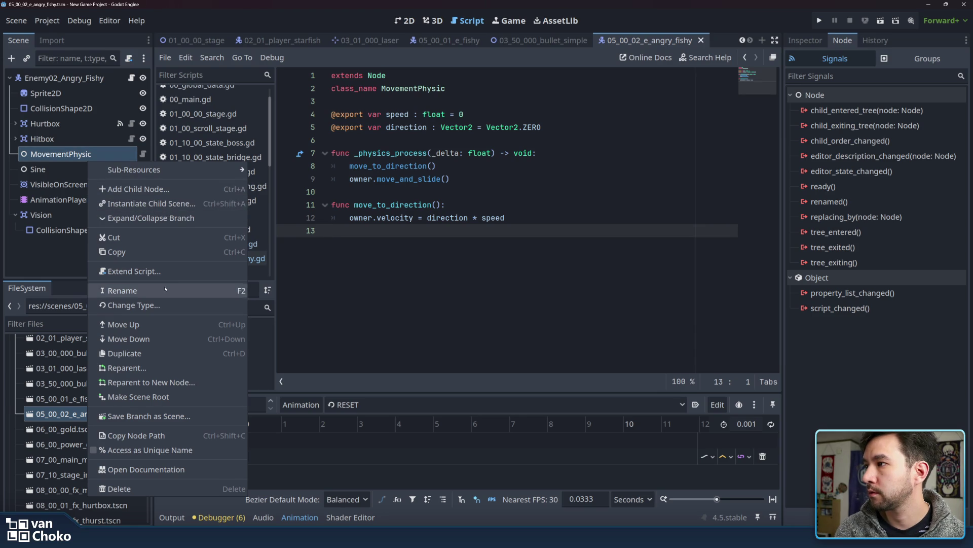
click(80, 161)
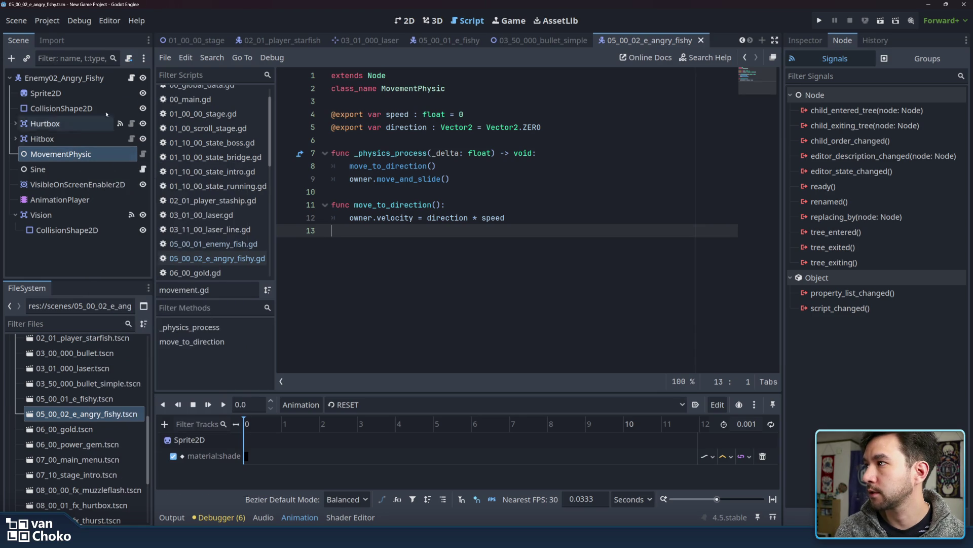
click(128, 59)
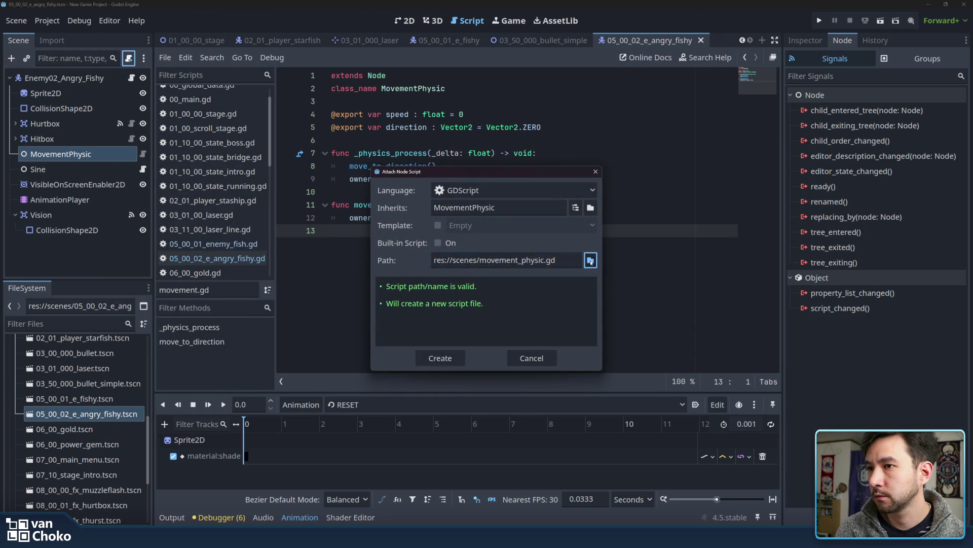
click(590, 260)
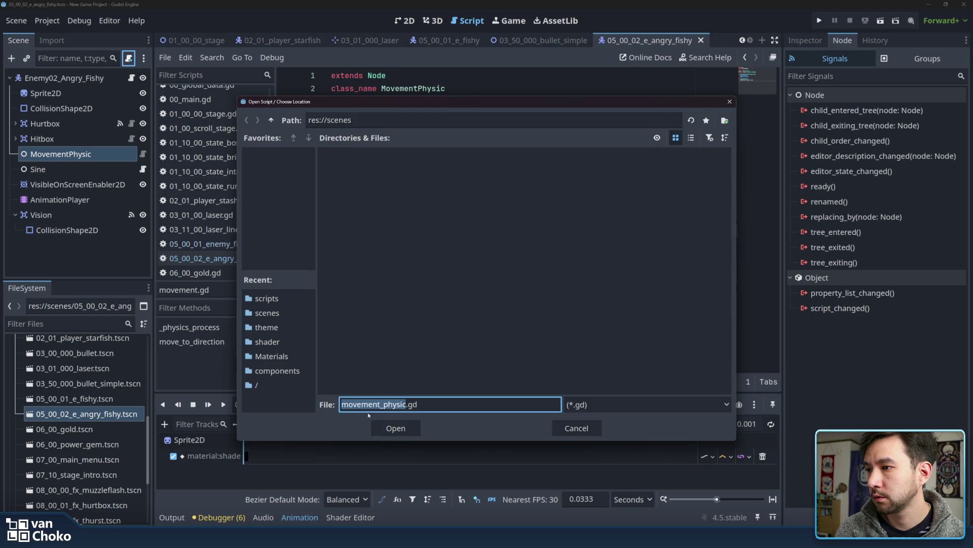
click(384, 404)
text(_follow)
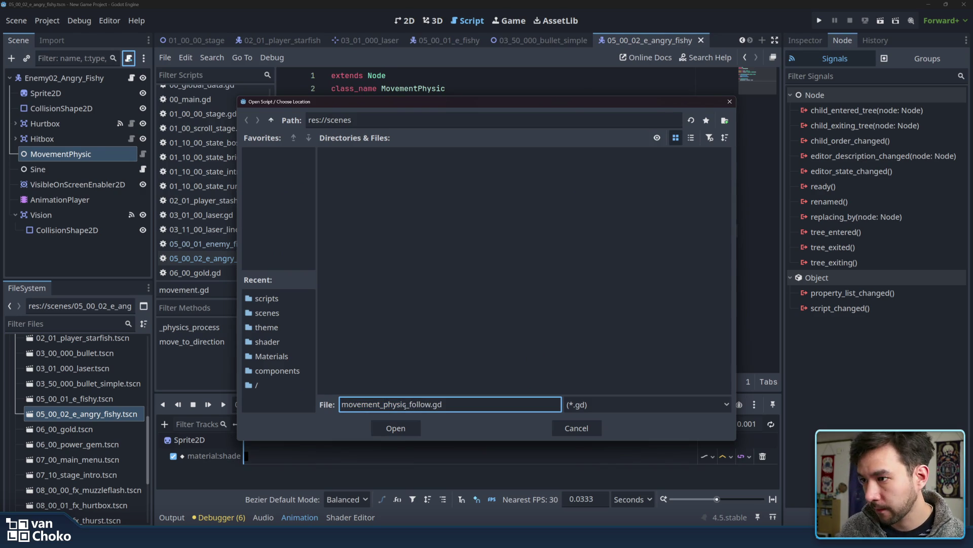
Step: Name it movement_follow.gd in res://scripts/components and create the script
click(271, 119)
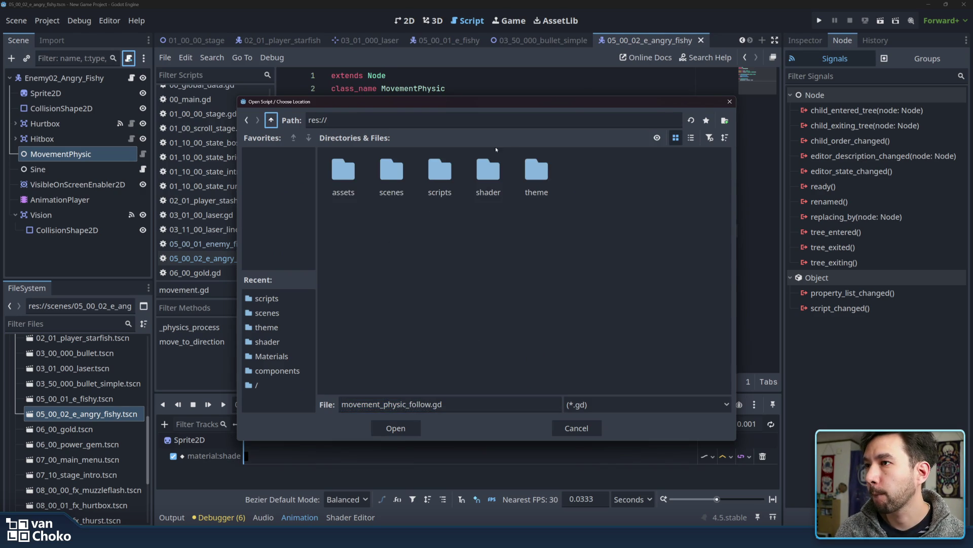
double_click(440, 172)
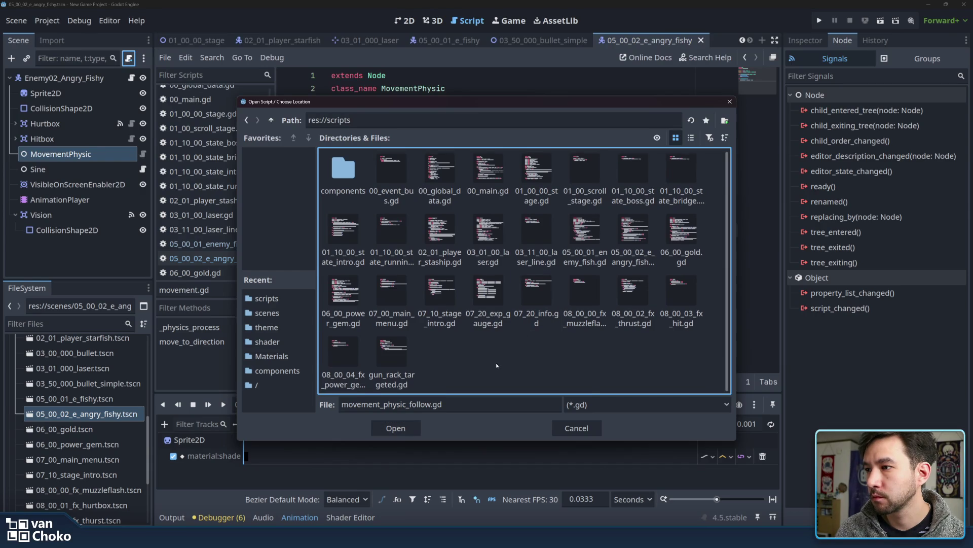
double_click(350, 183)
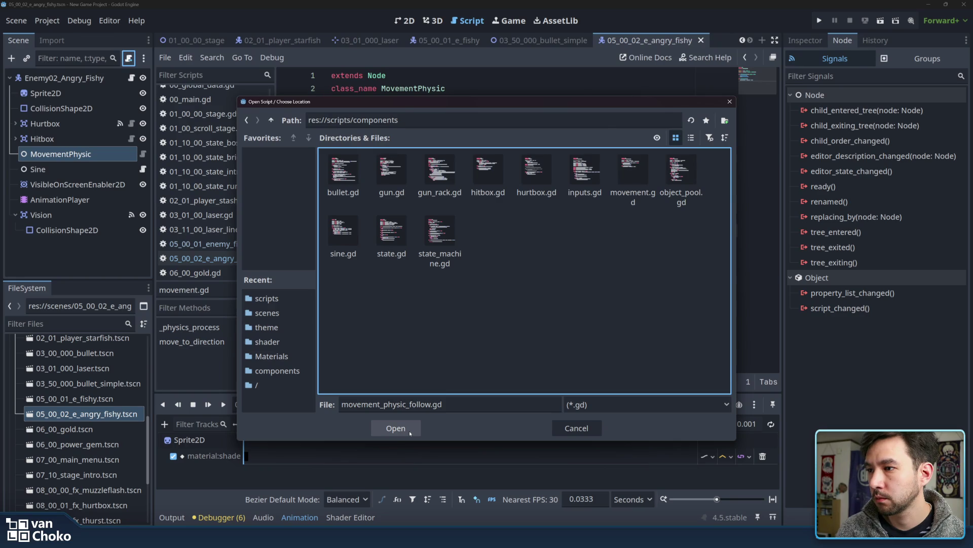
drag(408, 404, 383, 404)
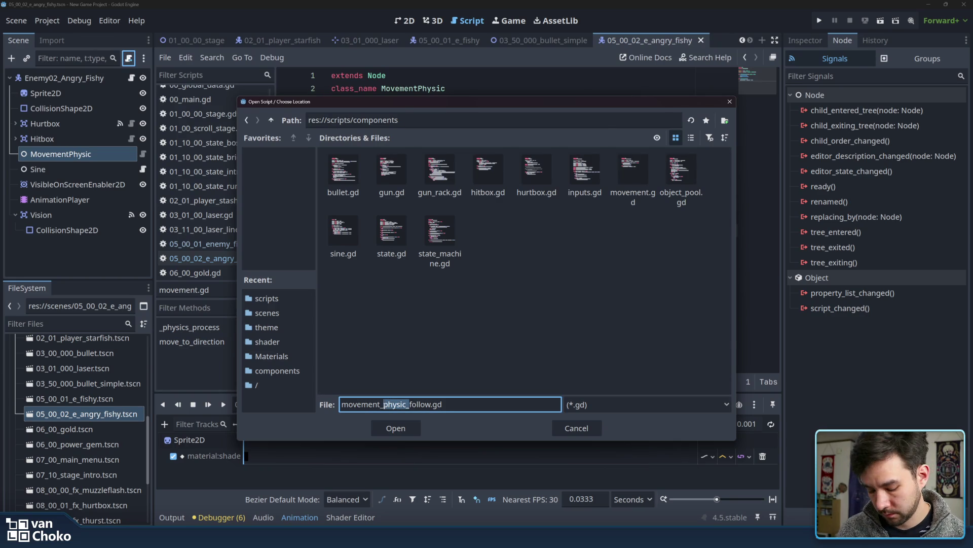
key(BackSpace)
click(415, 430)
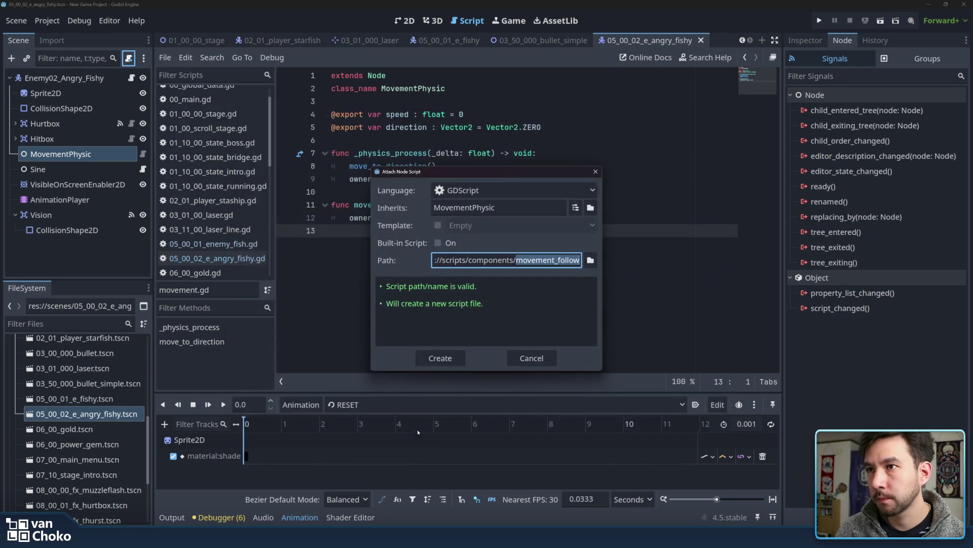
click(451, 359)
click(474, 209)
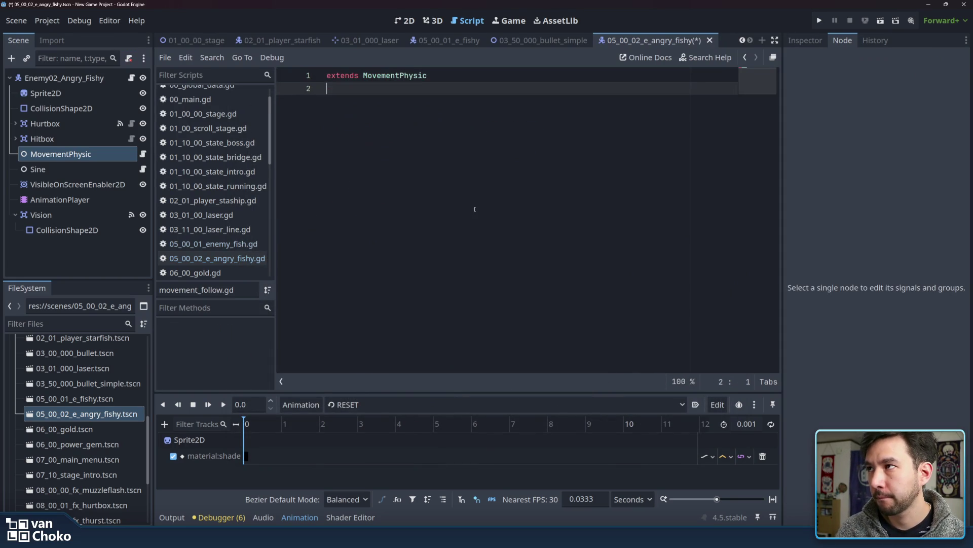
Step: Copy the 'var target : Player' declaration from the enemy script into movement_follow.gd
click(131, 78)
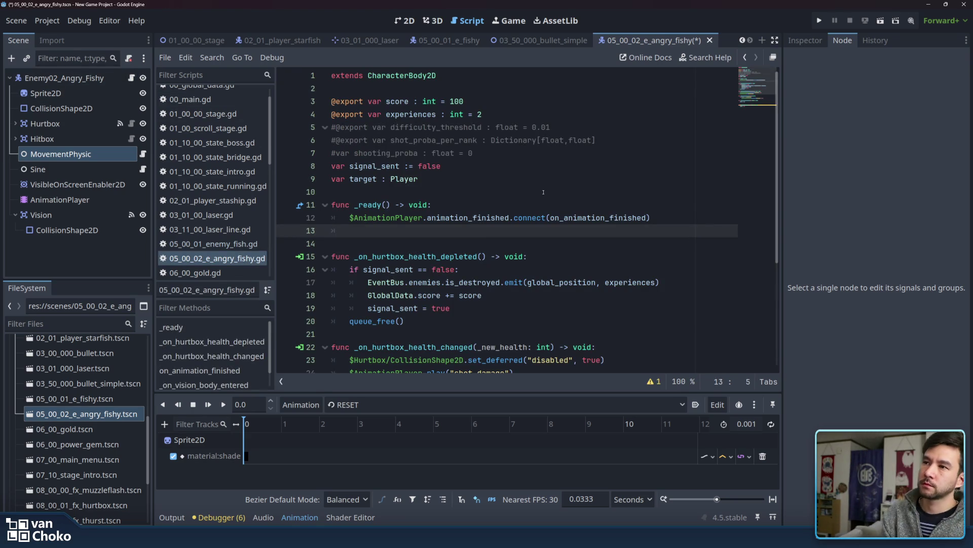
double_click(392, 166)
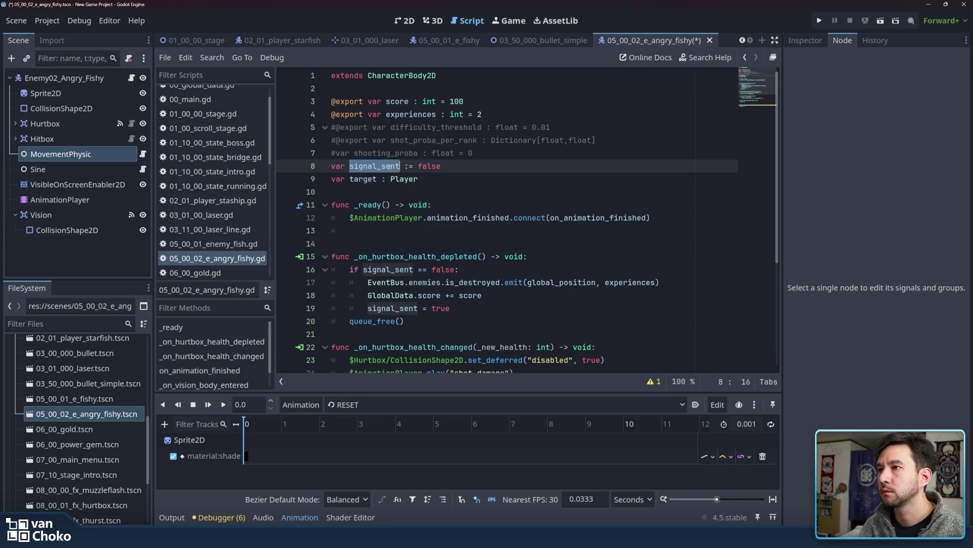
click(483, 197)
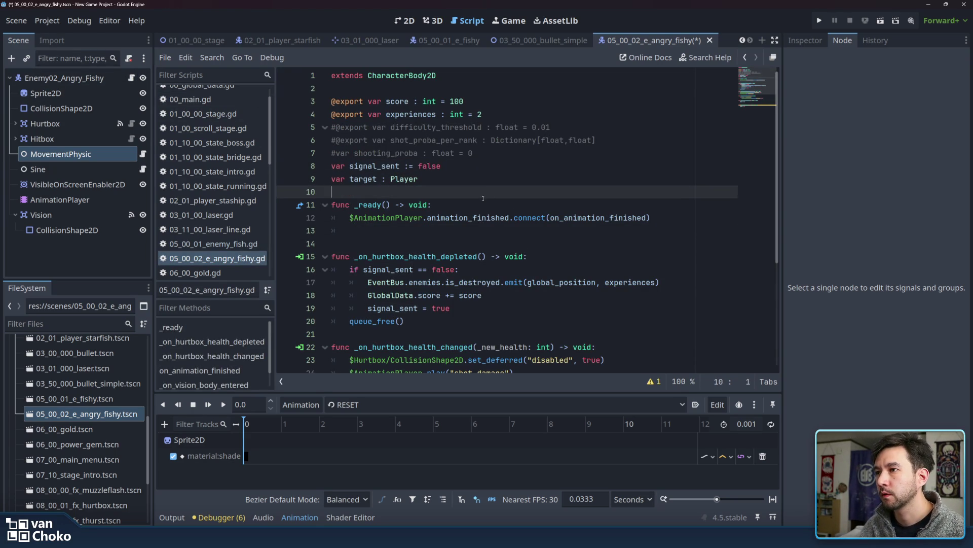
double_click(363, 179)
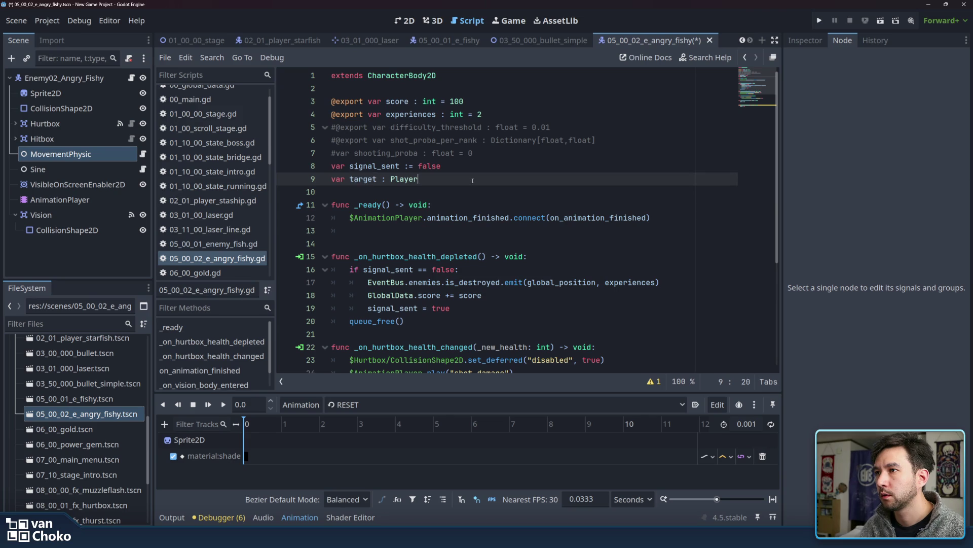
drag(472, 181, 314, 178)
key(ctrl+c)
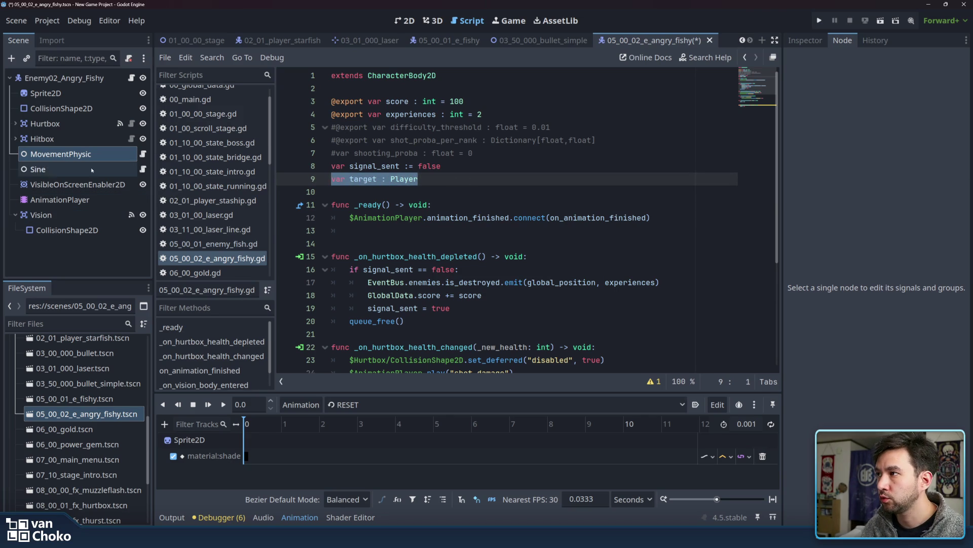
click(143, 154)
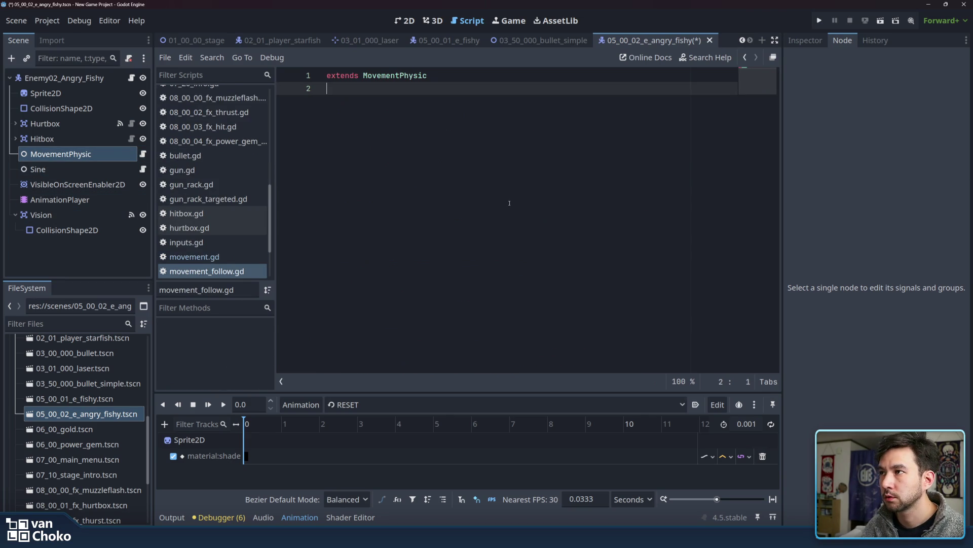
key(Return)
key(ctrl+v)
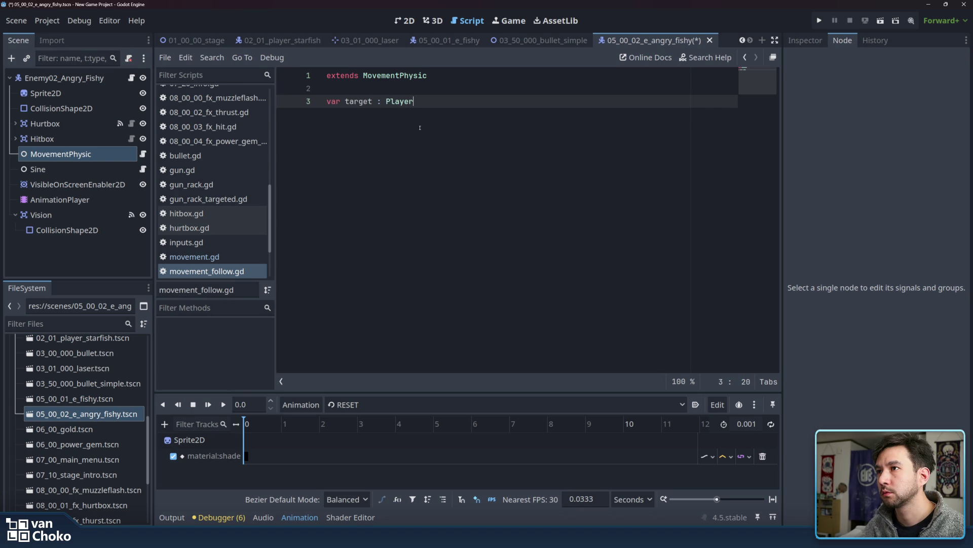
key(Return)
key(Return)
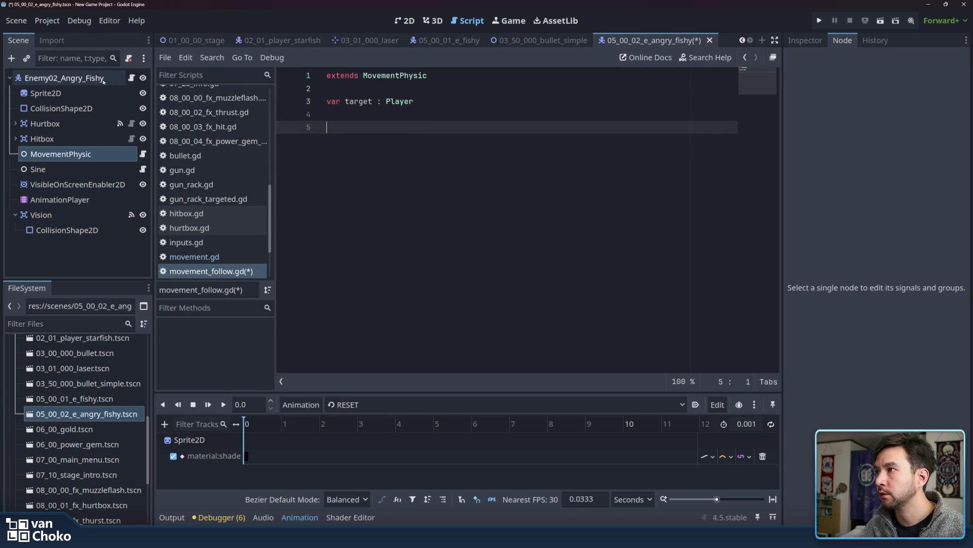
Step: Delete the target declaration line from the angry fishy script
click(102, 79)
click(131, 77)
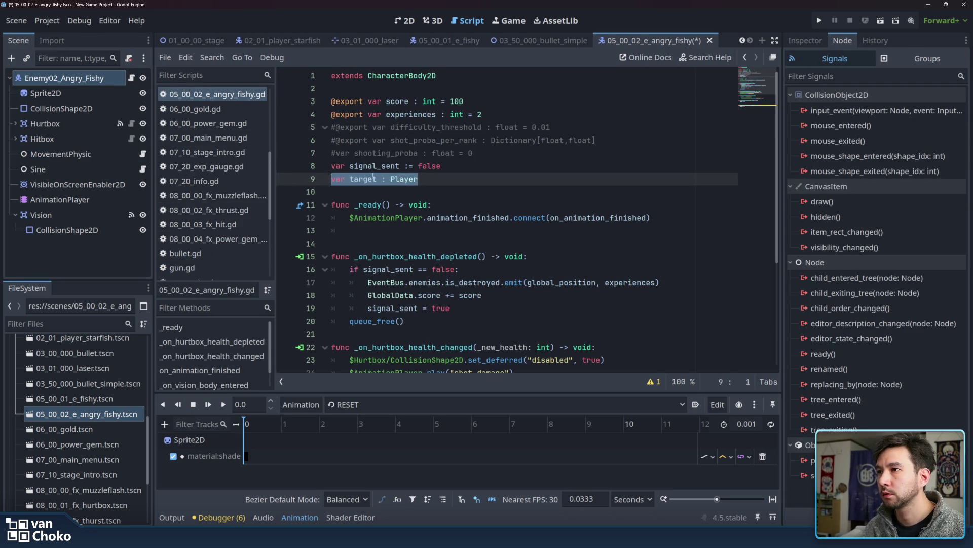
click(480, 167)
key(shift+Down)
key(BackSpace)
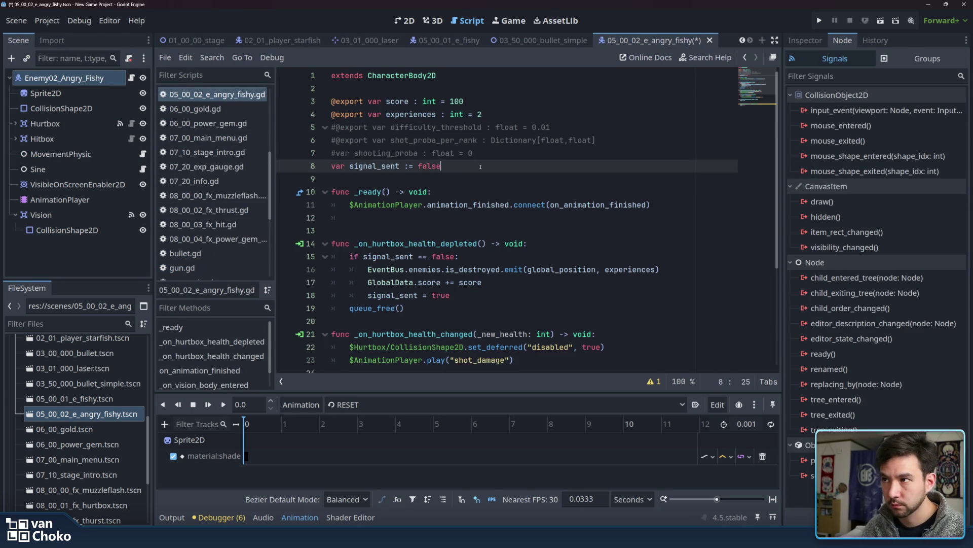
scroll(480, 167, down, 4)
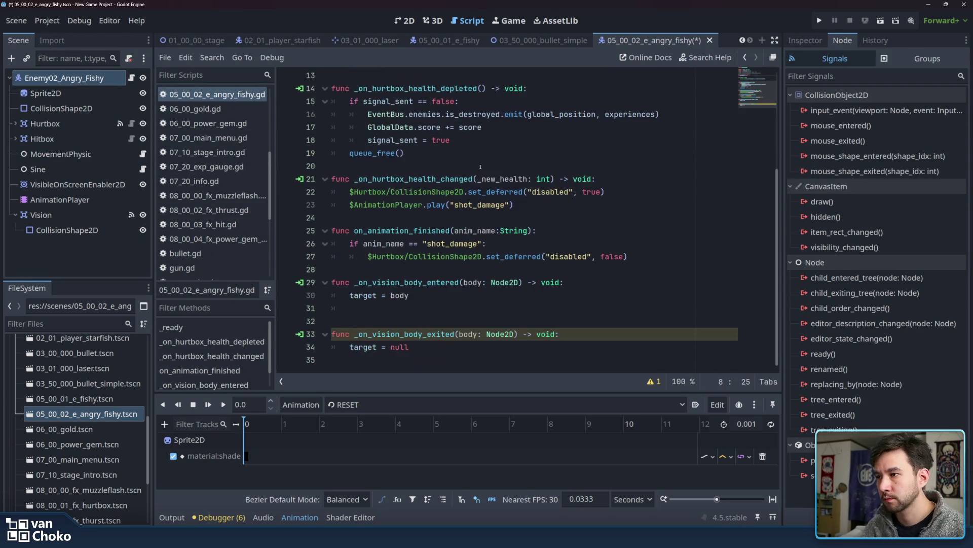
Step: Change the entered handler's assignment to '$MovementPhysic.target = body'
click(413, 294)
drag(339, 297, 438, 297)
click(348, 295)
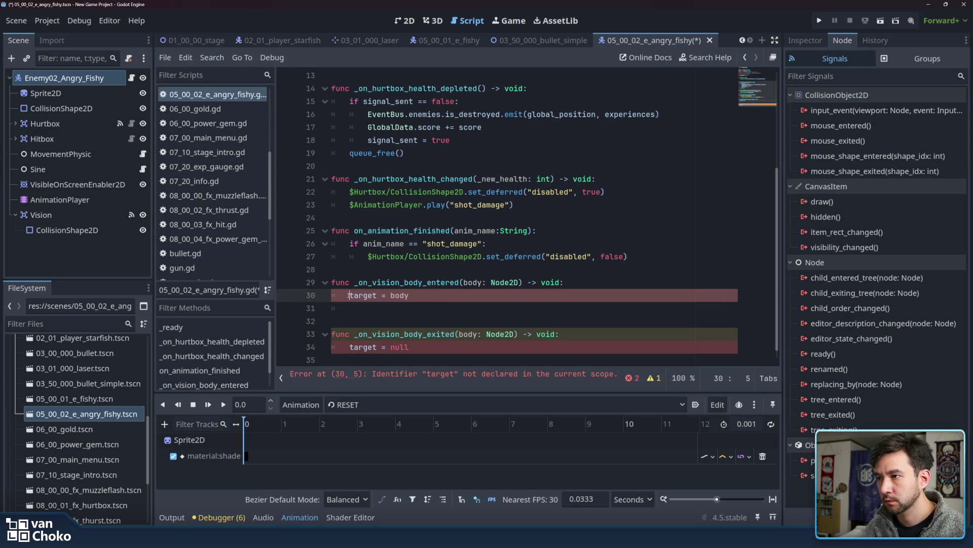
key(Return)
key(Up)
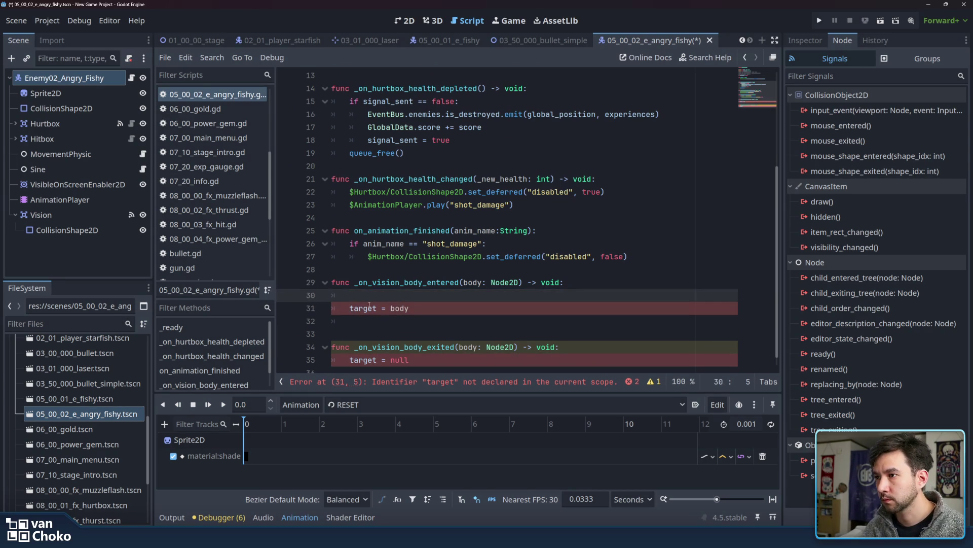
click(66, 230)
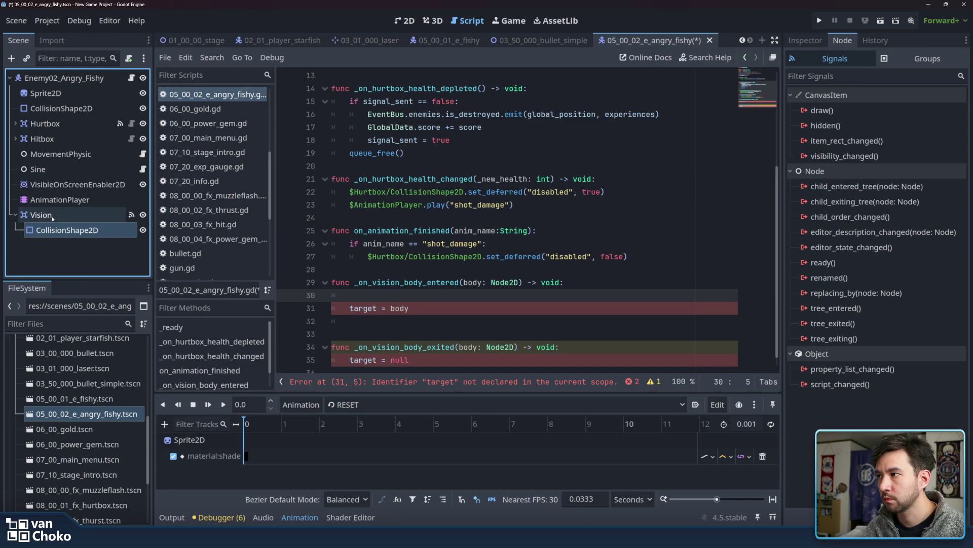
click(52, 216)
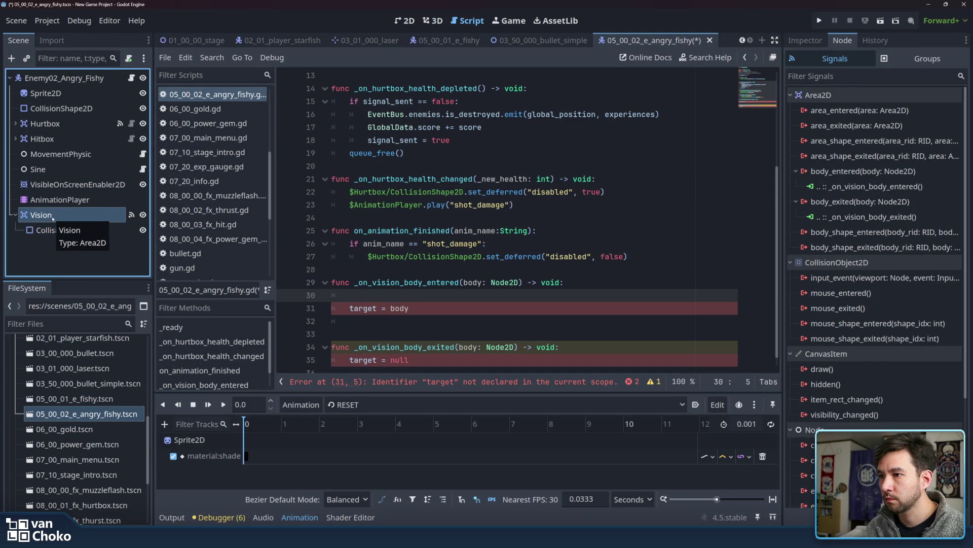
mouse_move(59, 160)
mouse_down()
mouse_move(203, 243)
mouse_move(398, 291)
mouse_move(401, 309)
mouse_move(401, 298)
mouse_move(434, 299)
mouse_up()
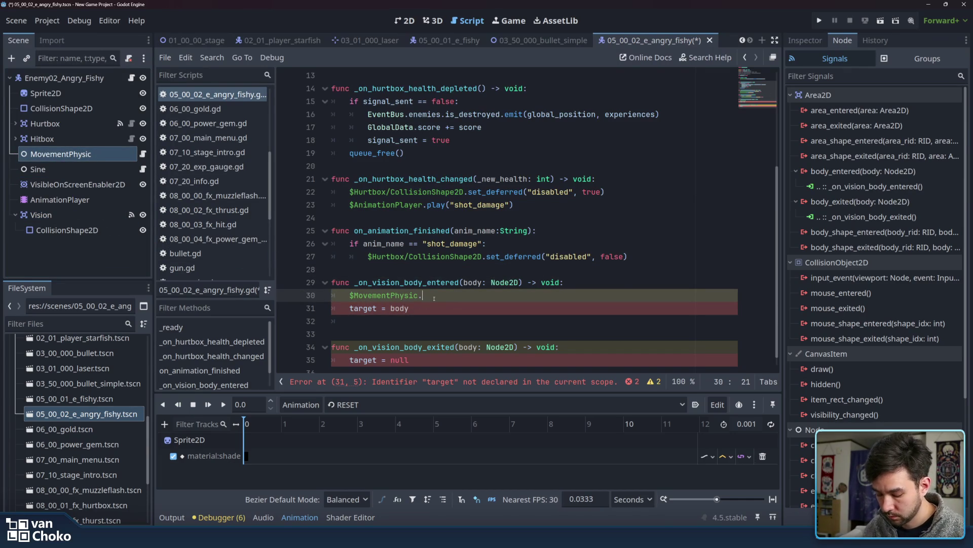
text(tar)
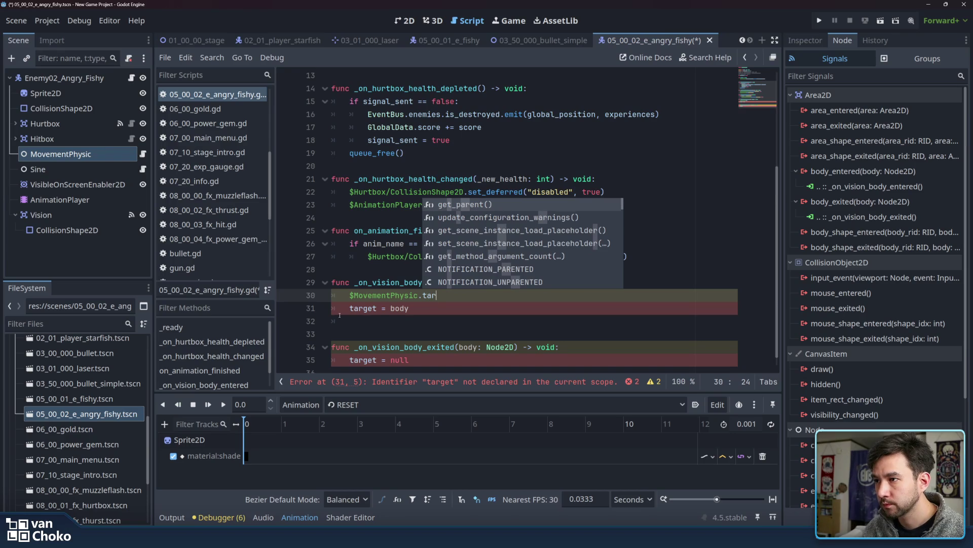
click(341, 309)
key(BackSpace)
key(BackSpace)
key(BackSpace)
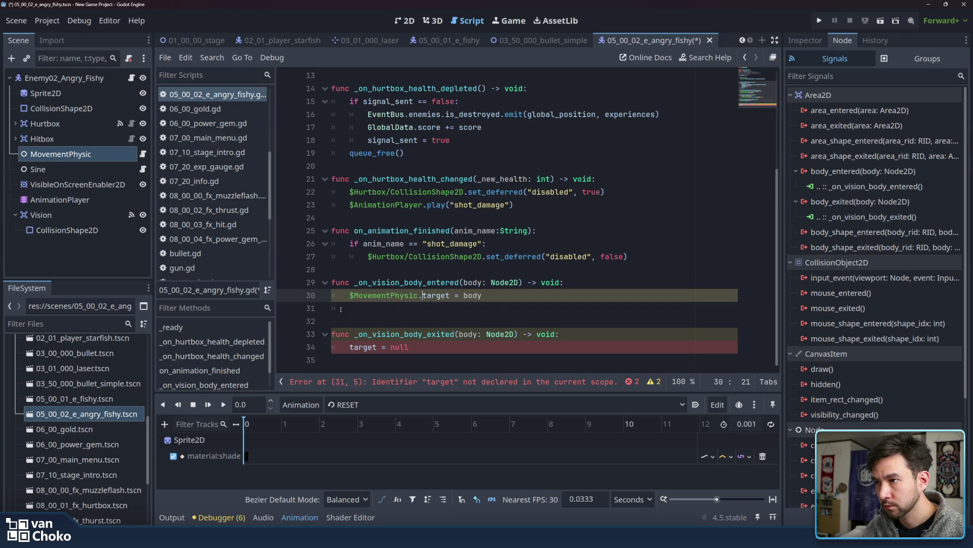
drag(484, 295, 345, 295)
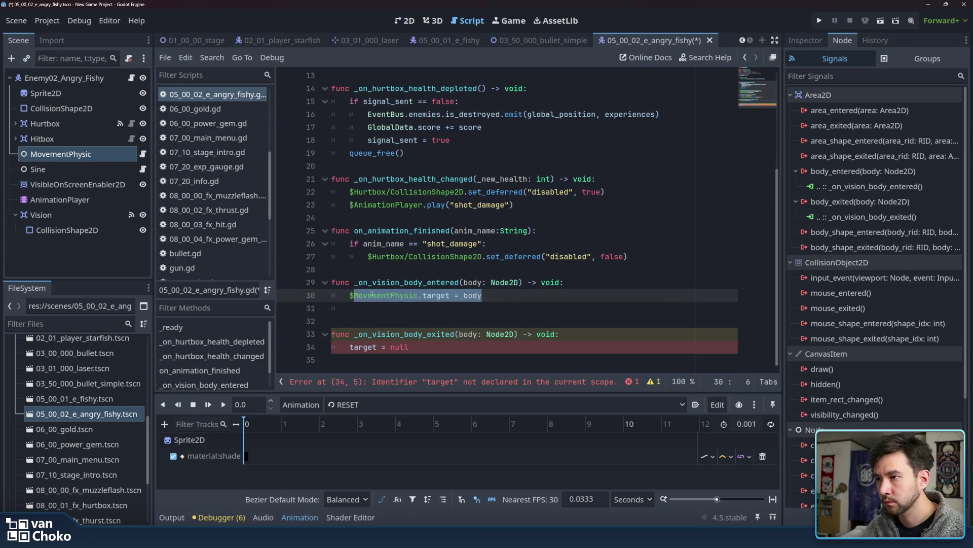
key(ctrl+x)
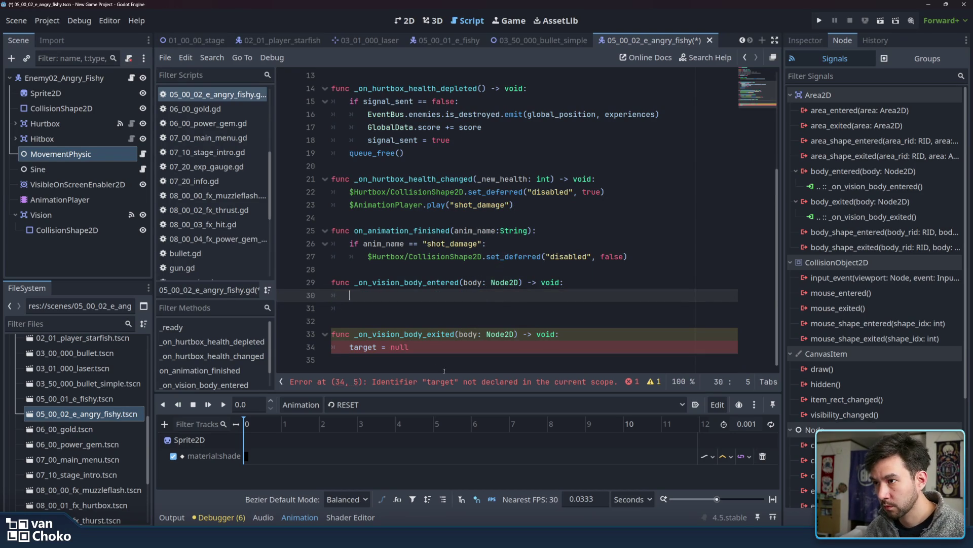
key(ctrl+v)
Step: Make the exit handler set '$MovementPhysic.target = null' and save the script
drag(408, 347, 350, 347)
key(ctrl+v)
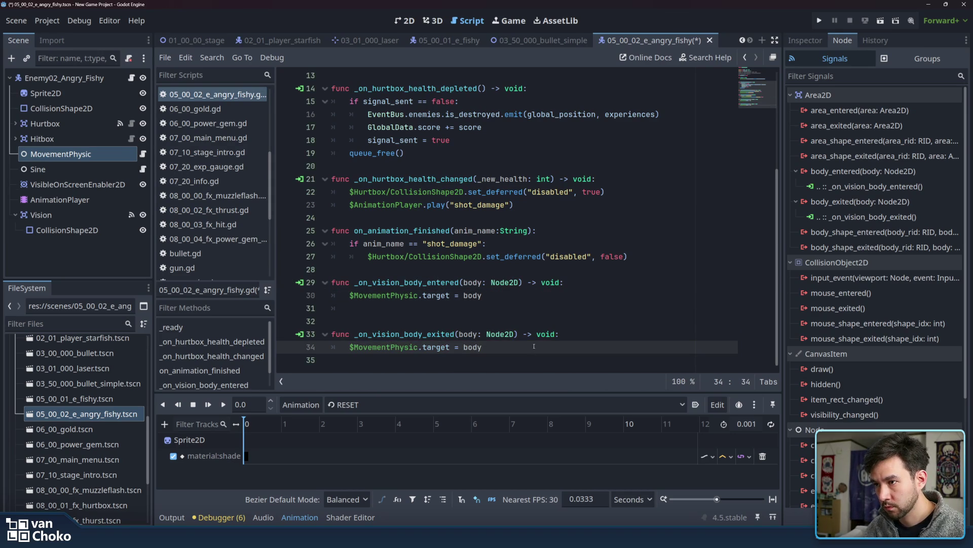
double_click(492, 348)
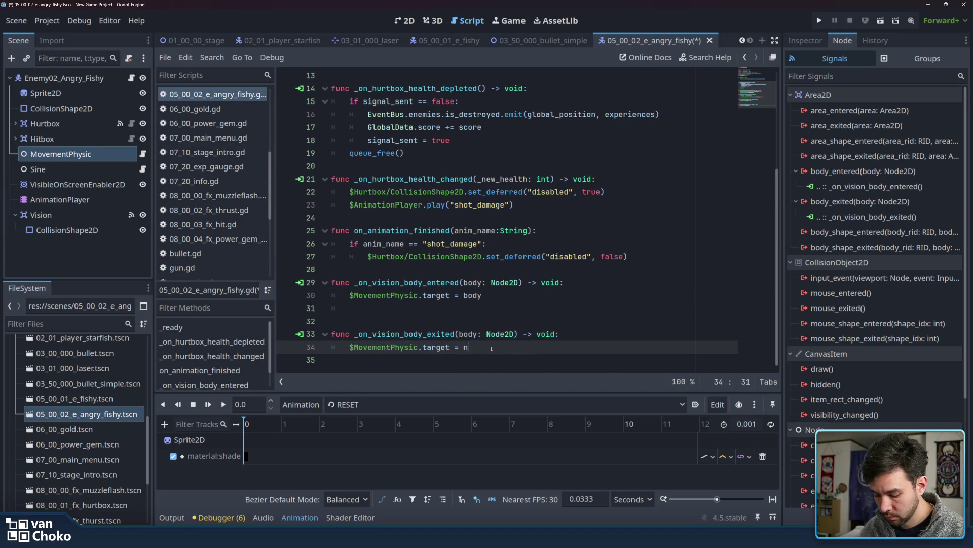
text(null)
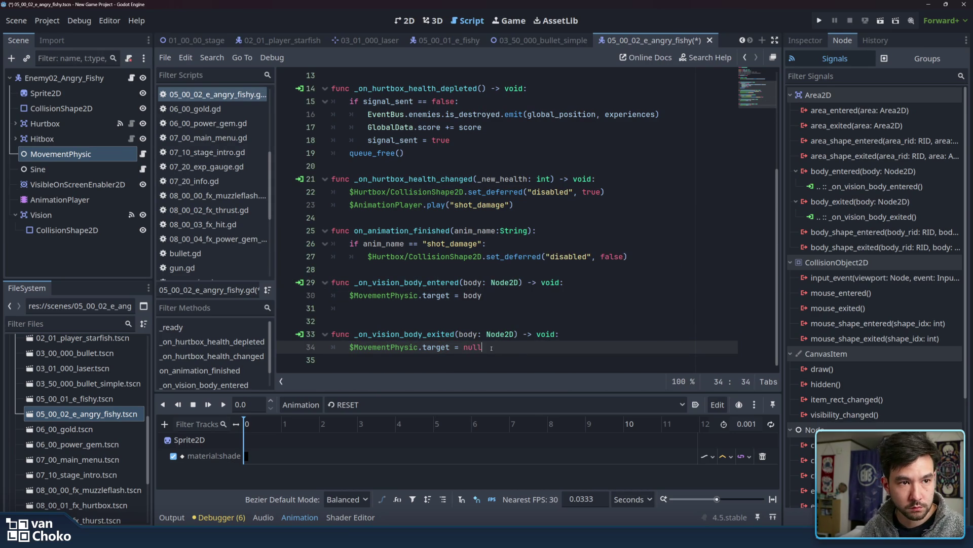
click(532, 309)
key(ctrl+s)
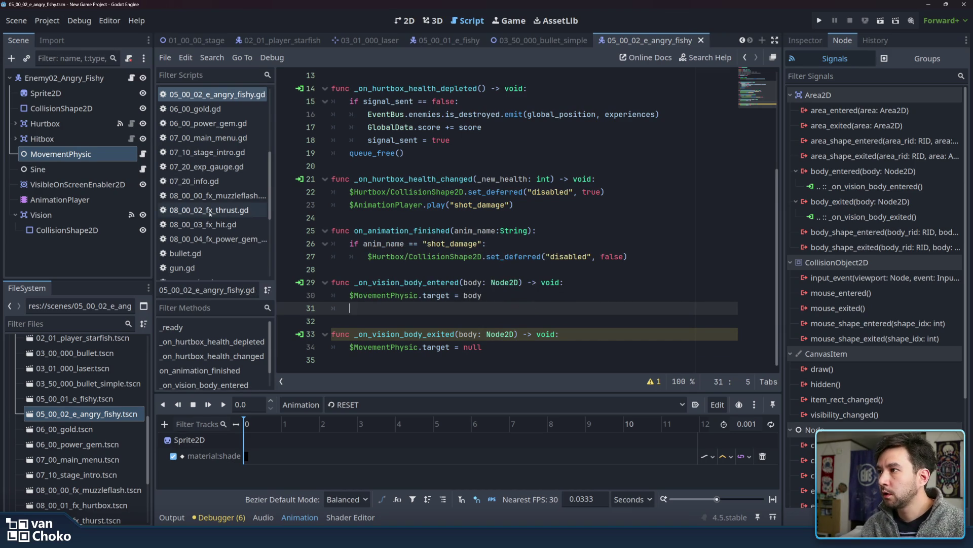
click(76, 154)
Step: Open MovementPhysic's movement_follow.gd, then movement.gd for reference
click(97, 215)
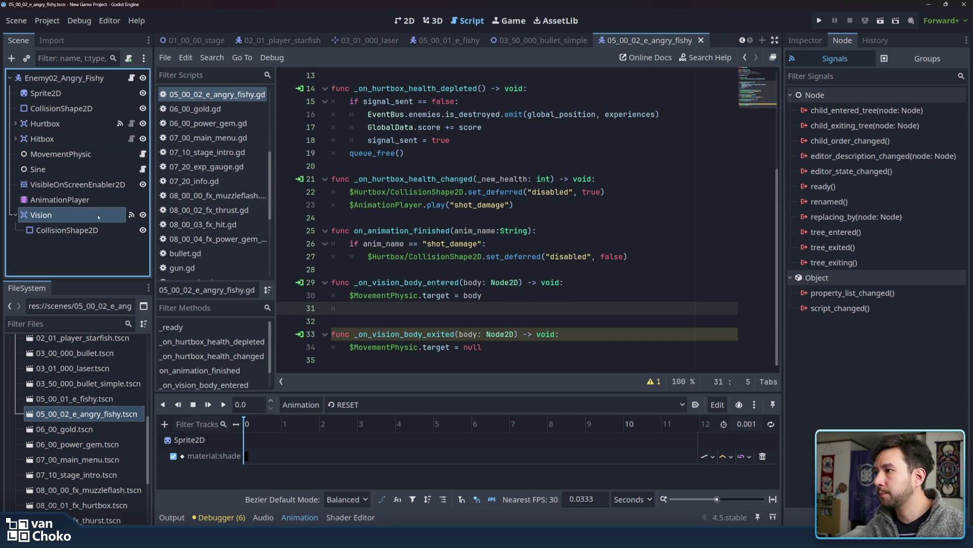
click(131, 156)
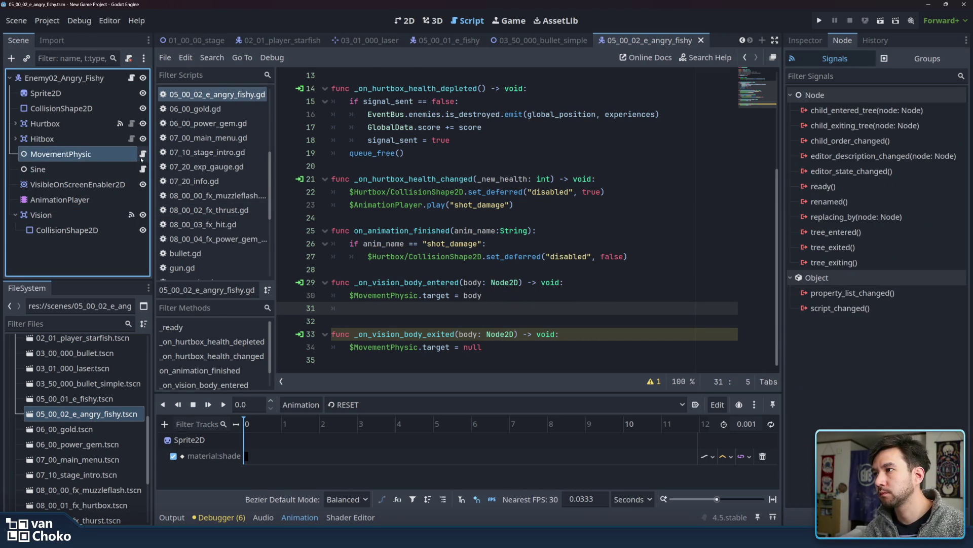
click(143, 154)
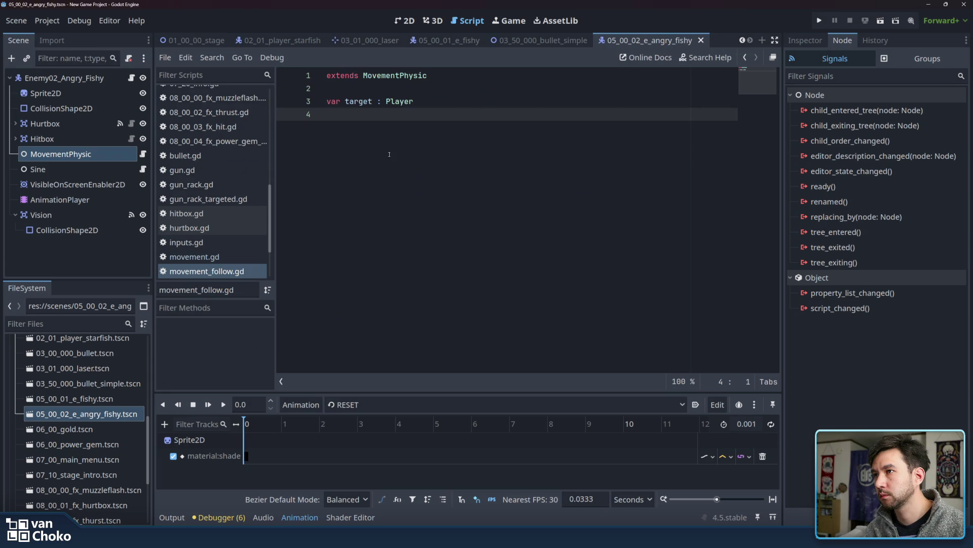
click(194, 257)
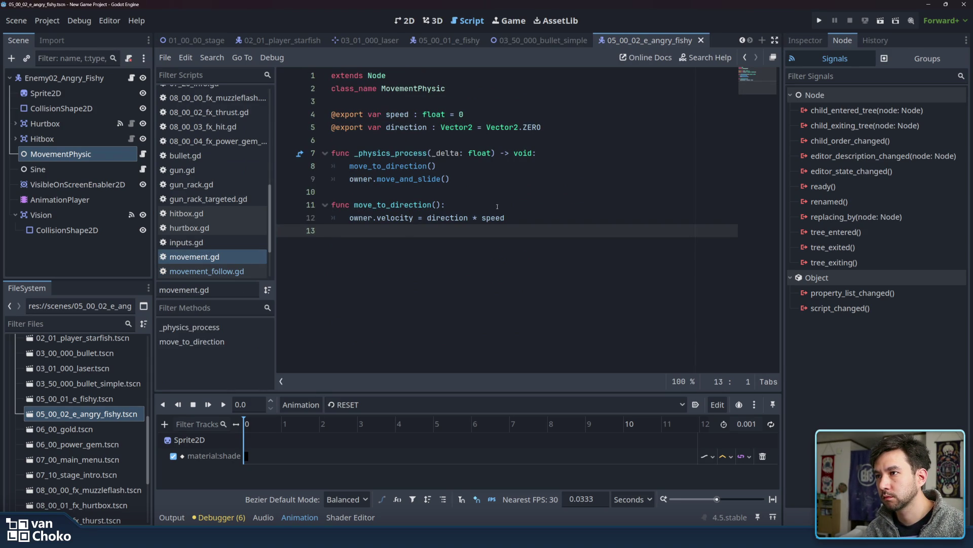
Step: Copy the move_to_direction() function from movement.gd
drag(354, 205, 481, 207)
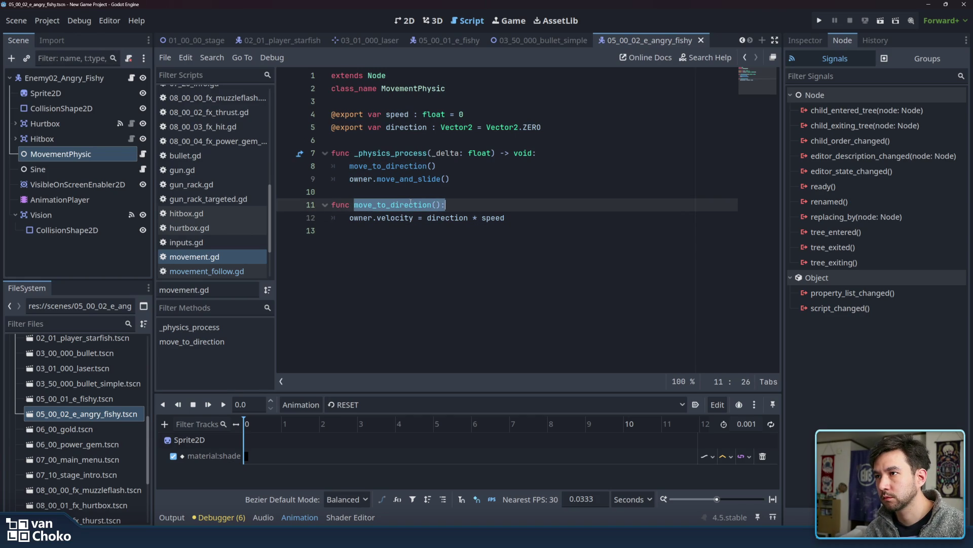
click(410, 205)
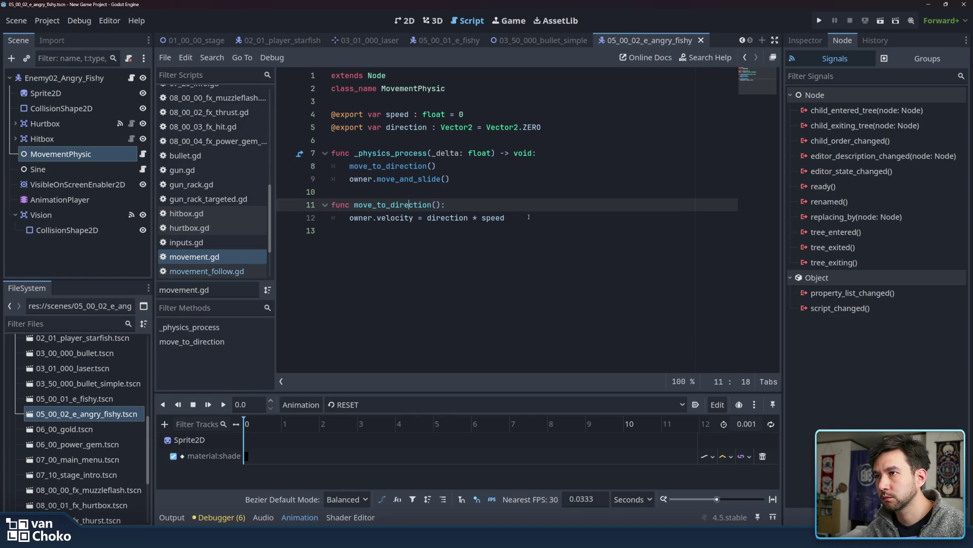
double_click(430, 205)
drag(430, 205, 441, 205)
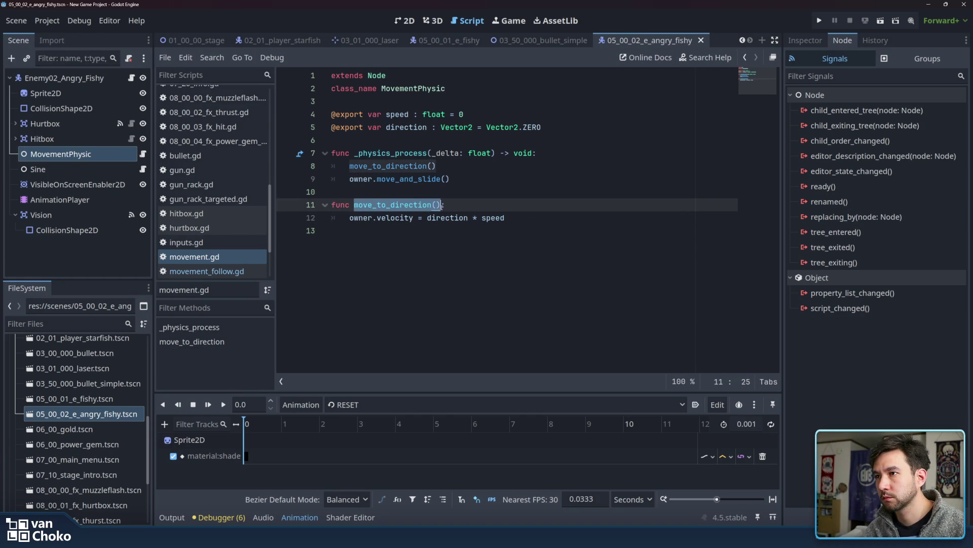
right_click(412, 203)
click(334, 203)
mouse_move(334, 205)
mouse_down()
mouse_move(538, 223)
mouse_move(332, 204)
mouse_up()
right_click(371, 207)
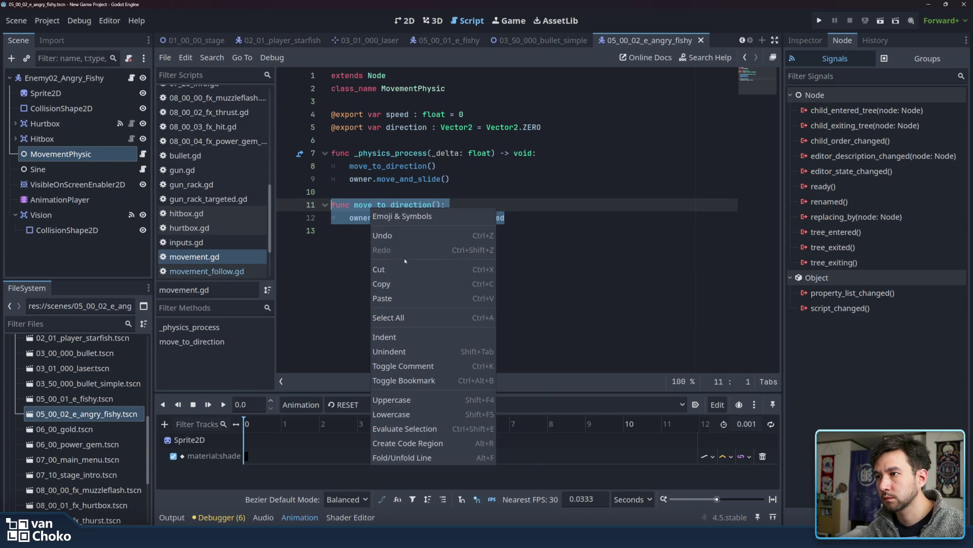
click(403, 284)
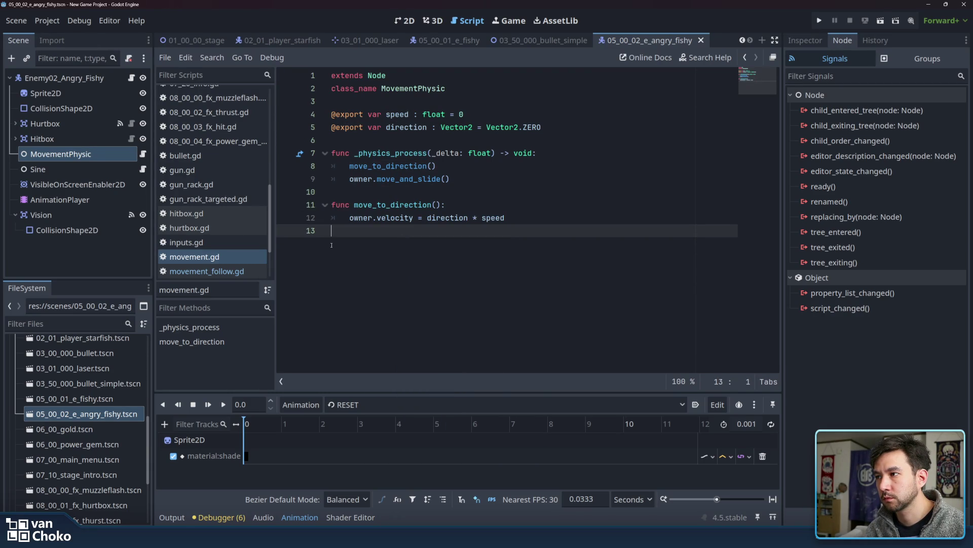
click(224, 271)
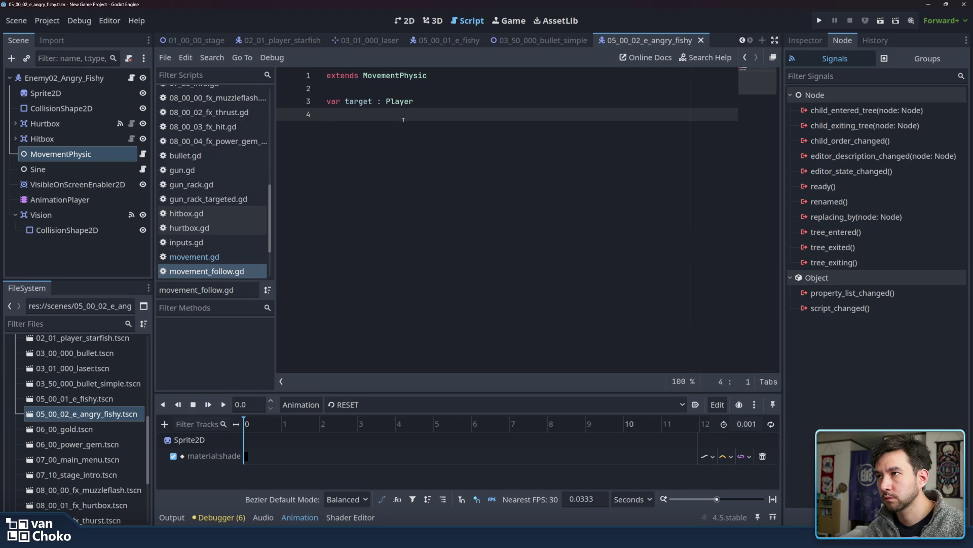
click(230, 257)
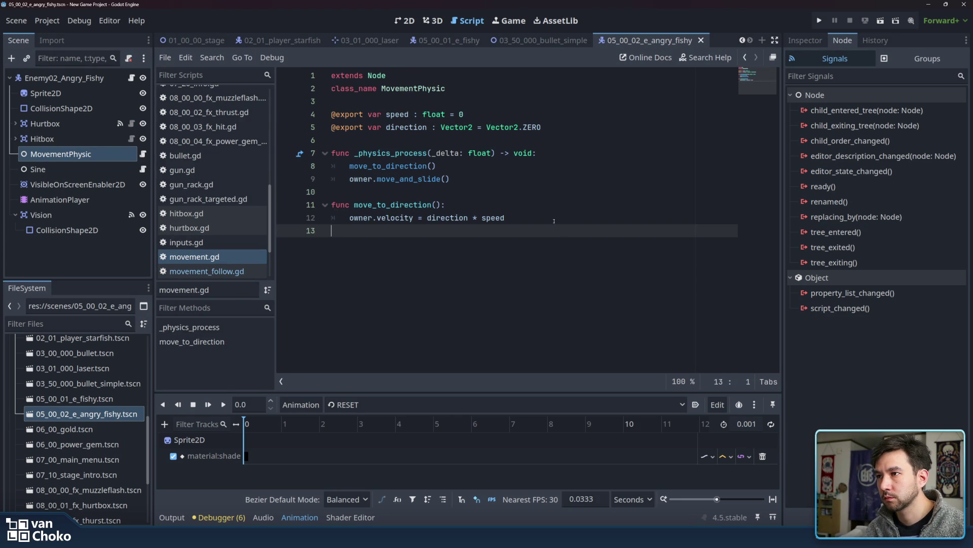
Step: Copy _physics_process (lines 7–9) and paste it below the target variable in movement_follow.gd
click(490, 174)
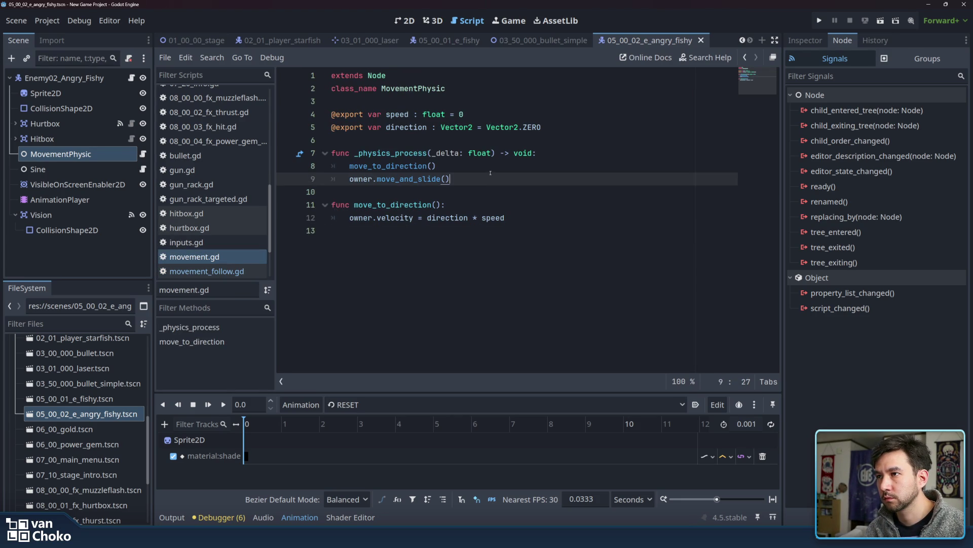
click(466, 164)
drag(450, 179, 307, 154)
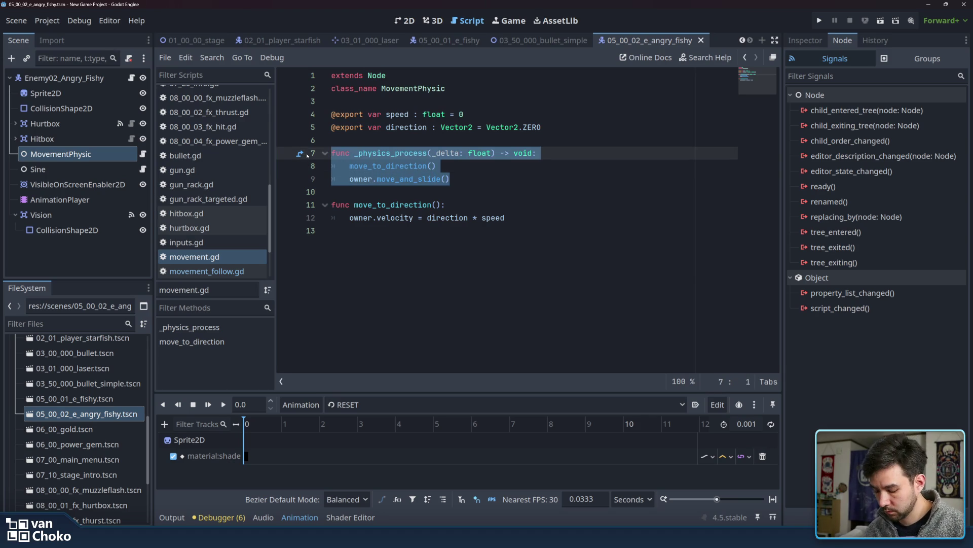
click(206, 271)
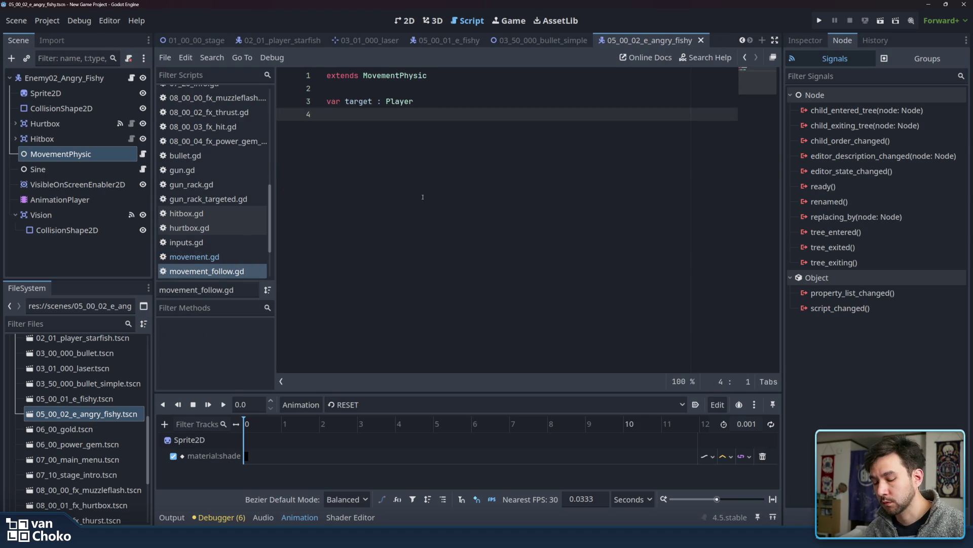
key(Return)
key(ctrl+v)
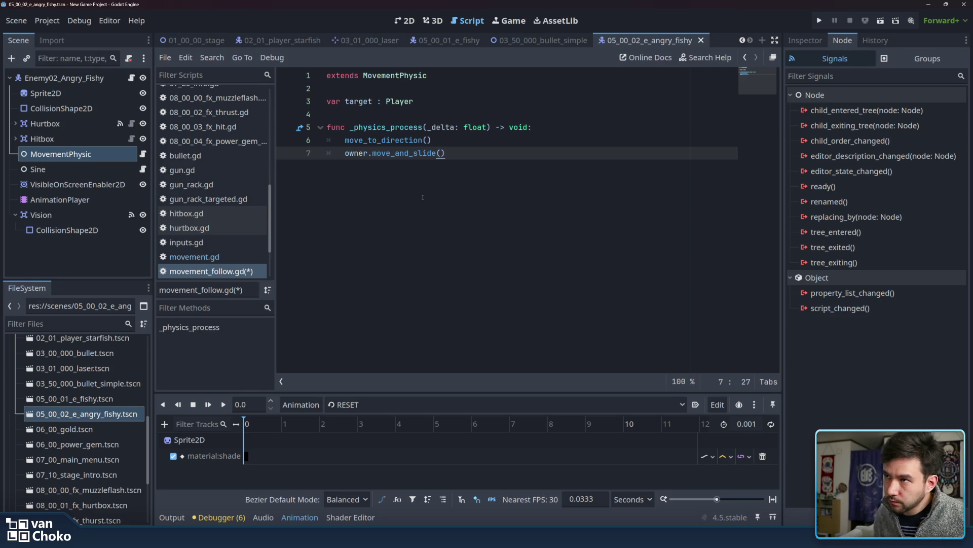
Step: Change the physics step's condition to 'if !target:' on line 6
click(497, 140)
click(342, 139)
key(Return)
key(Up)
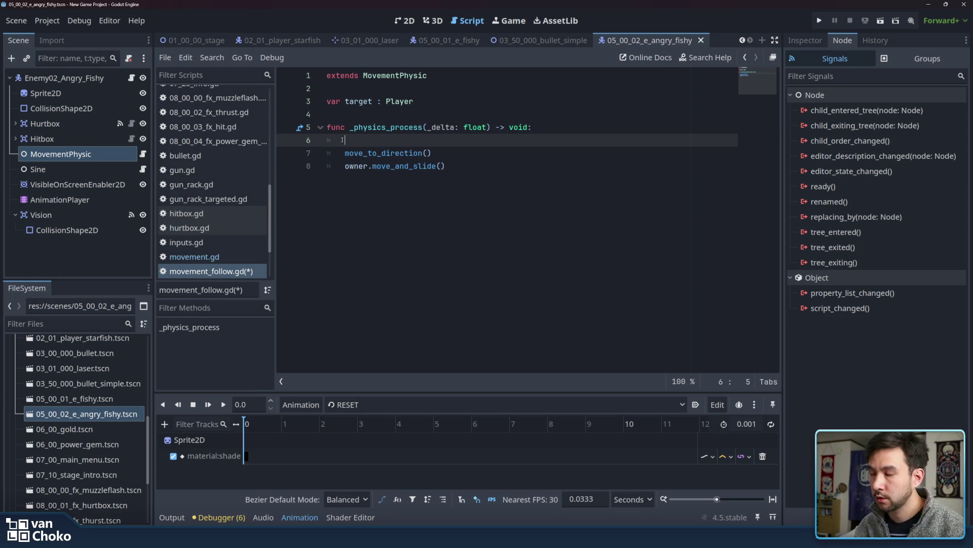
text(if target)
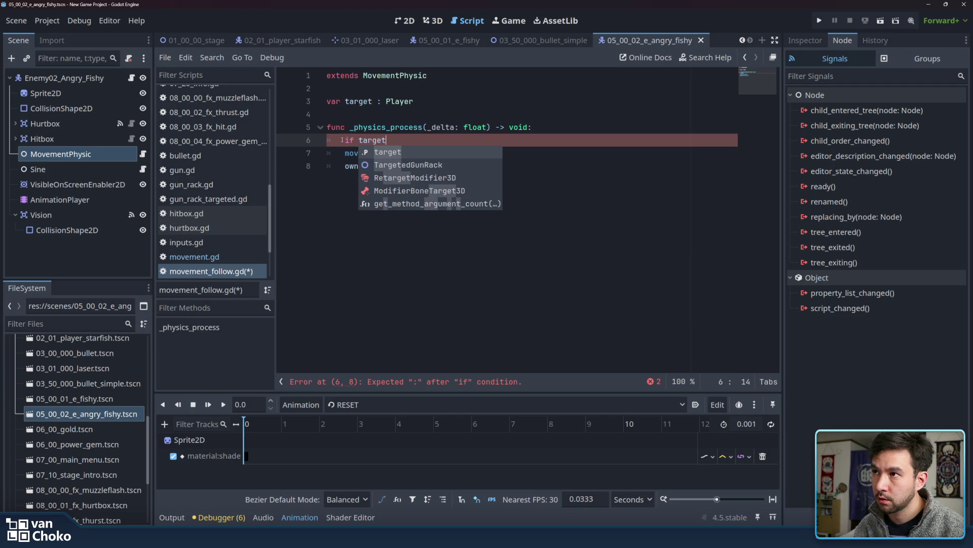
key(ctrl+Left)
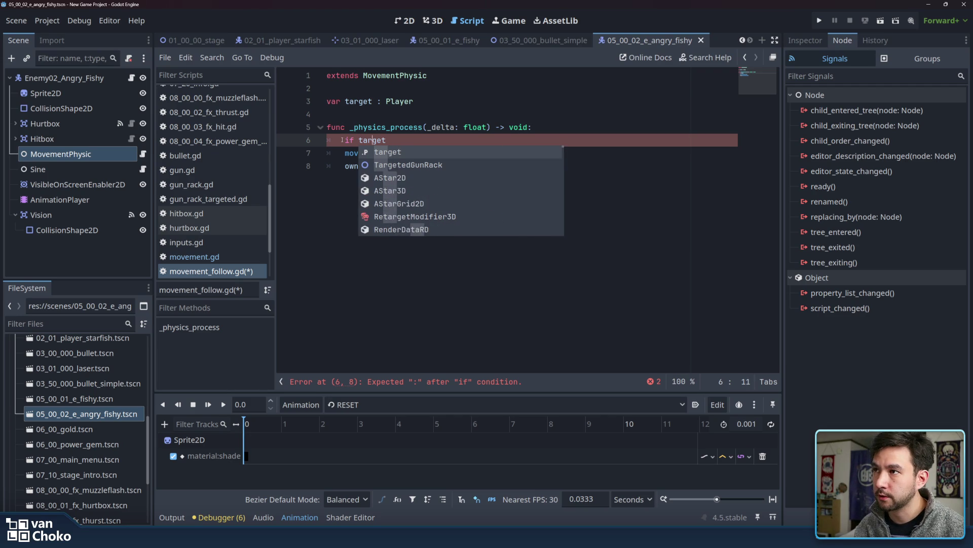
text(!)
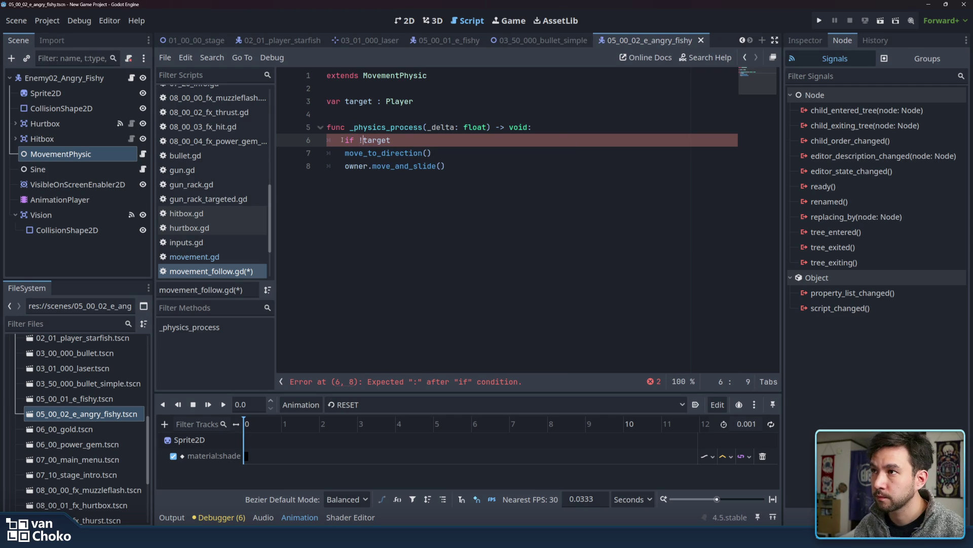
click(426, 142)
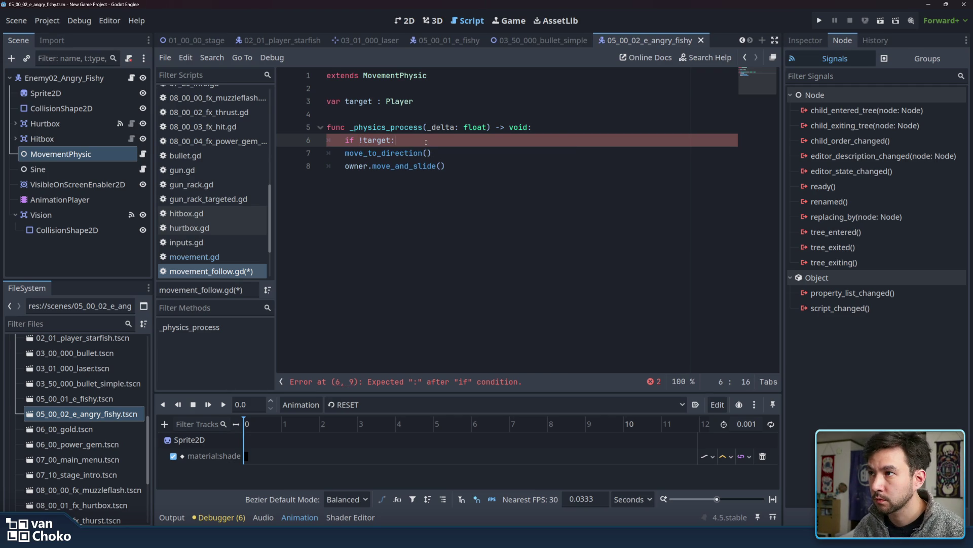
Step: Indent move_to_direction() under the if and add an 'else:' branch below it
click(500, 151)
key(Home)
key(Tab)
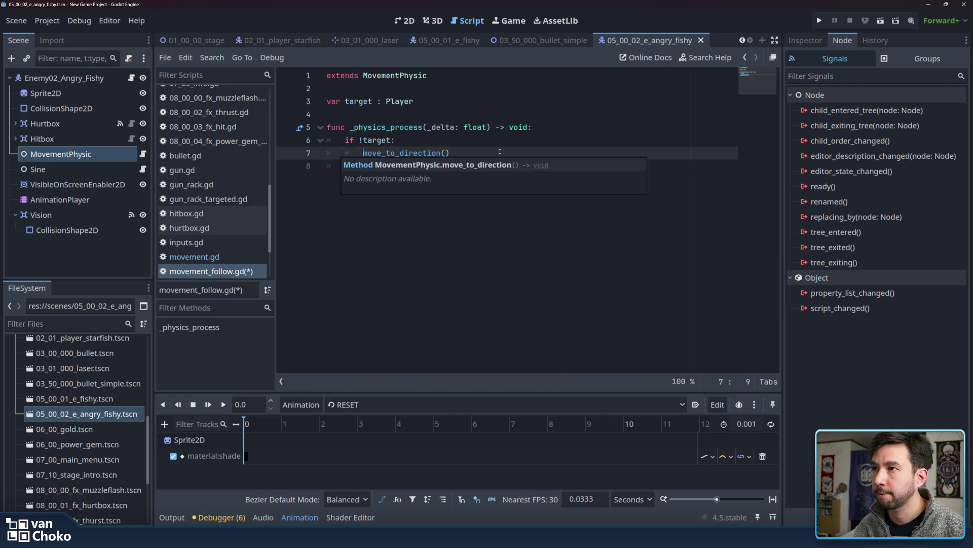
click(500, 151)
key(Return)
key(BackSpace)
text(else)
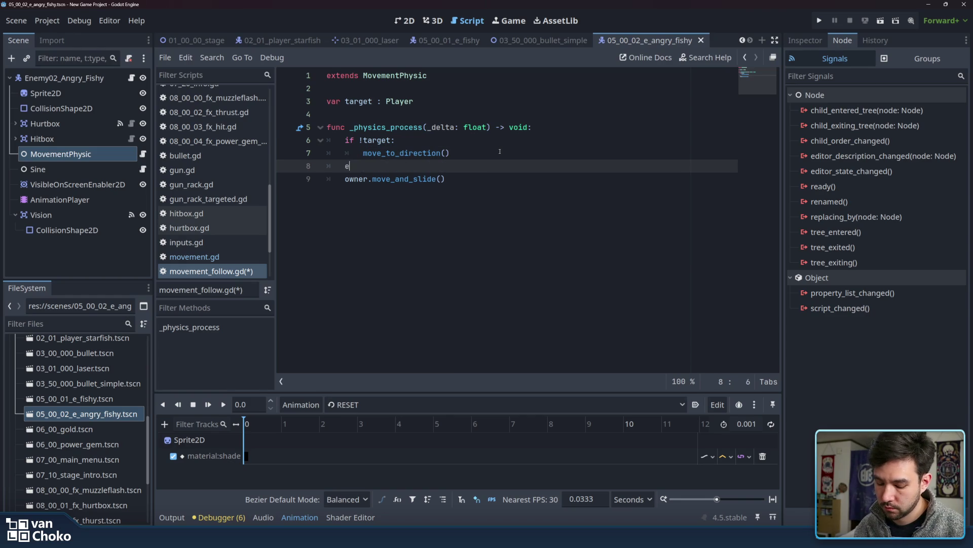
double_click(395, 101)
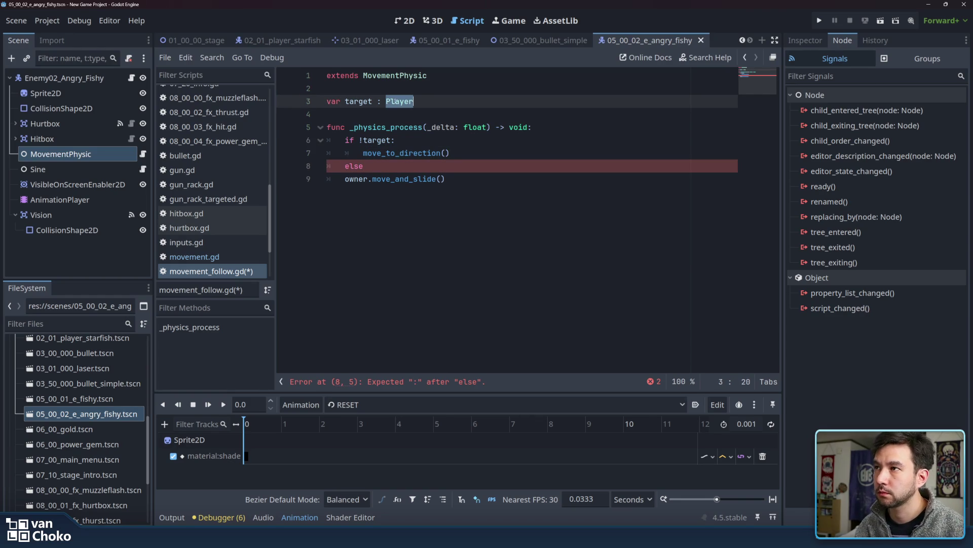
click(391, 166)
text(:)
key(Return)
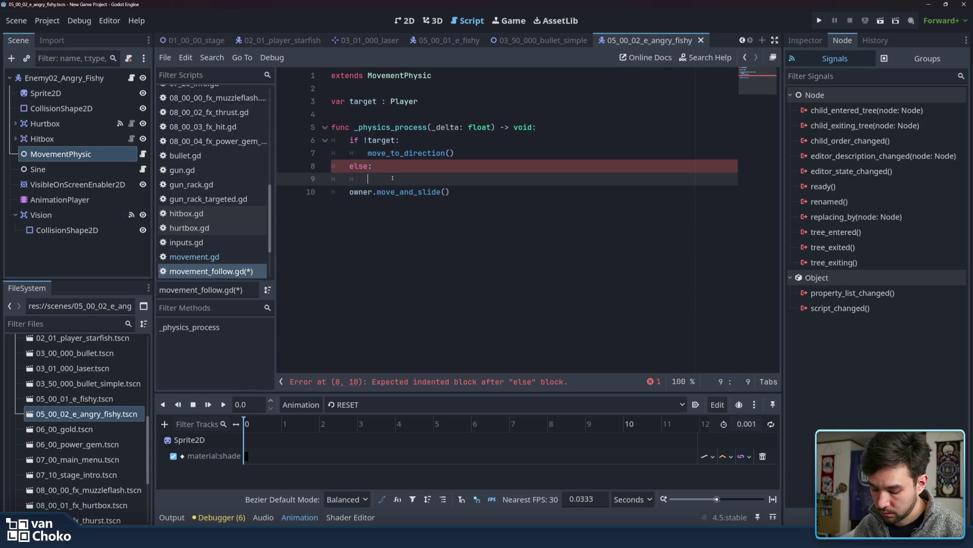
Step: Call move_to_target() in the else branch, fixing the misspelled 'towrad' name
text(move)
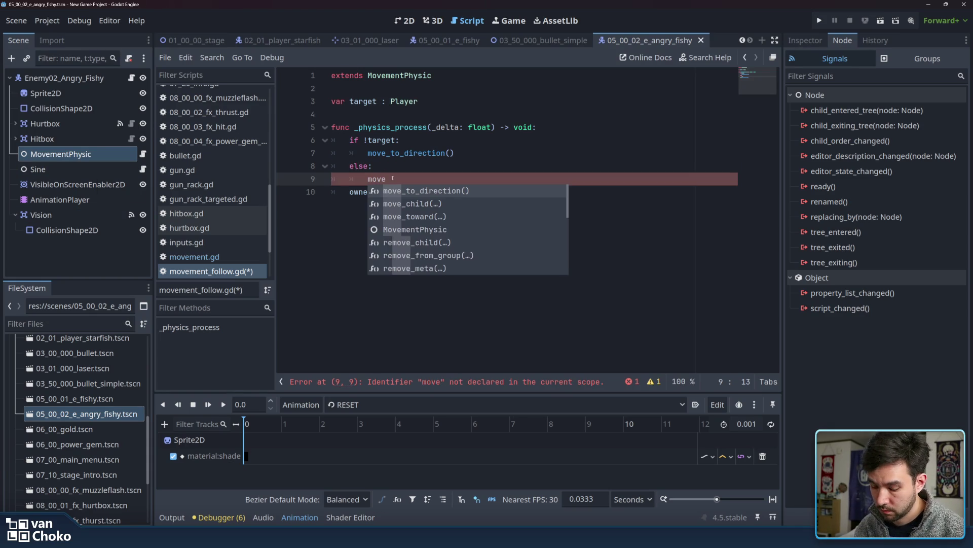
text(_towrad)
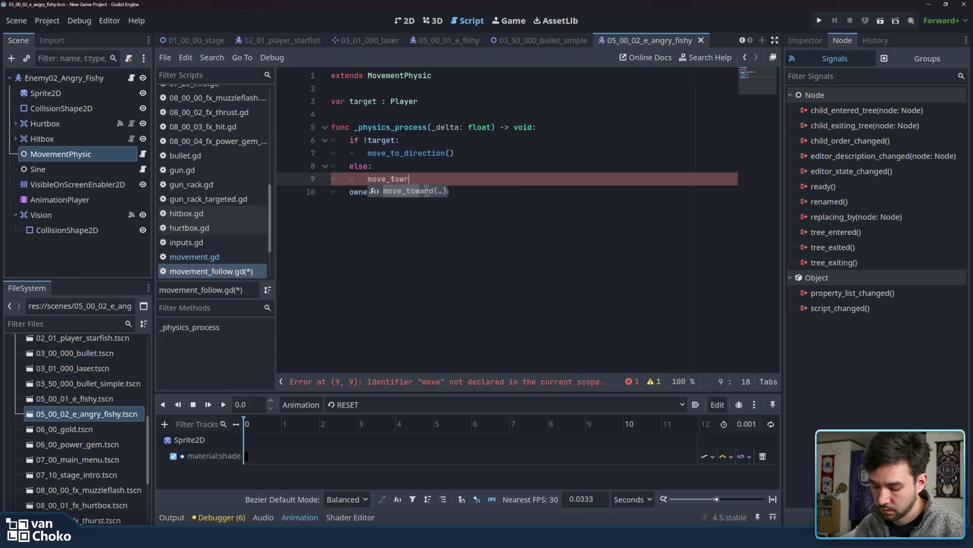
text(()
click(391, 178)
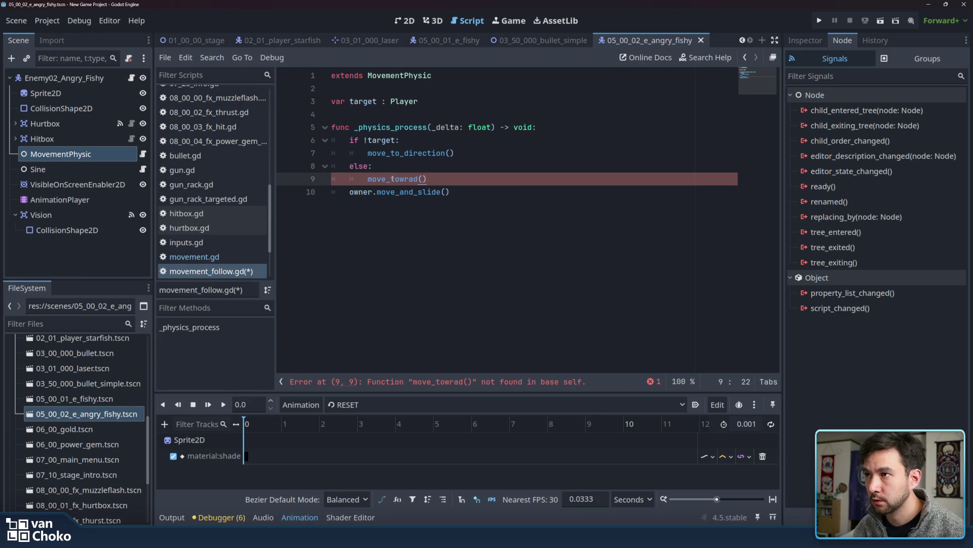
drag(391, 179, 436, 178)
text(to_)
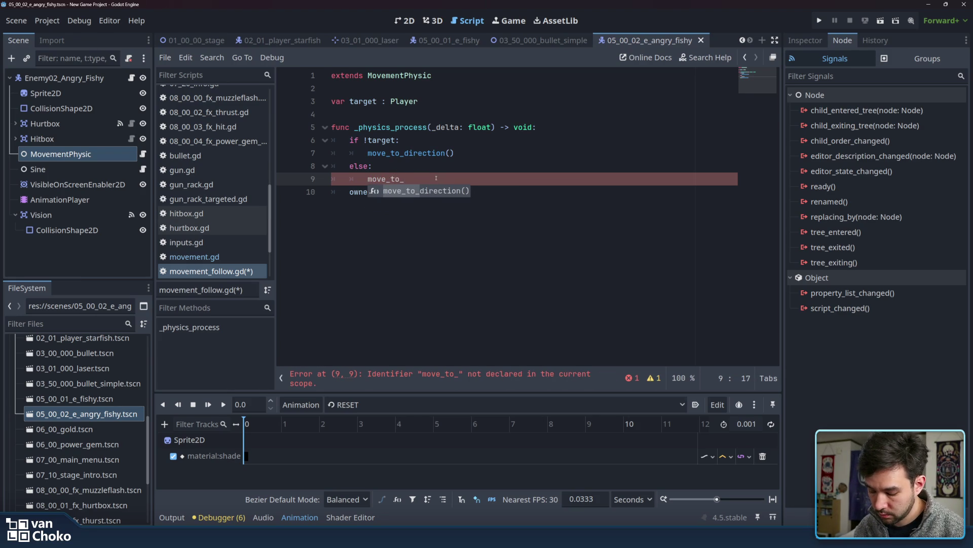
text(target)
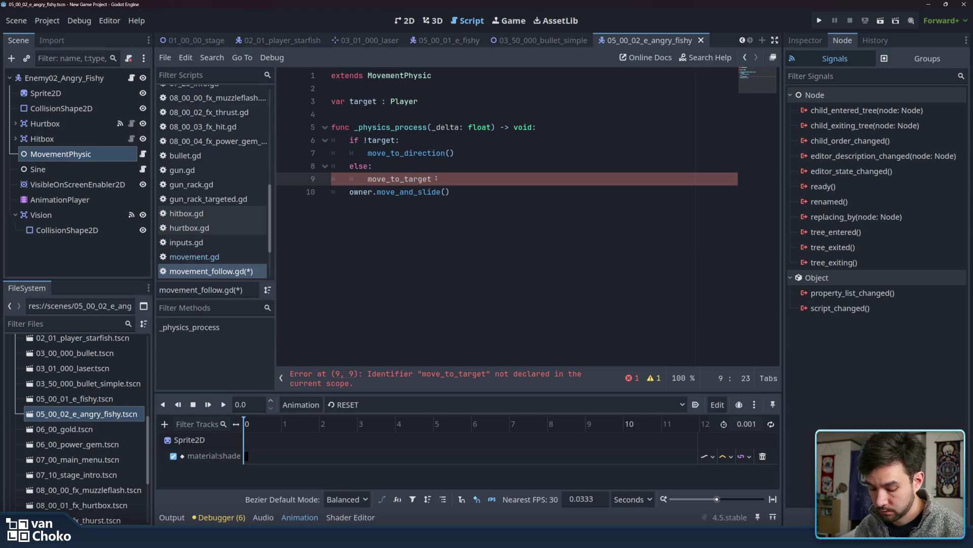
text(())
Step: Copy the move_to_target() call and paste it on a new line below the function
drag(368, 178, 497, 179)
key(ctrl+c)
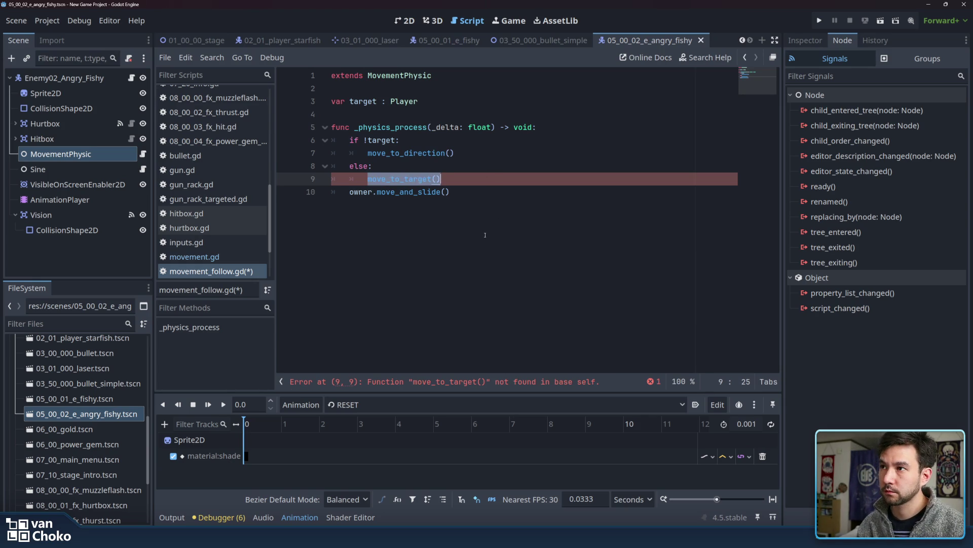
click(486, 235)
key(Return)
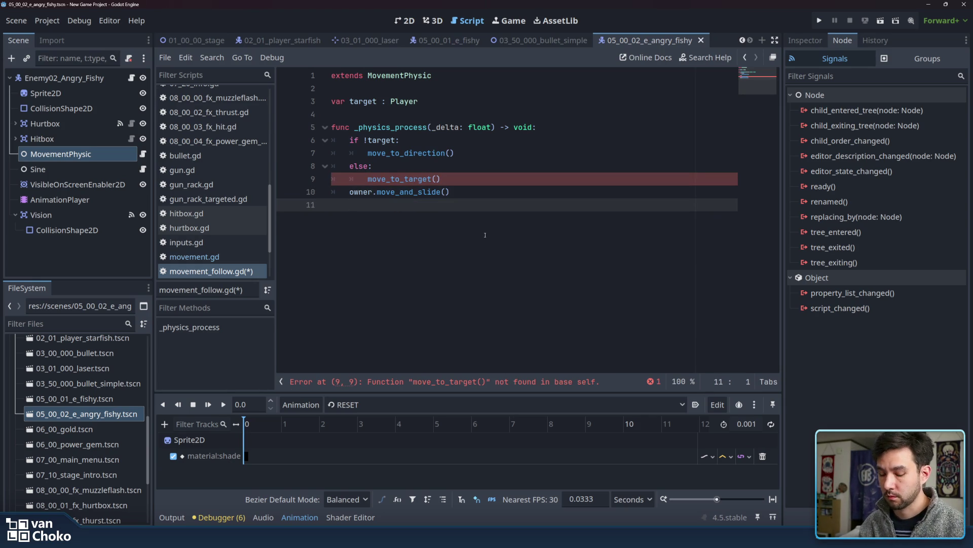
key(Return)
key(ctrl+v)
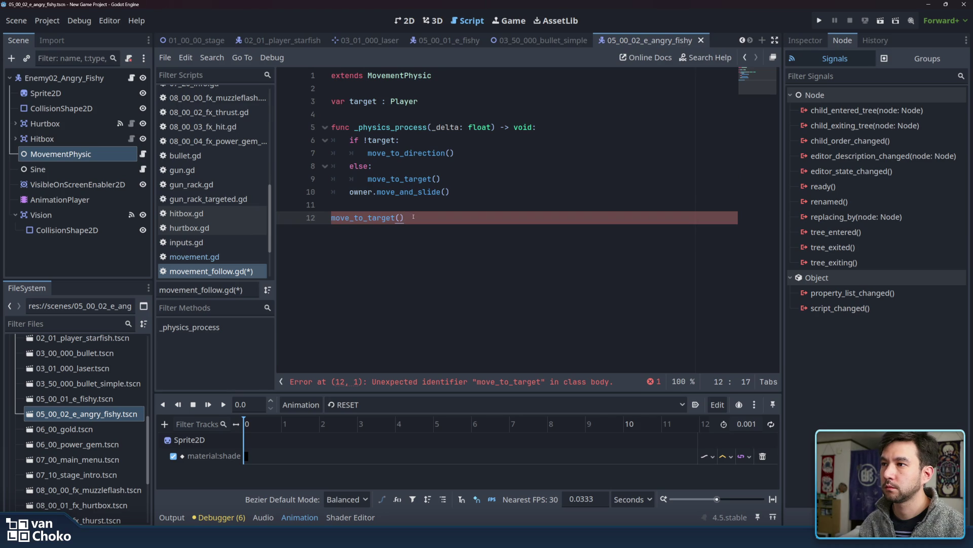
Step: Add an exported chase_speed variable defaulting to 100.0 on line 3
click(432, 89)
key(Return)
text(@export)
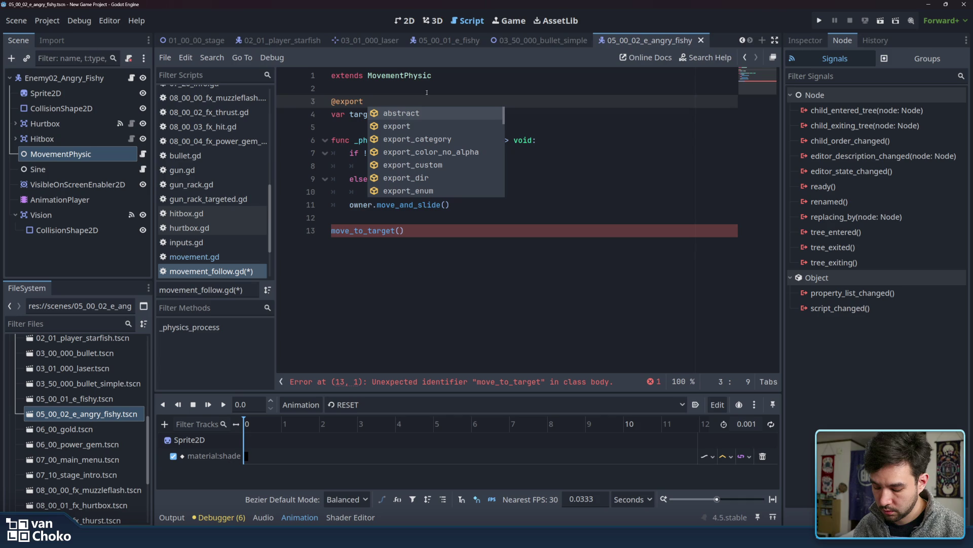
text(chase_s)
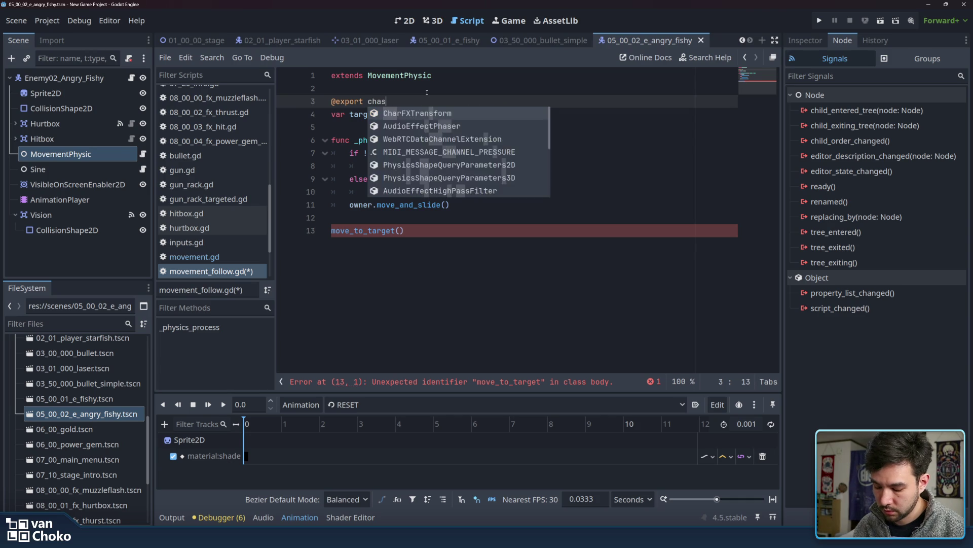
text(peed)
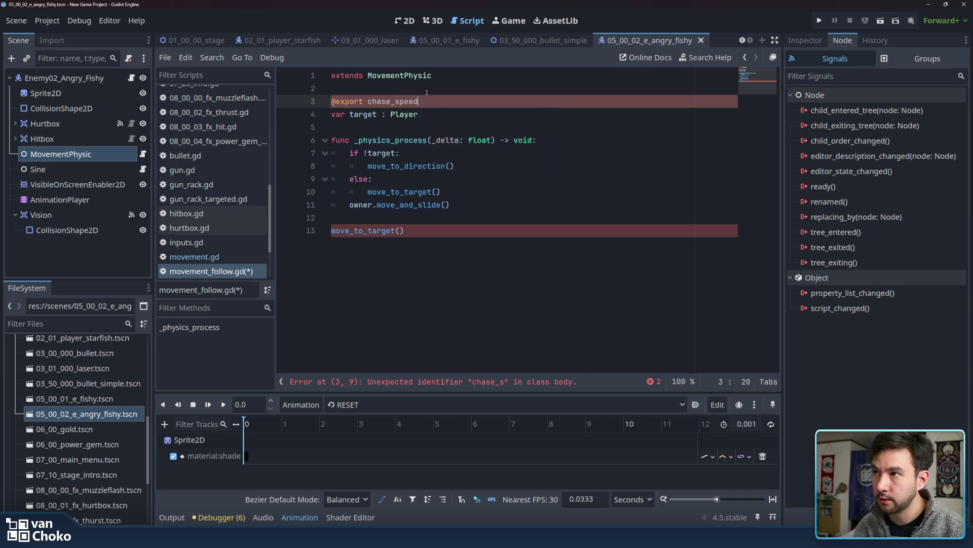
text( var)
click(465, 99)
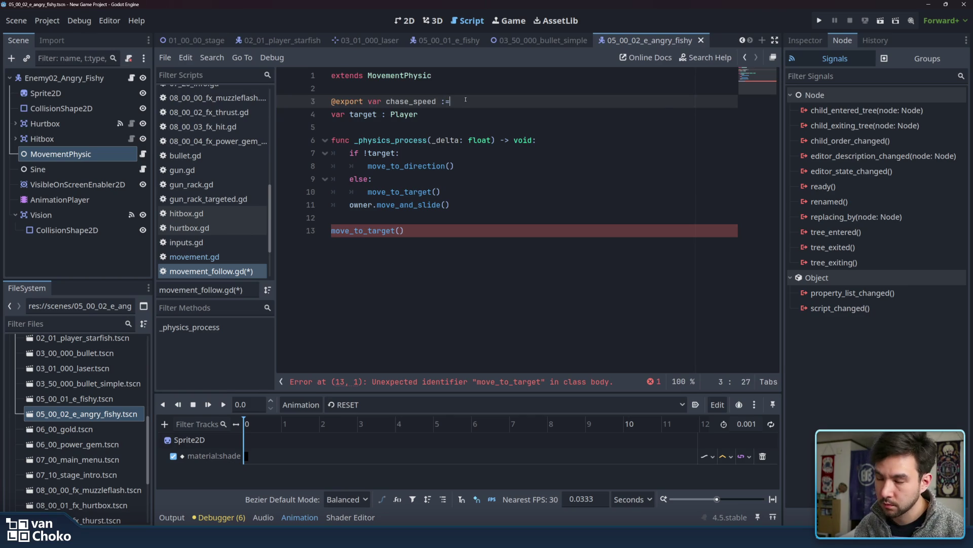
text(=)
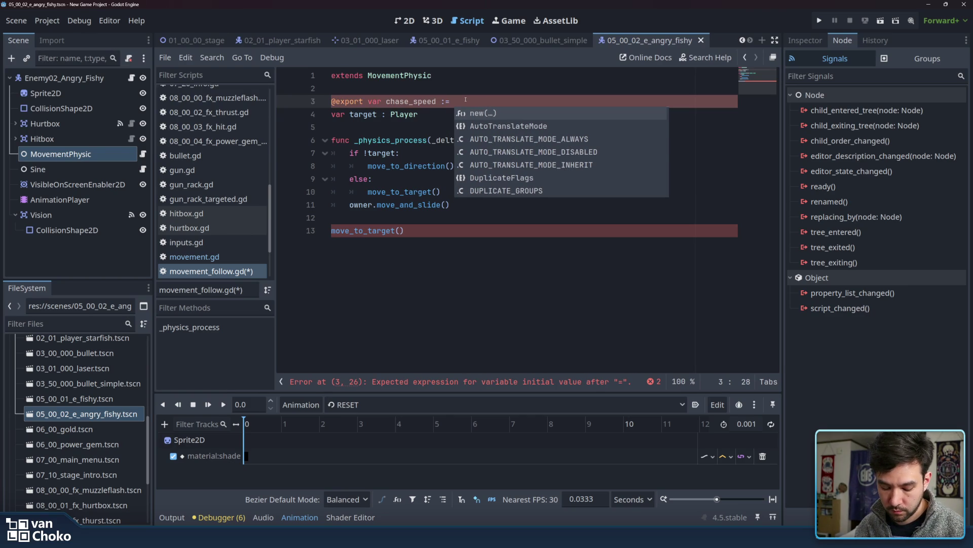
text( 8)
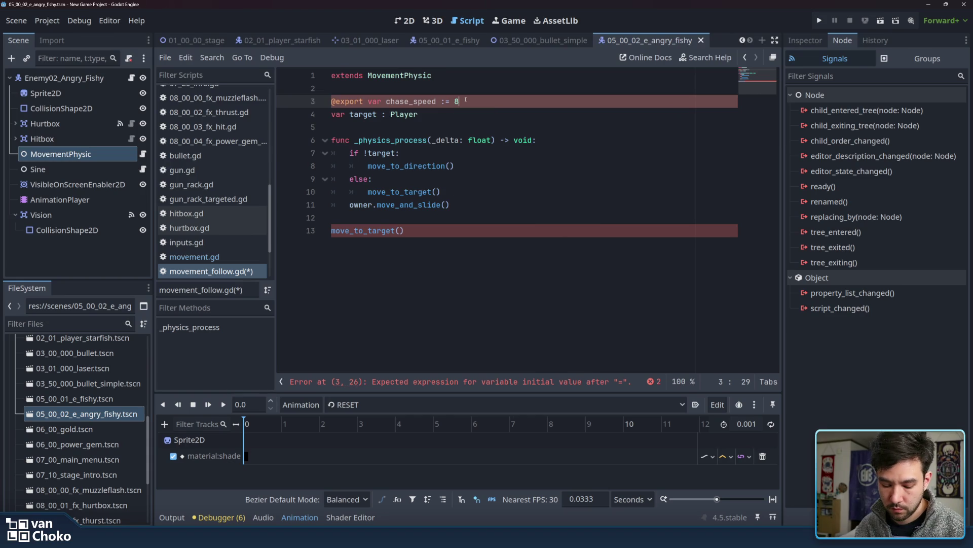
text(0.0)
click(454, 101)
text(10)
Step: Save the scene and script with Ctrl+S and bring up movement.gd
click(497, 123)
key(ctrl+s)
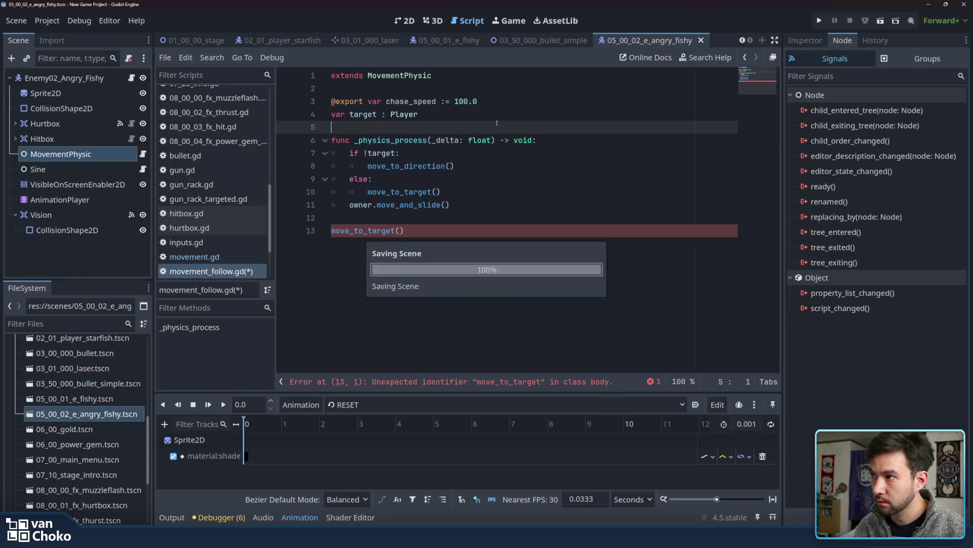
click(239, 255)
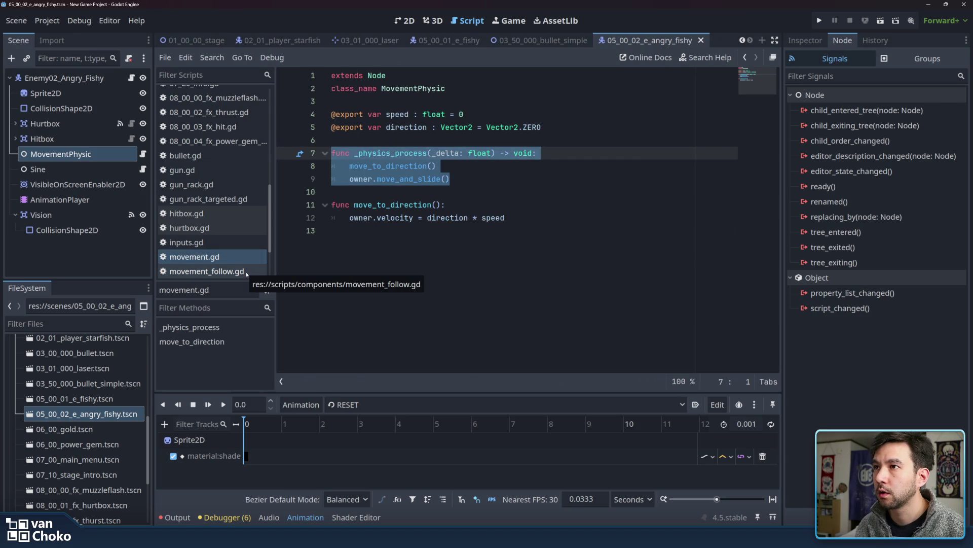
Step: Return to movement_follow.gd and show the MovementPhysic node's properties in the Inspector
click(247, 271)
click(82, 159)
click(810, 41)
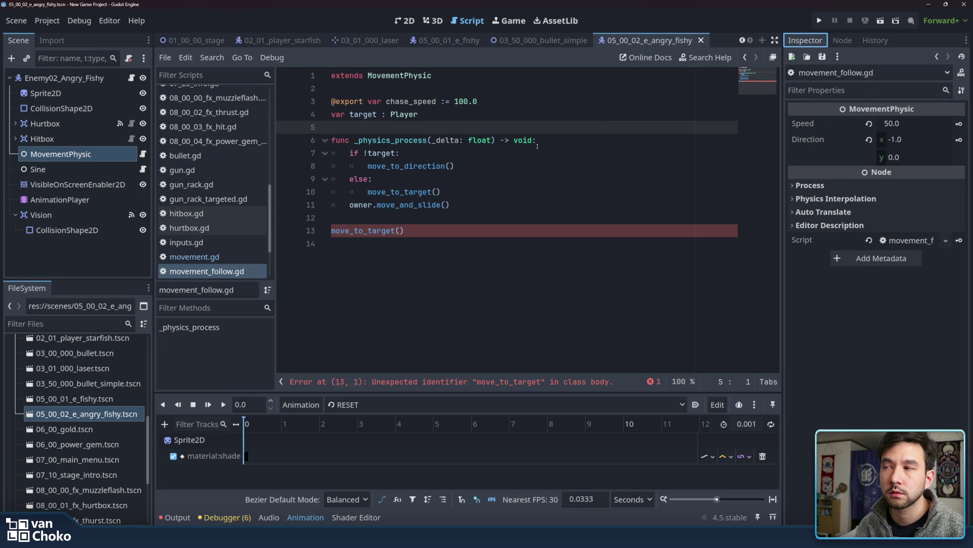
click(495, 105)
click(493, 180)
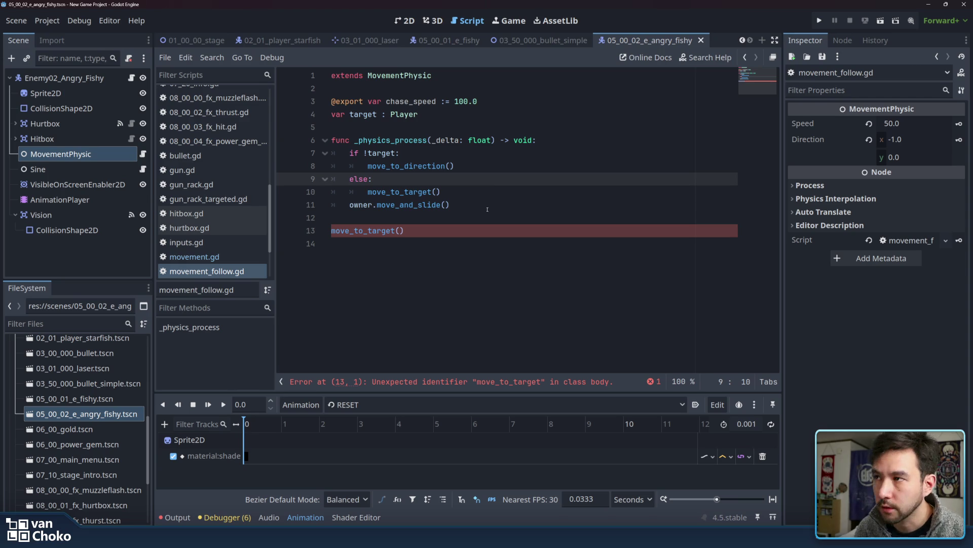
Step: Turn line 13 into 'func move_to_target() -> void:' with an empty indented body line
click(485, 229)
click(332, 231)
text(func)
click(509, 227)
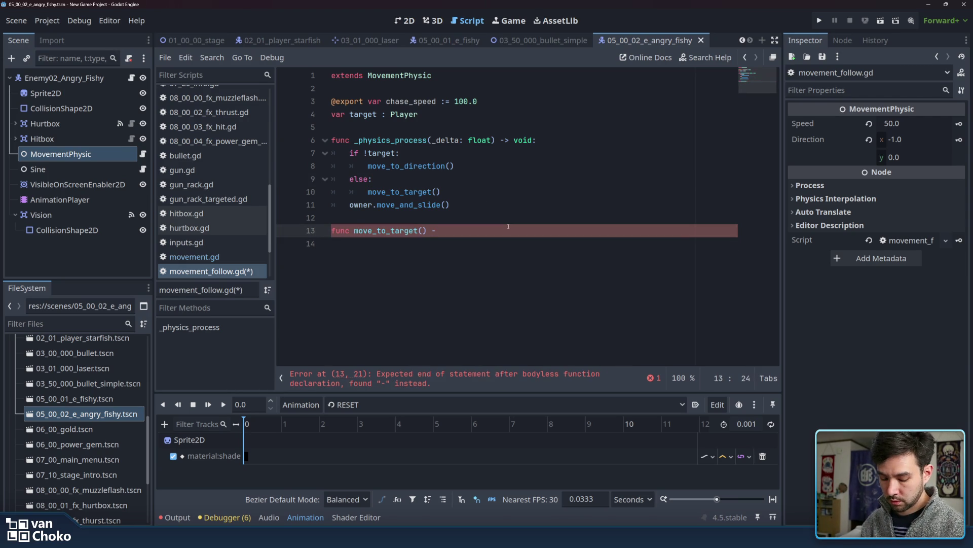
text(void:)
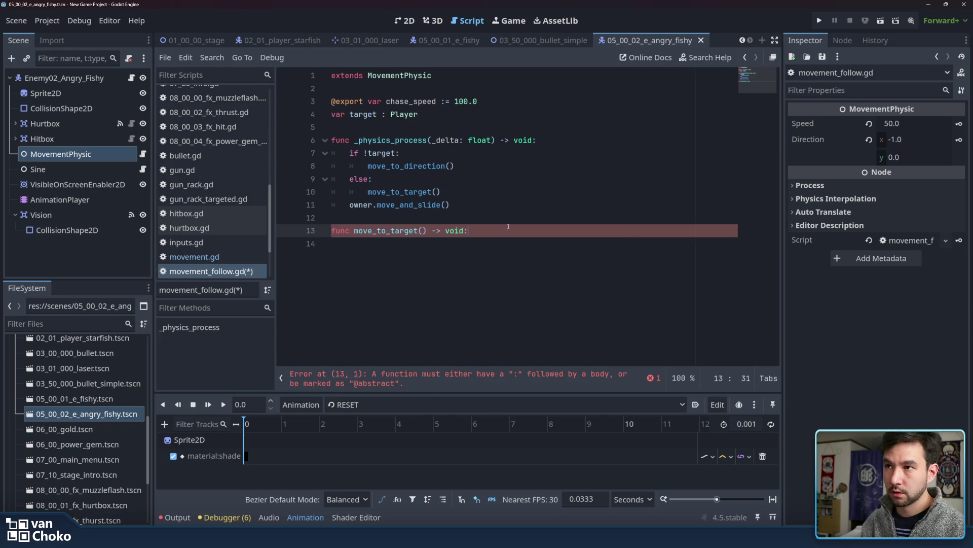
key(Return)
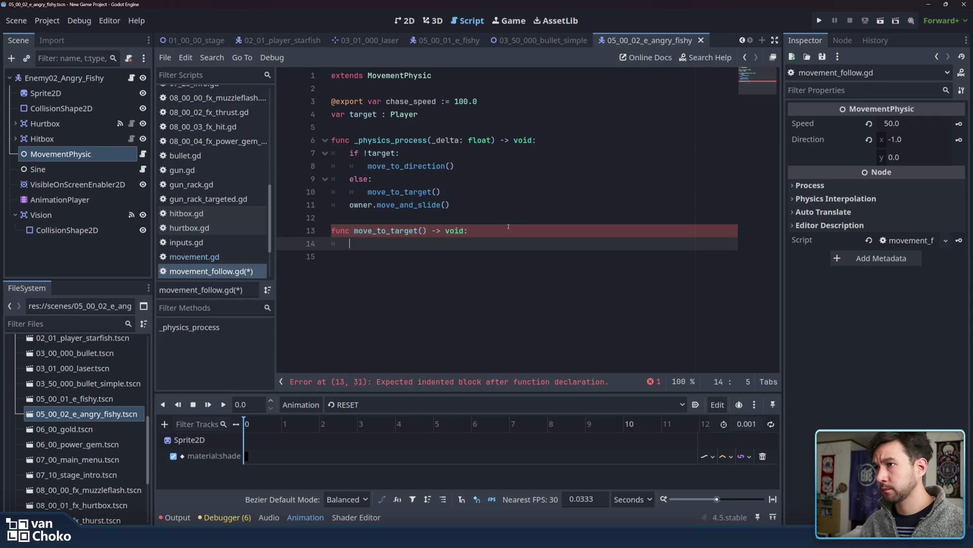
click(511, 104)
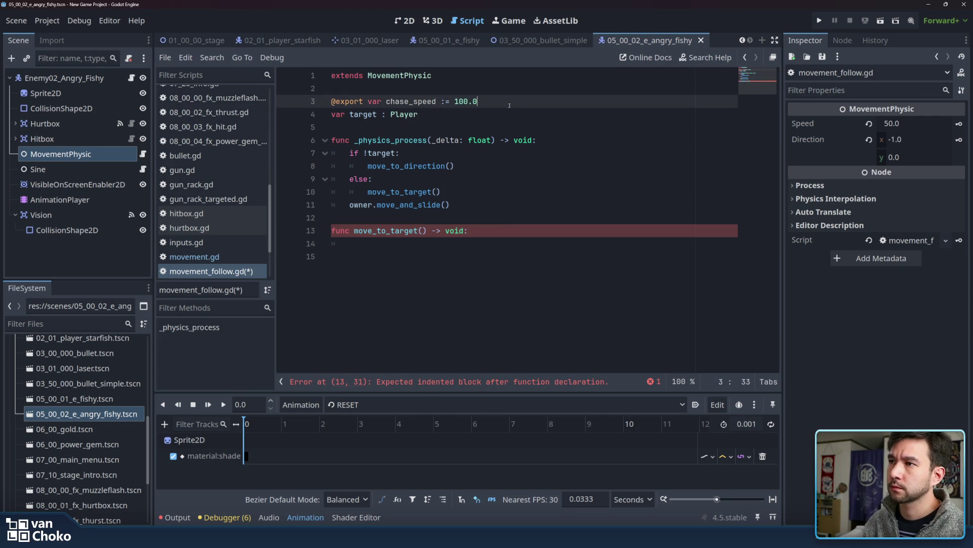
click(427, 241)
drag(367, 166, 456, 166)
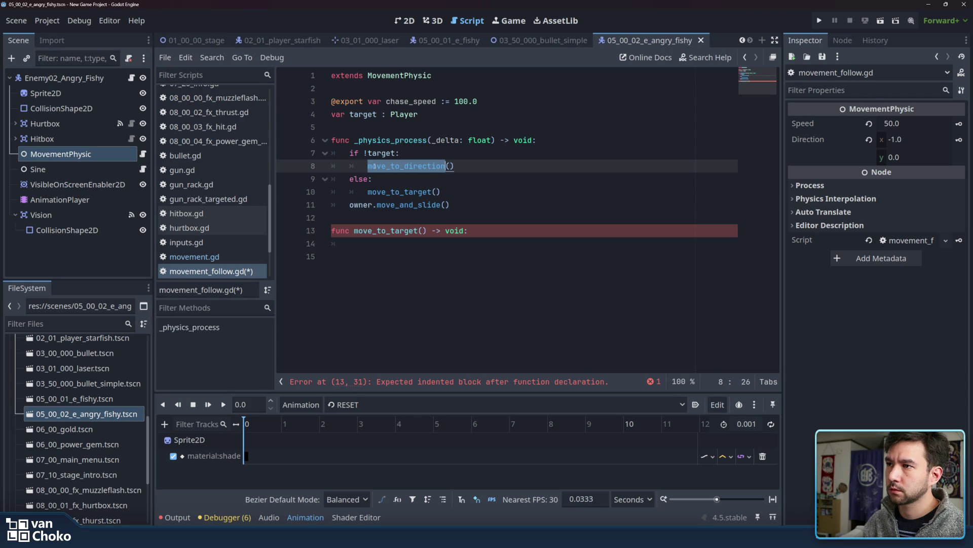
click(440, 247)
text(var x)
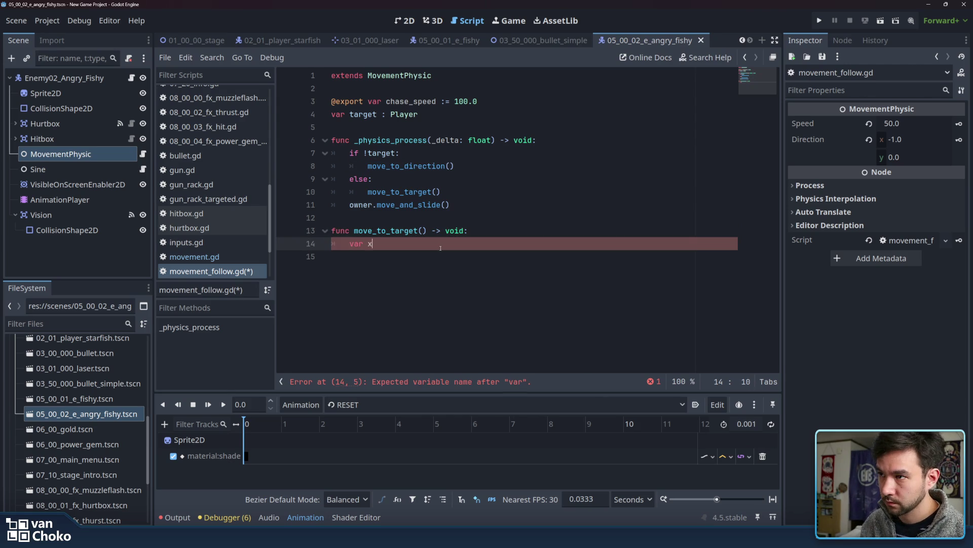
key(BackSpace)
key(BackSpace)
key(BackSpace)
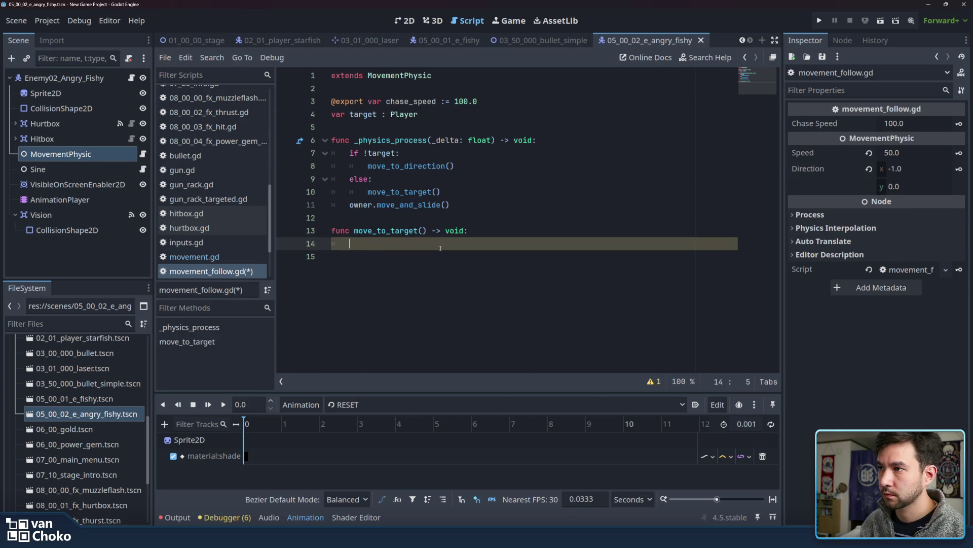
Step: Begin the assignment 'owner.velocity =' in the move_to_target() body
text(owner)
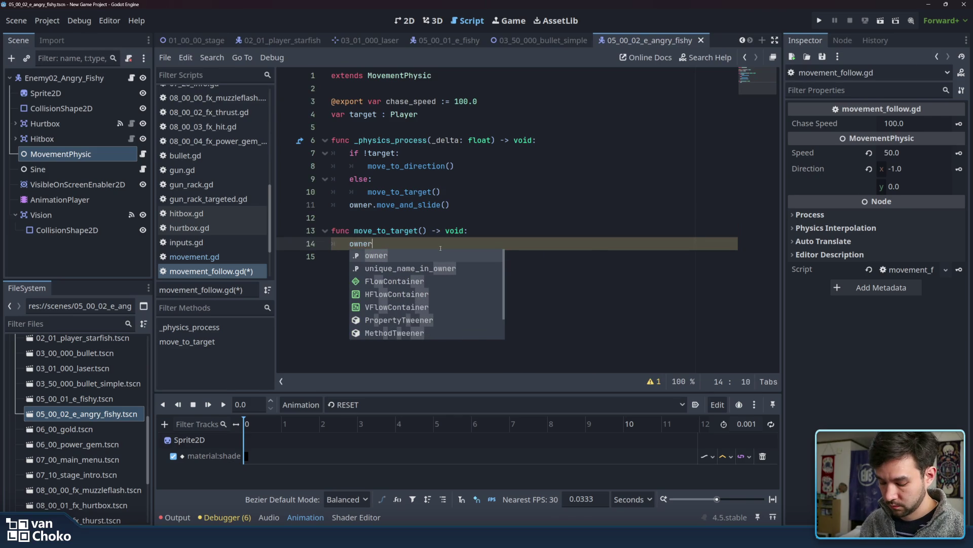
text(.velocity)
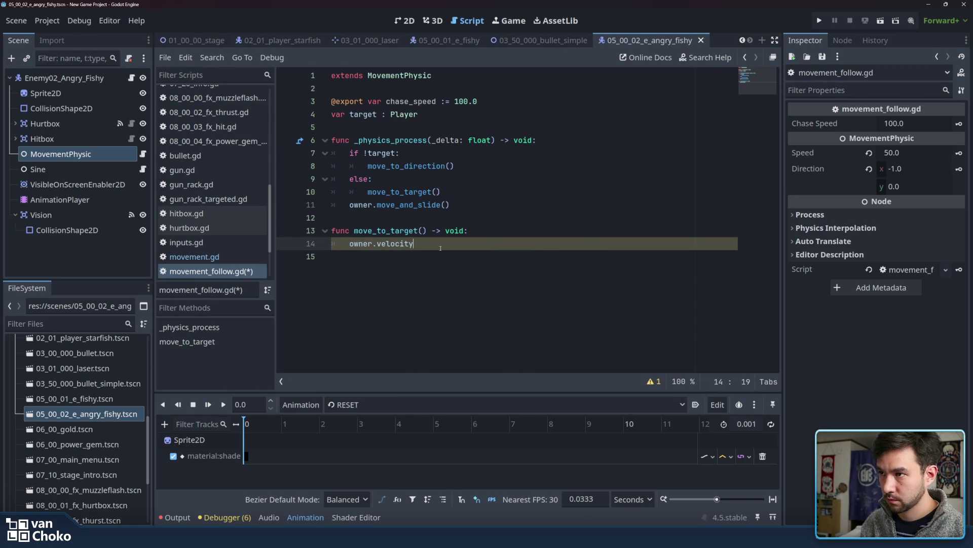
text( =)
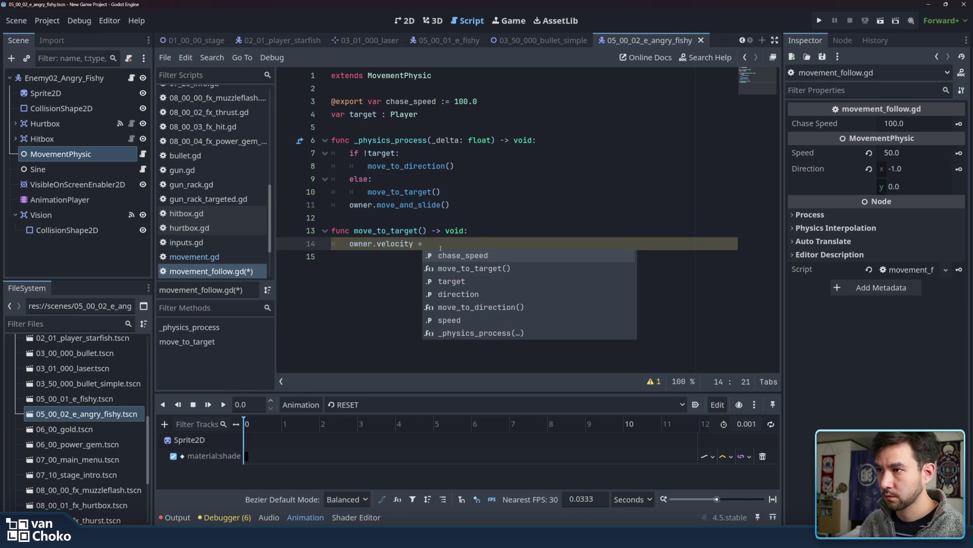
click(236, 257)
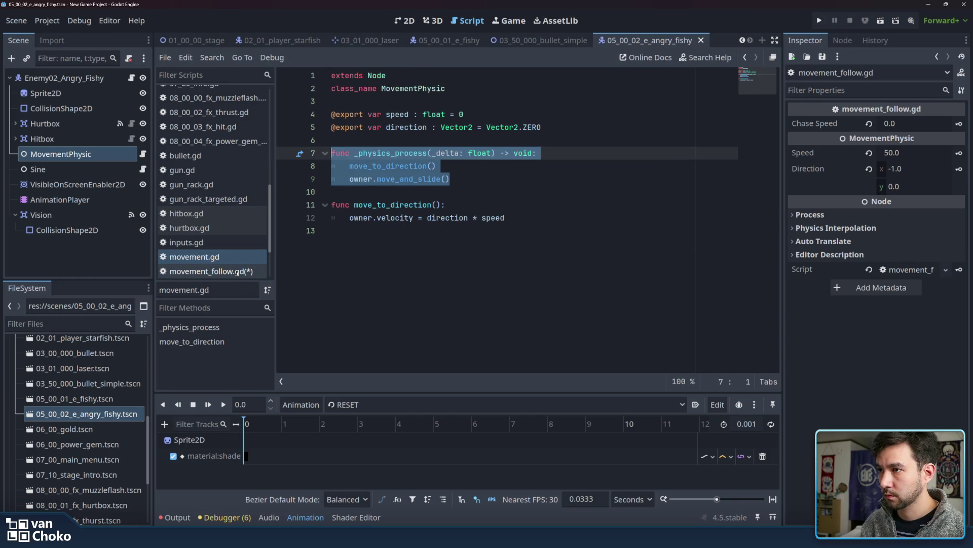
click(236, 272)
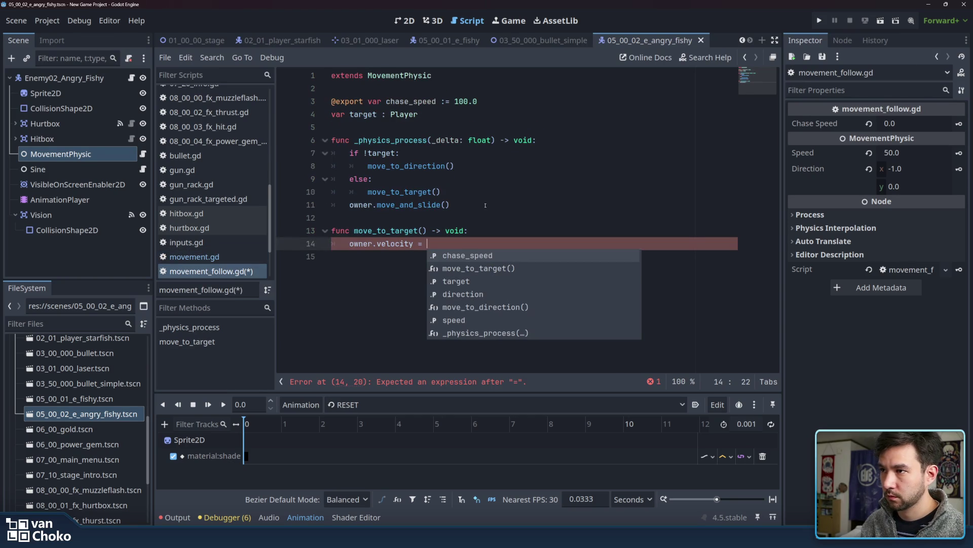
click(479, 242)
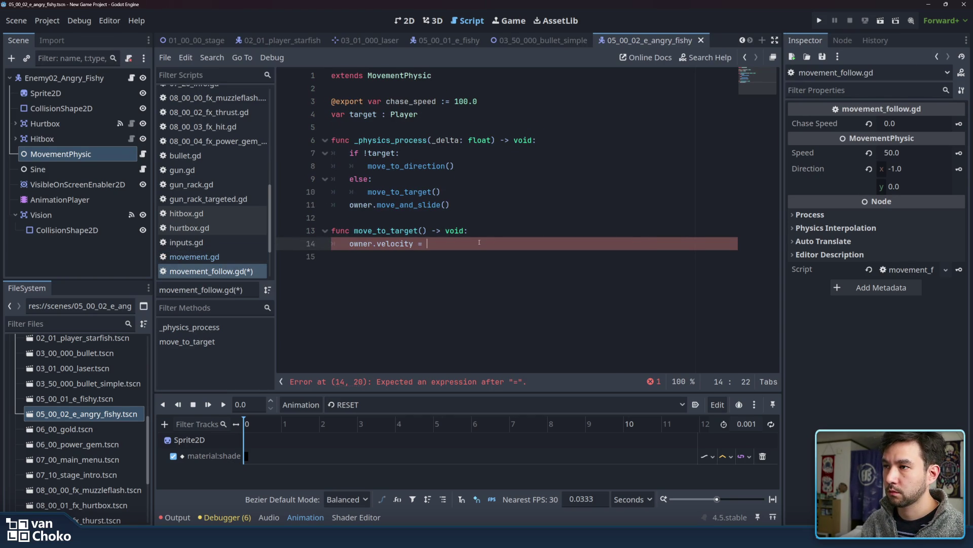
Step: Complete the line as owner.velocity = chase_dir * chase_speed, using autocomplete for chase_speed
click(516, 105)
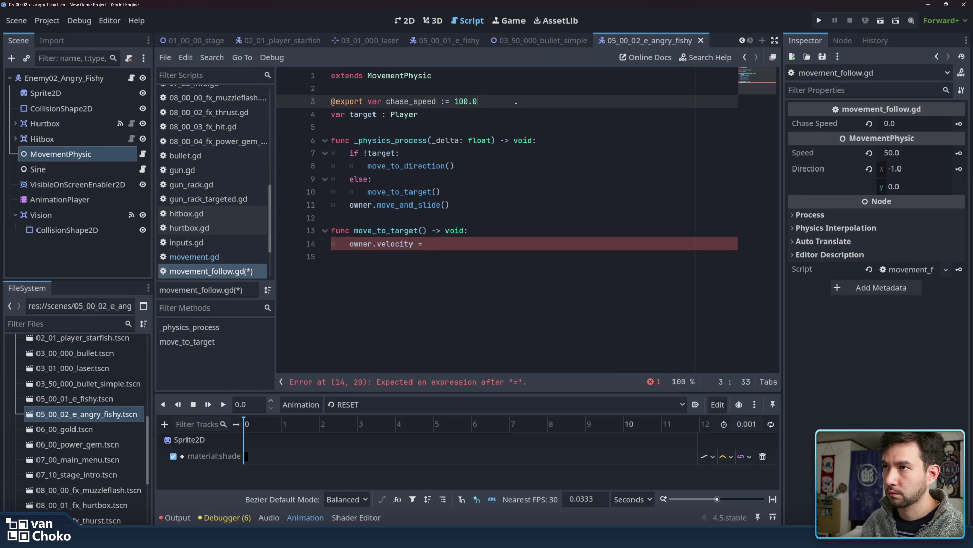
key(Return)
text(hase)
key(BackSpace)
key(BackSpace)
key(BackSpace)
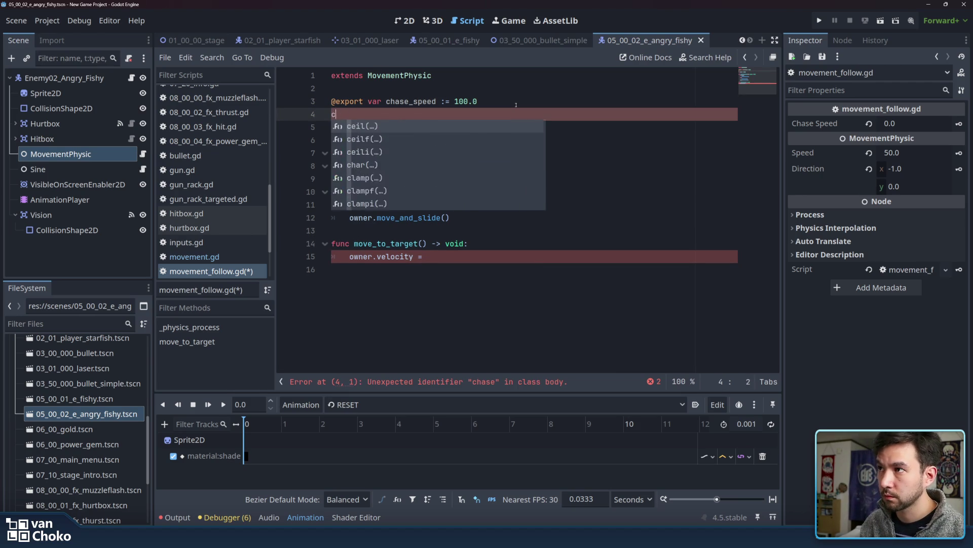
key(BackSpace)
key(BackSpace)
key(BackSpace)
click(517, 233)
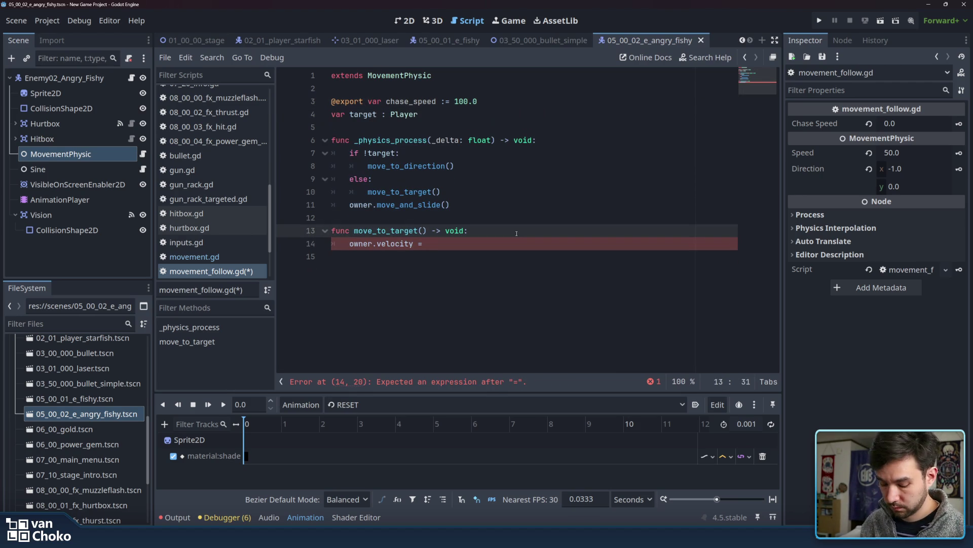
click(489, 249)
text(chase)
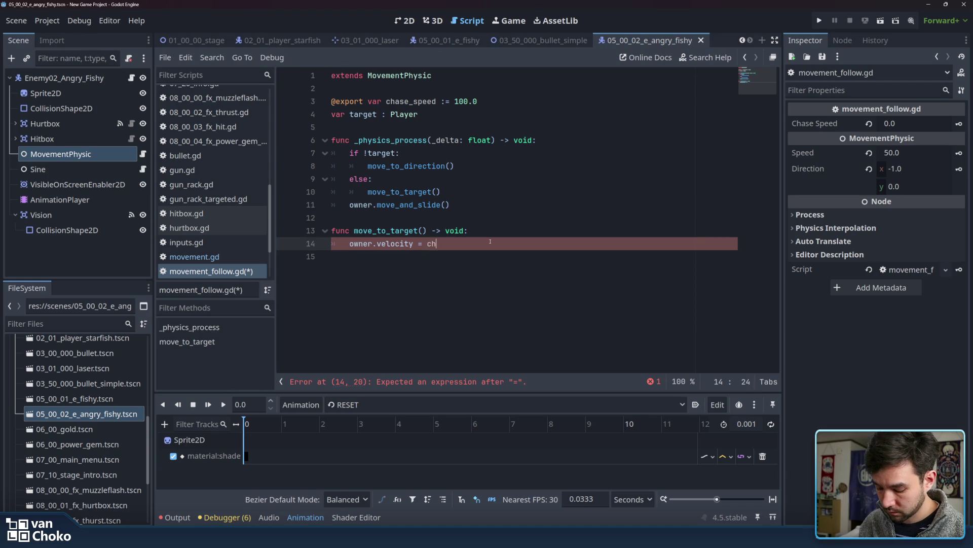
text(_dir =)
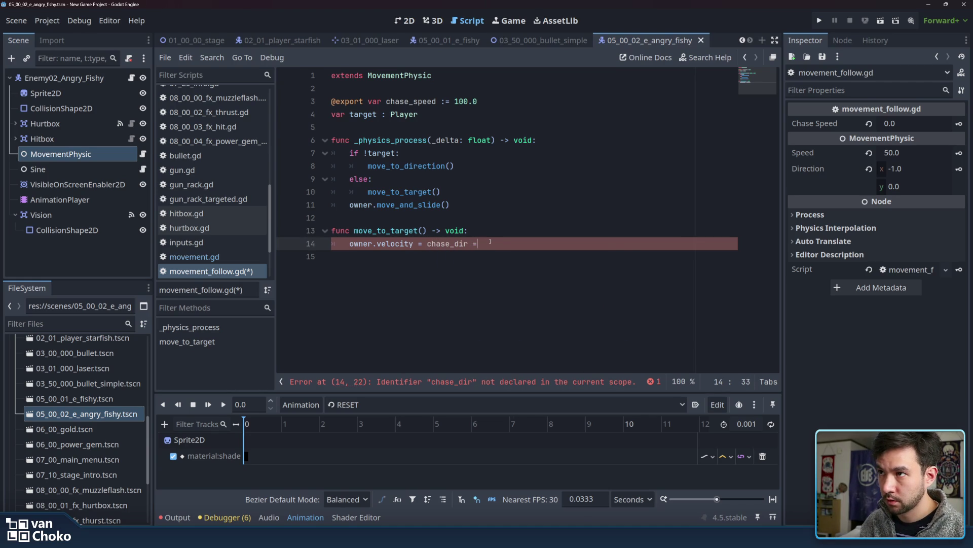
key(ctrl+space)
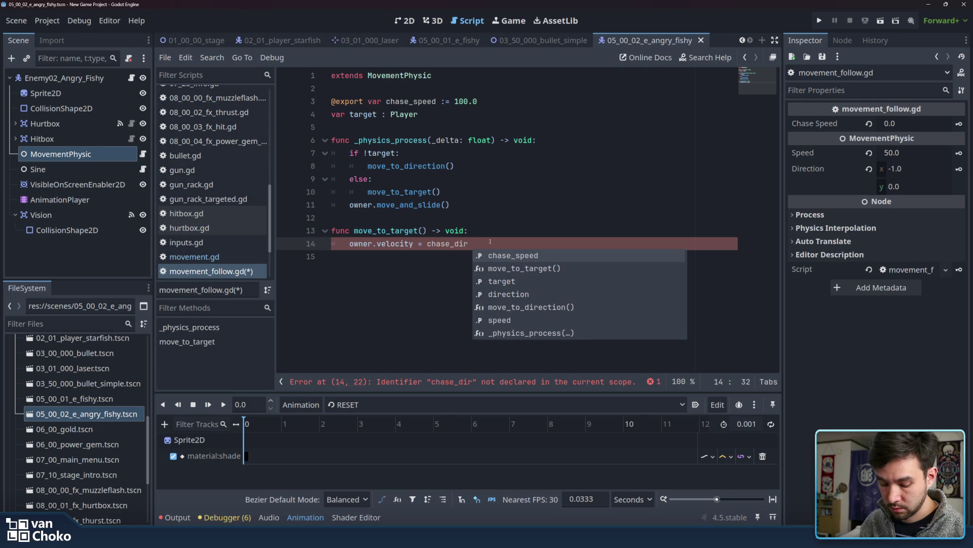
text(* )
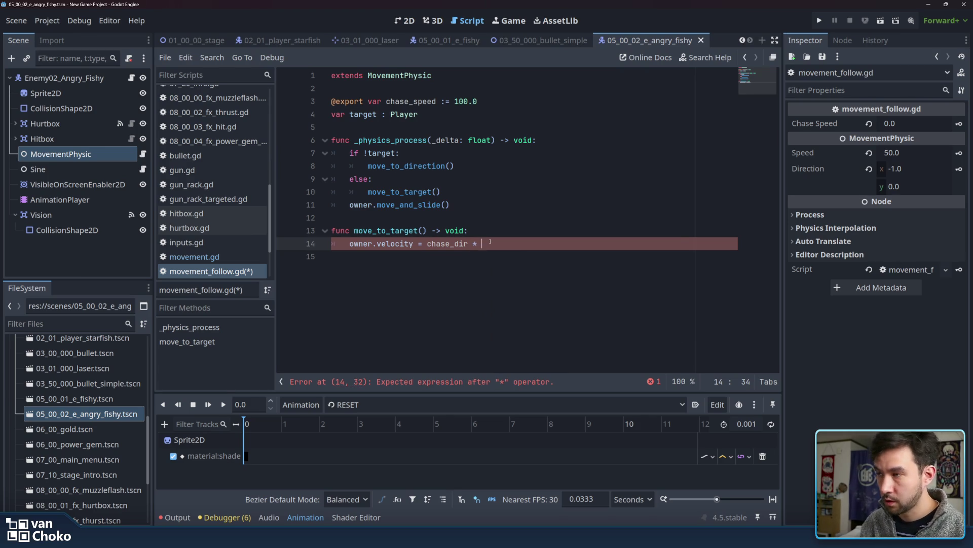
text(chase)
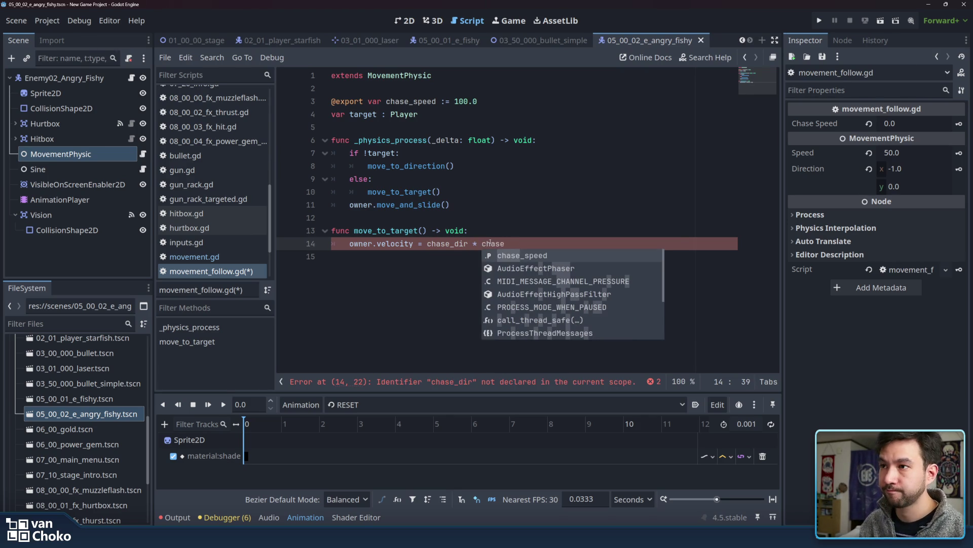
key(Return)
Step: Open a new line above the assignment and start declaring var chase_dir
click(500, 232)
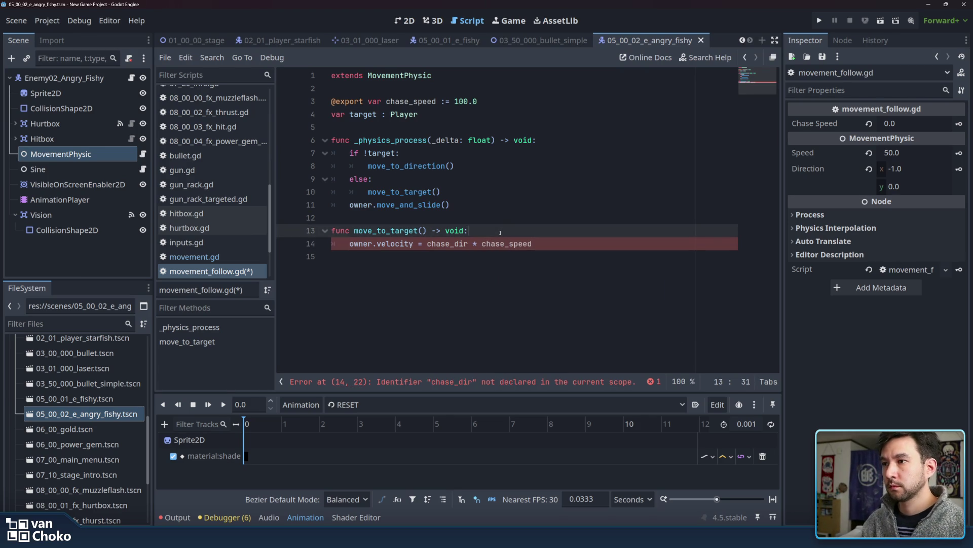
key(Return)
text(var chase)
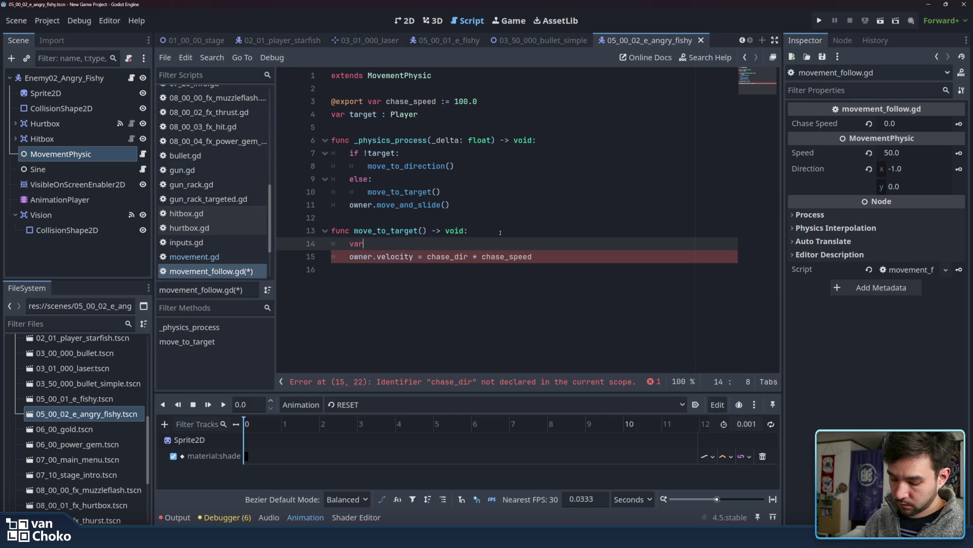
text(_dir)
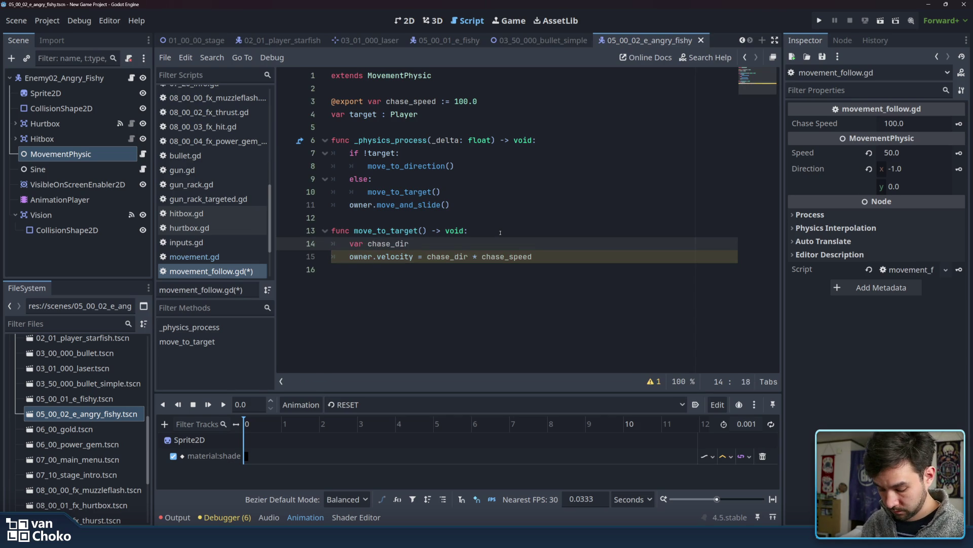
Step: Give chase_dir the type Vector2 and add '=' for its value
text(: )
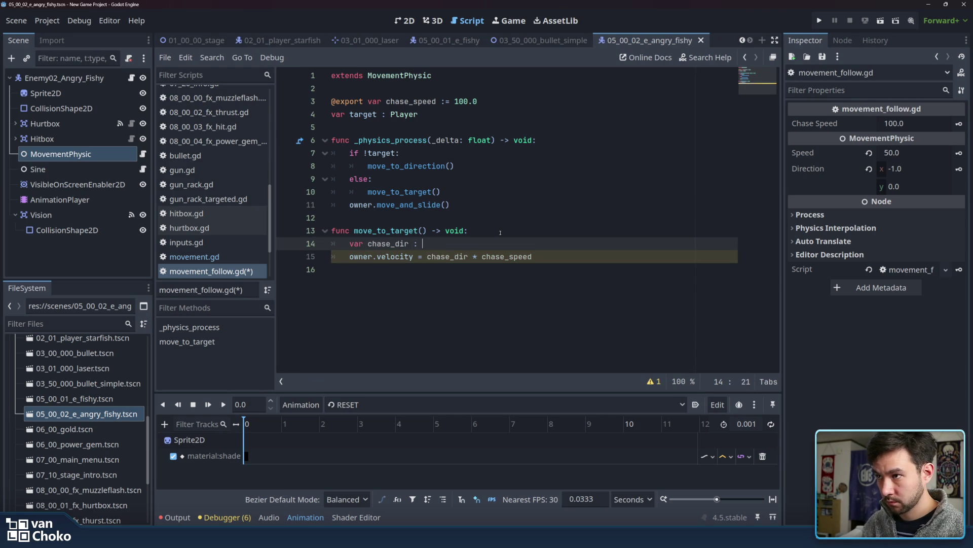
text(Vector)
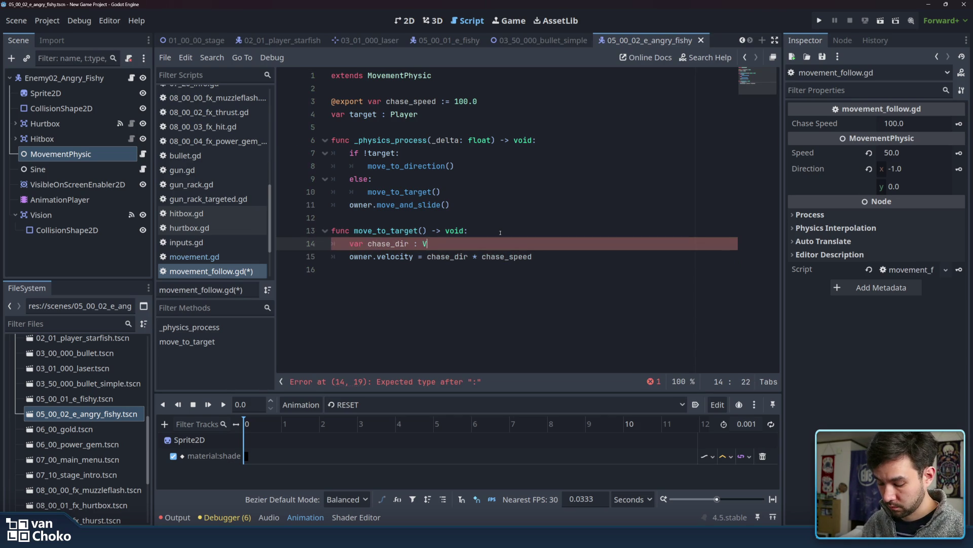
key(Return)
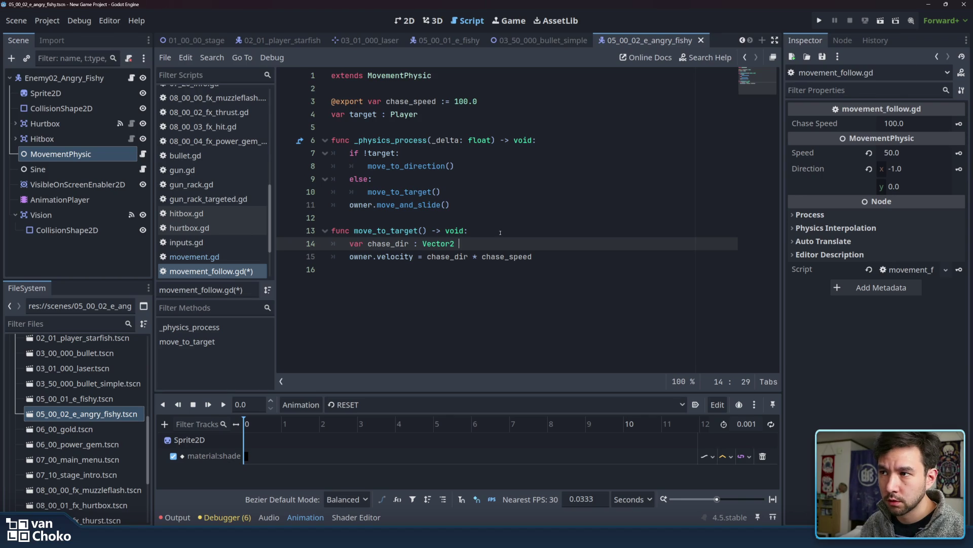
text(=)
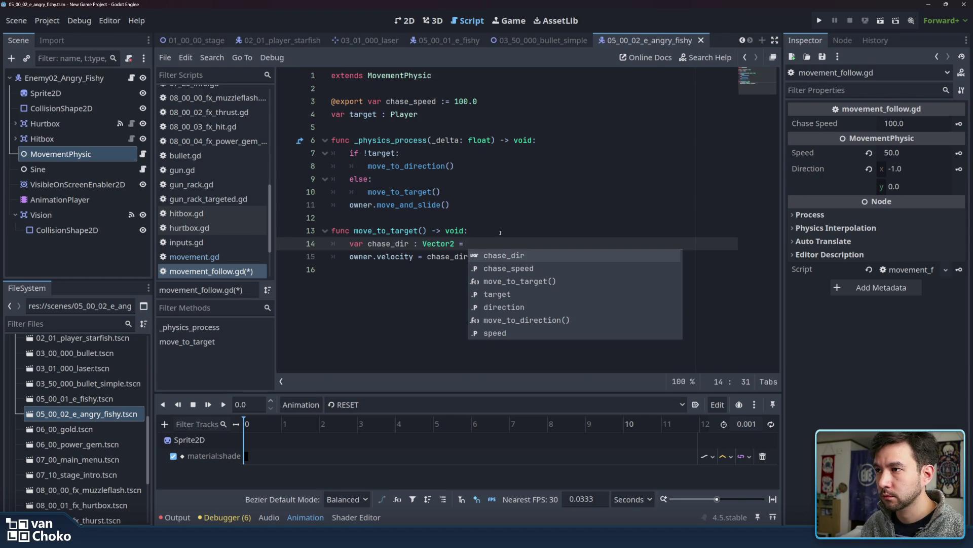
double_click(448, 243)
click(498, 242)
Step: Try target and direction values after the equals, then clear them and browse the suggestions
double_click(389, 153)
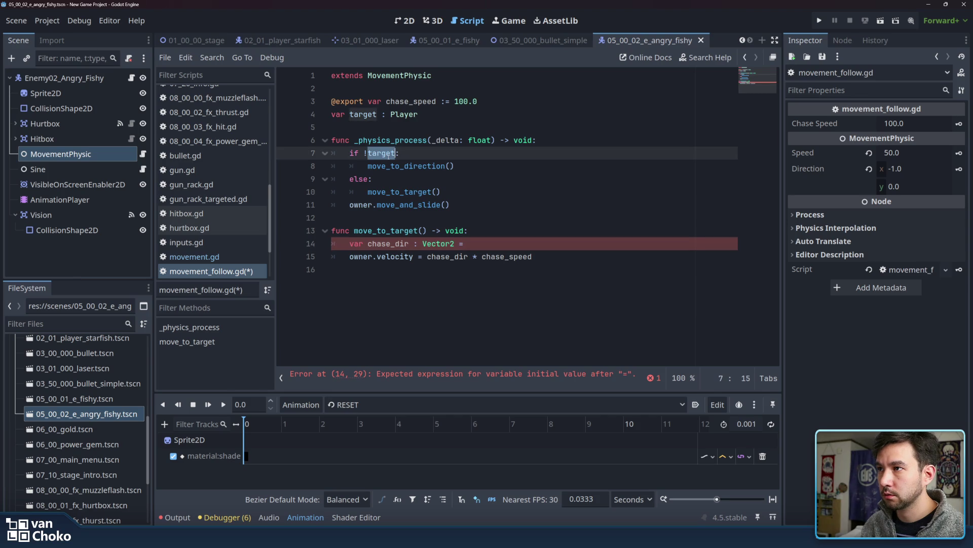
click(526, 244)
text(target.)
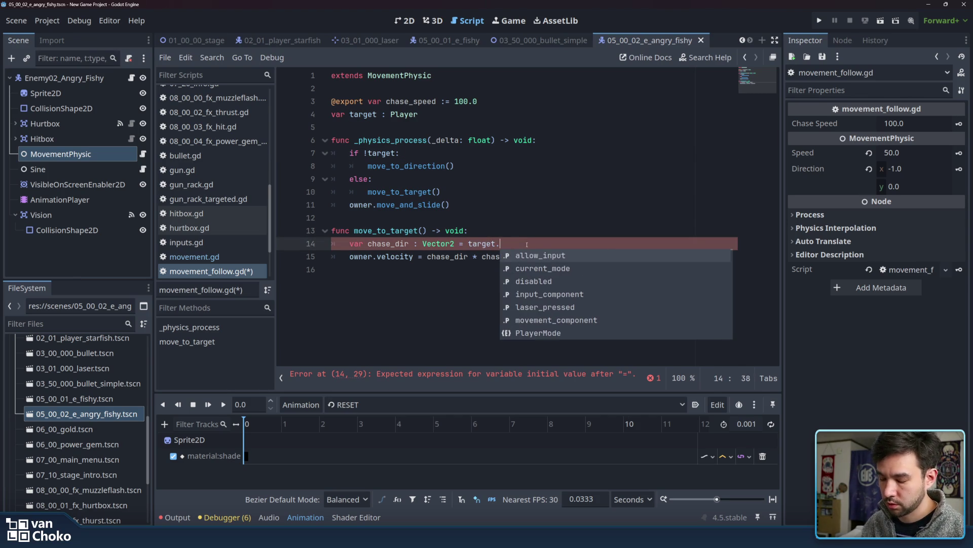
key(BackSpace)
key(BackSpace)
key(BackSpace)
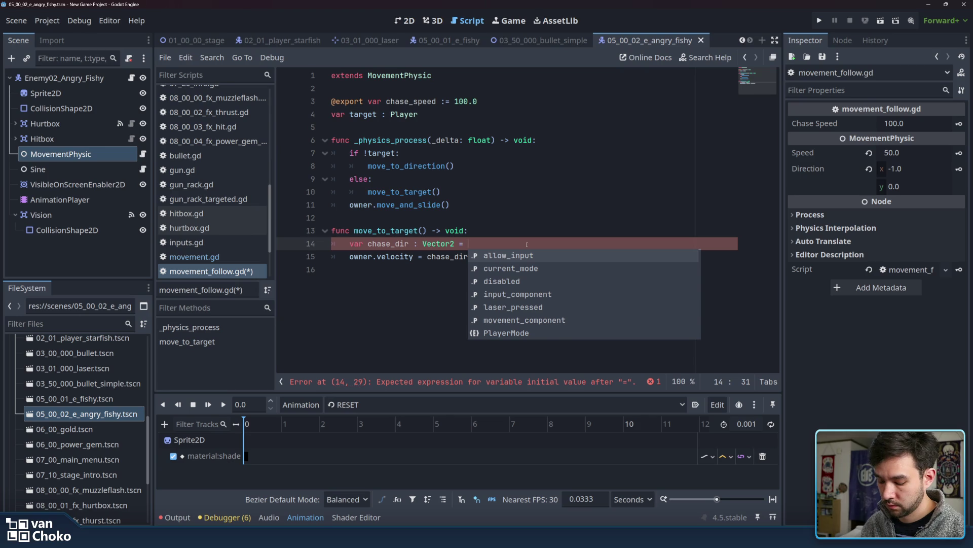
text(dire)
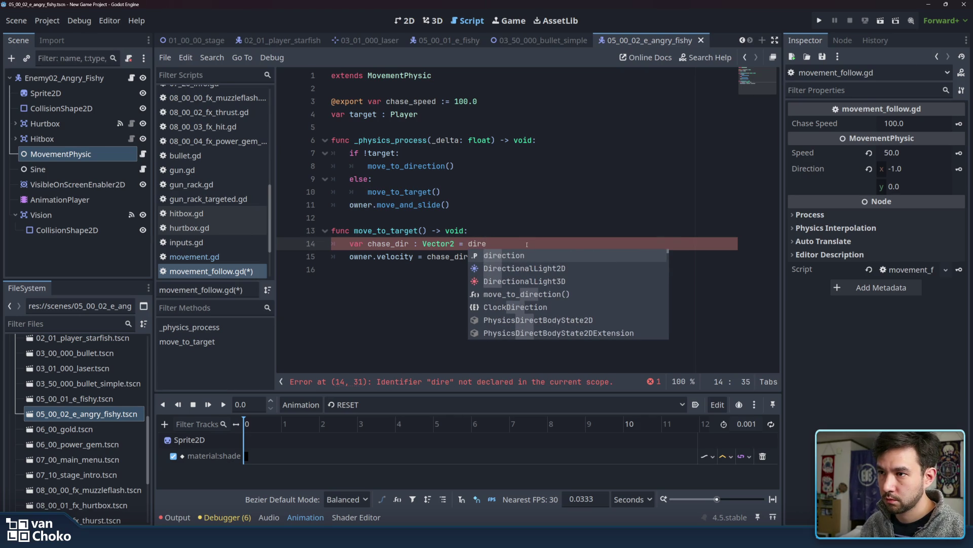
key(BackSpace)
key(BackSpace)
key(BackSpace)
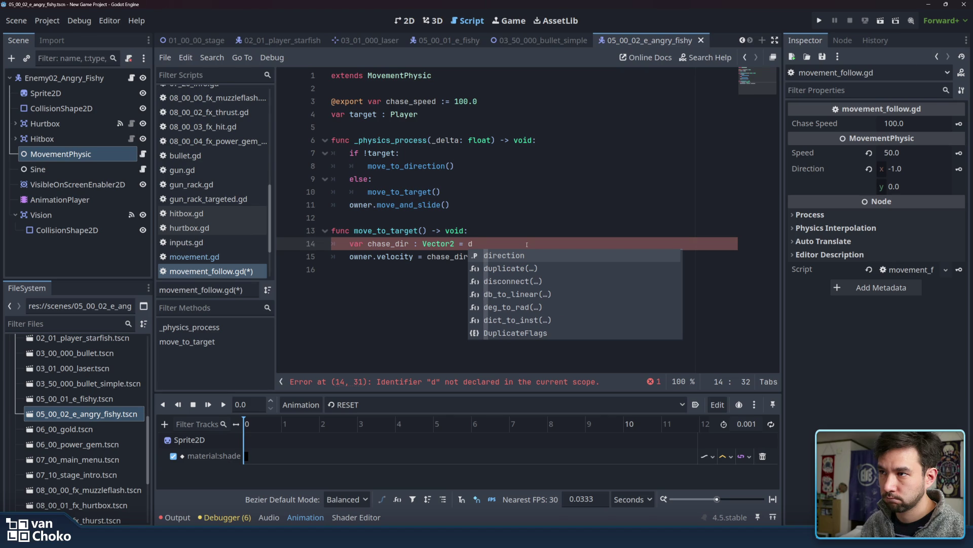
key(BackSpace)
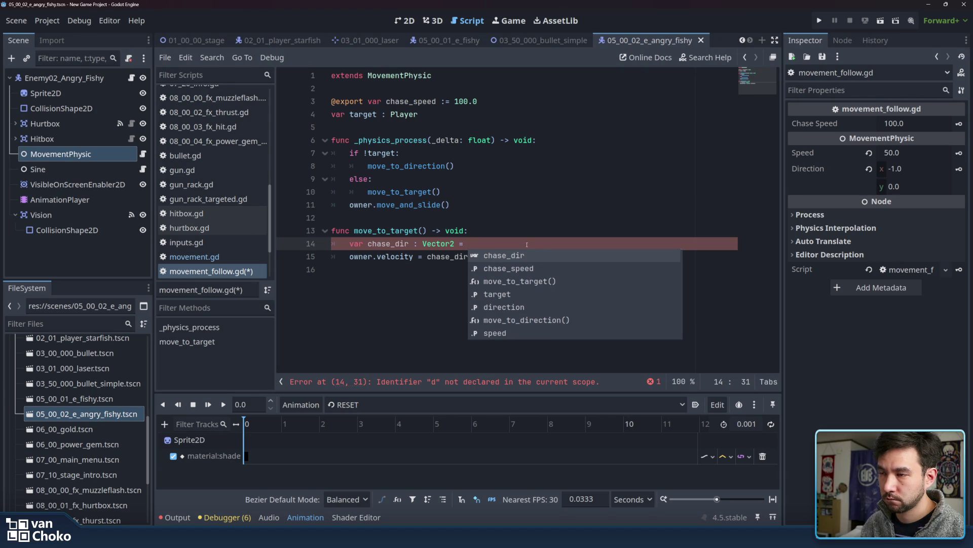
scroll(550, 287, down, 1)
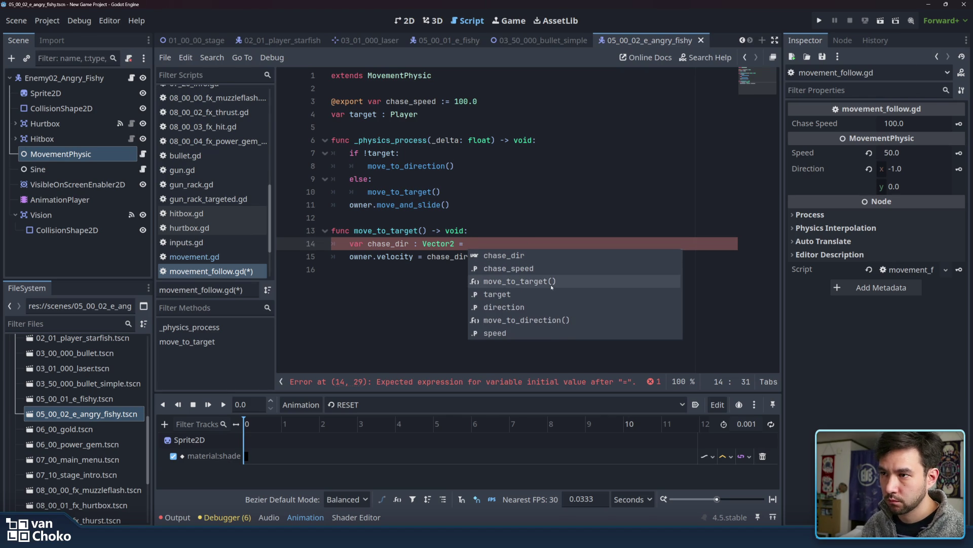
scroll(552, 299, down, 7)
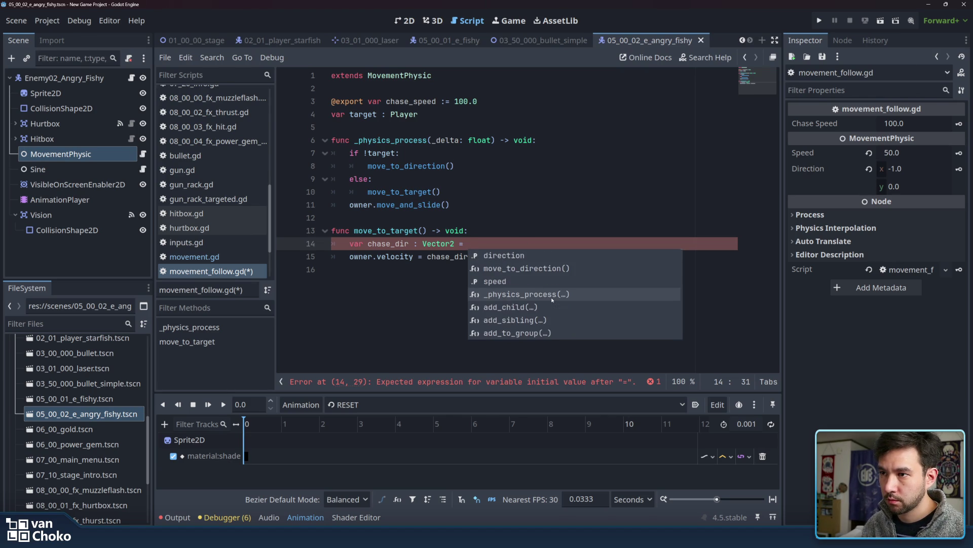
scroll(552, 299, down, 18)
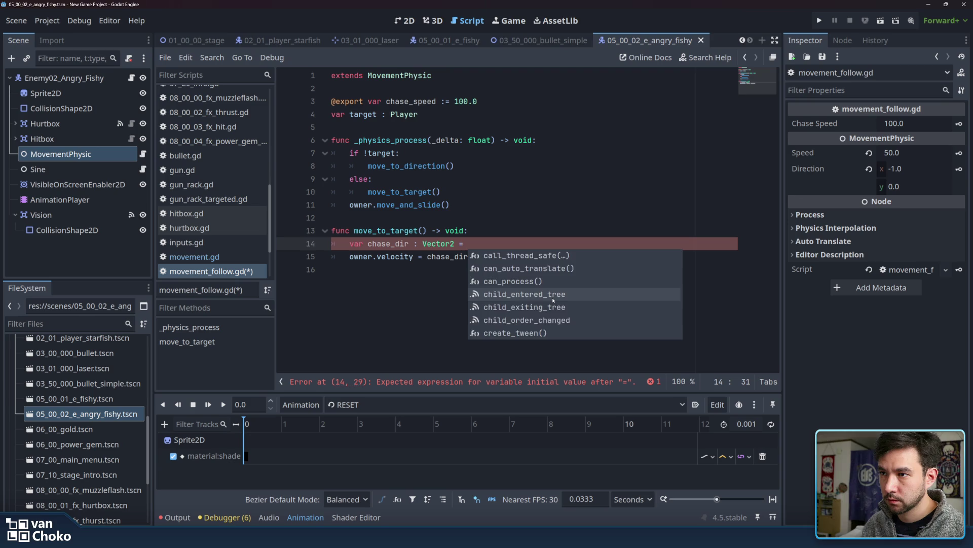